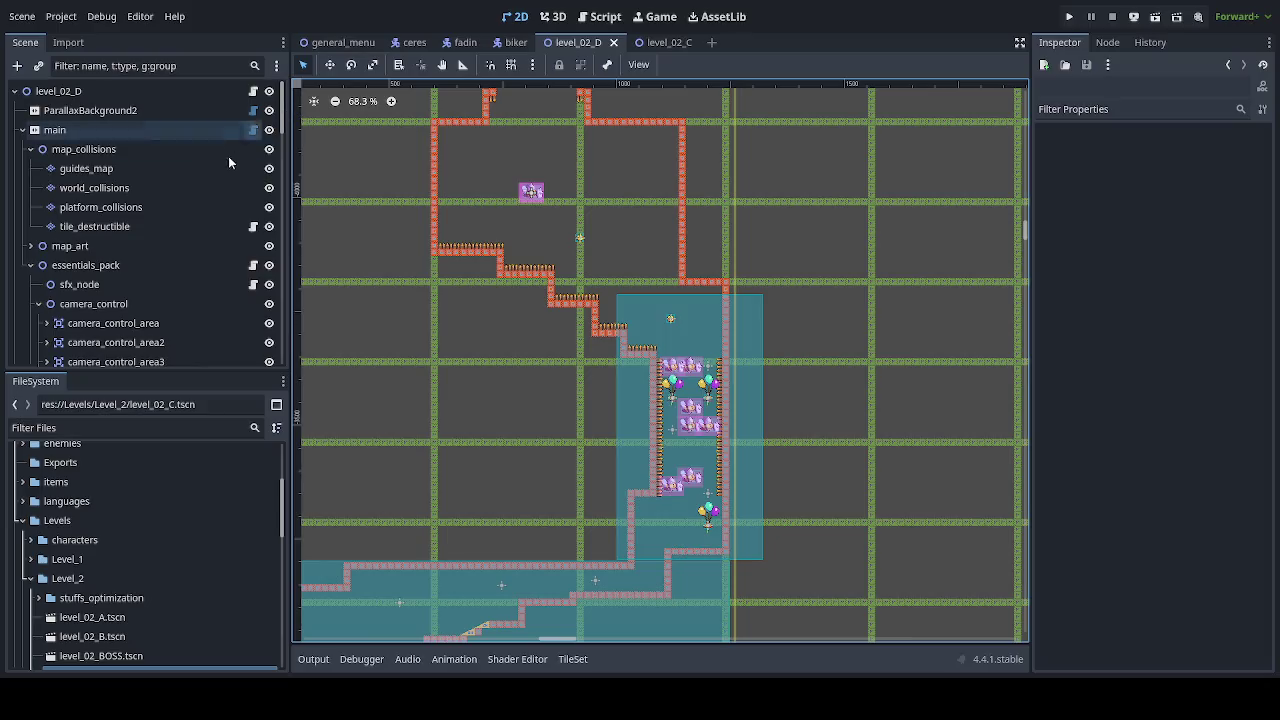
Step: On the world_collisions layer, paint a column of collision tiles up the shaft wall
click(182, 188)
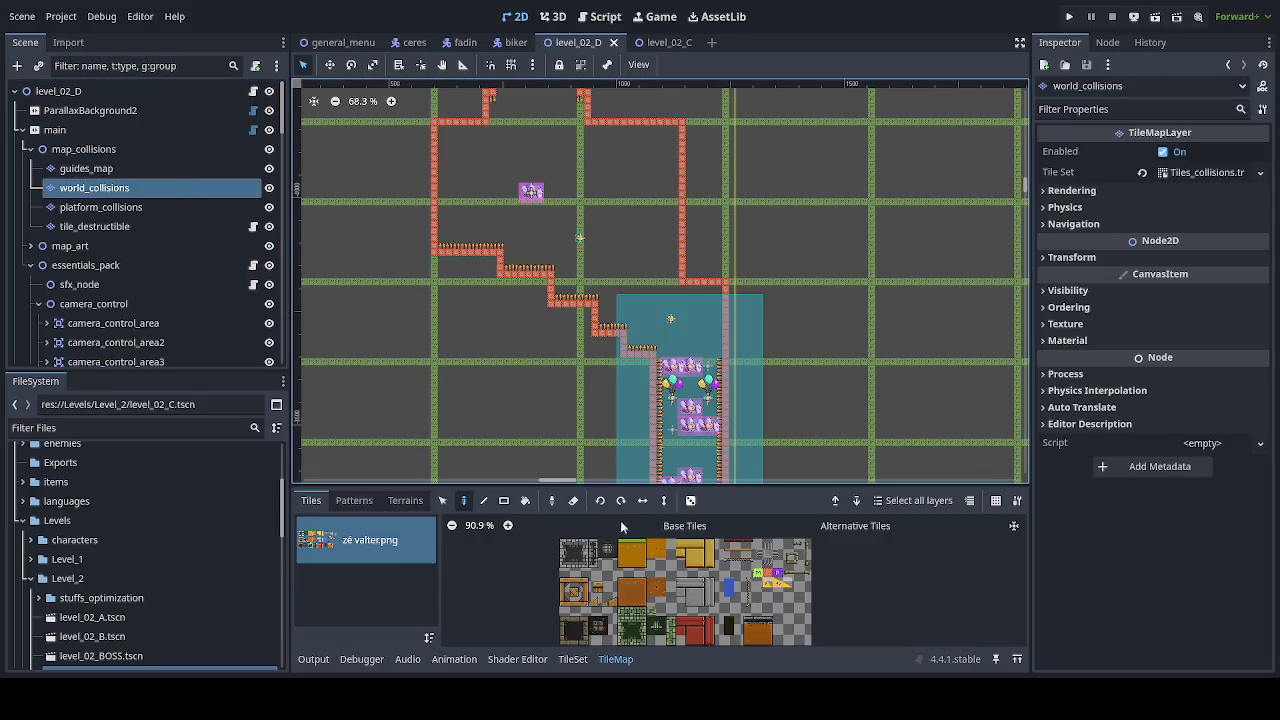
scroll(655, 364, up, 1)
scroll(620, 322, up, 12)
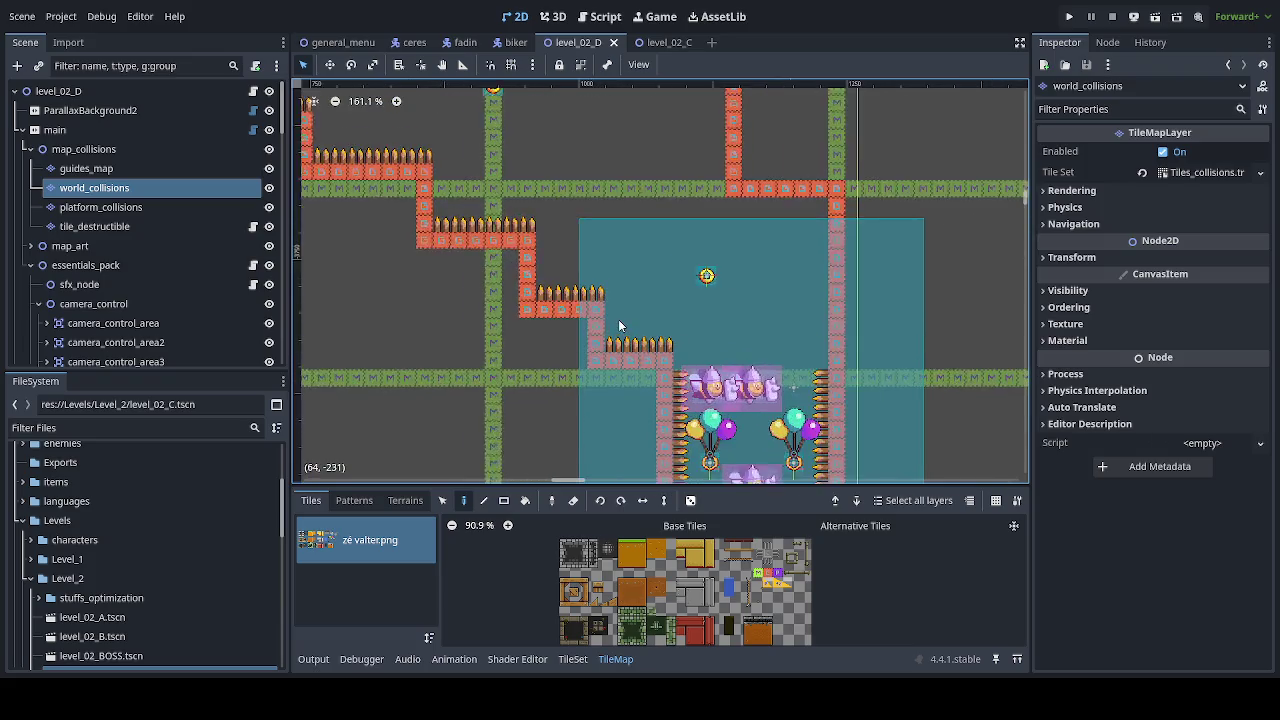
click(768, 574)
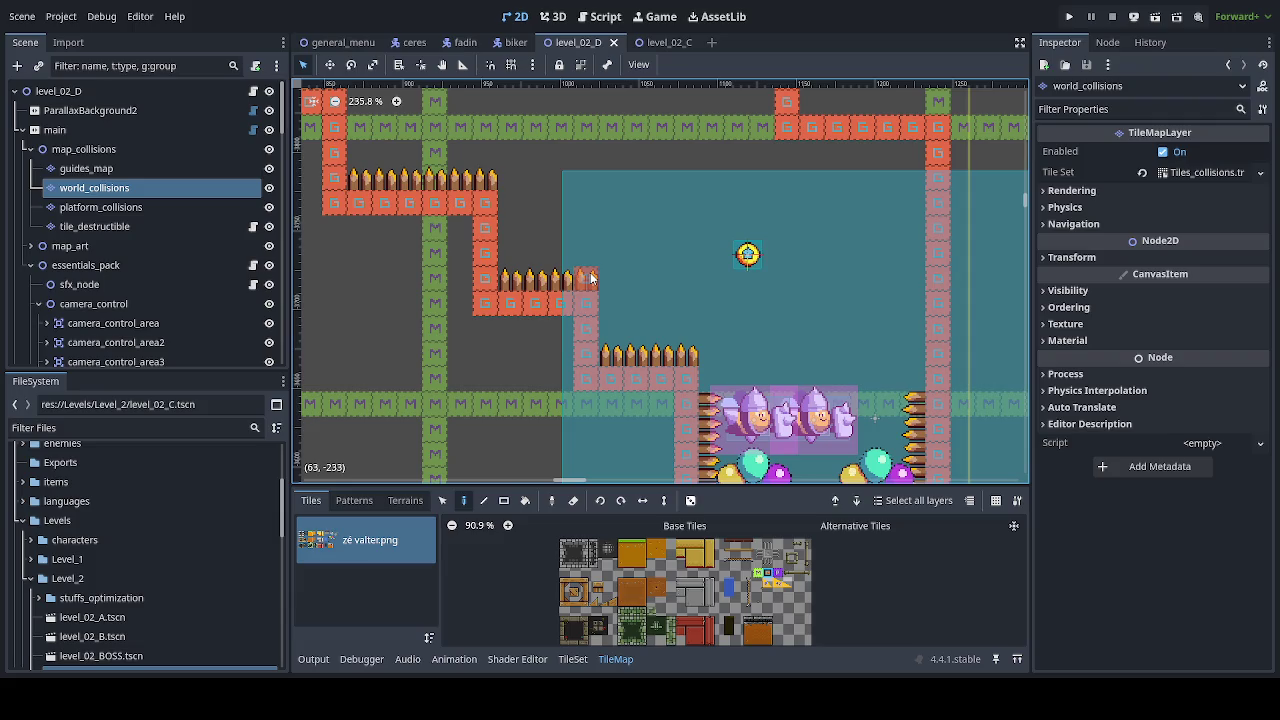
mouse_move(588, 282)
mouse_down()
mouse_move(589, 208)
mouse_move(505, 206)
mouse_move(494, 303)
mouse_move(576, 304)
mouse_up()
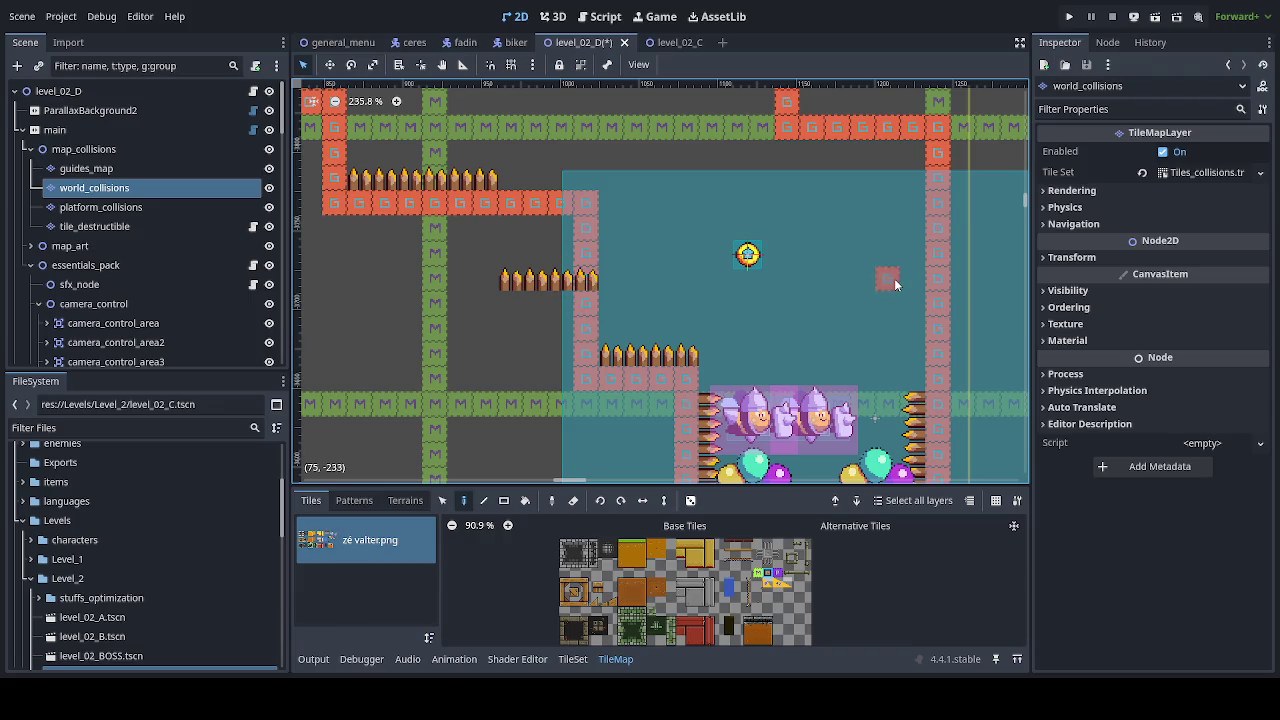
Step: Paint collision tiles along the spike row and erase the stray red tiles around it
scroll(787, 242, up, 5)
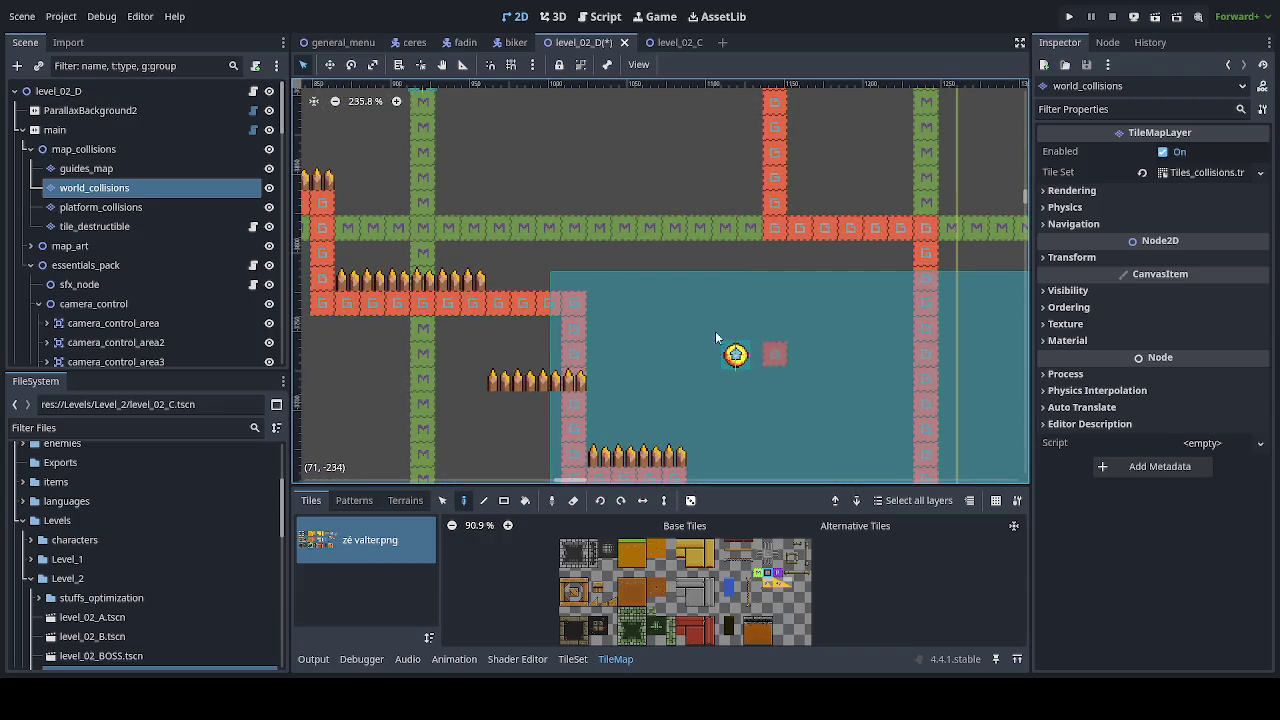
mouse_move(578, 270)
mouse_down()
mouse_move(460, 277)
mouse_move(372, 258)
mouse_move(365, 280)
mouse_up()
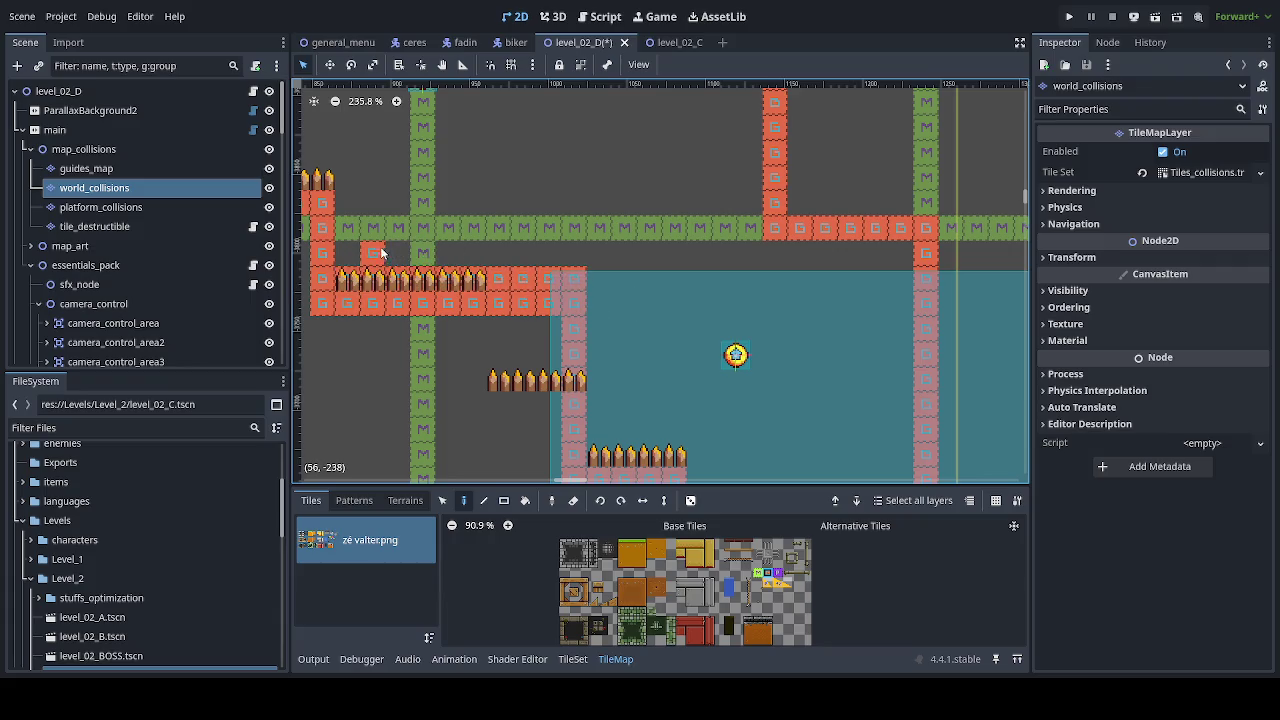
drag(460, 254, 372, 254)
right_click(325, 302)
drag(340, 312, 519, 321)
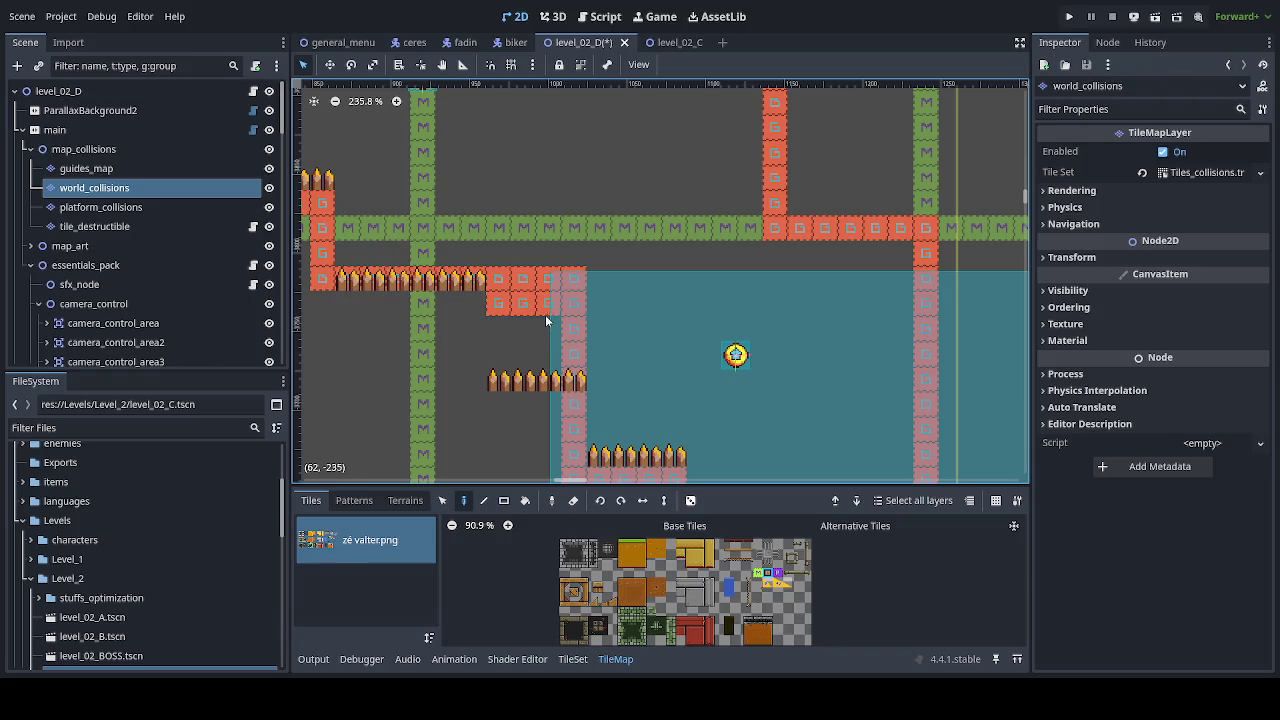
click(575, 274)
click(547, 328)
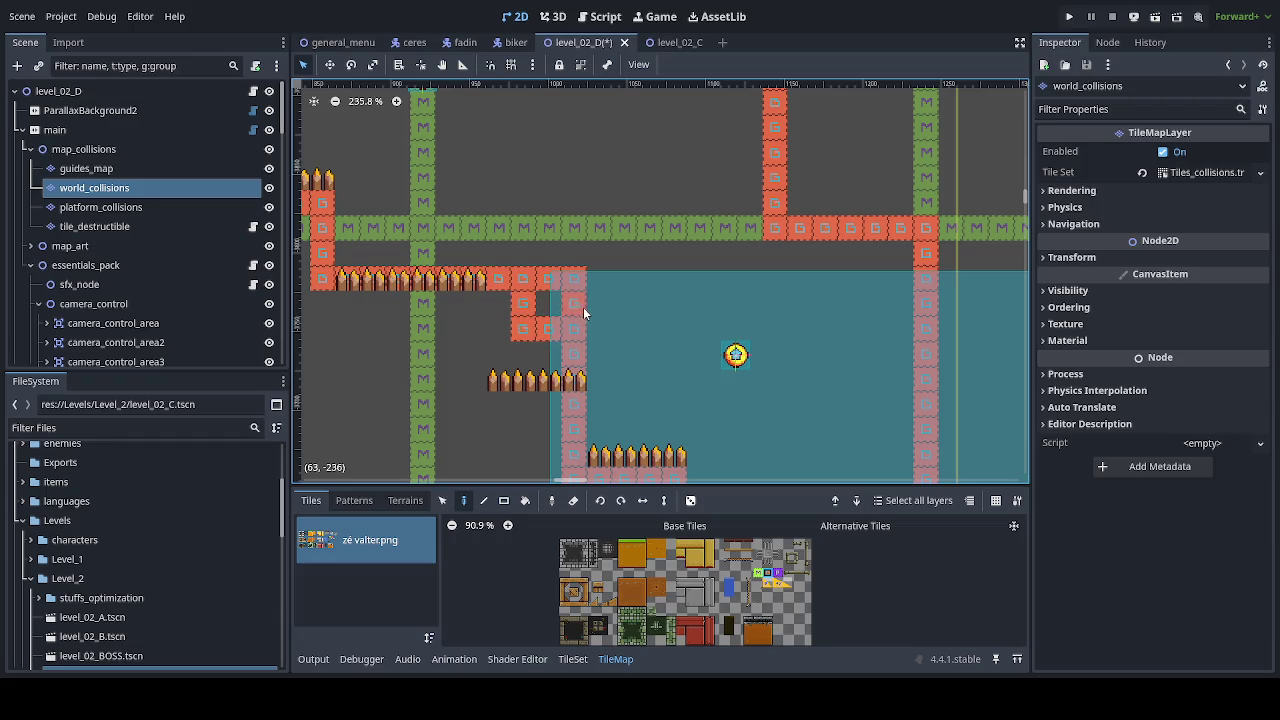
right_click(548, 279)
scroll(647, 348, down, 5)
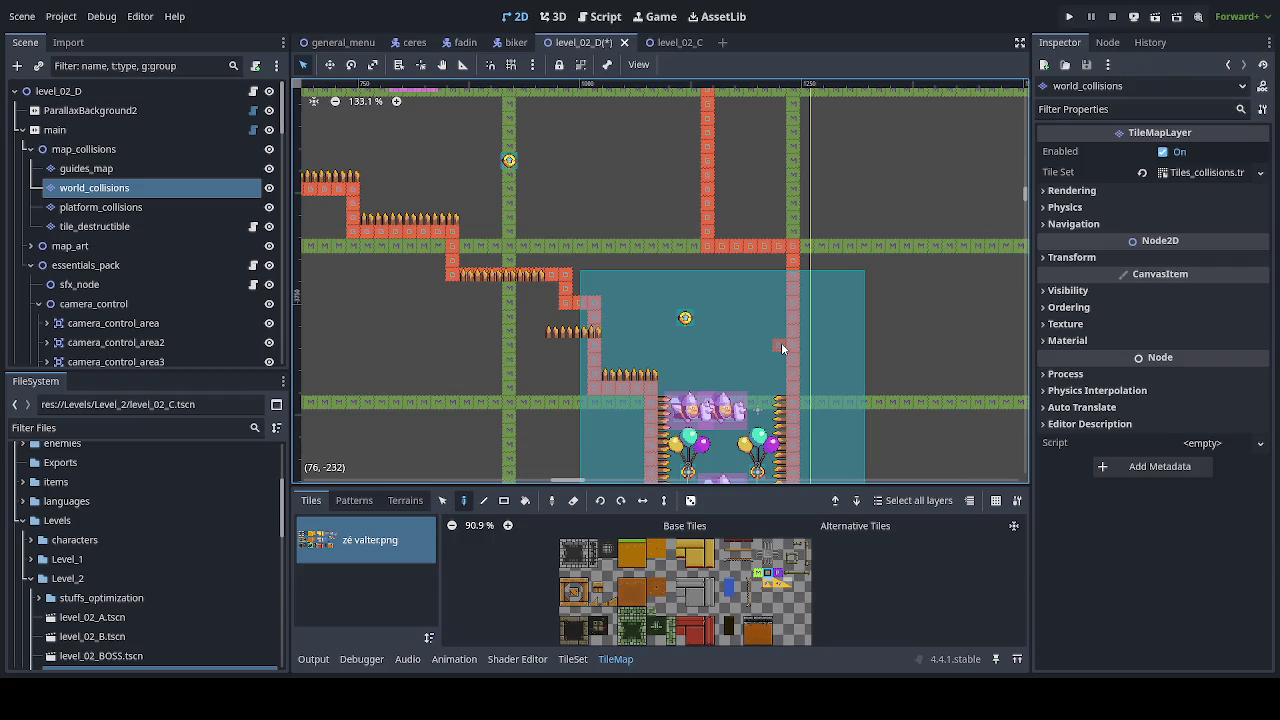
Step: Fill the lowest ledge corner with two collision tiles and erase the stray red tiles nearby
right_click(781, 345)
click(578, 292)
click(578, 276)
right_click(565, 294)
scroll(815, 351, down, 3)
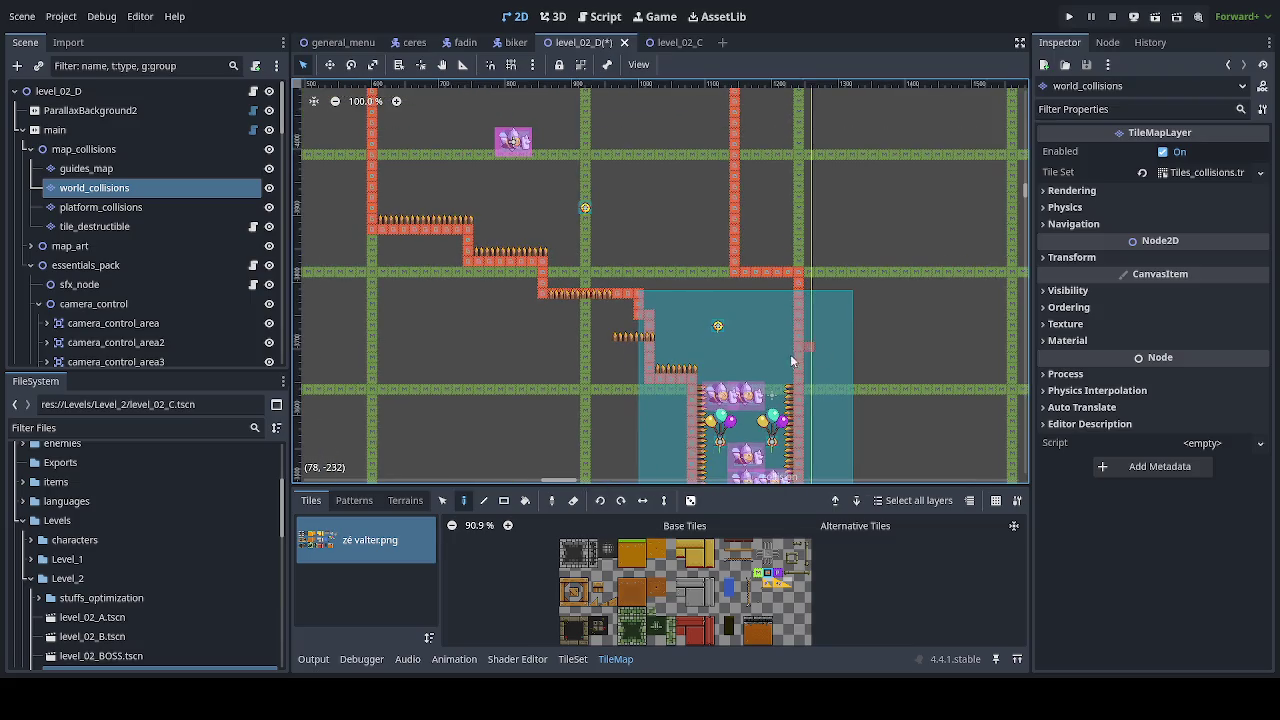
scroll(800, 345, down, 3)
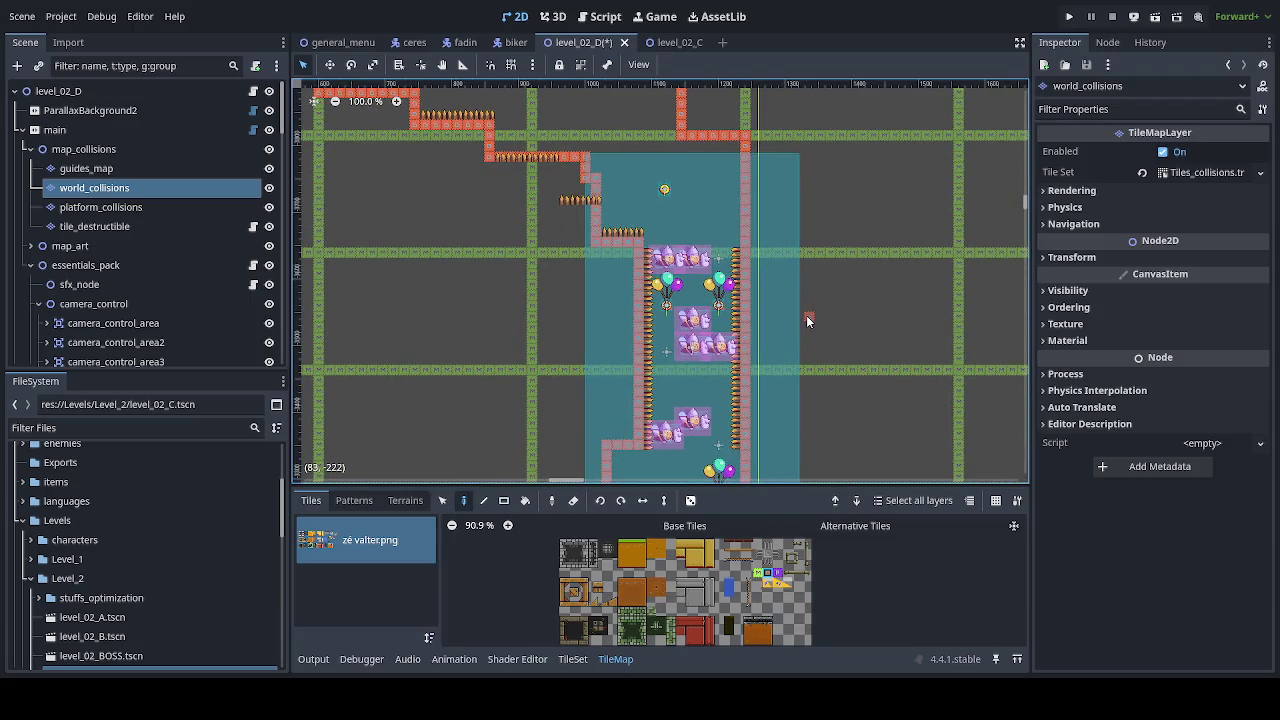
scroll(641, 327, up, 2)
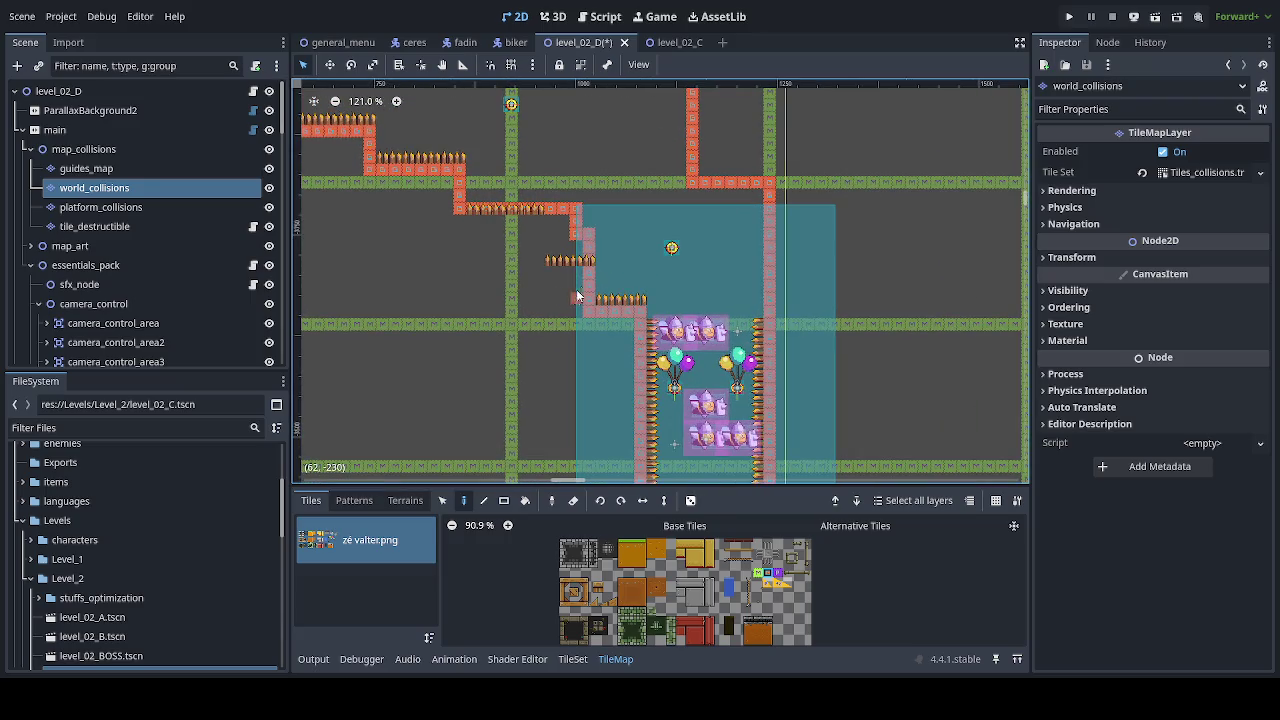
scroll(667, 234, up, 4)
scroll(678, 370, up, 3)
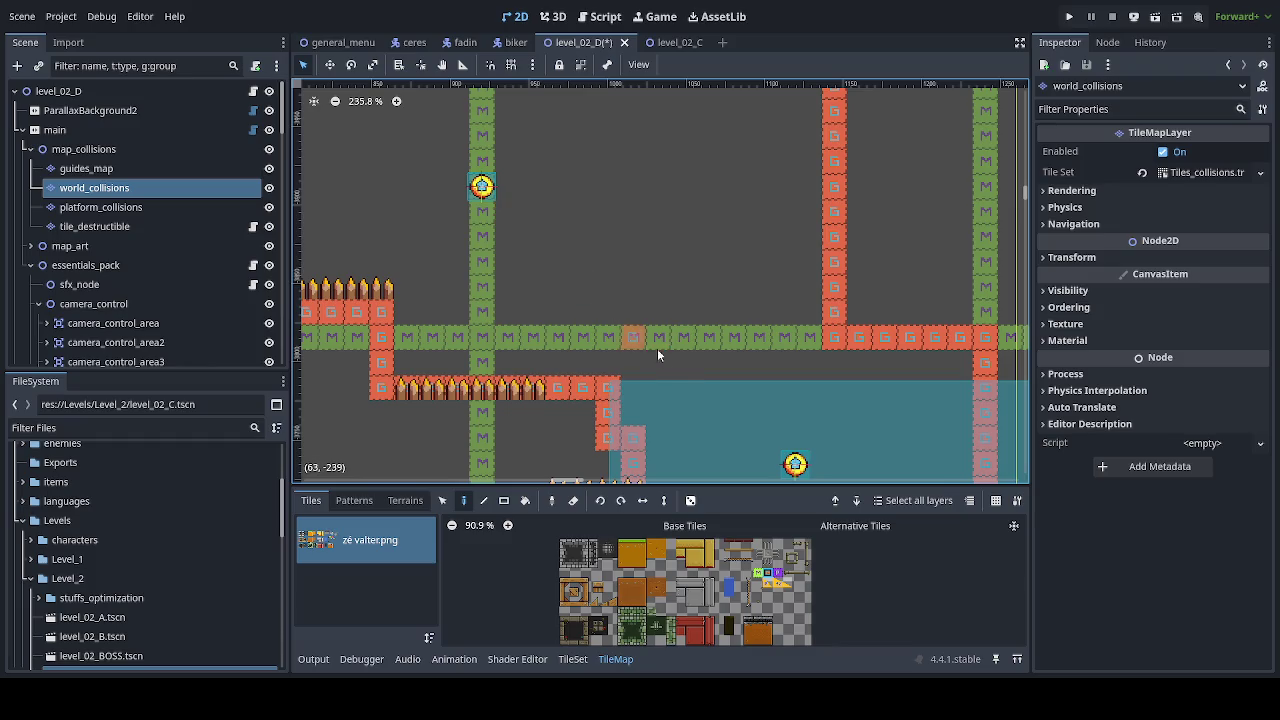
scroll(641, 420, down, 2)
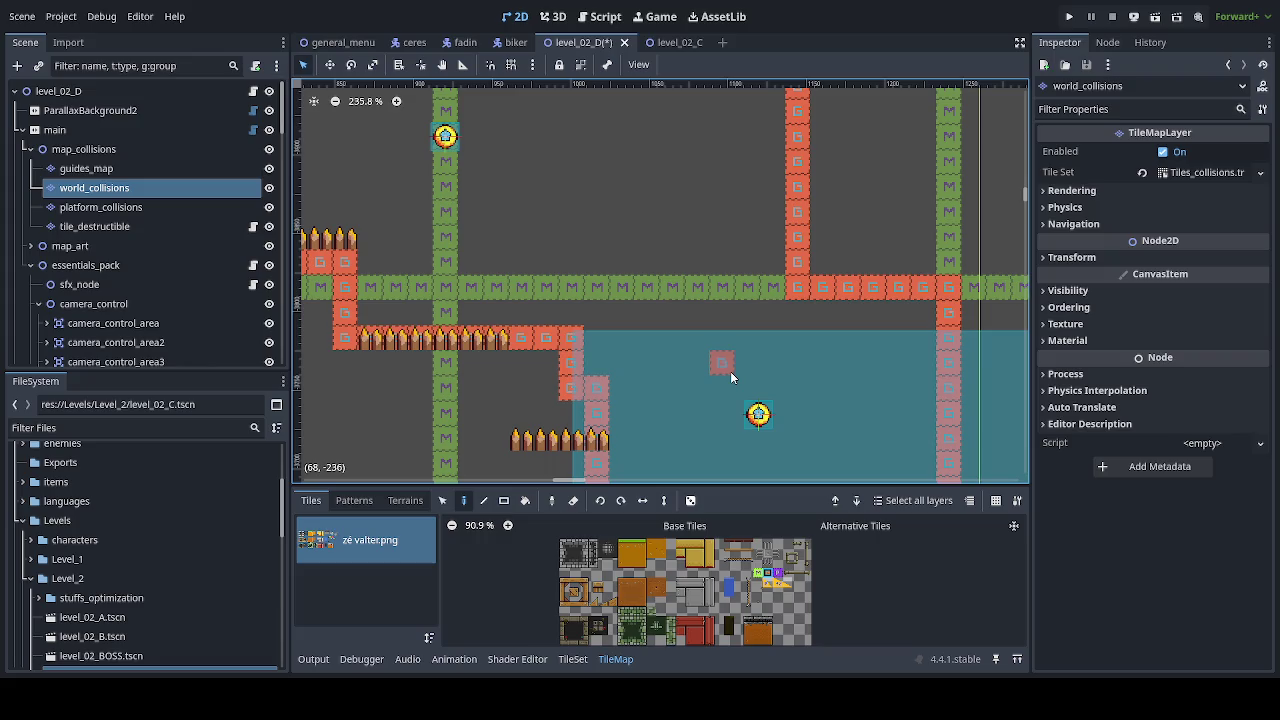
scroll(729, 364, down, 8)
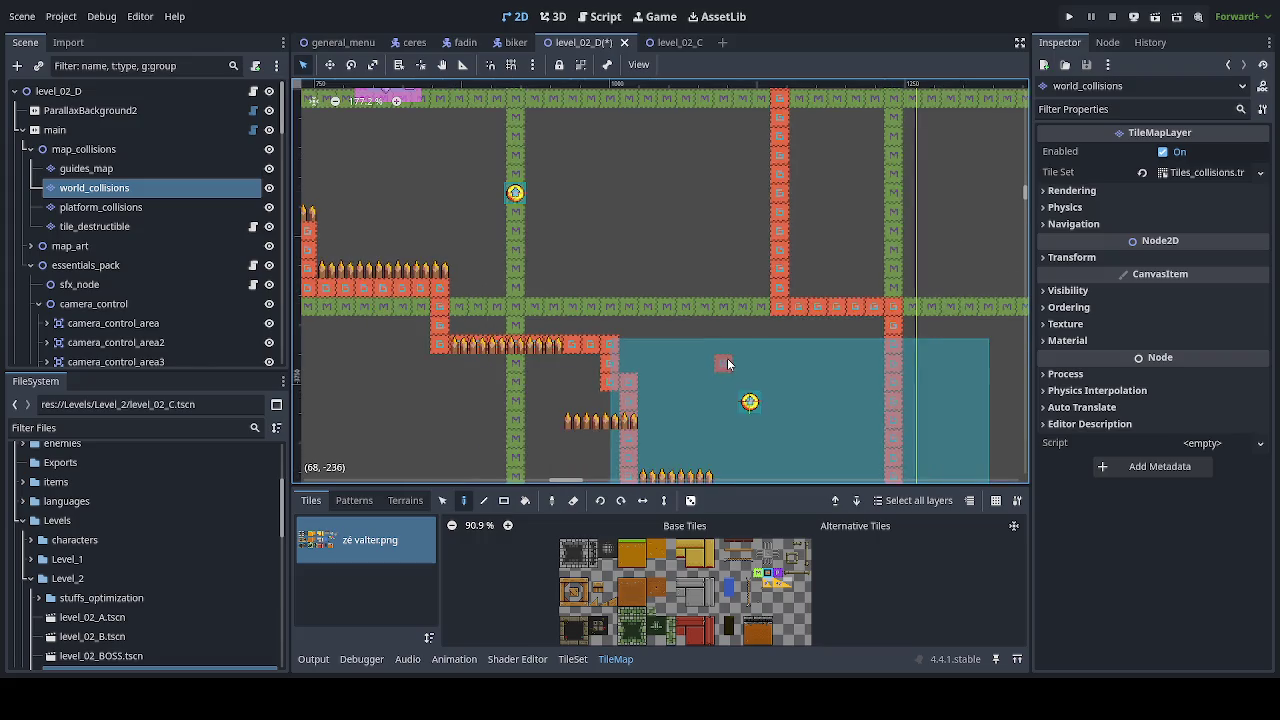
scroll(646, 313, down, 3)
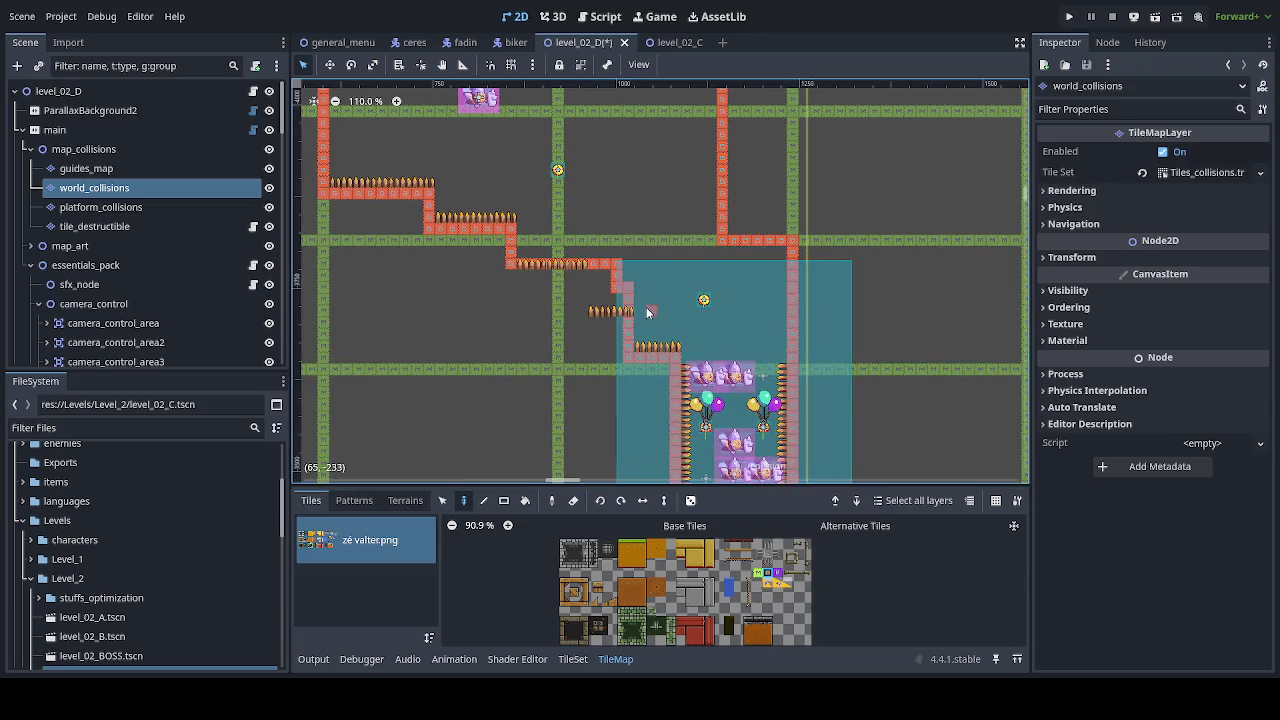
scroll(582, 272, up, 5)
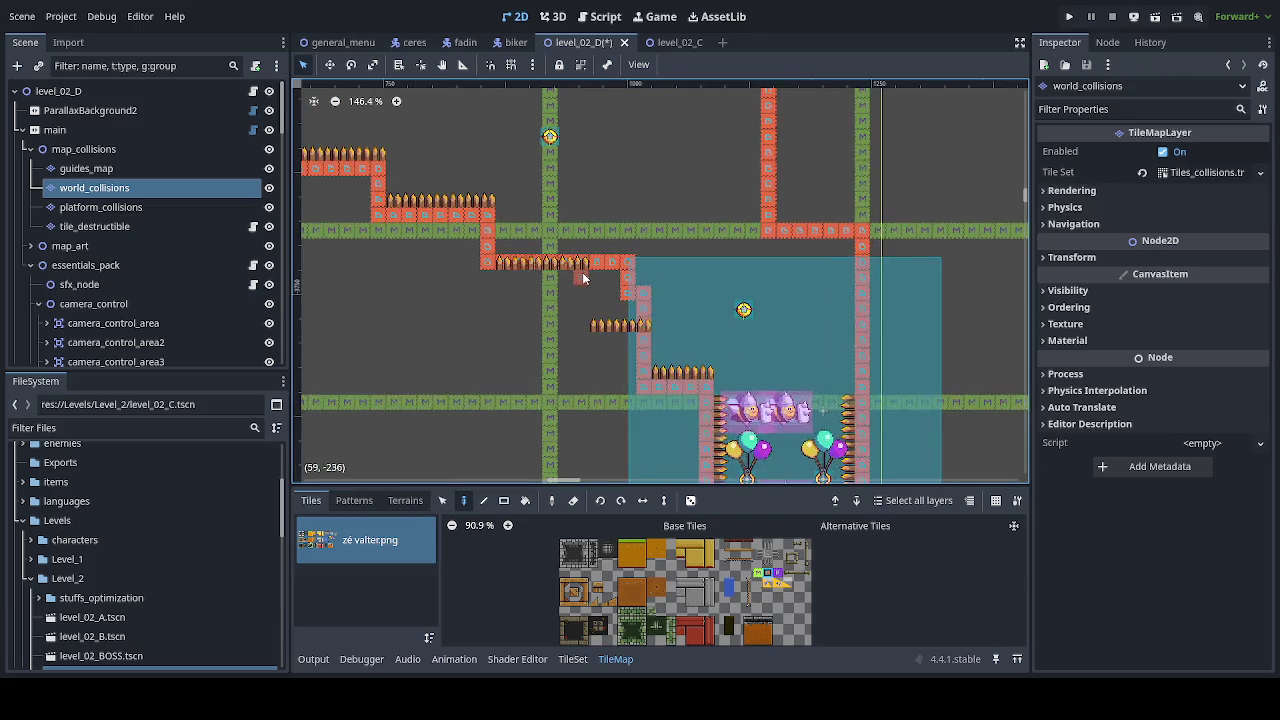
scroll(582, 284, up, 2)
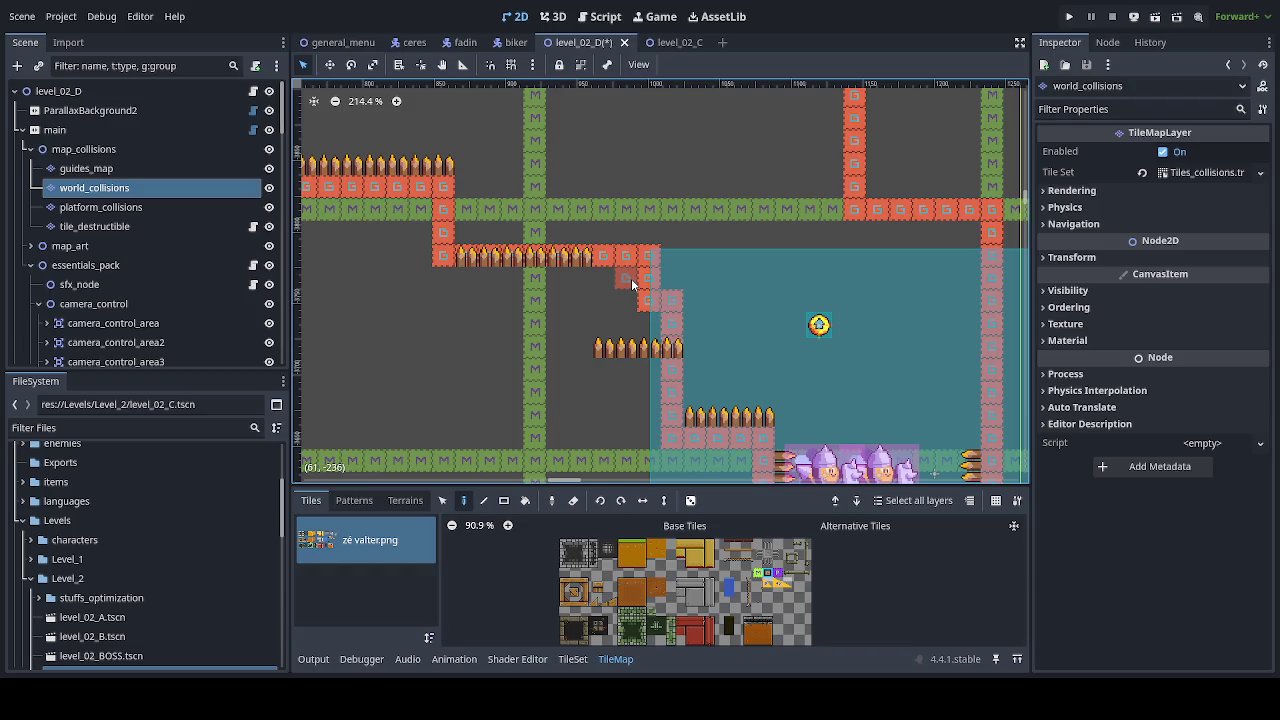
scroll(632, 285, down, 8)
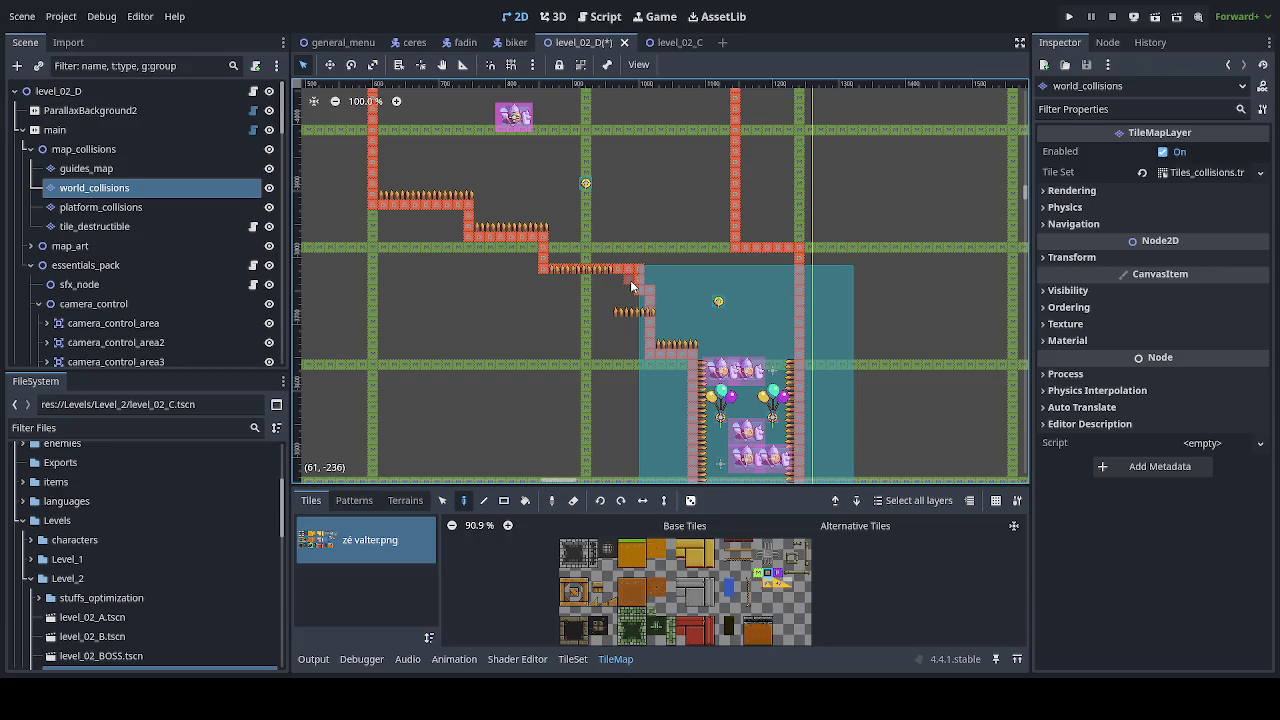
scroll(630, 282, down, 5)
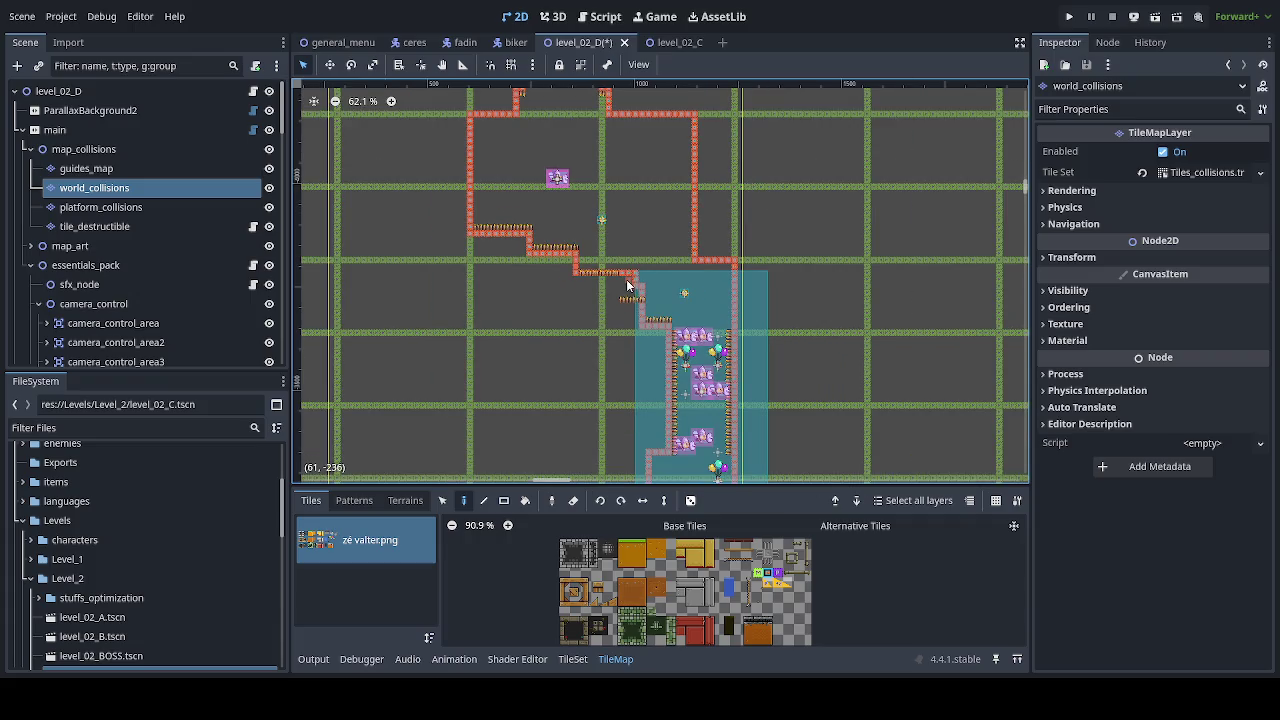
scroll(628, 286, up, 8)
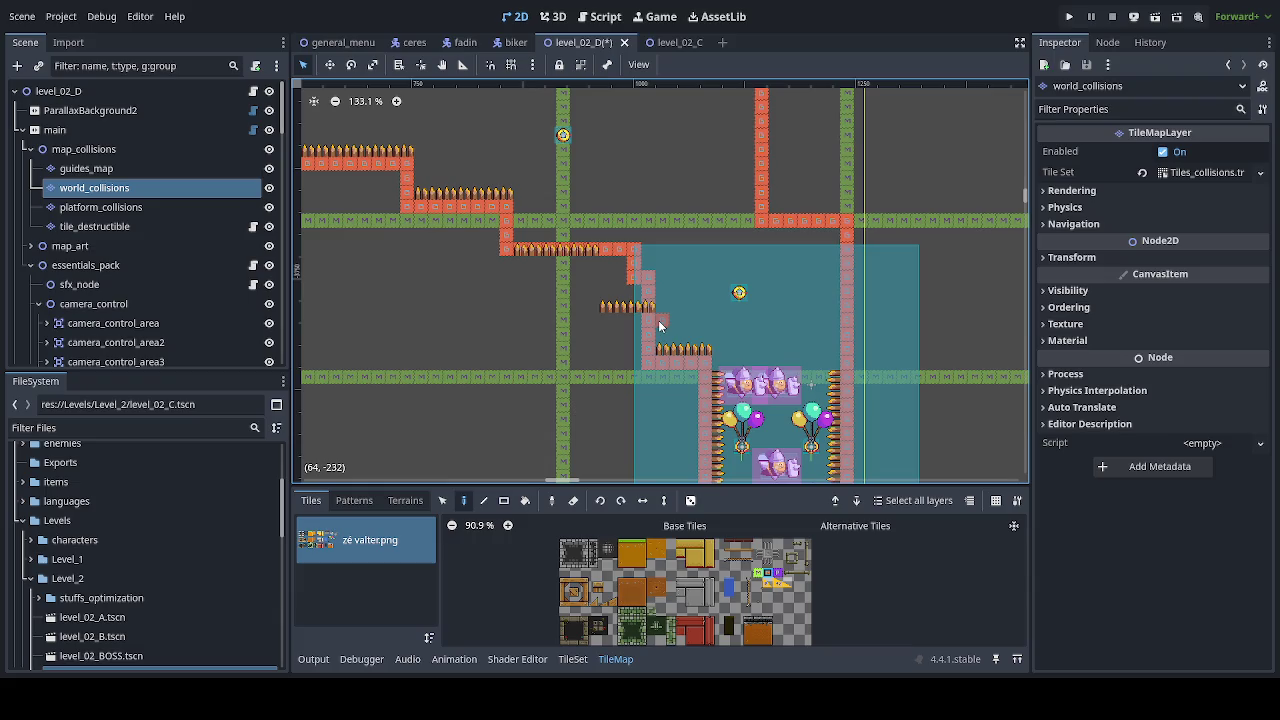
Step: Fill the corner beside the orange ledge and erase two misplaced pink collision tiles
click(652, 252)
right_click(634, 278)
right_click(634, 263)
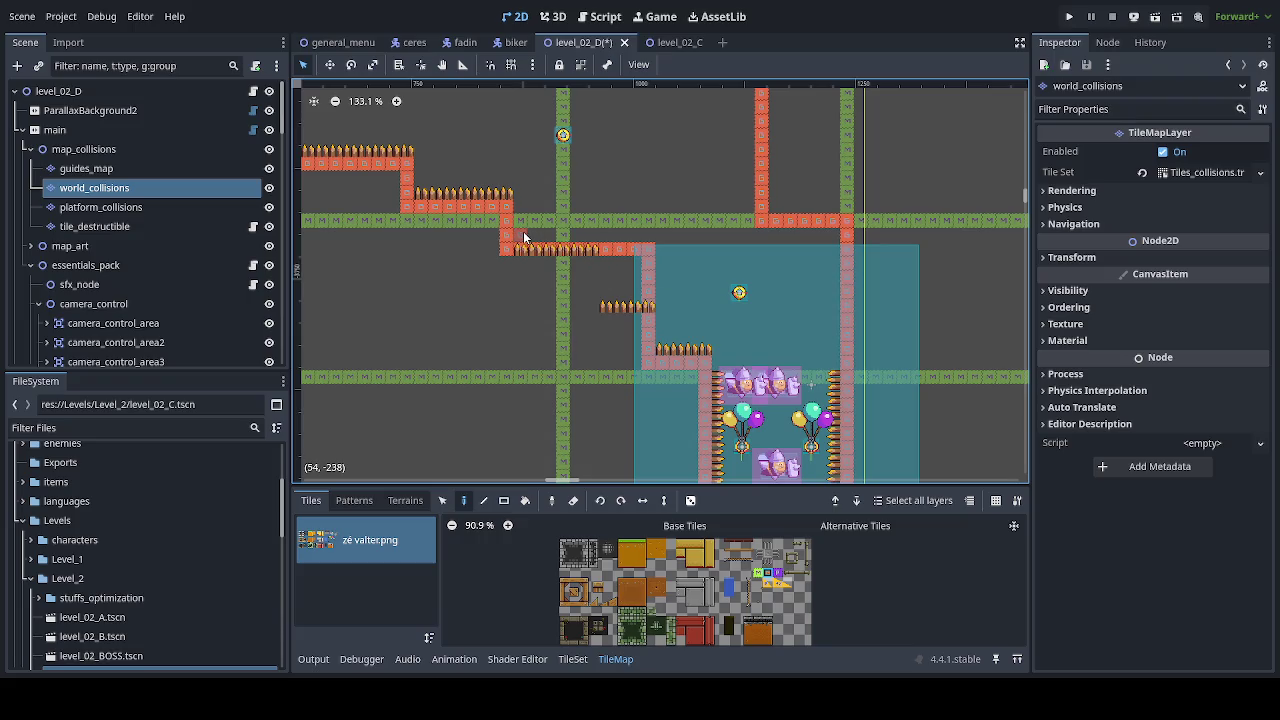
Step: Paint a red collision row along the ledge, reshape its stair step, and zoom out to 68.3%
drag(524, 237, 625, 238)
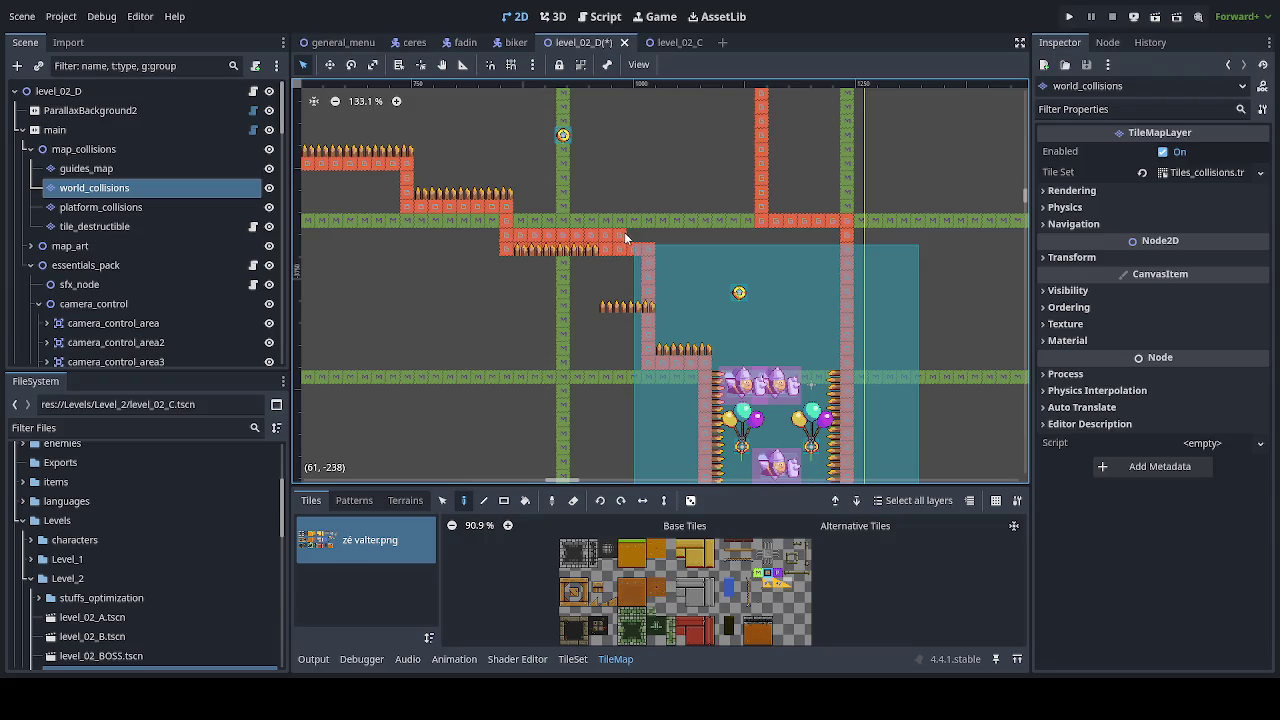
right_click(593, 252)
click(620, 248)
click(620, 262)
click(606, 264)
right_click(620, 234)
right_click(620, 248)
scroll(740, 298, down, 3)
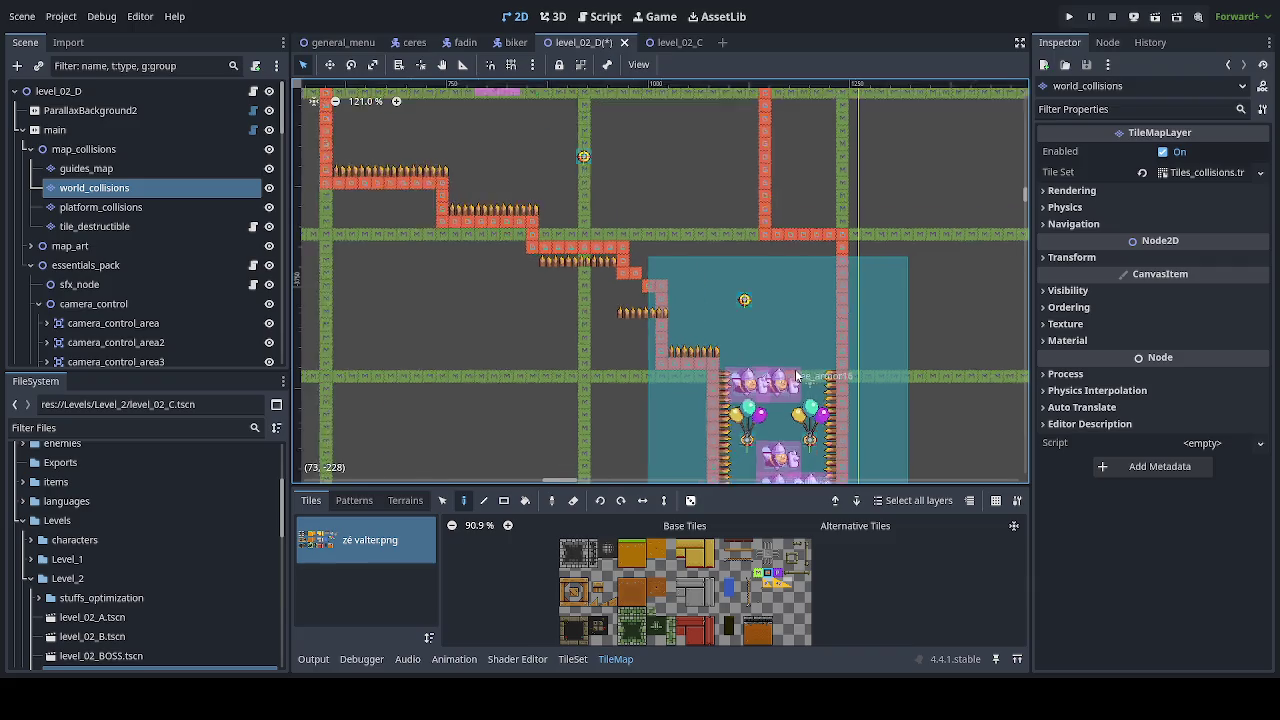
scroll(778, 325, down, 1)
scroll(771, 328, down, 1)
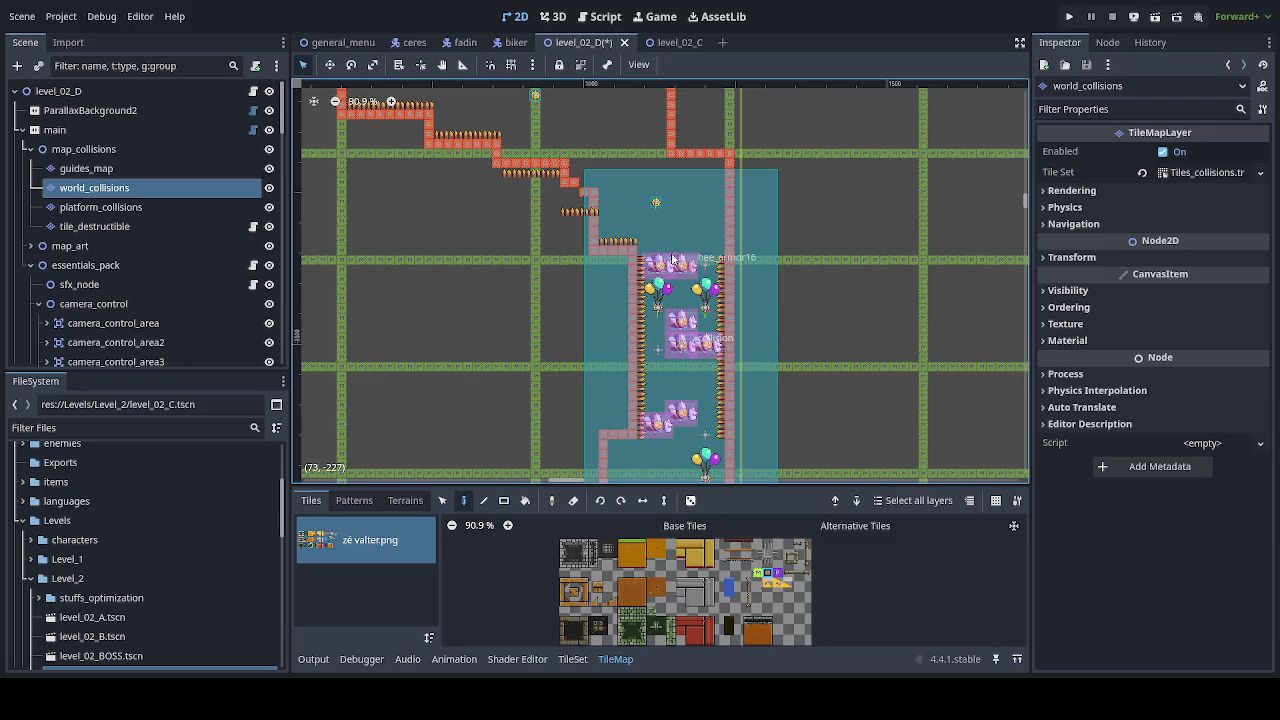
scroll(714, 341, down, 2)
scroll(714, 341, down, 1)
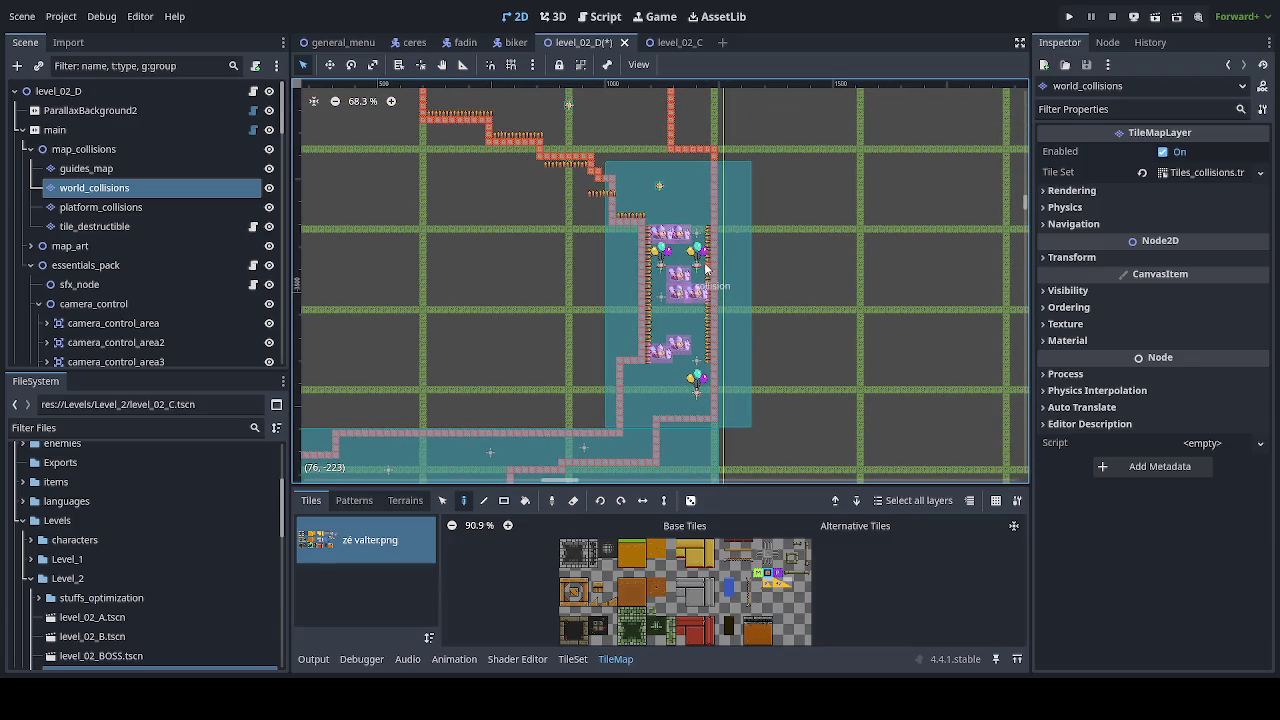
Step: Lower the camera area collision shape's top edge to the shaft entrance and save the scene
ctrl+click(120, 166)
click(122, 150)
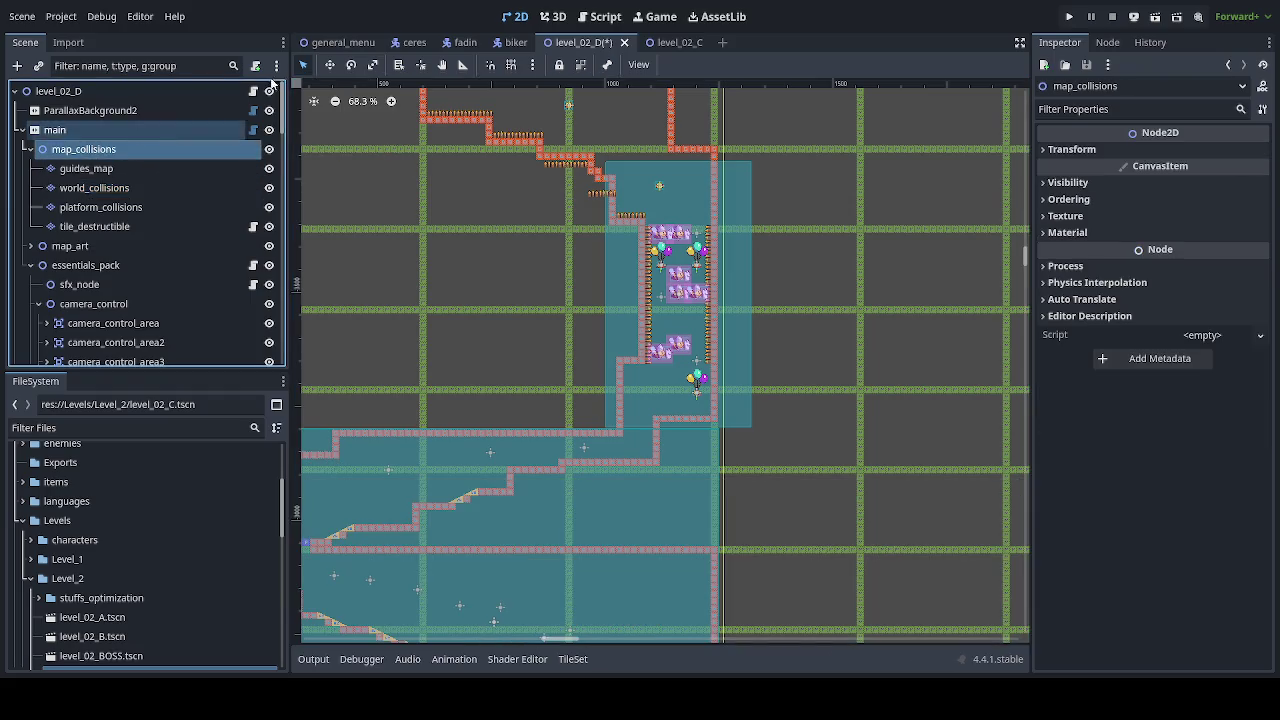
click(749, 190)
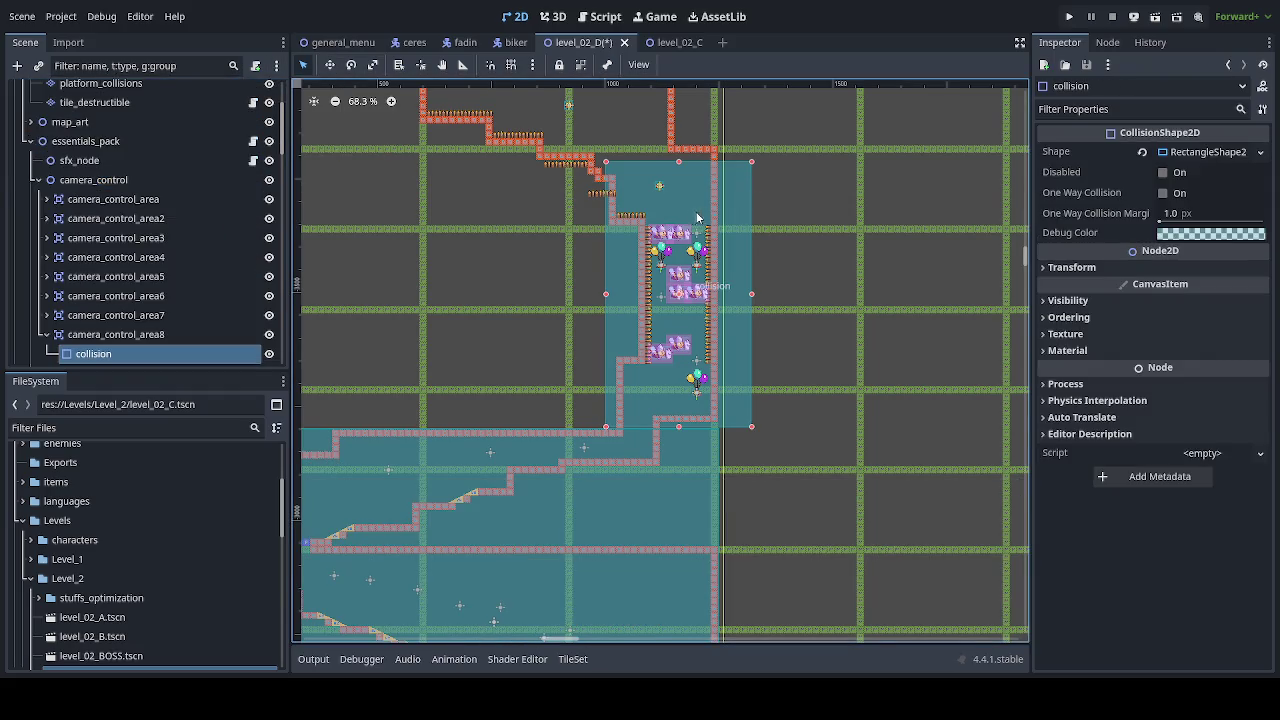
scroll(678, 198, up, 6)
scroll(657, 137, up, 3)
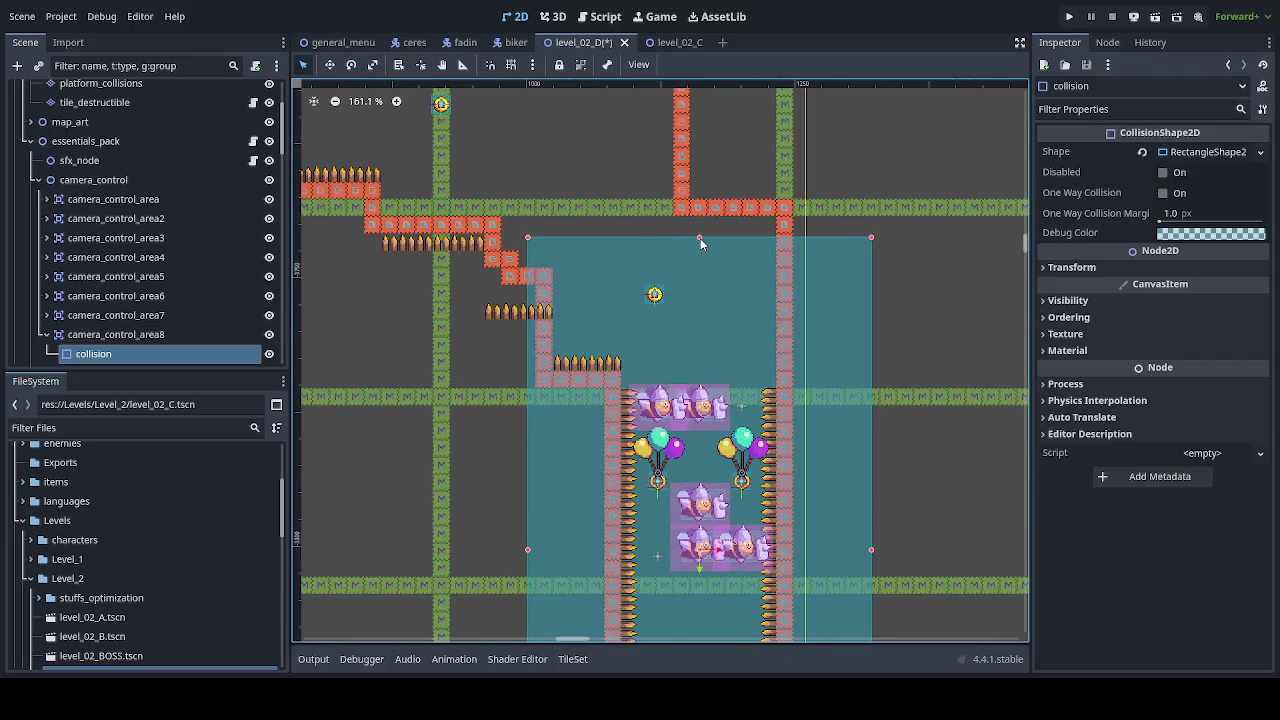
drag(700, 238, 702, 267)
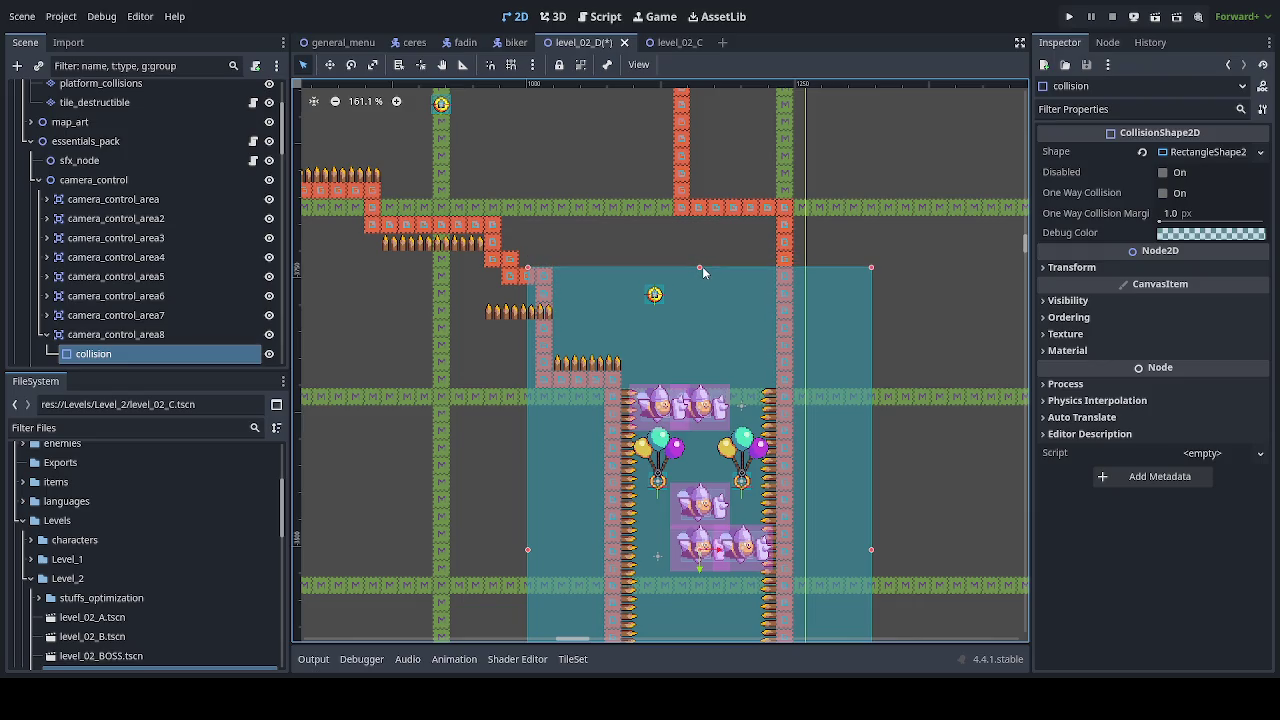
scroll(735, 344, down, 2)
scroll(765, 300, down, 3)
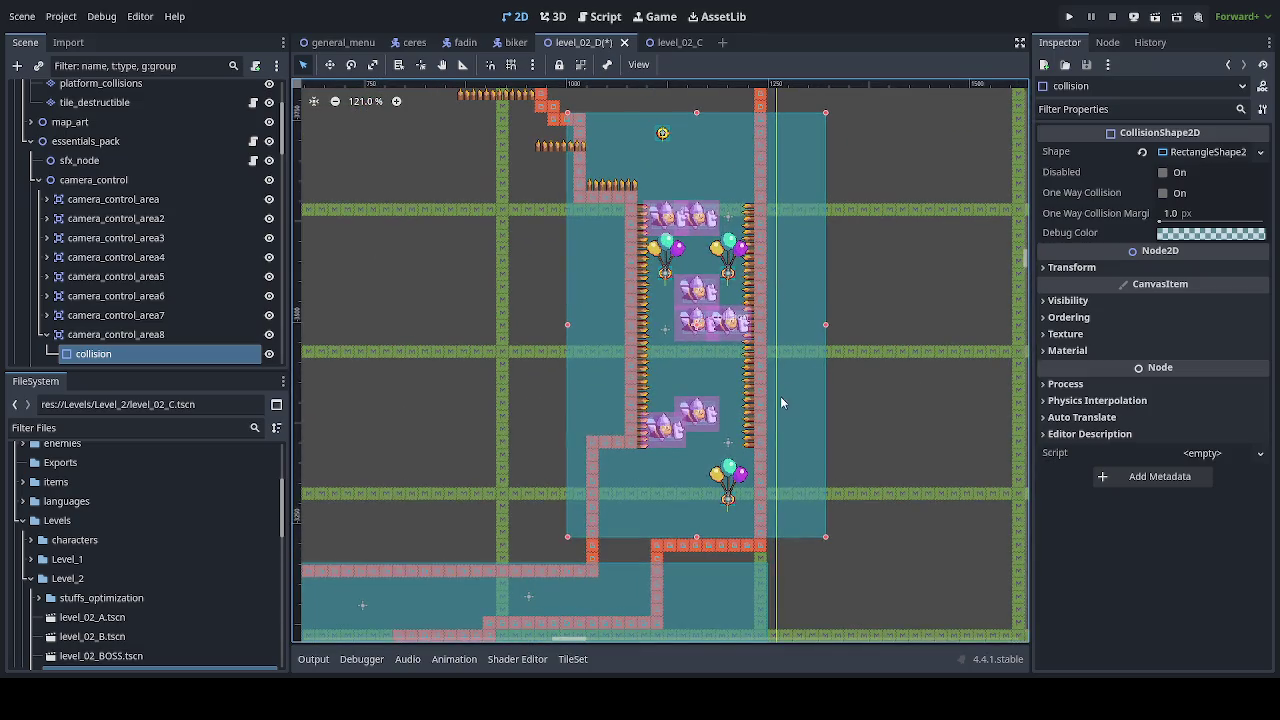
key(ctrl+s)
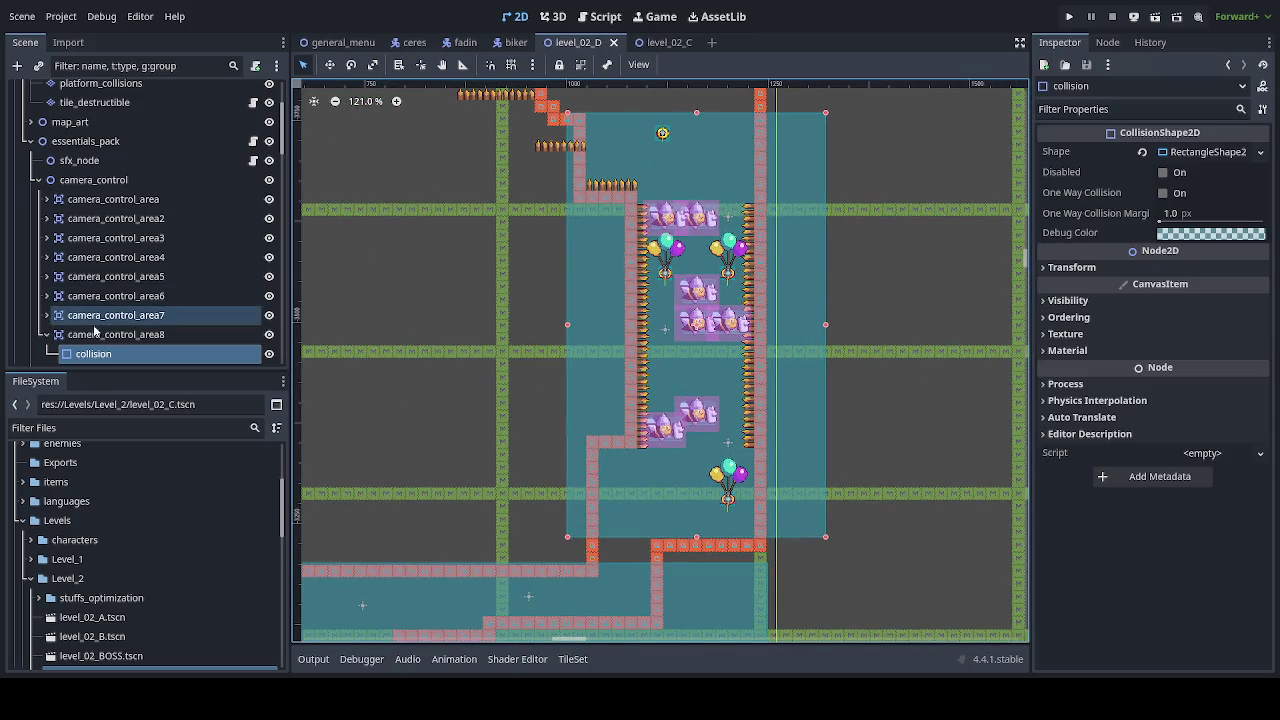
click(115, 334)
Step: Shift camera_control_area8 down about 21 px, stretch its collision rectangle taller, and save
key(w)
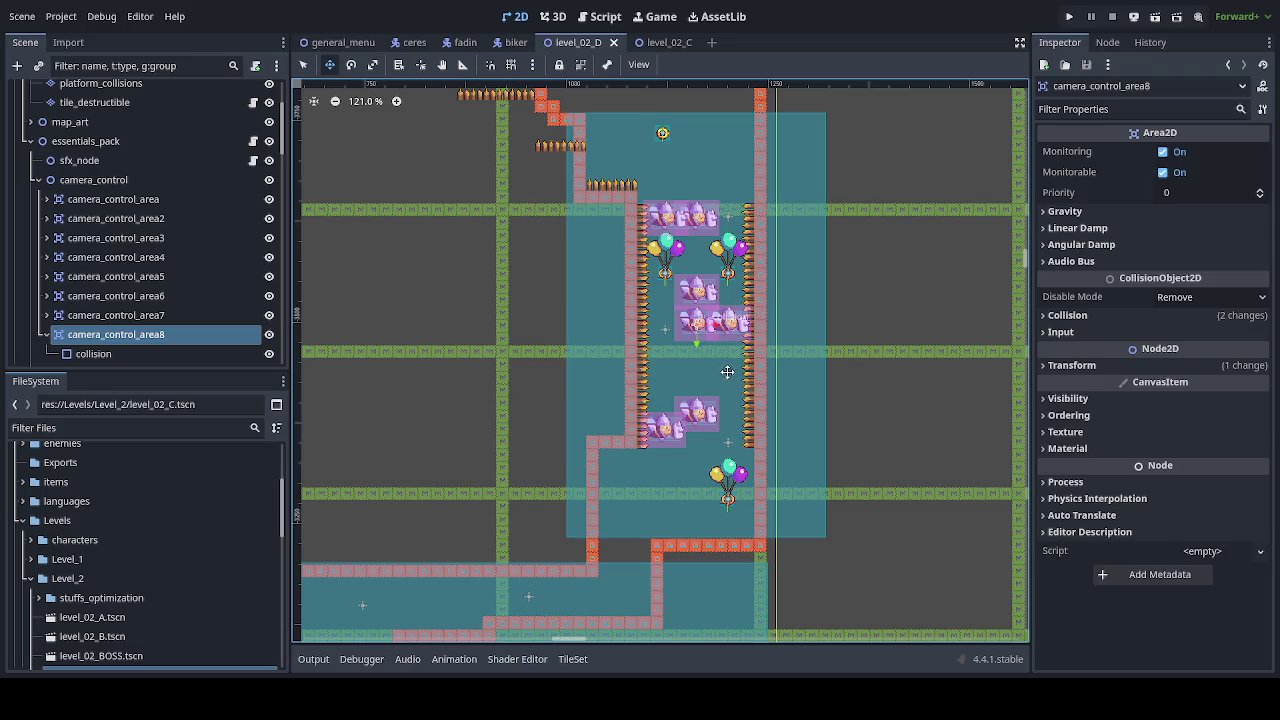
mouse_move(725, 365)
mouse_down()
mouse_move(724, 393)
mouse_move(723, 380)
mouse_up()
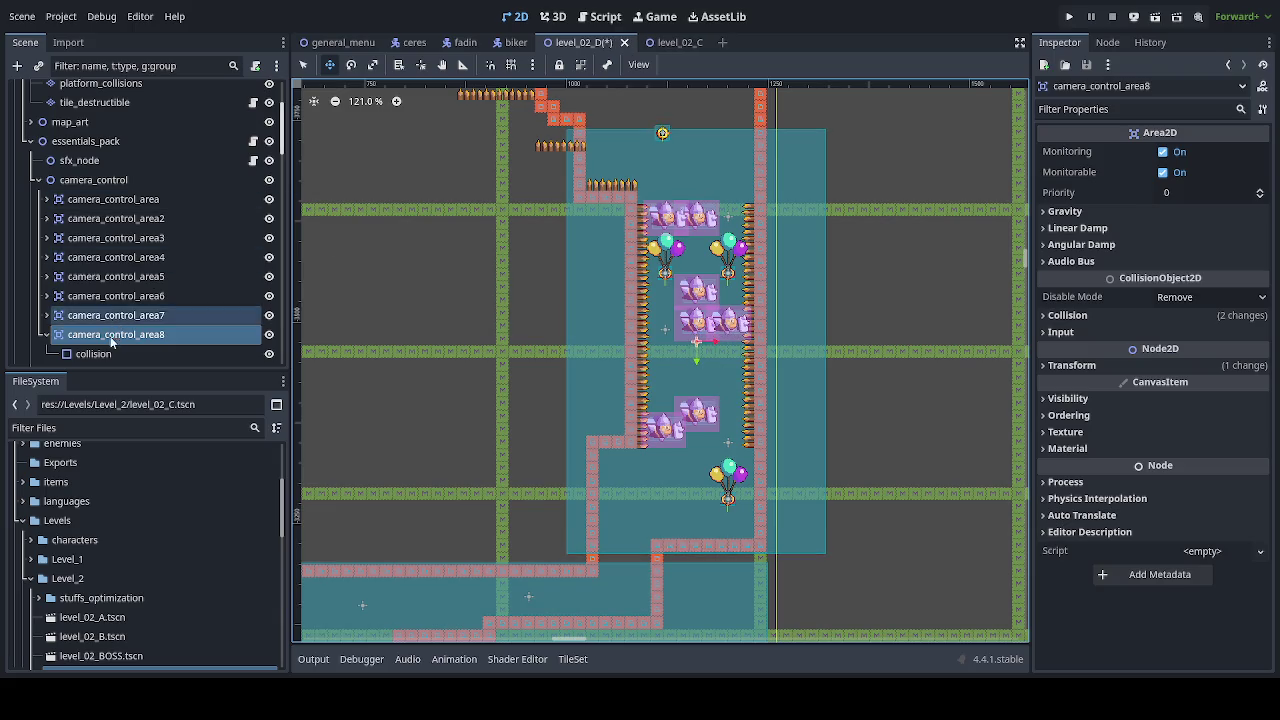
click(160, 354)
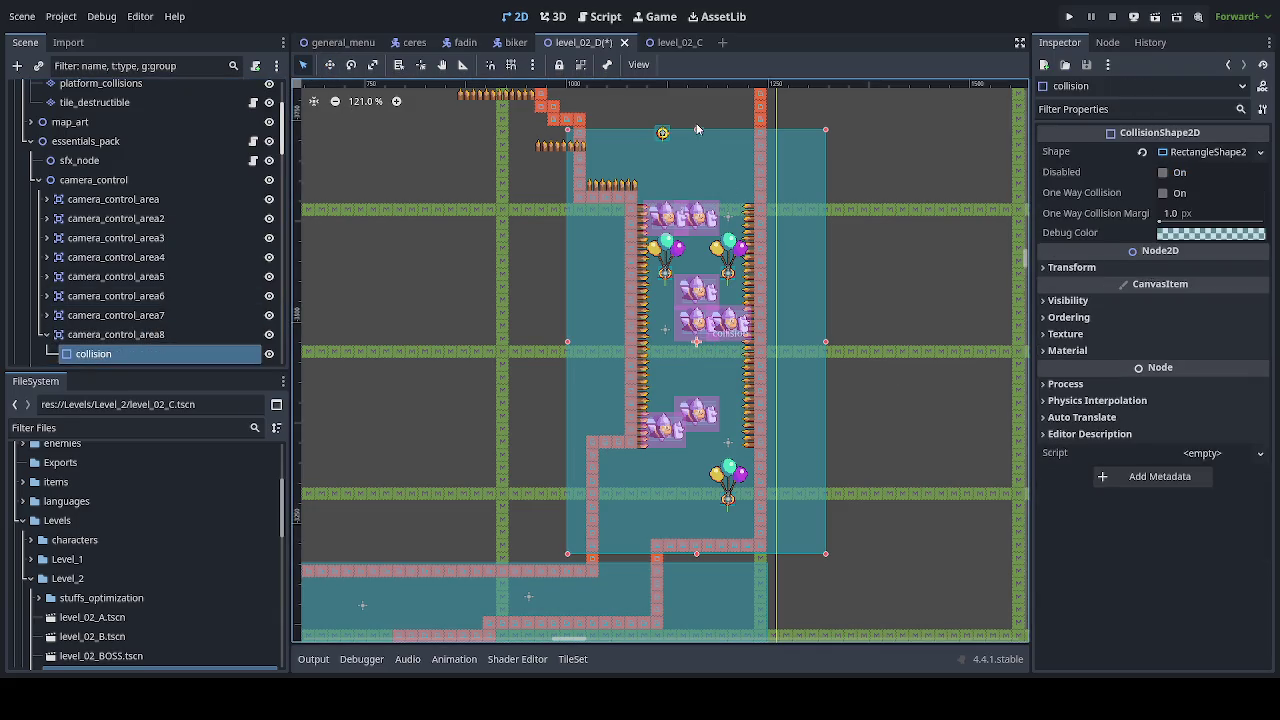
drag(696, 129, 697, 121)
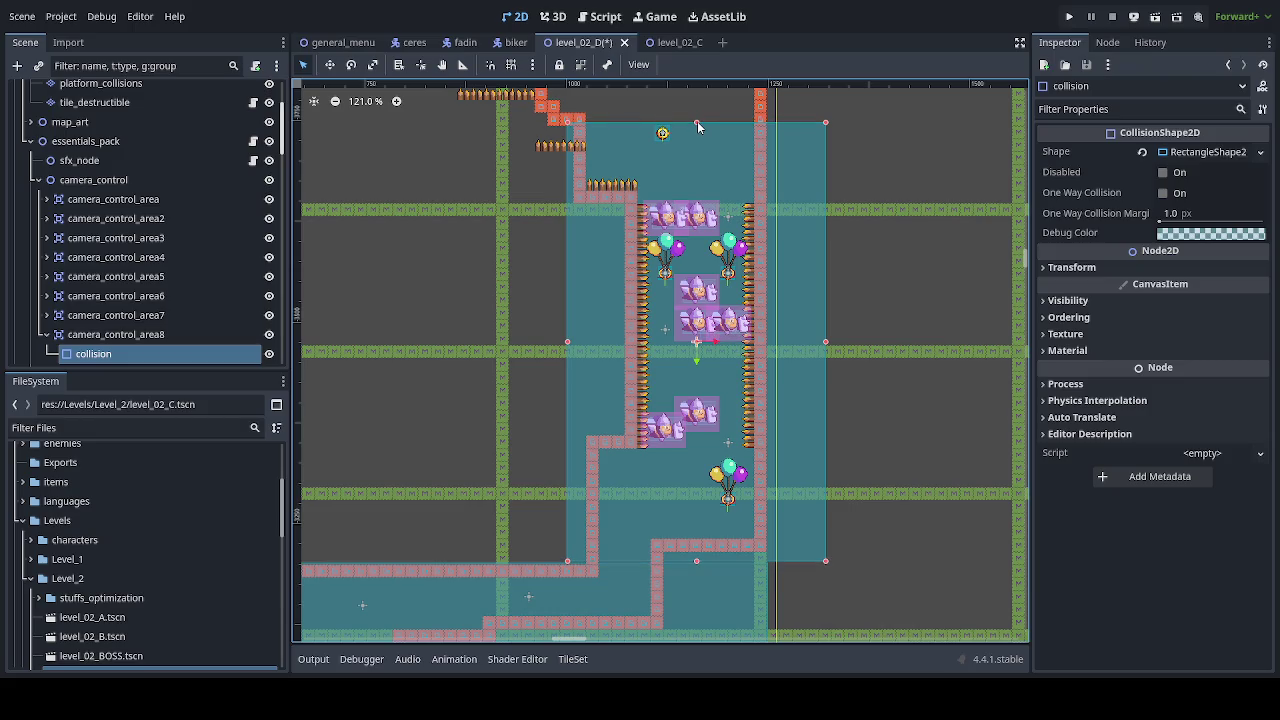
key(ctrl+s)
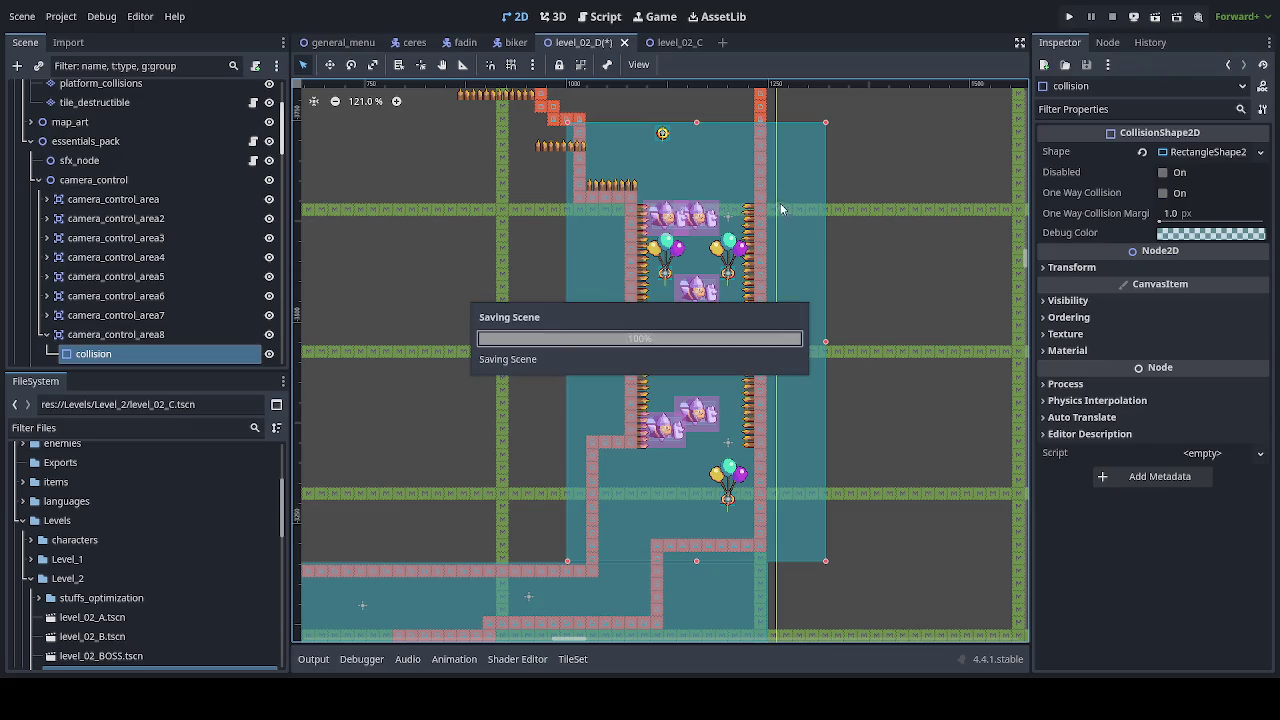
Step: Nudge camera_control_area8 up by 2 px over the flooded shaft
click(116, 334)
key(w)
scroll(586, 328, up, 7)
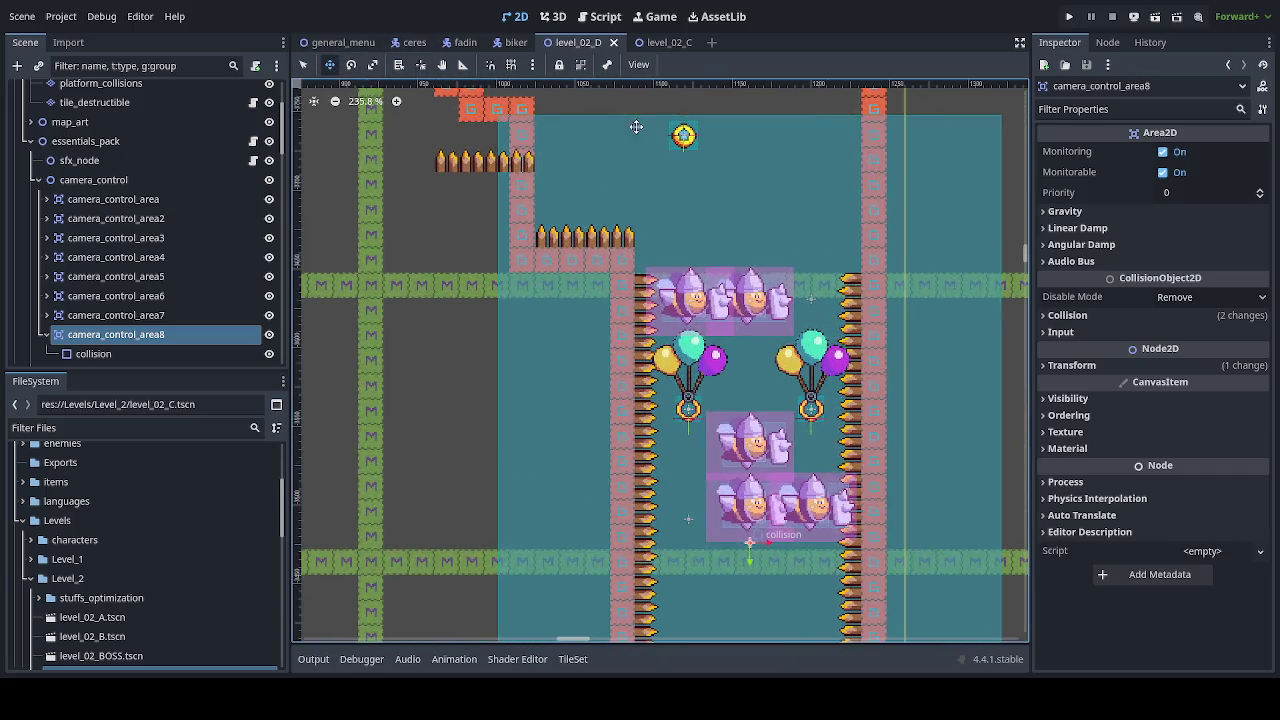
scroll(586, 328, up, 3)
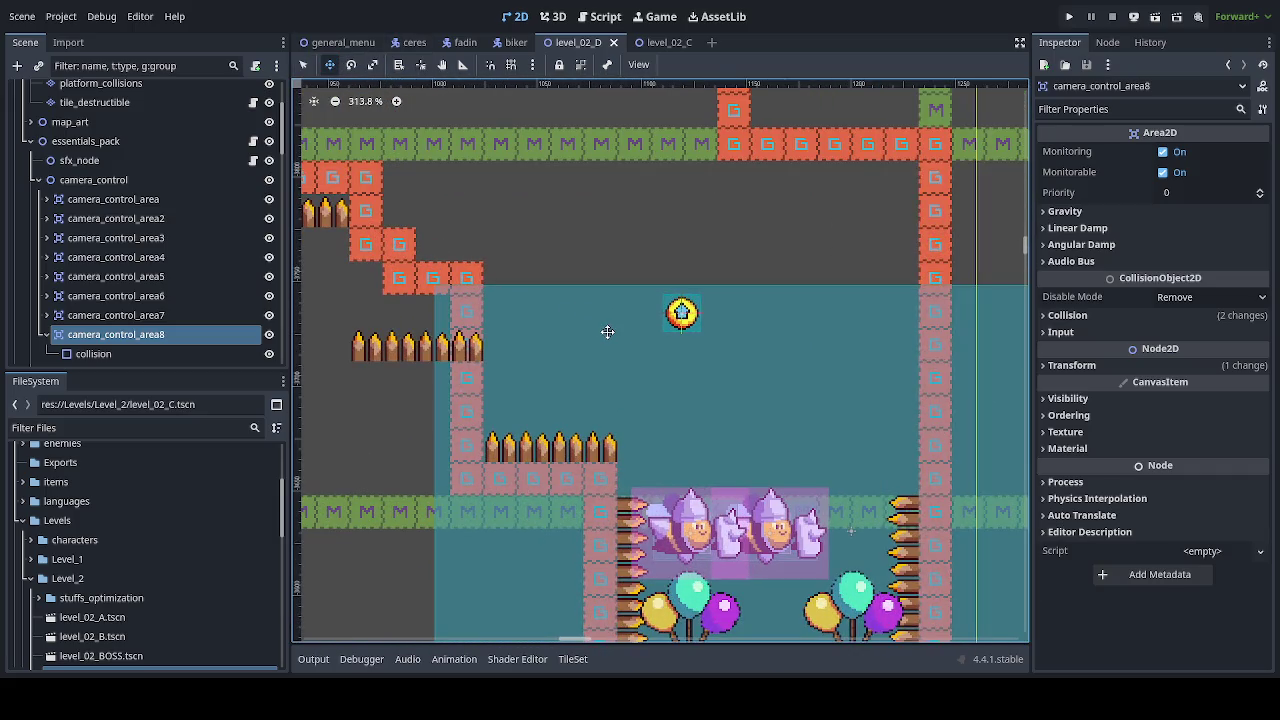
click(607, 331)
drag(607, 331, 607, 327)
scroll(607, 327, down, 5)
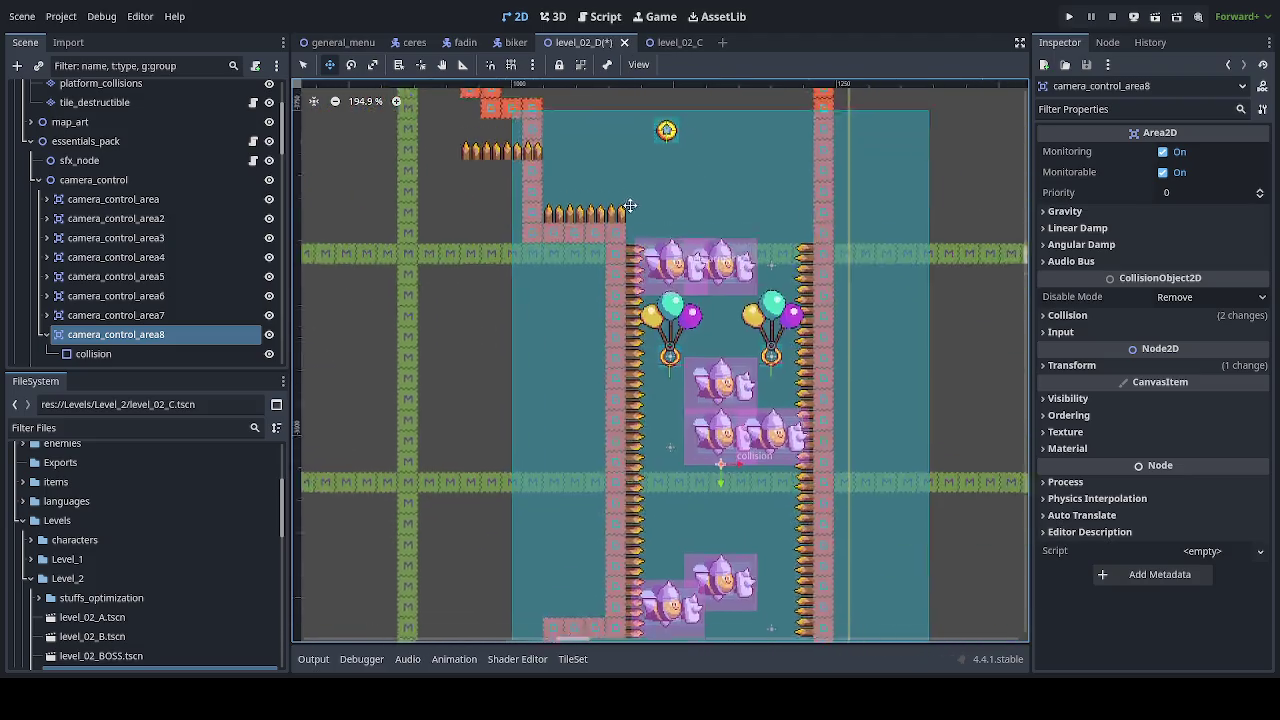
scroll(621, 181, down, 5)
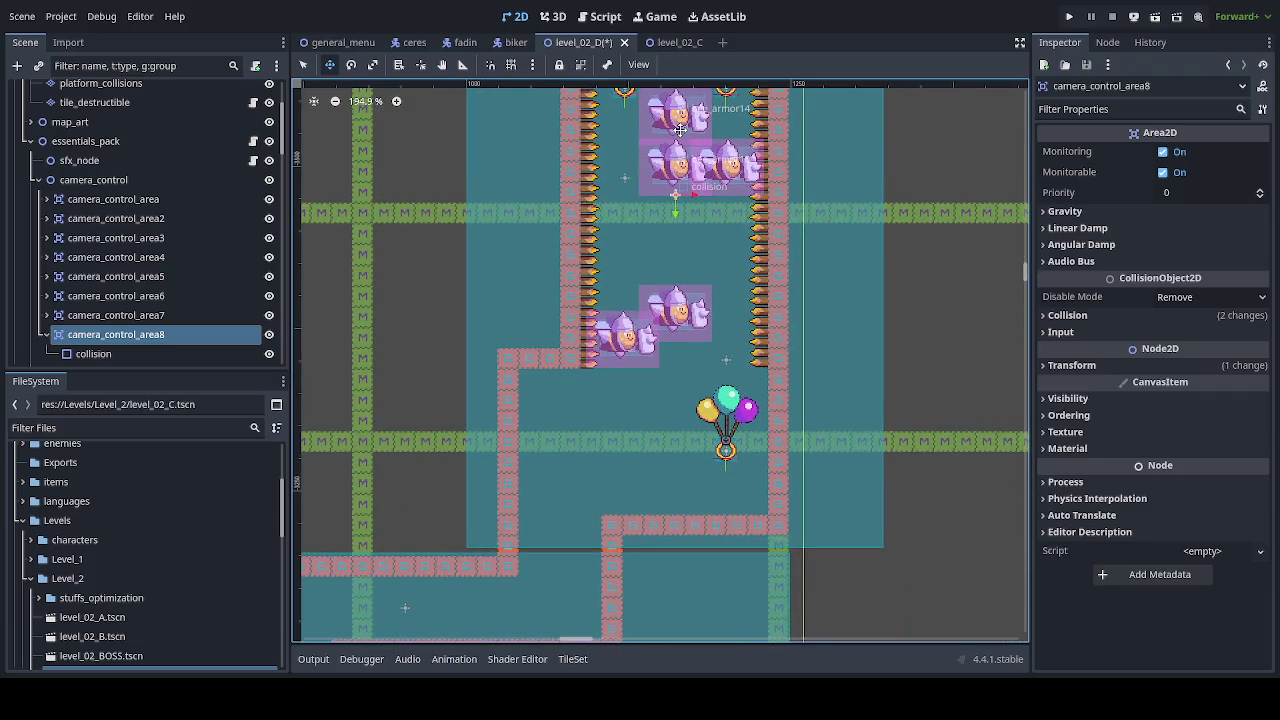
scroll(678, 170, up, 8)
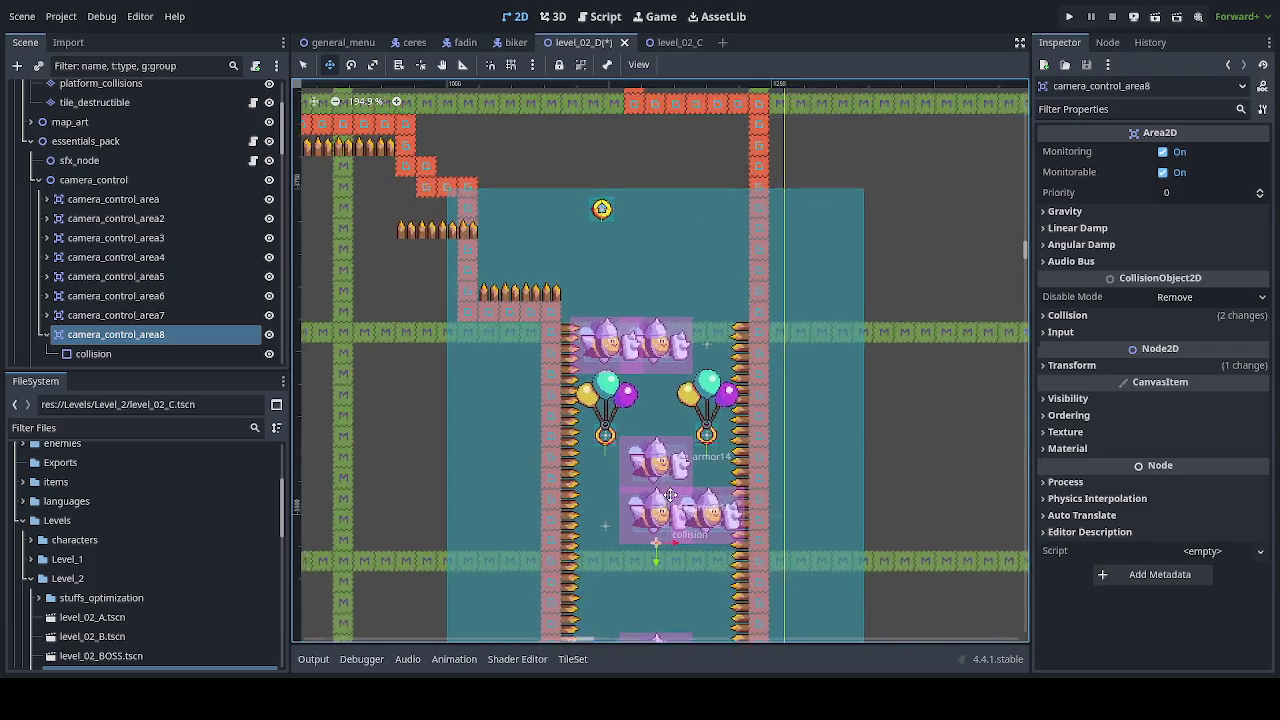
scroll(662, 434, down, 3)
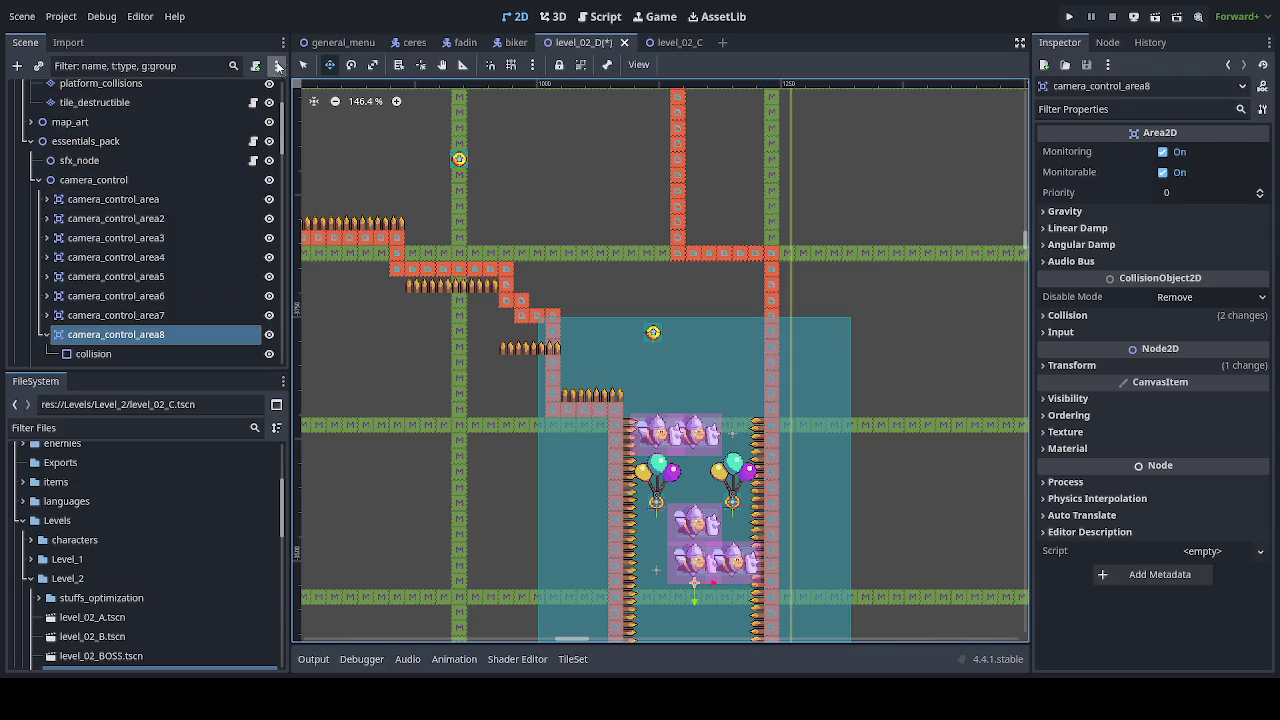
click(305, 65)
drag(284, 147, 274, 108)
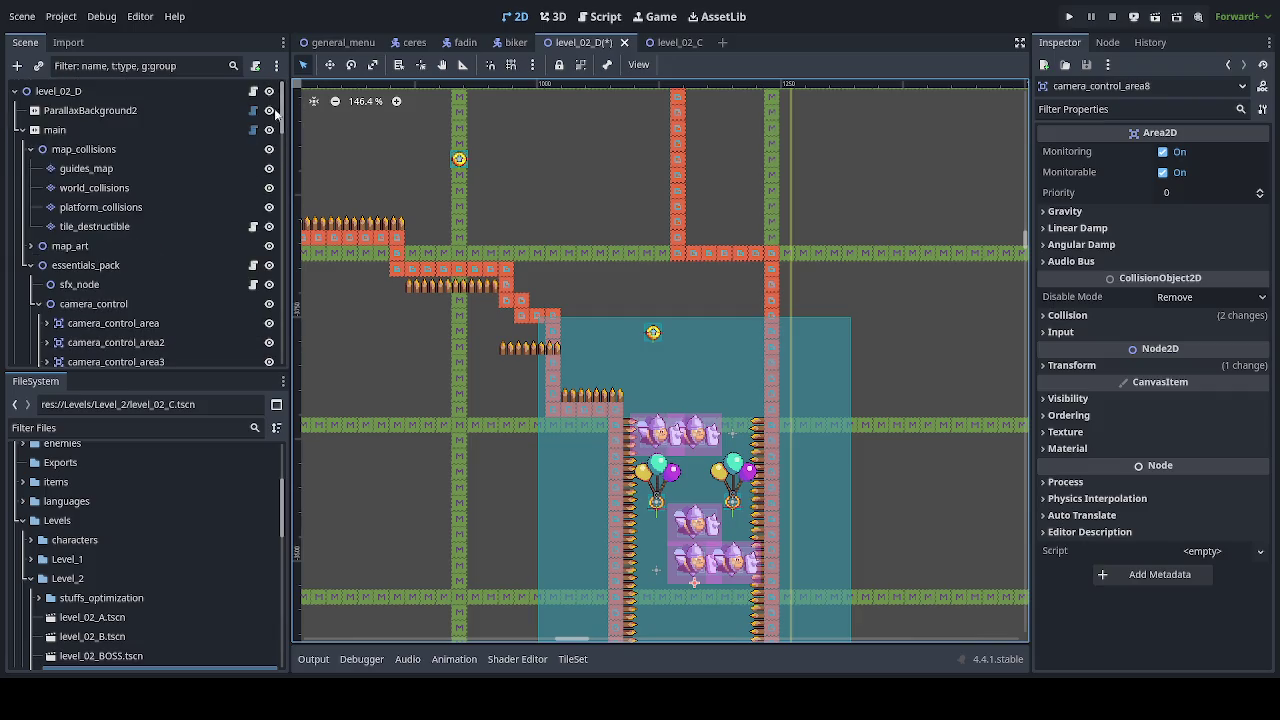
Step: On world_collisions, repaint the staircase step and extend the lower step leftward with collision tiles
click(165, 188)
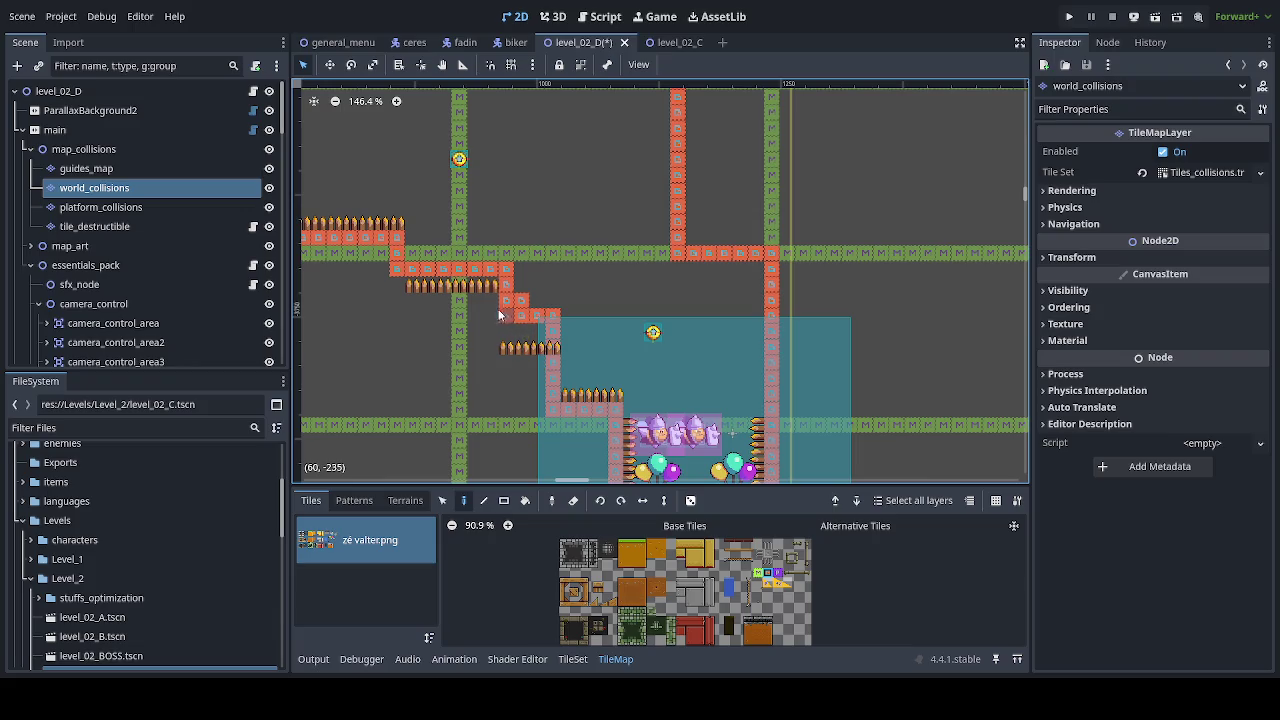
mouse_move(485, 297)
mouse_down()
mouse_move(396, 300)
mouse_move(396, 272)
mouse_move(502, 267)
mouse_up()
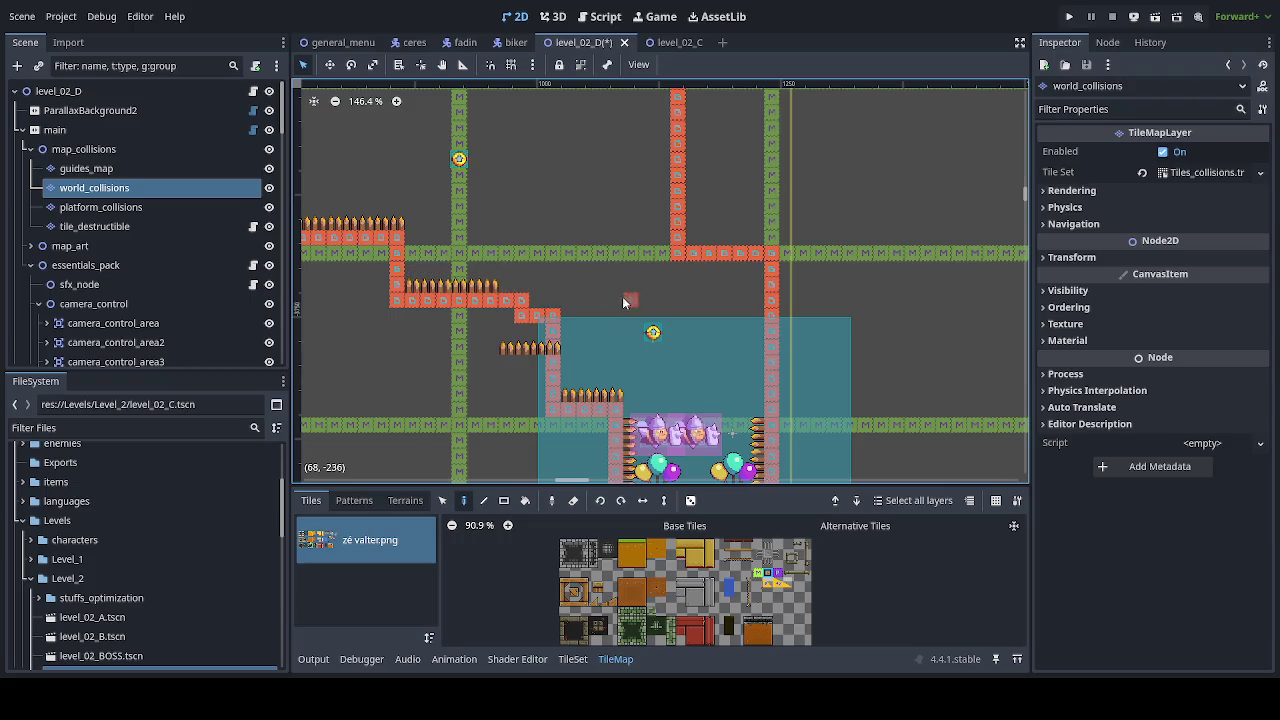
click(510, 312)
right_click(506, 300)
click(490, 316)
scroll(484, 353, down, 6)
drag(480, 353, 463, 310)
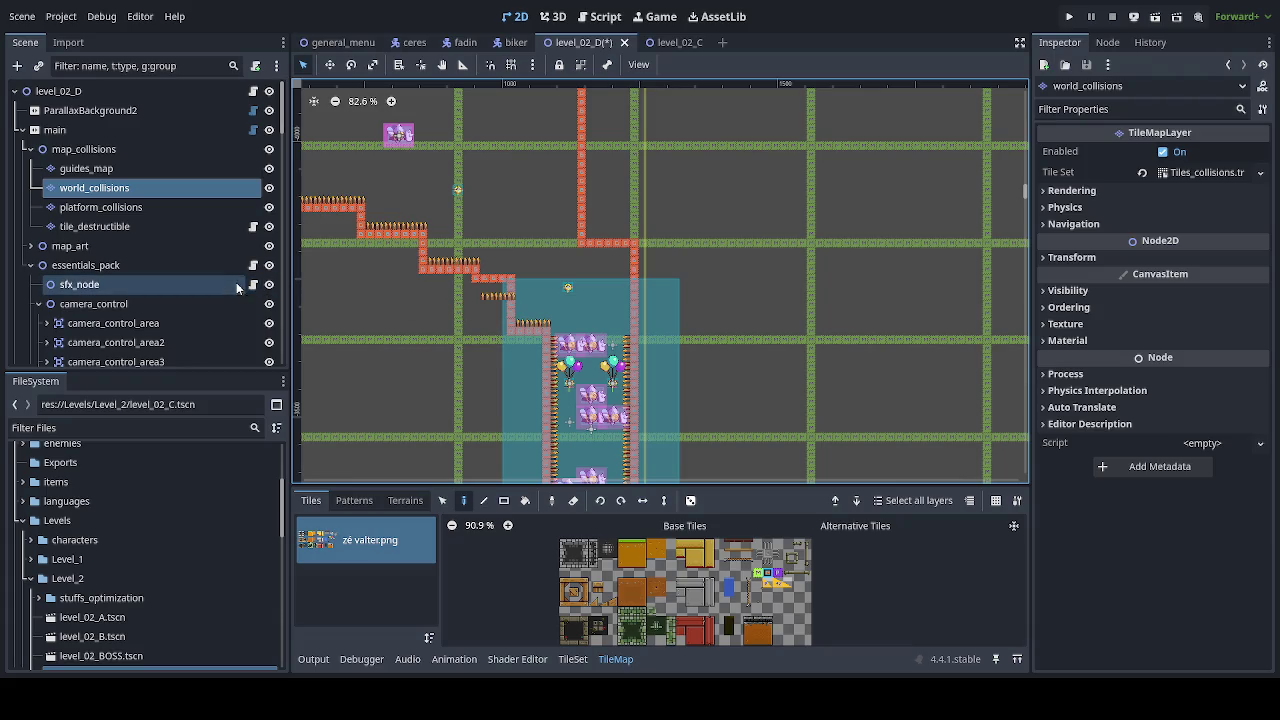
scroll(233, 314, down, 5)
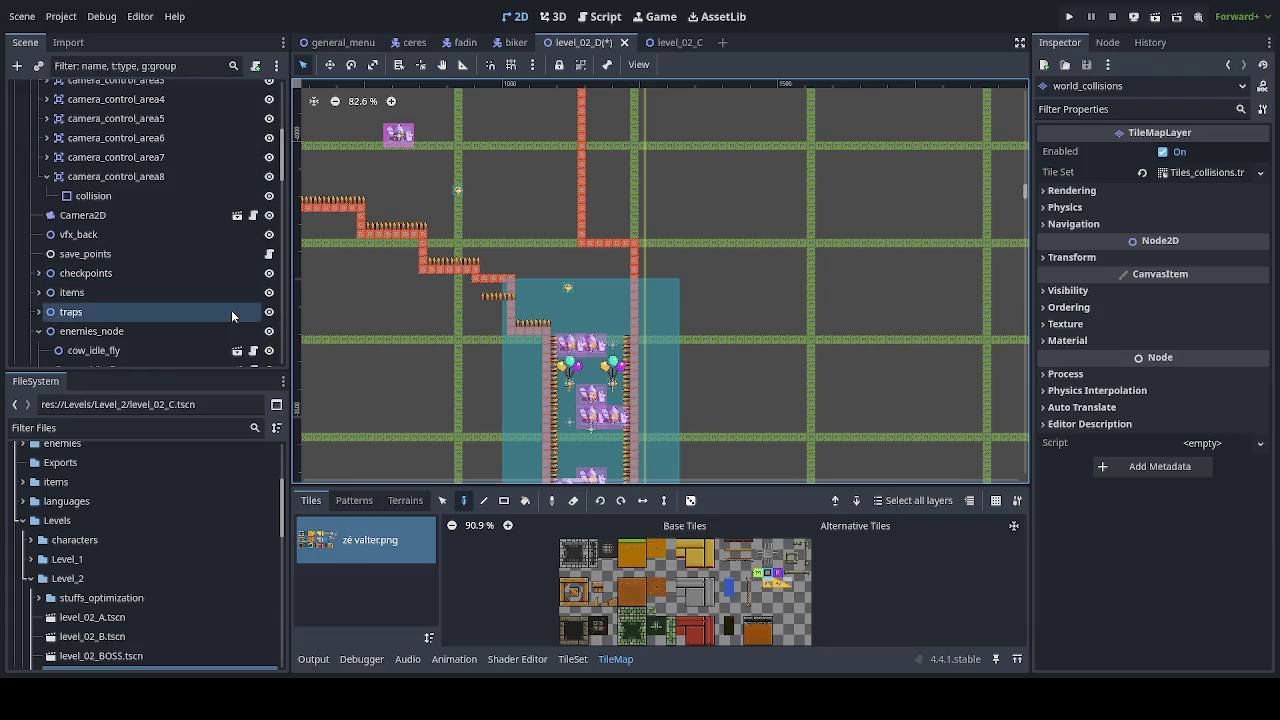
scroll(223, 316, down, 2)
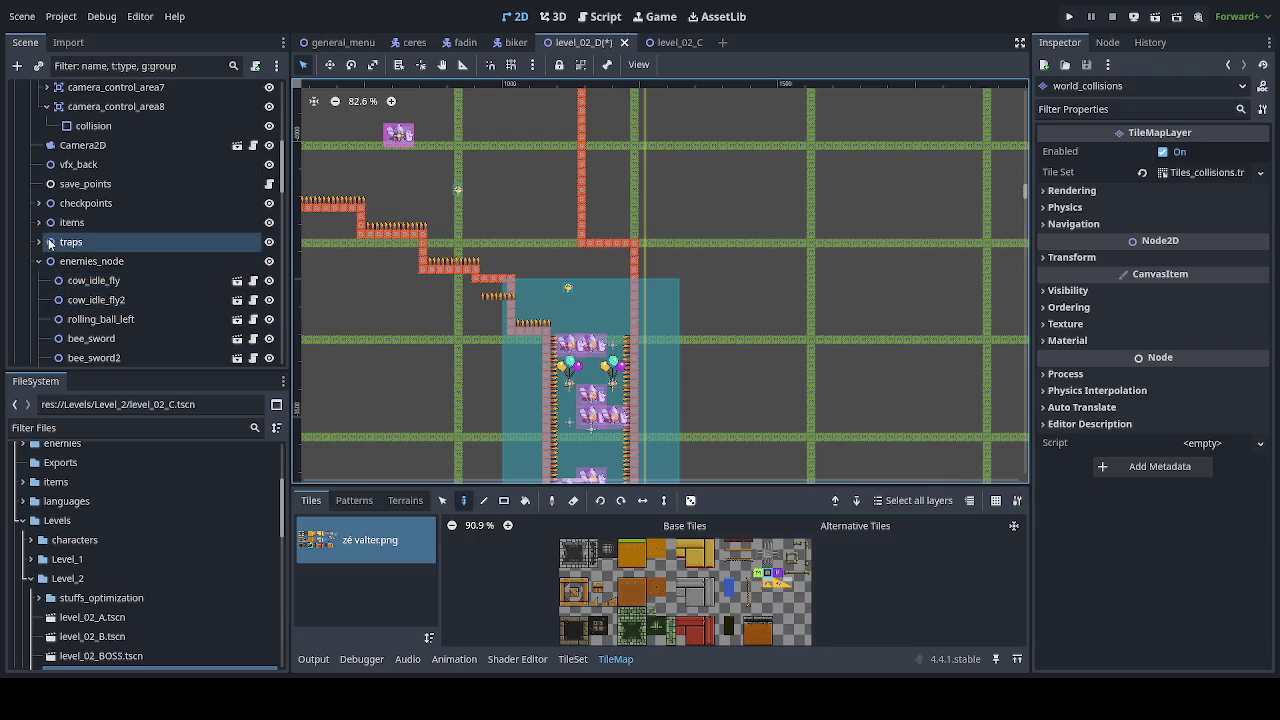
click(39, 242)
Step: On the spikes layer, paint a spike row on the step, then erase most of it
click(90, 300)
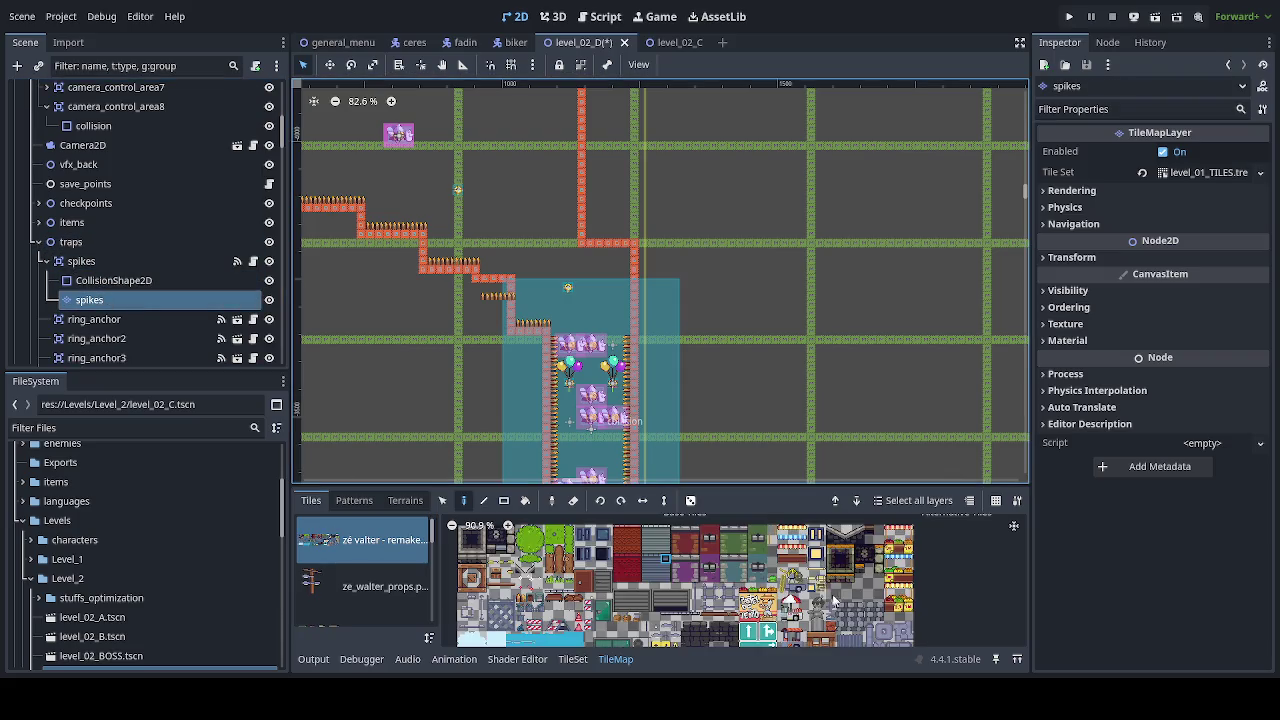
scroll(543, 327, up, 5)
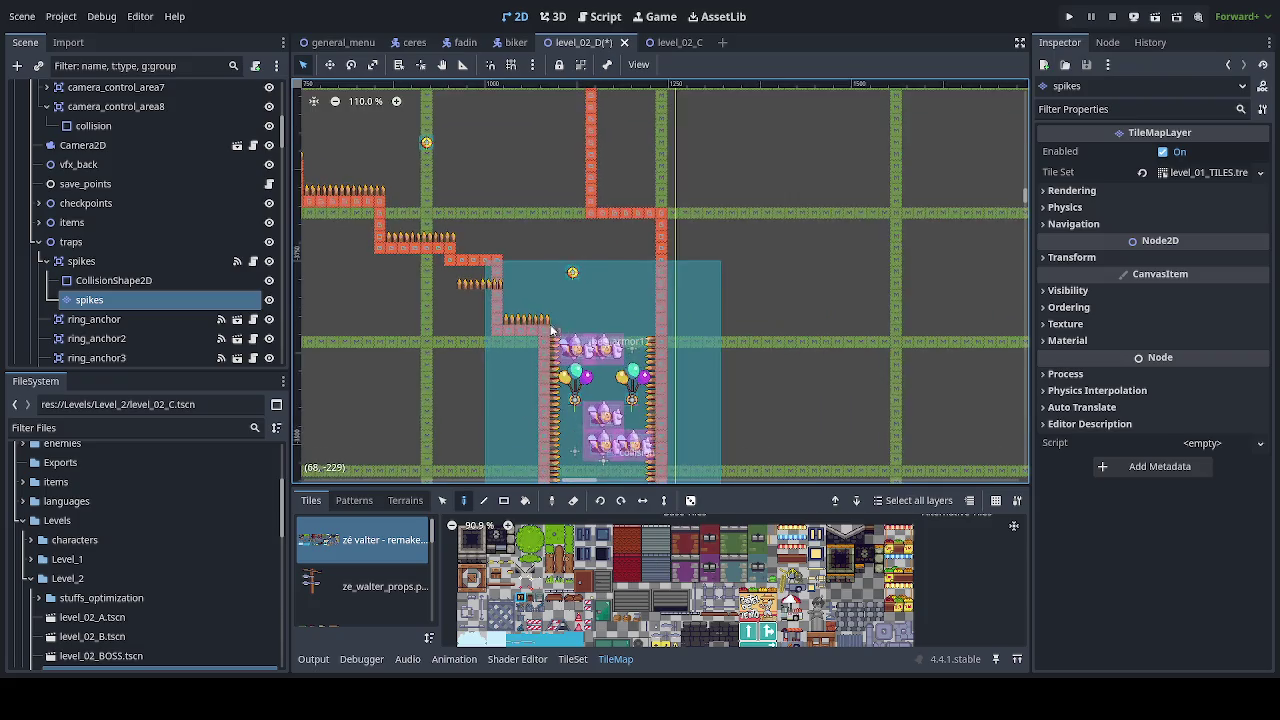
scroll(478, 318, up, 2)
drag(480, 153, 405, 150)
drag(396, 238, 463, 249)
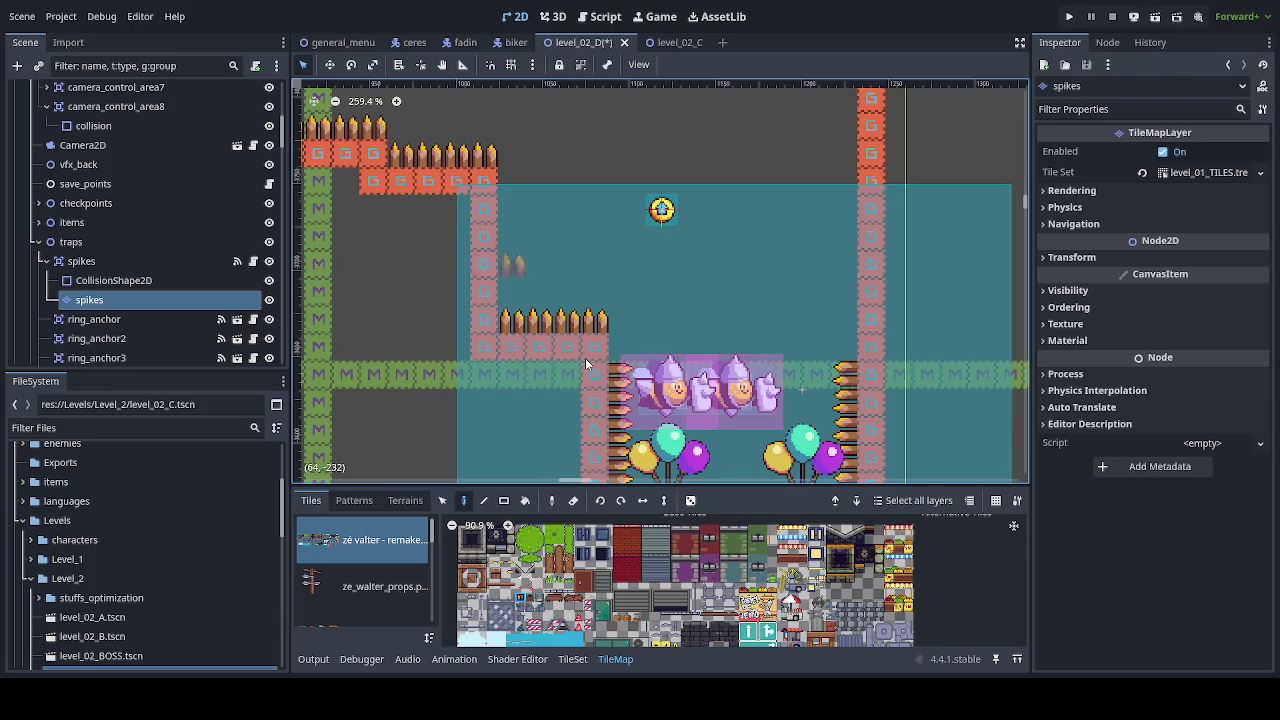
Step: Pan and zoom along the spike corridor to check the remaining spikes
scroll(588, 362, down, 5)
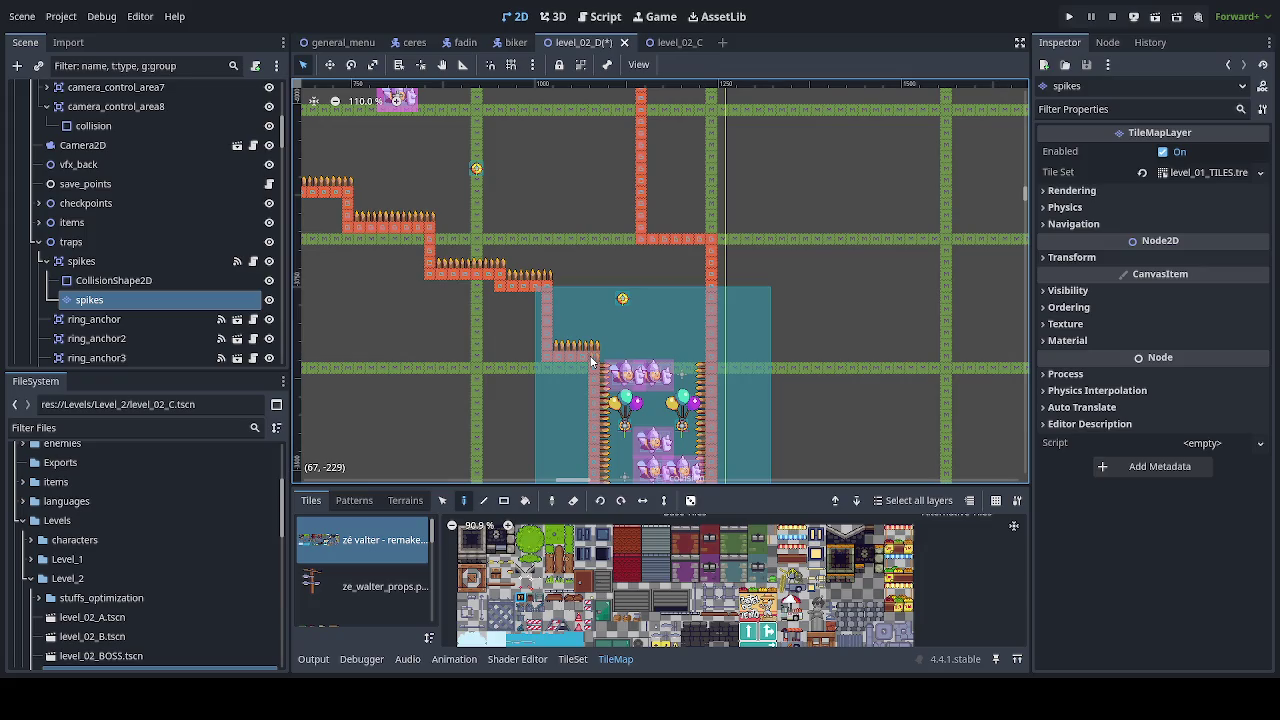
scroll(590, 362, down, 3)
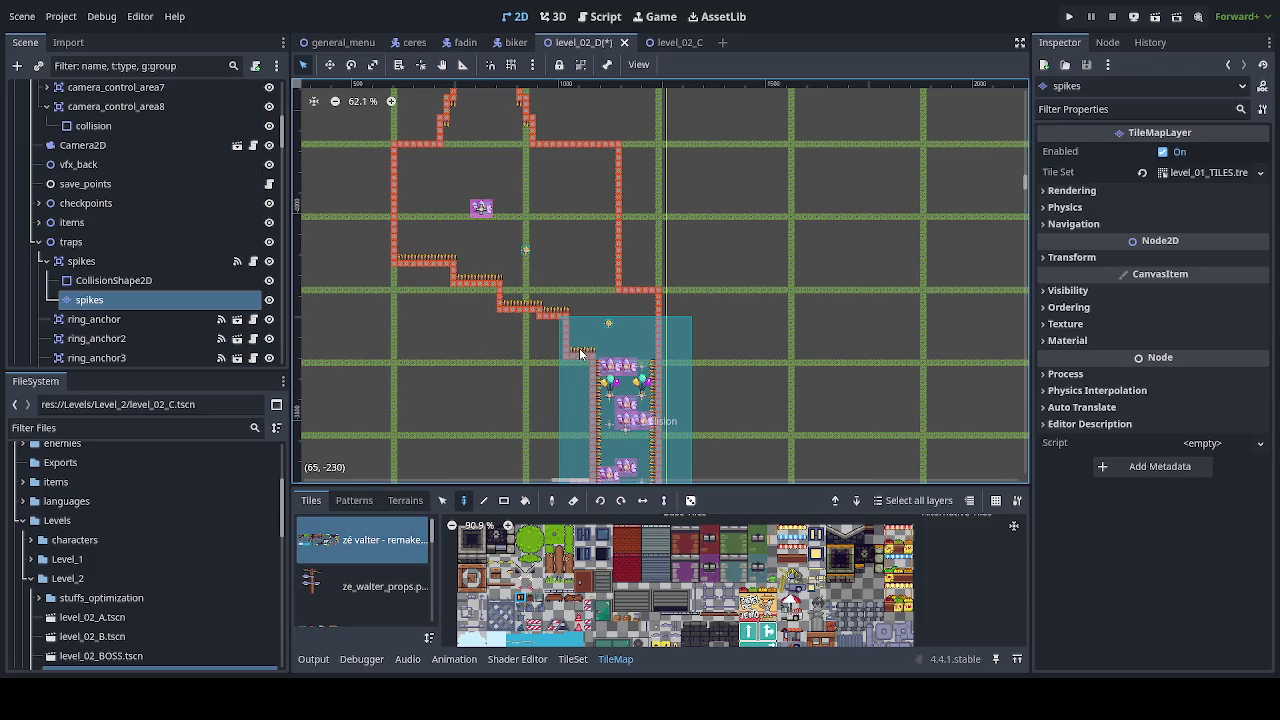
scroll(579, 348, down, 2)
drag(578, 350, 567, 215)
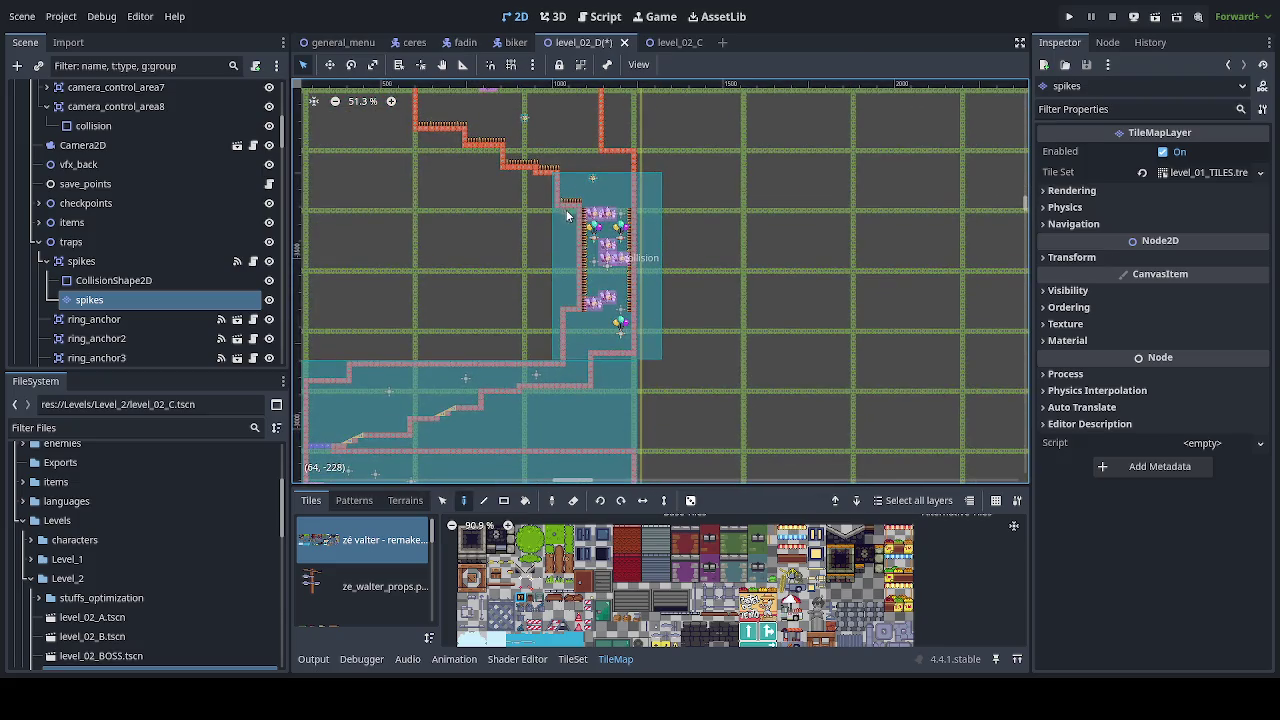
scroll(583, 345, up, 7)
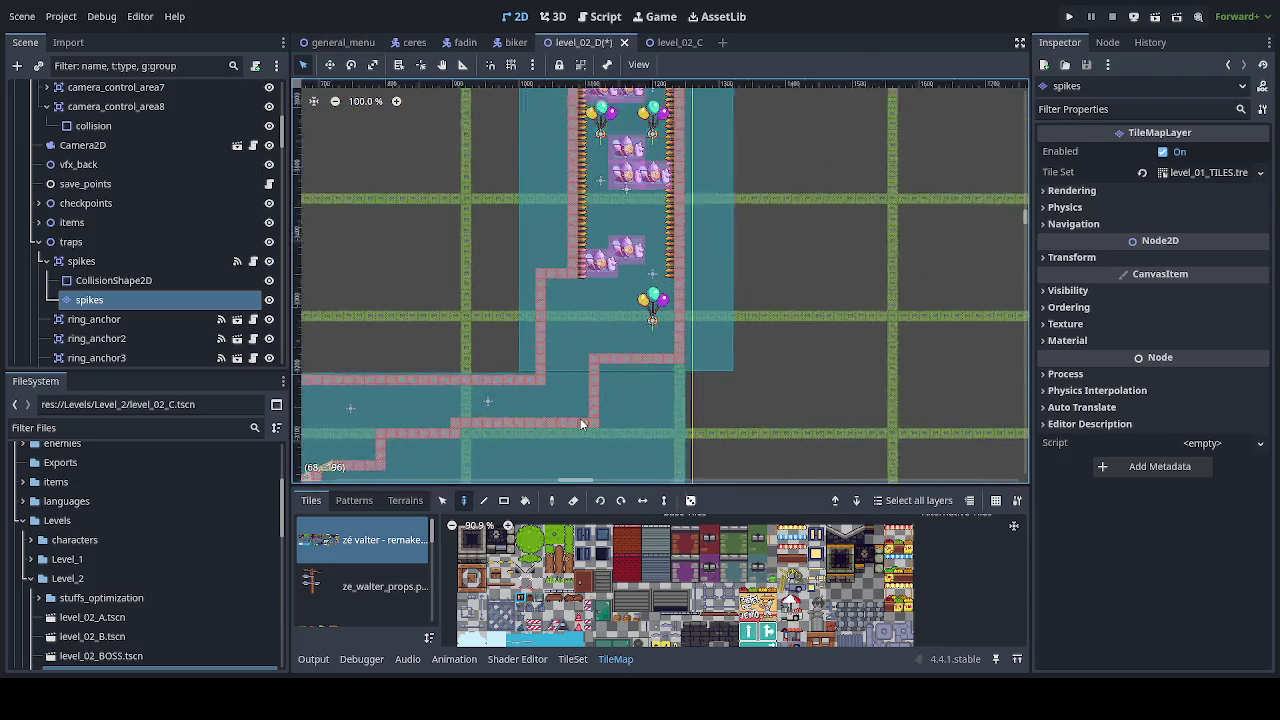
scroll(580, 418, up, 4)
scroll(572, 349, down, 7)
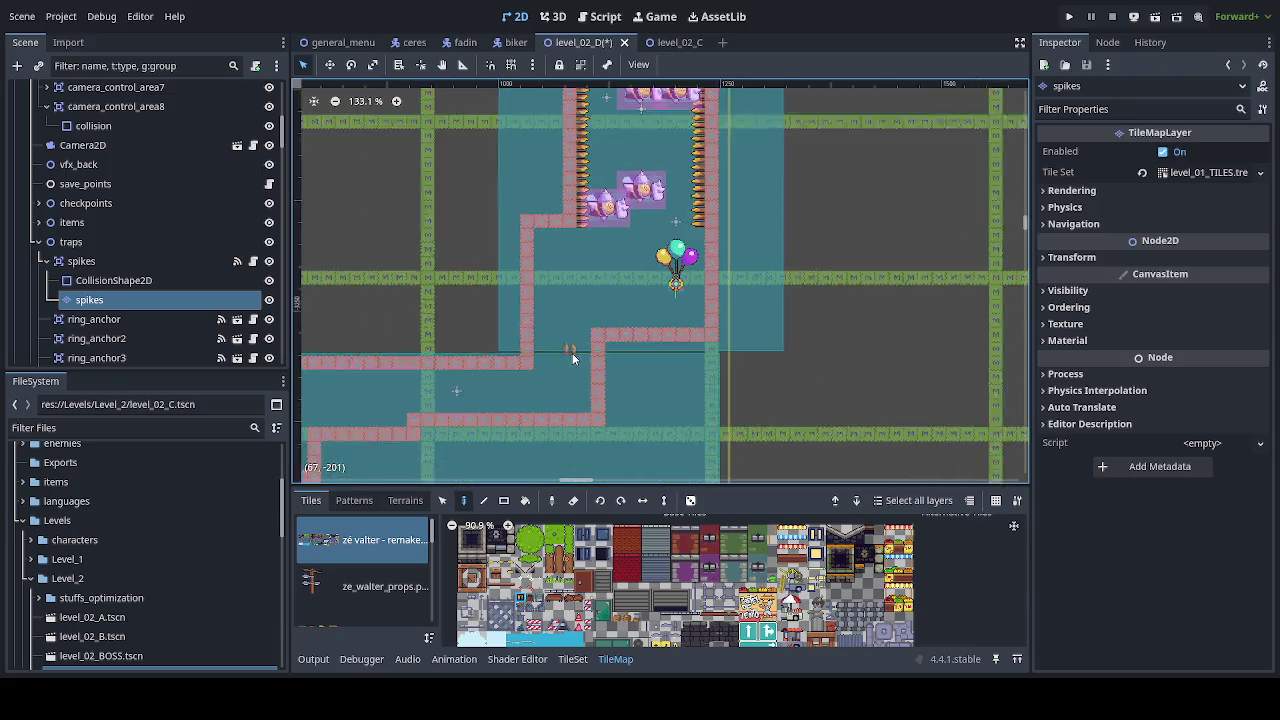
drag(620, 325, 625, 383)
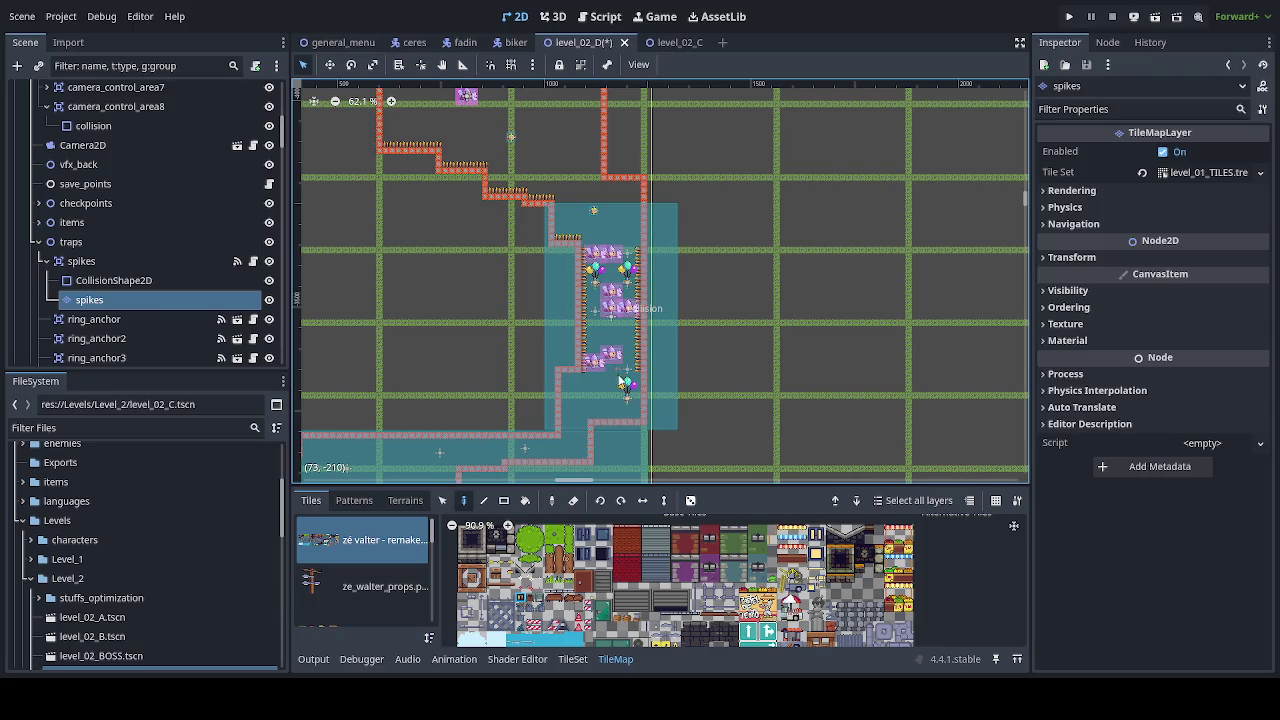
scroll(577, 447, up, 6)
scroll(577, 444, up, 2)
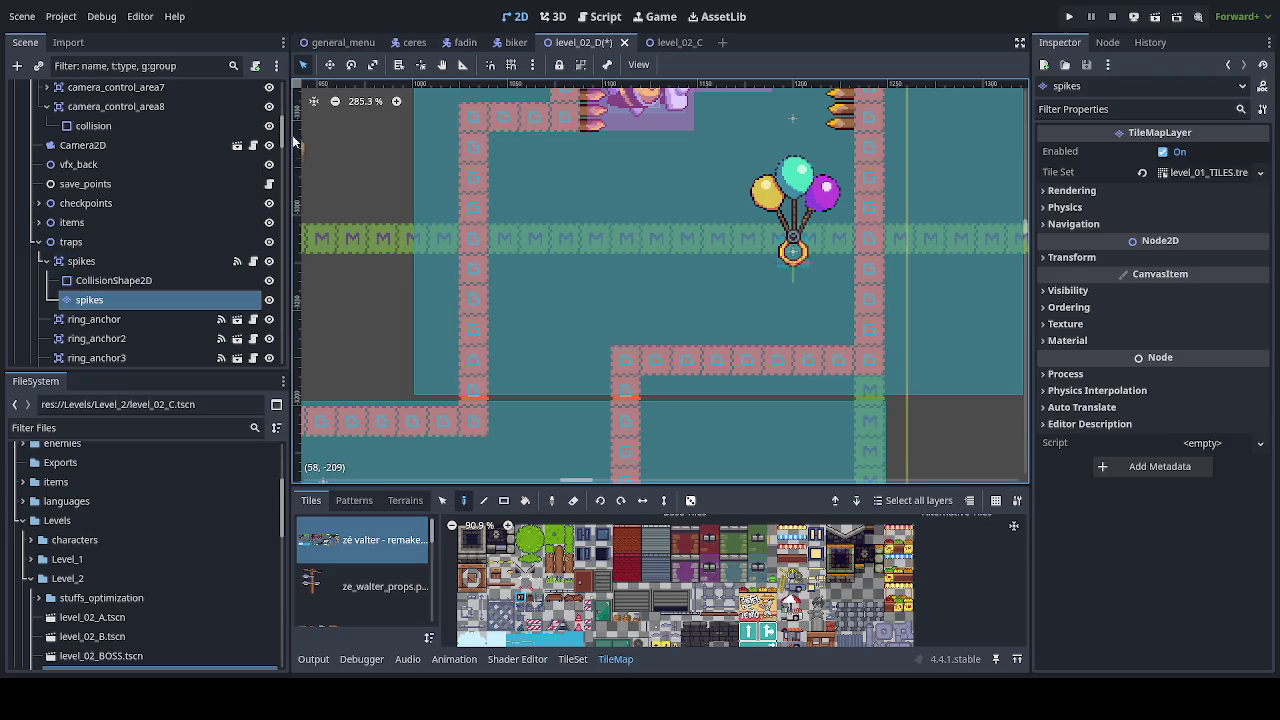
scroll(258, 137, up, 6)
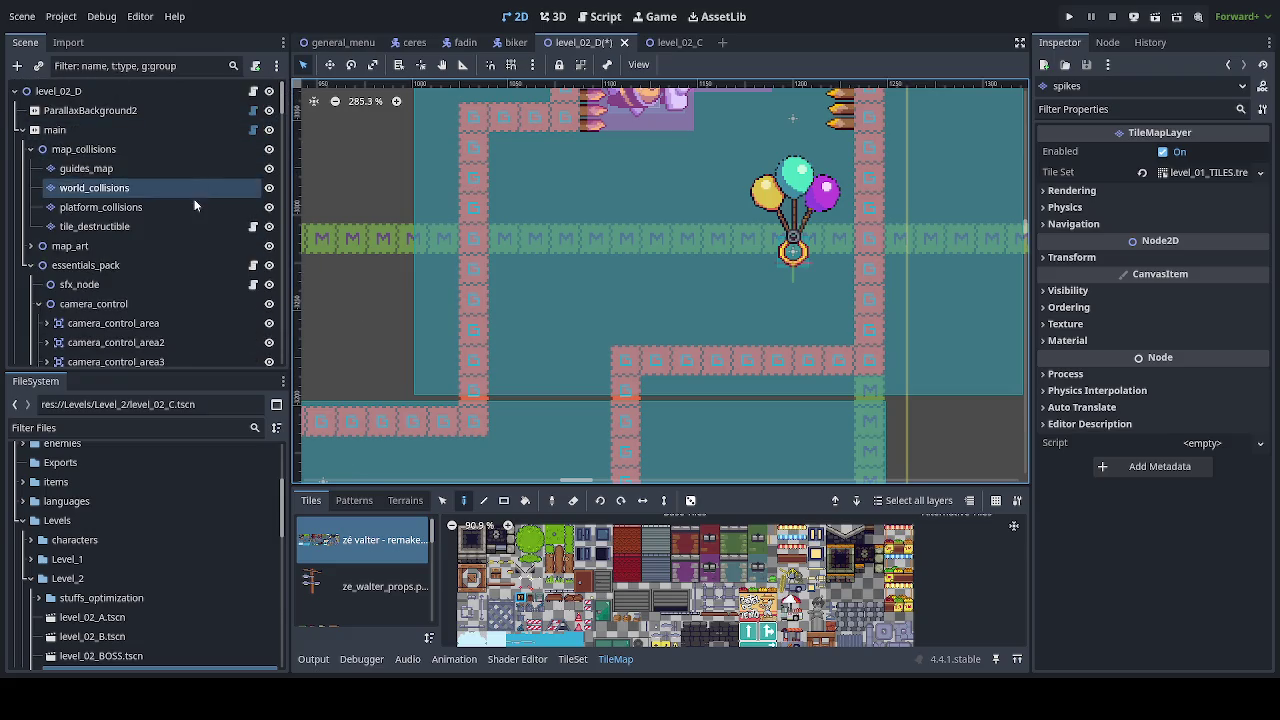
click(188, 209)
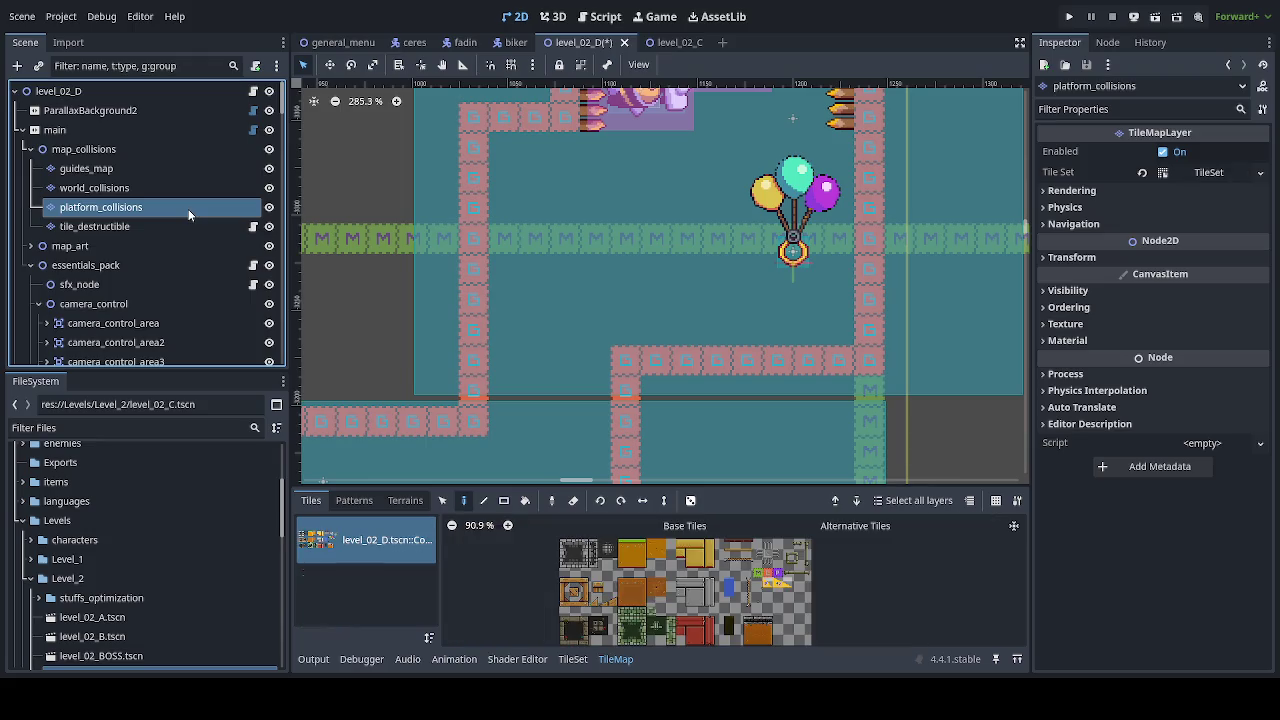
Step: Paint the purple one-way P platform tile into the pink floor gap beneath the balloons
click(776, 574)
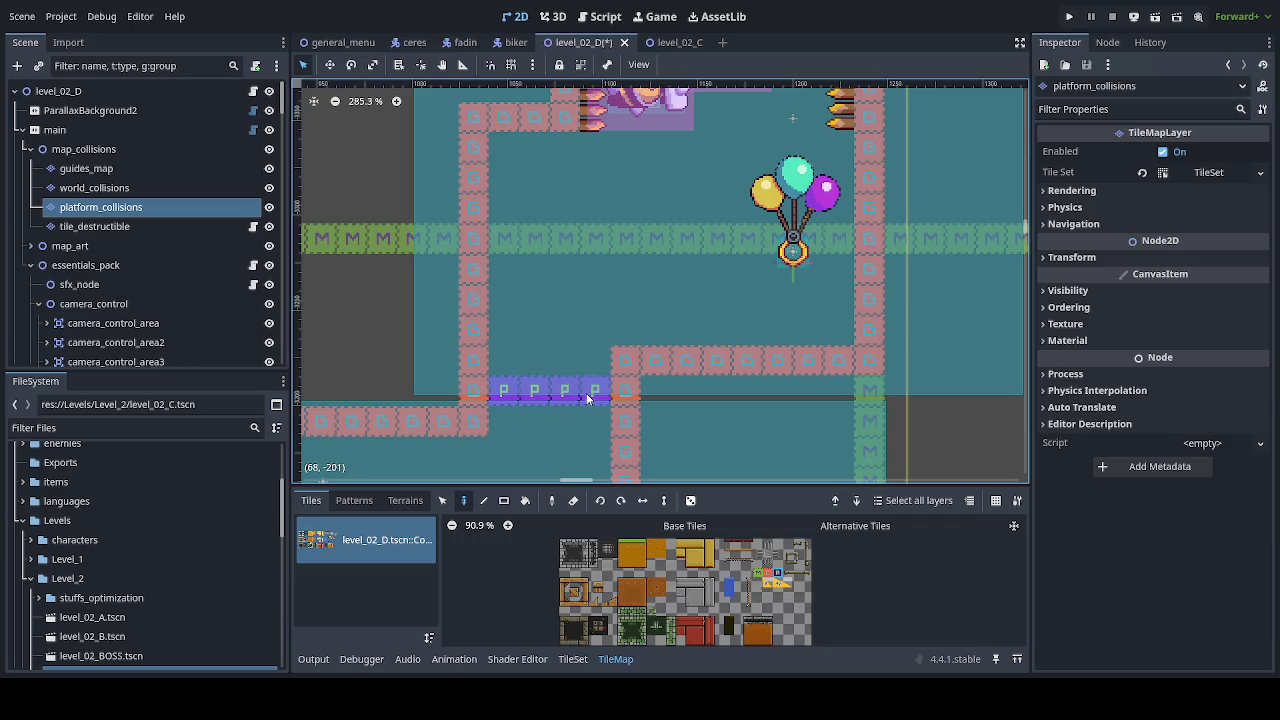
click(587, 398)
scroll(778, 440, down, 5)
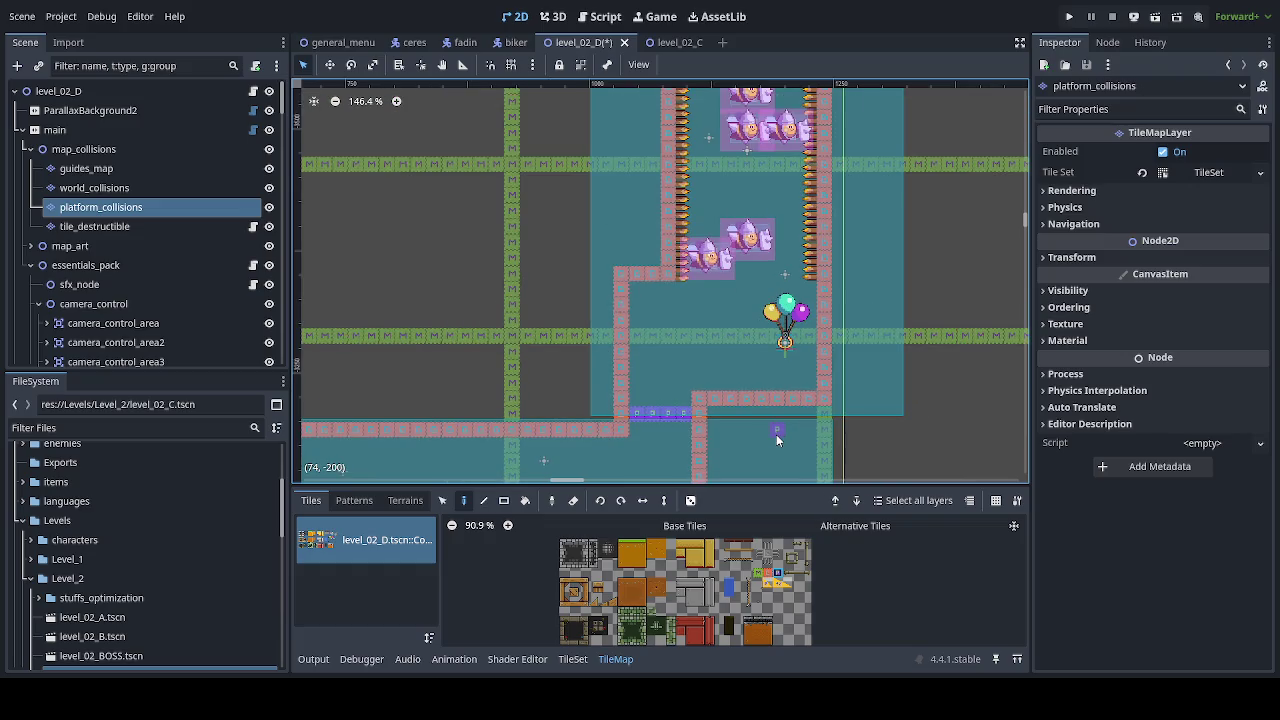
click(782, 578)
click(718, 400)
scroll(730, 400, up, 5)
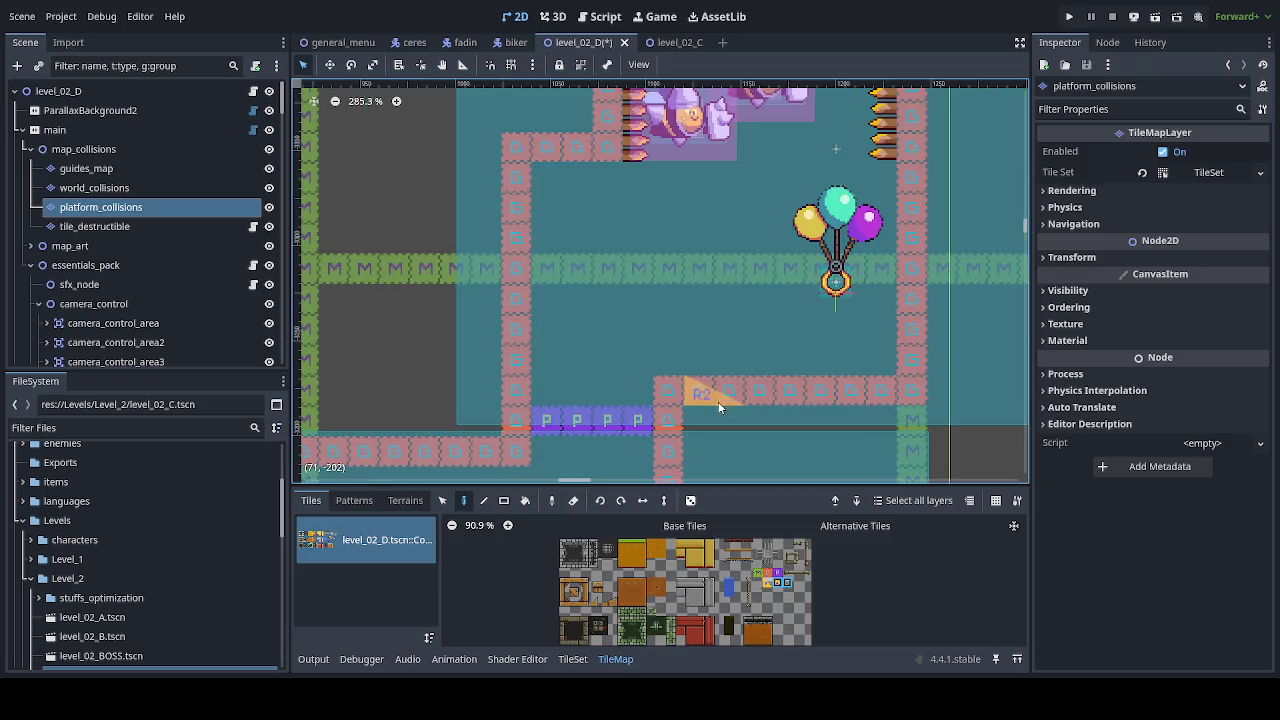
click(167, 187)
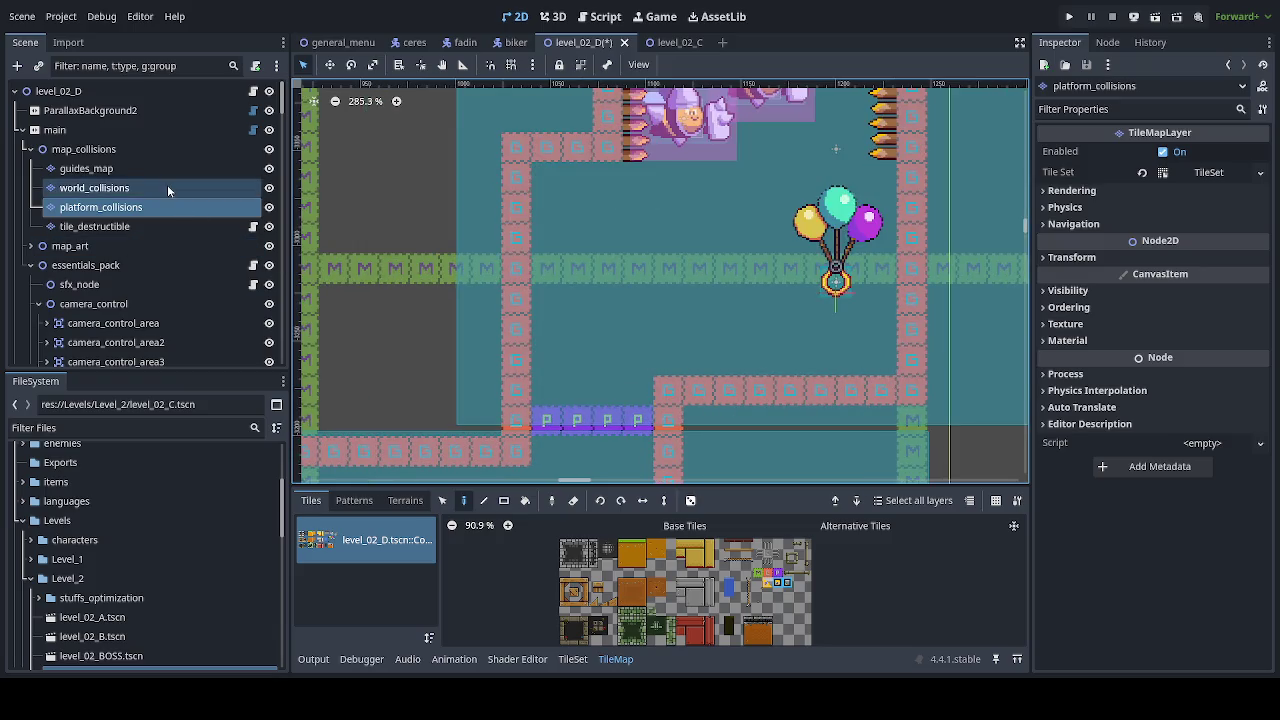
Step: Place a slope tile ramping from the purple platform onto the pink floor, add a collision tile, and save
click(688, 393)
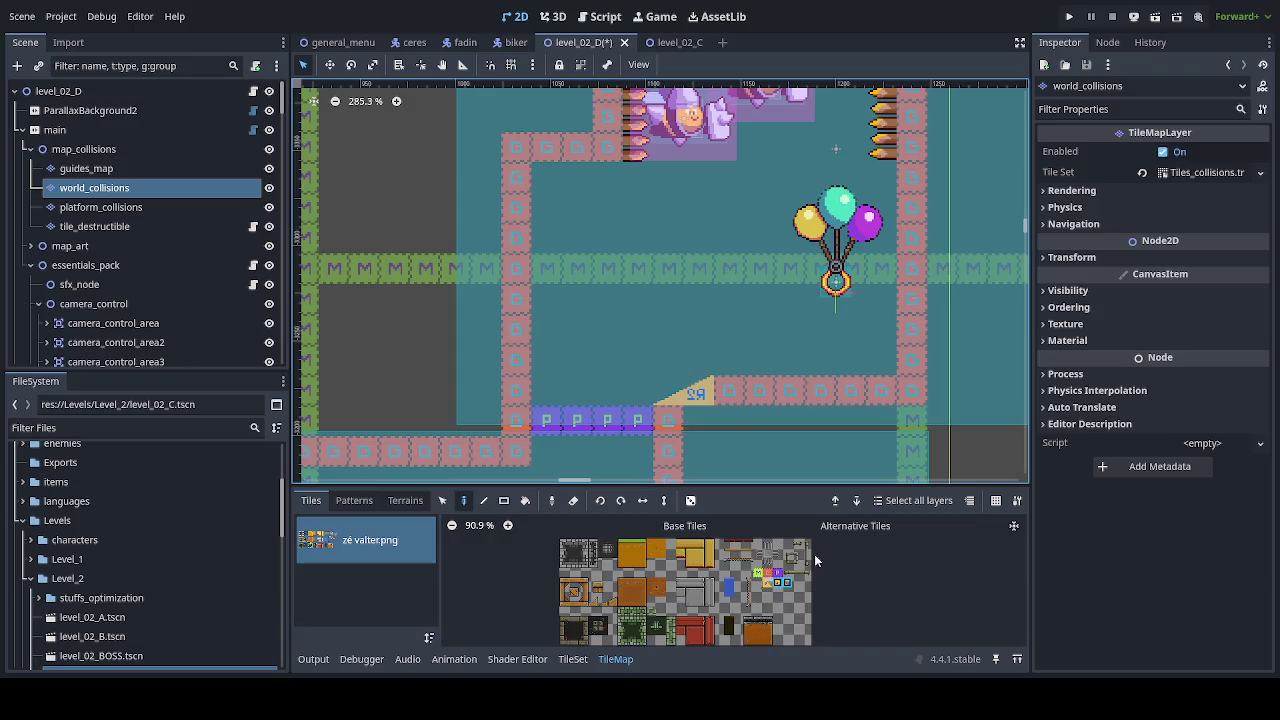
click(699, 420)
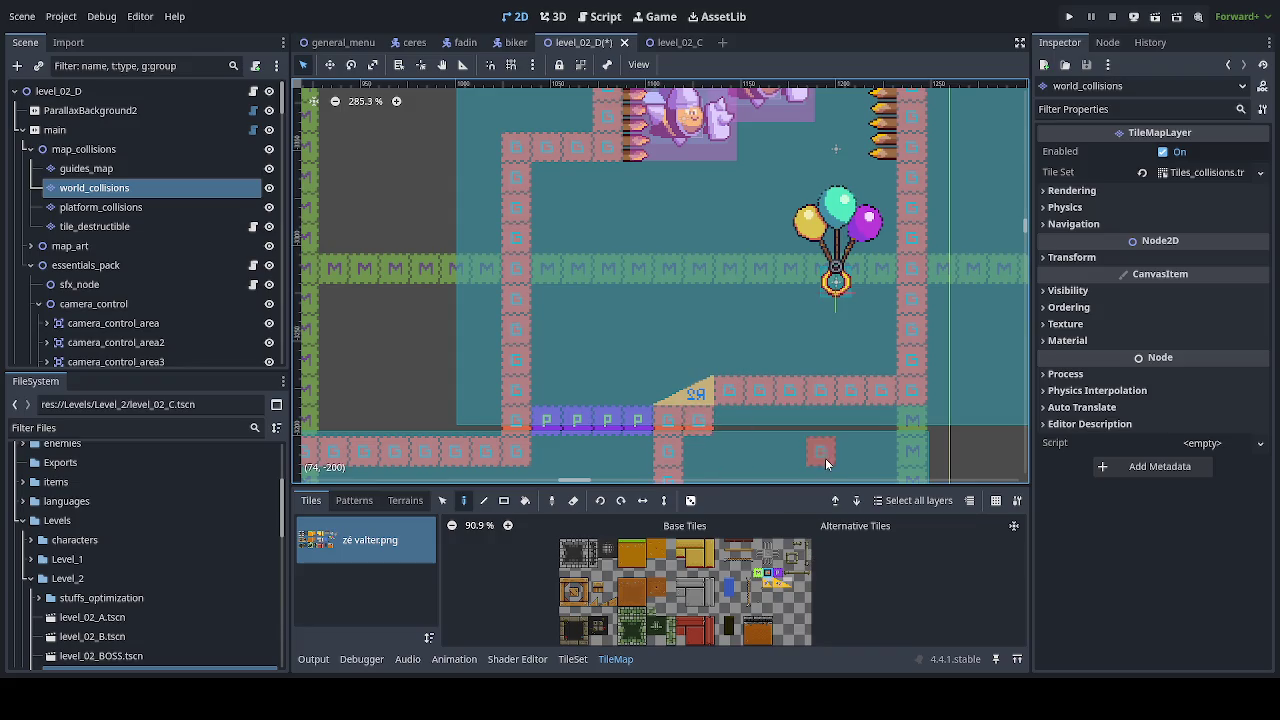
scroll(827, 450, down, 2)
scroll(814, 440, down, 3)
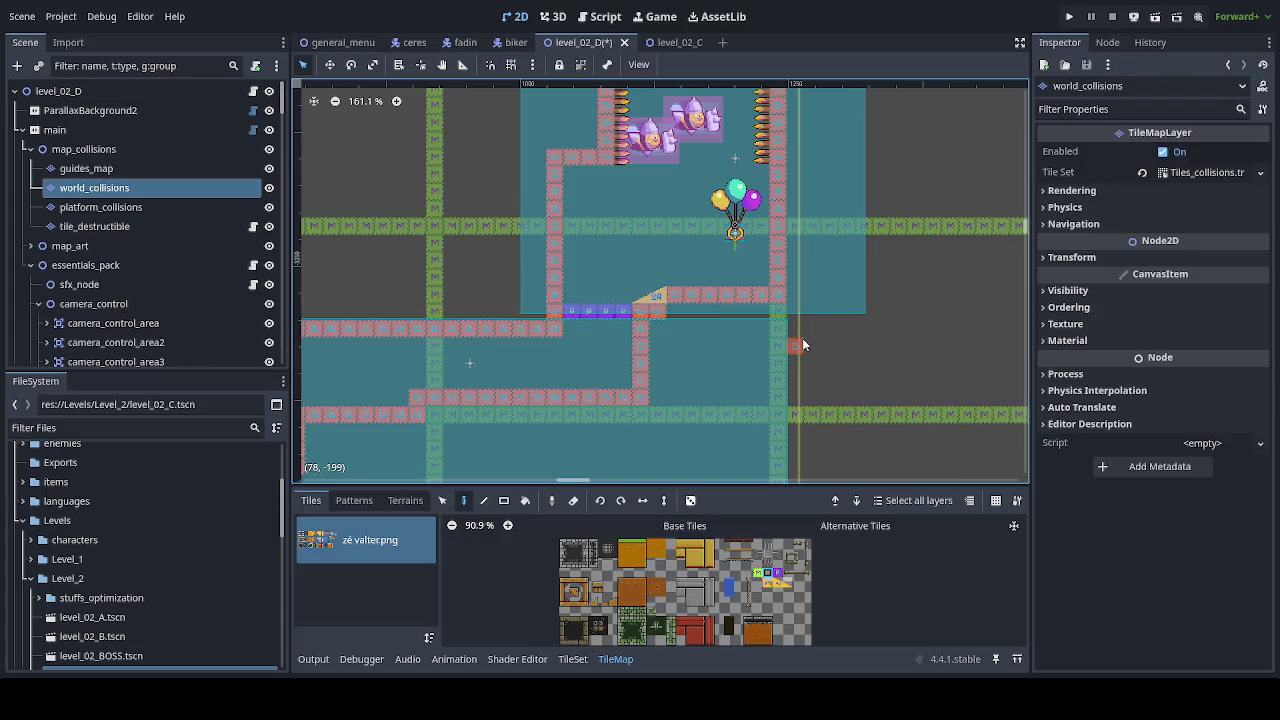
scroll(682, 296, up, 2)
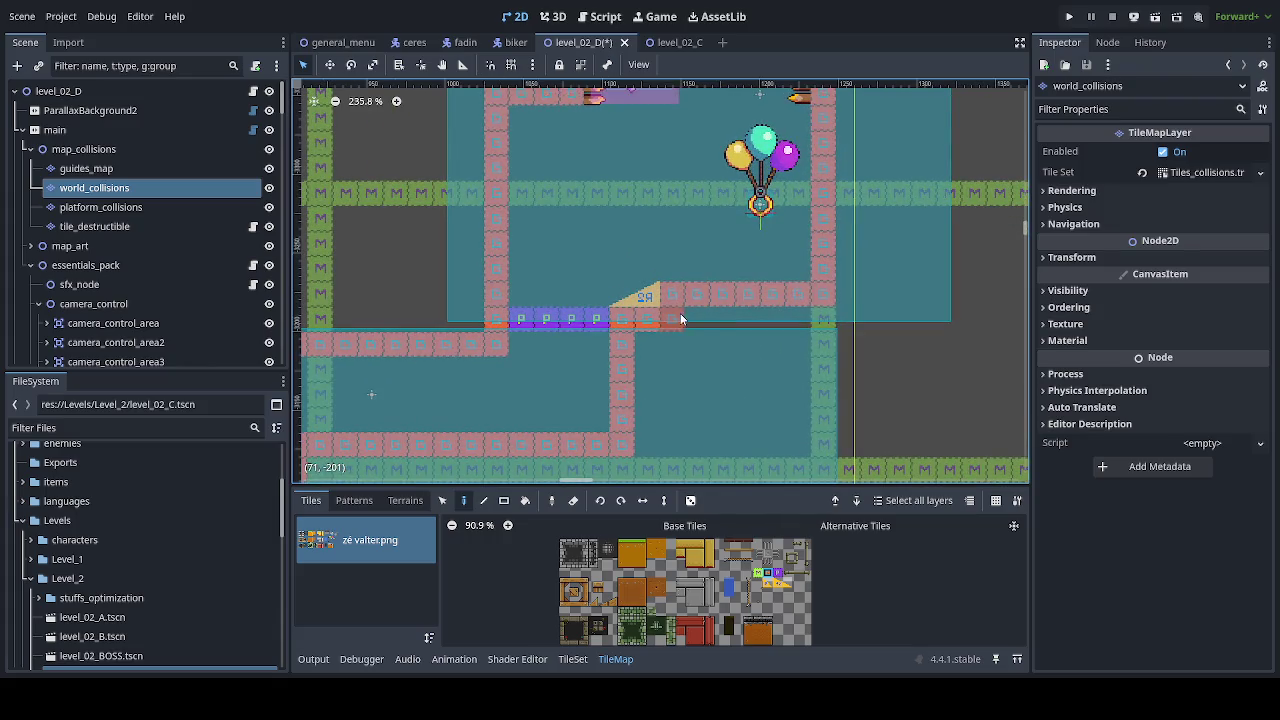
click(700, 322)
click(668, 296)
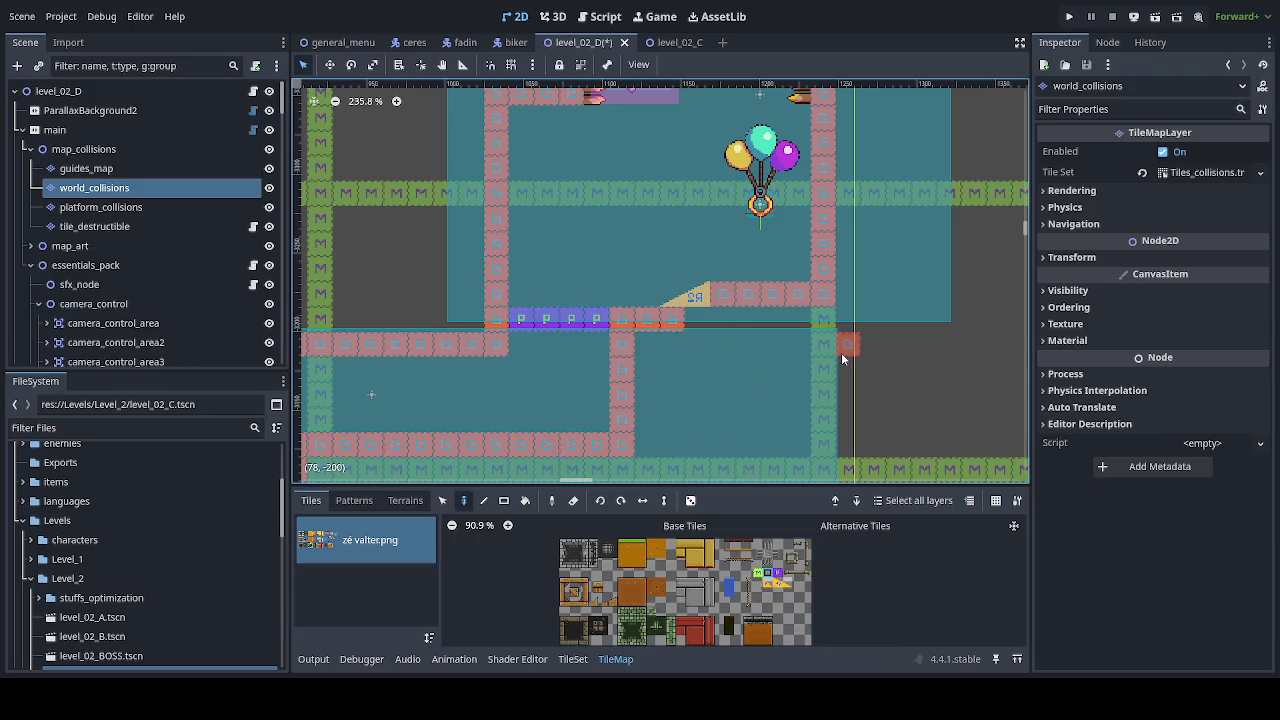
scroll(804, 382, down, 5)
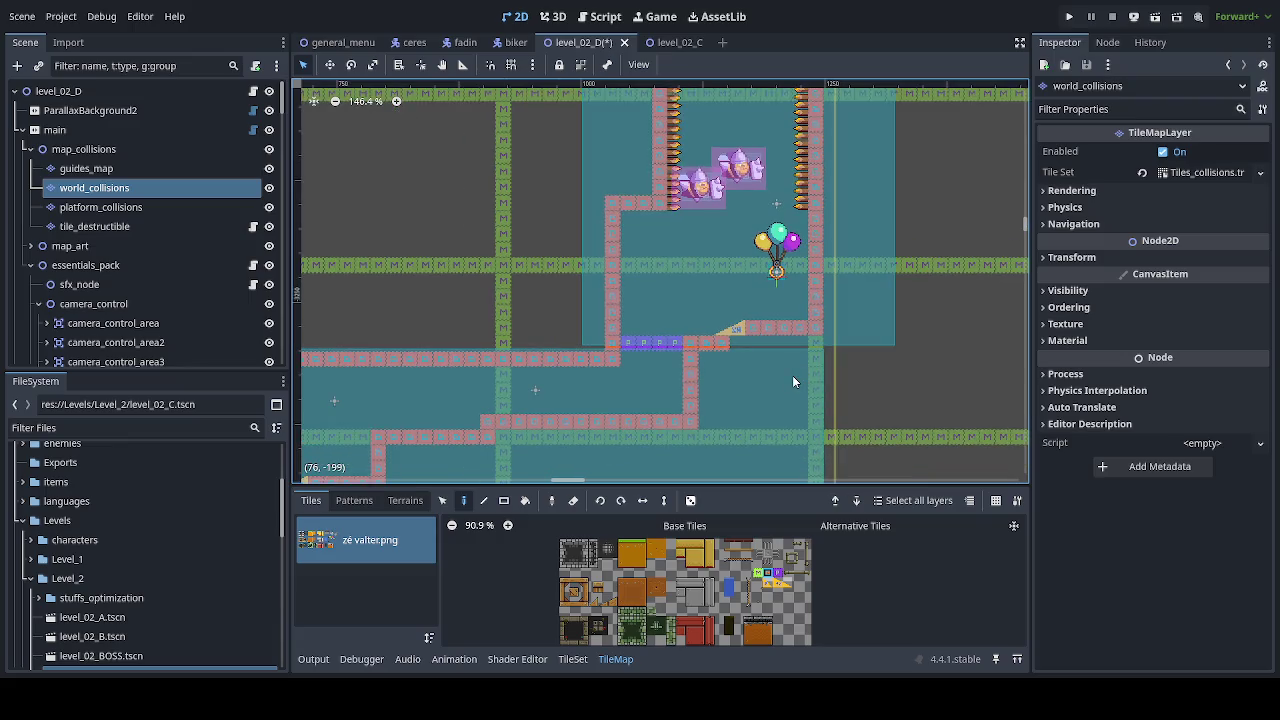
key(ctrl+s)
scroll(792, 376, down, 2)
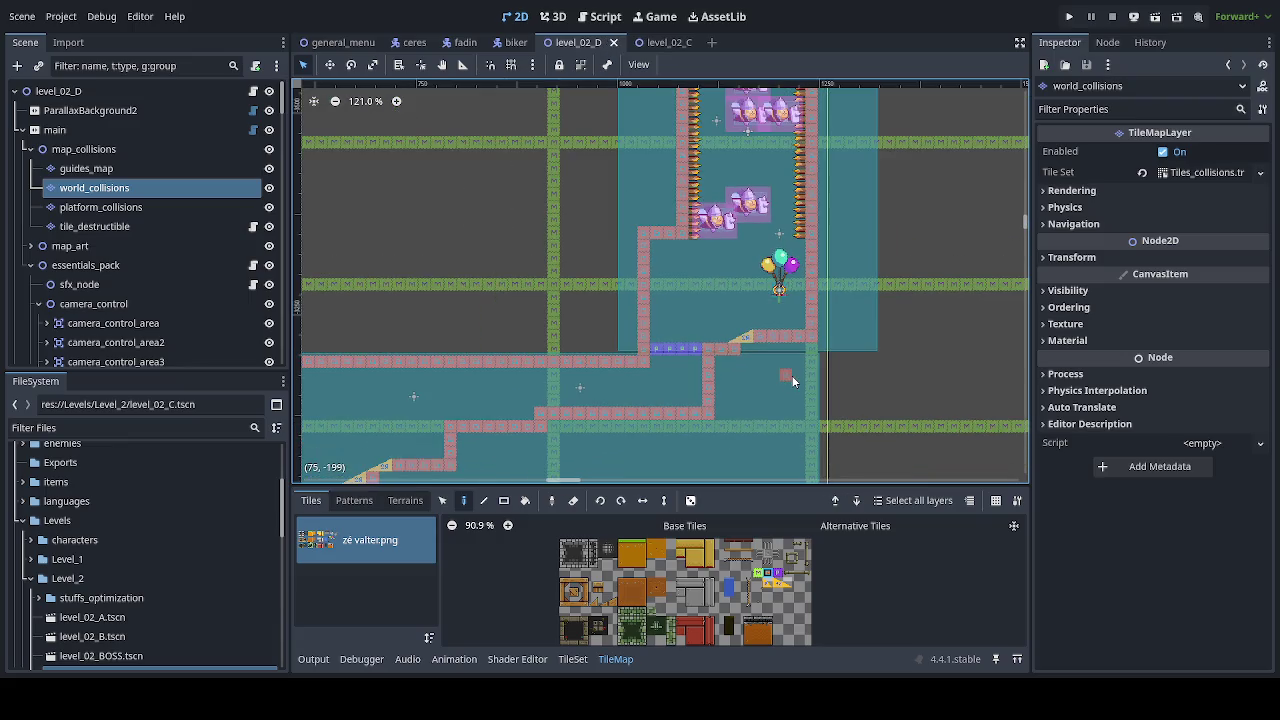
scroll(790, 354, up, 6)
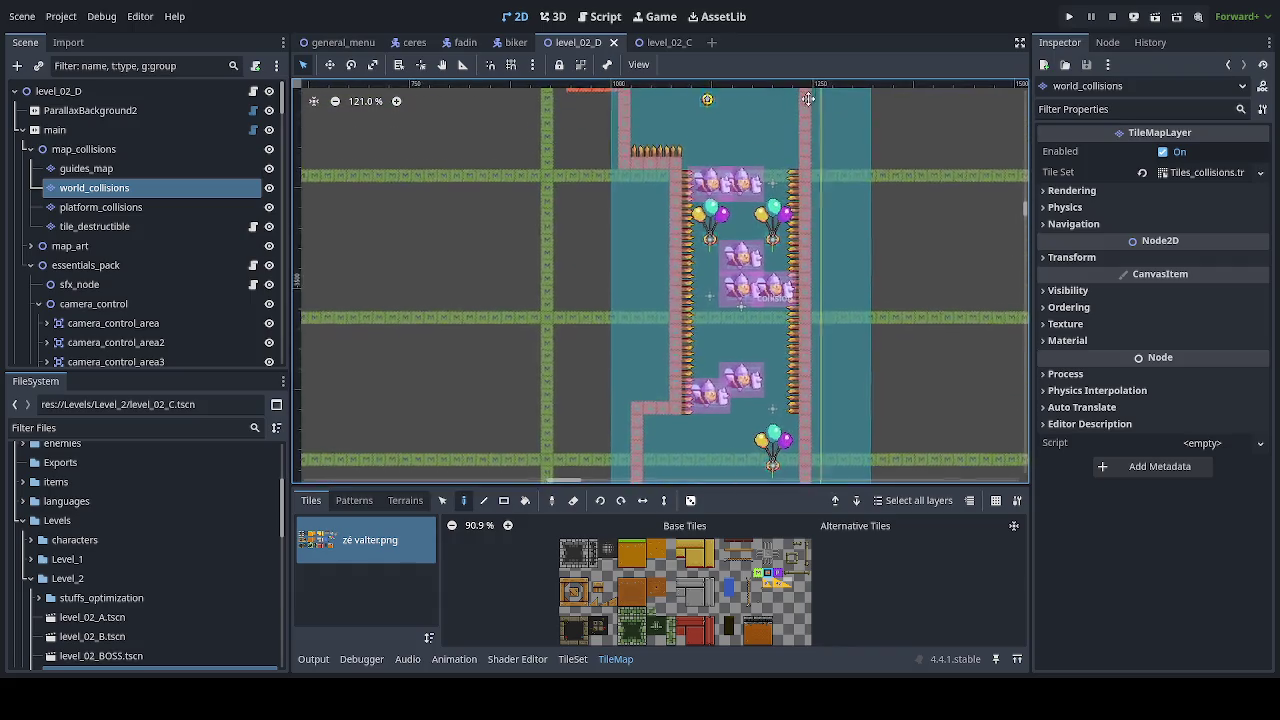
scroll(805, 300, down, 8)
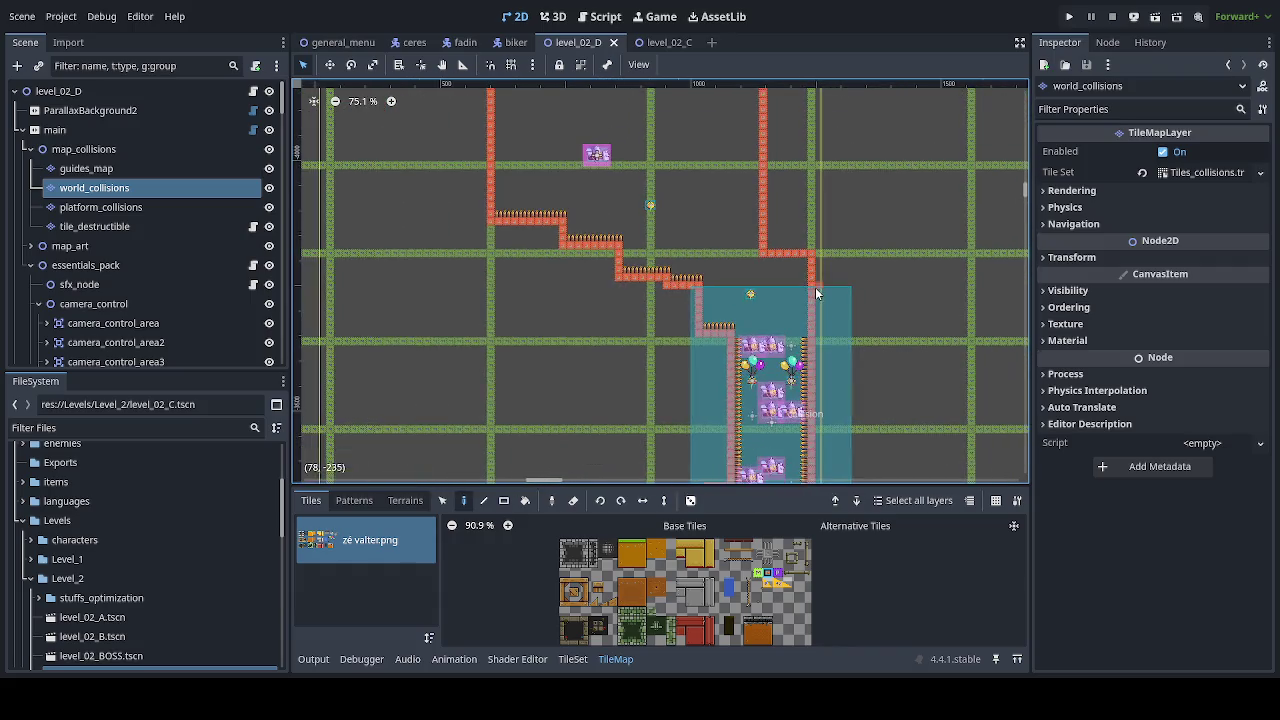
drag(805, 300, 831, 182)
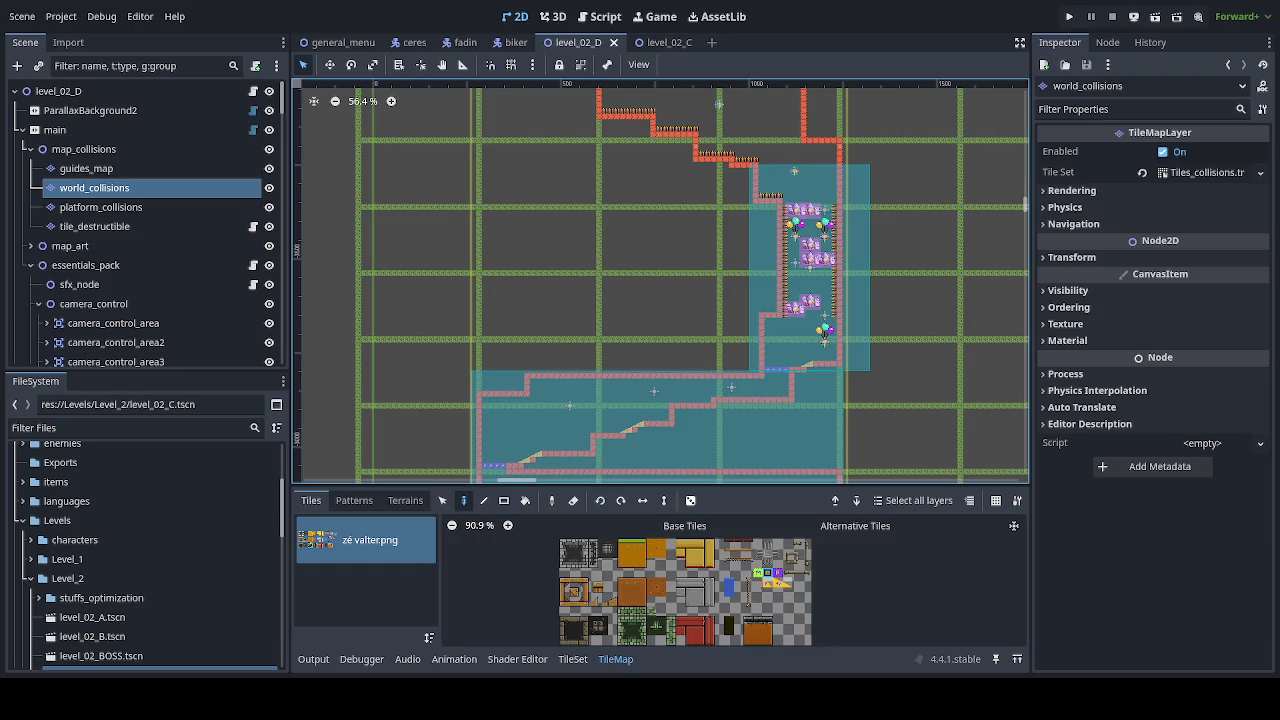
scroll(840, 280, left, 2)
scroll(838, 279, down, 2)
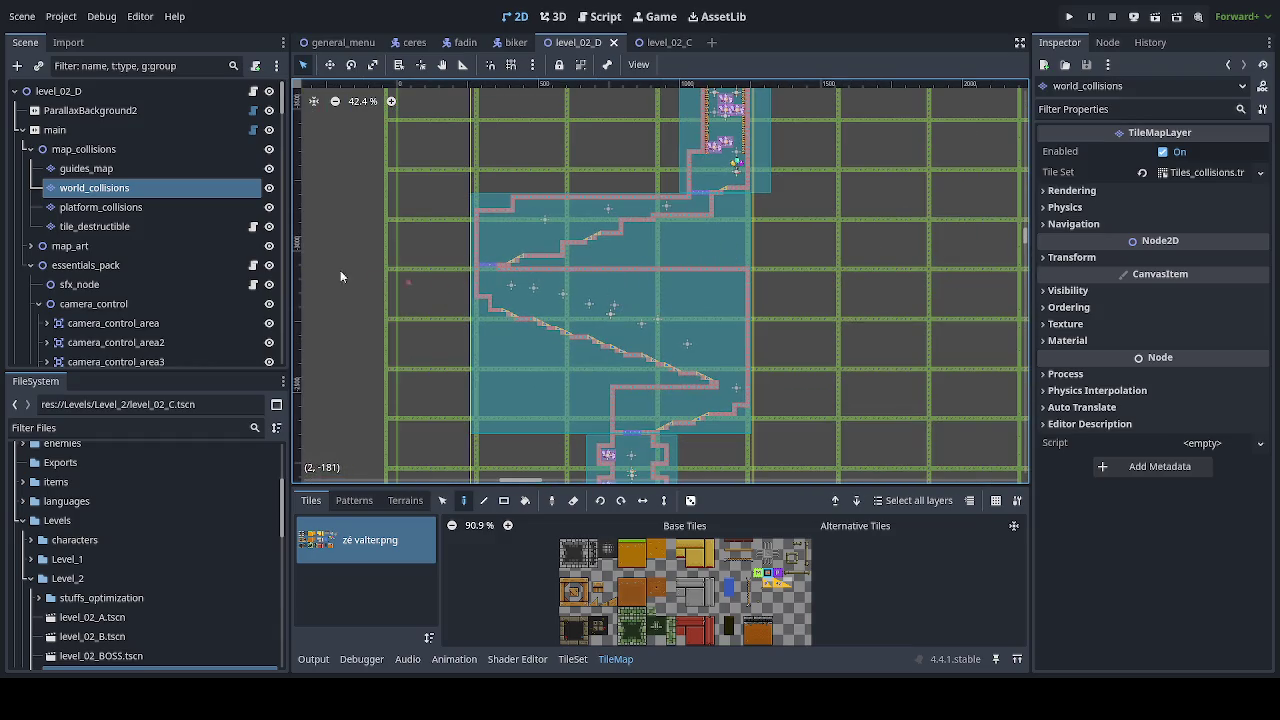
click(100, 303)
Step: Duplicate camera_control_area7 as camera_control_area9 and place it below camera_control_area8 in the Scene tree
click(648, 292)
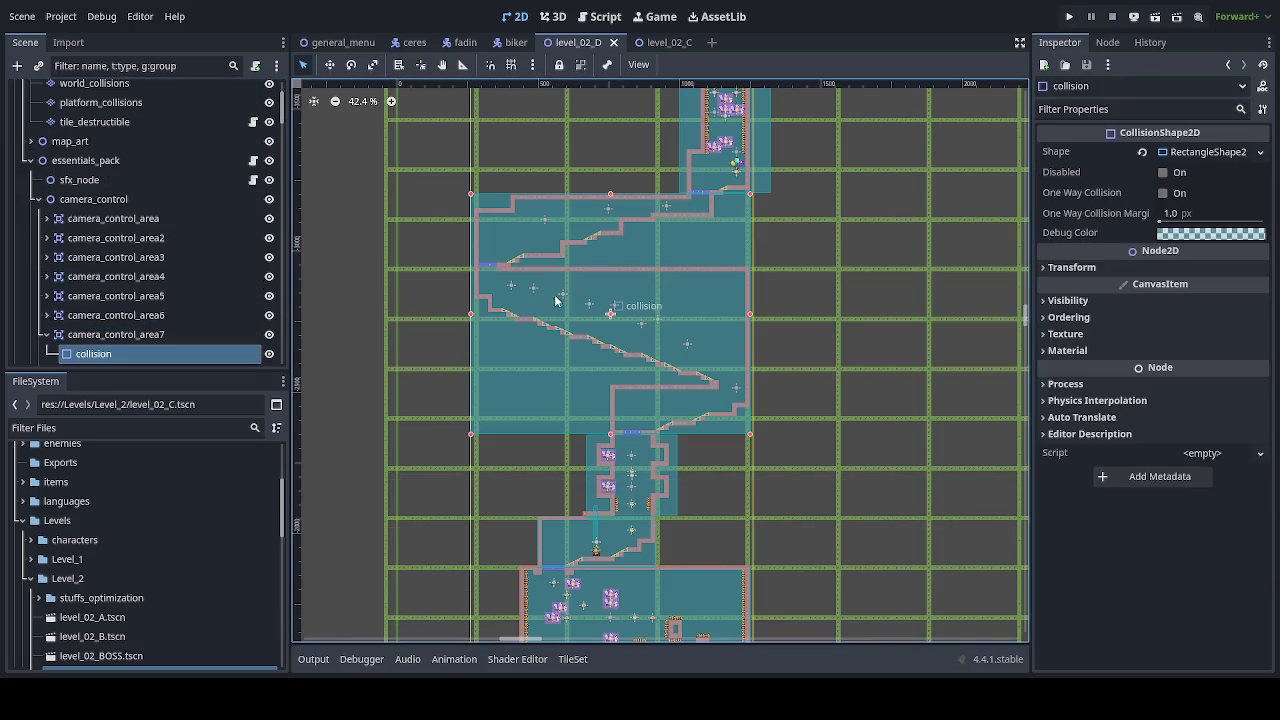
click(46, 334)
click(98, 335)
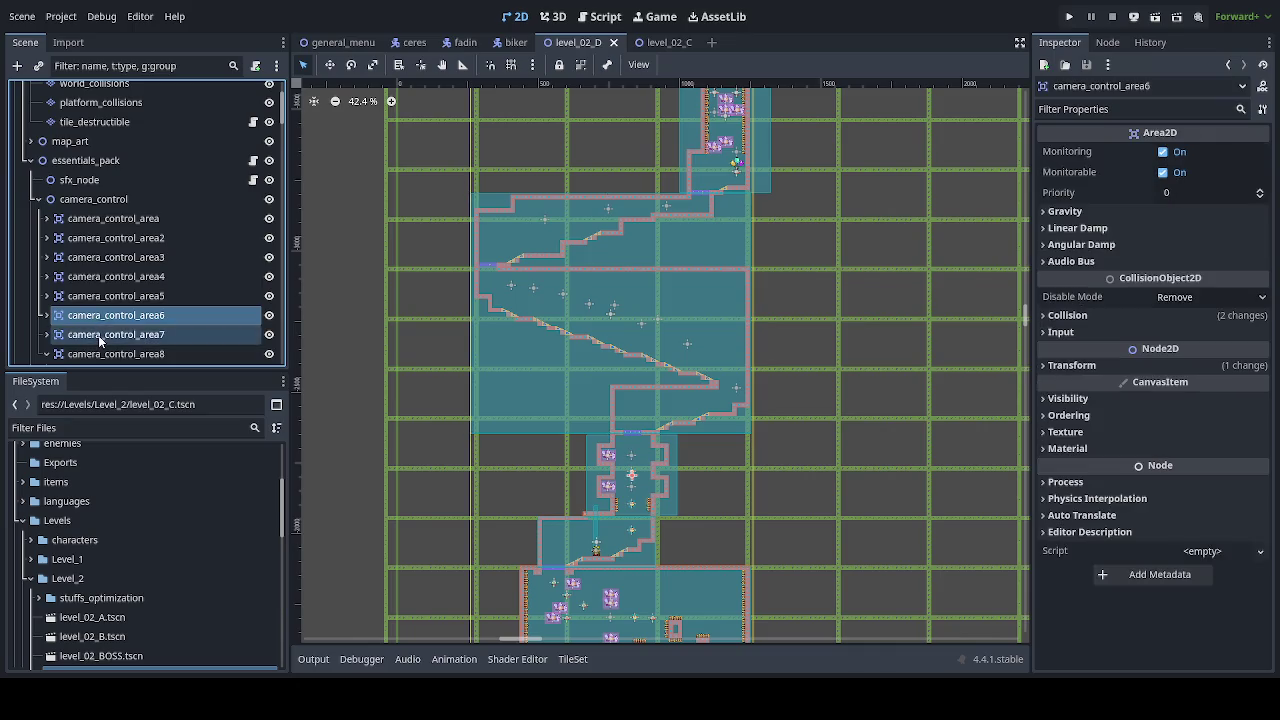
scroll(100, 318, down, 3)
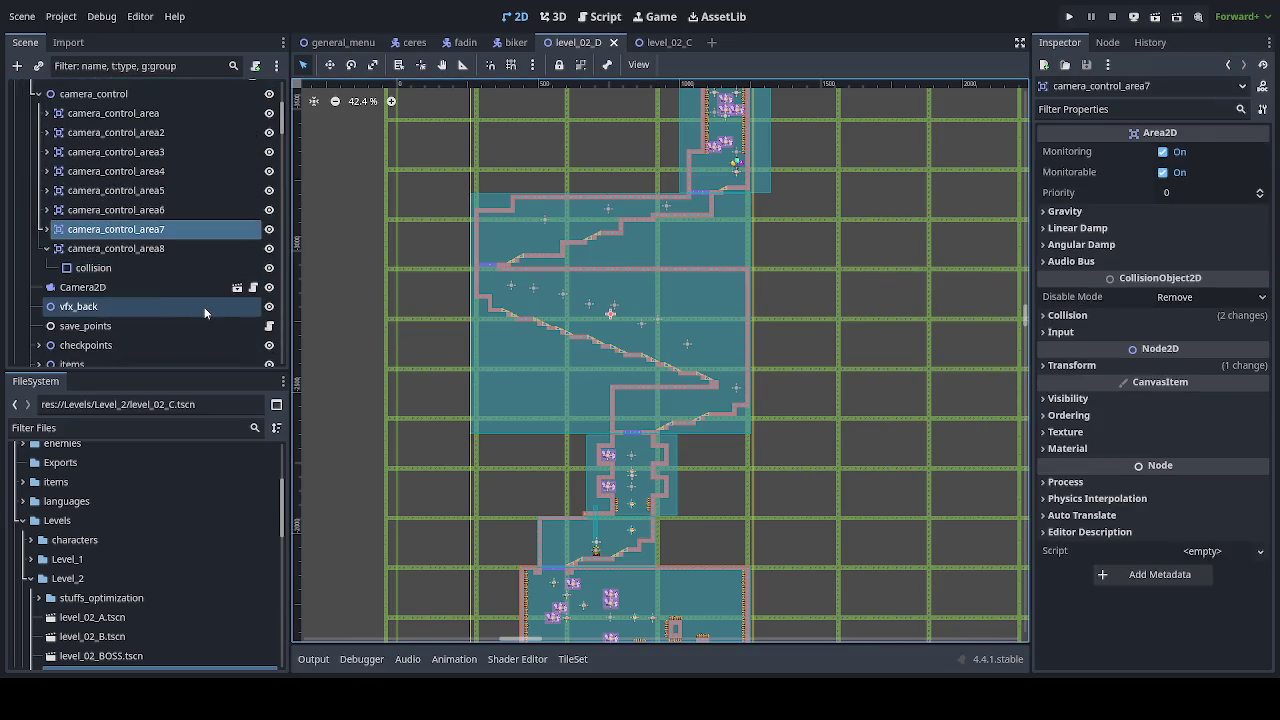
shift+click(200, 248)
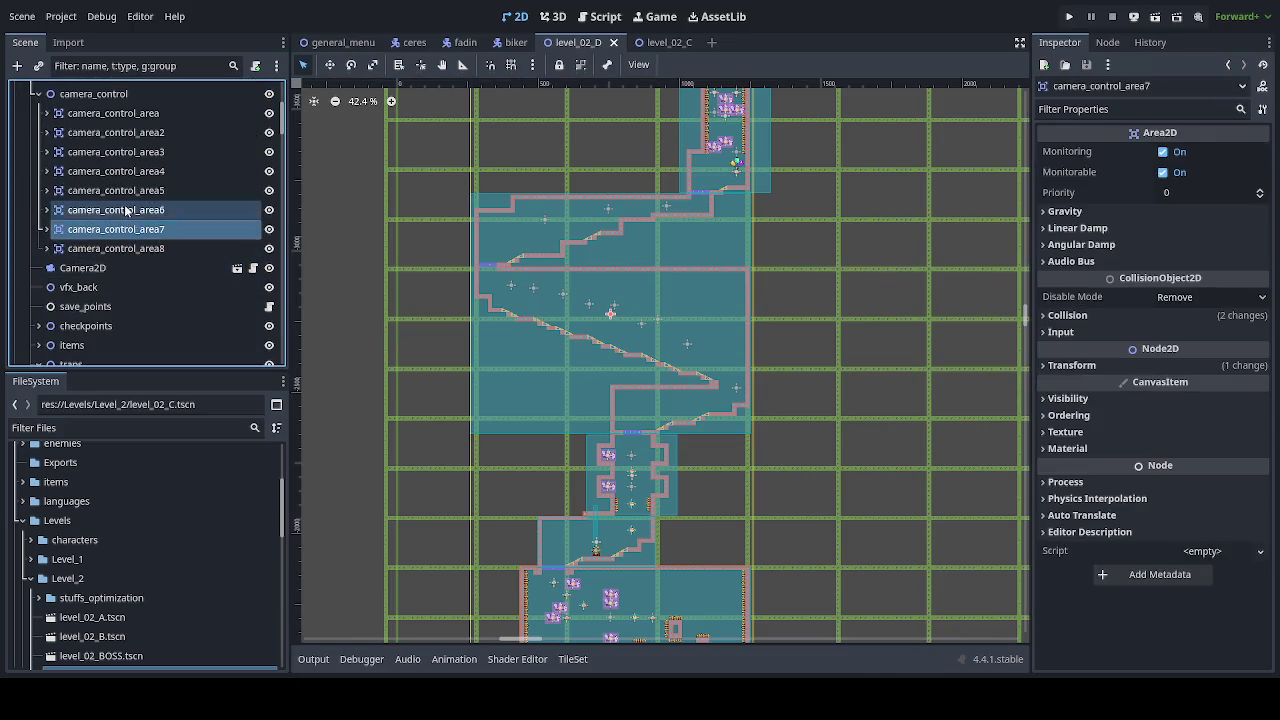
key(ctrl+d)
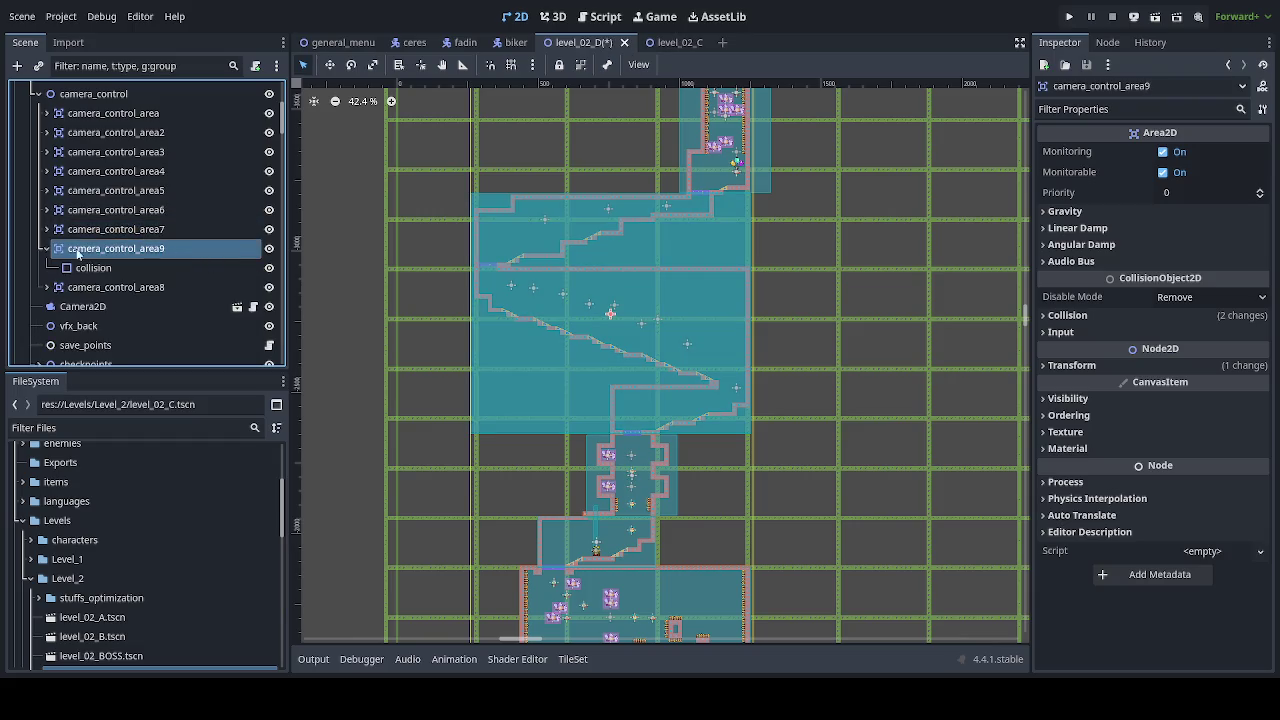
click(46, 249)
drag(89, 258, 90, 280)
Step: Move camera_control_area9 up so its zone covers the upper shaft above the staircase
click(124, 290)
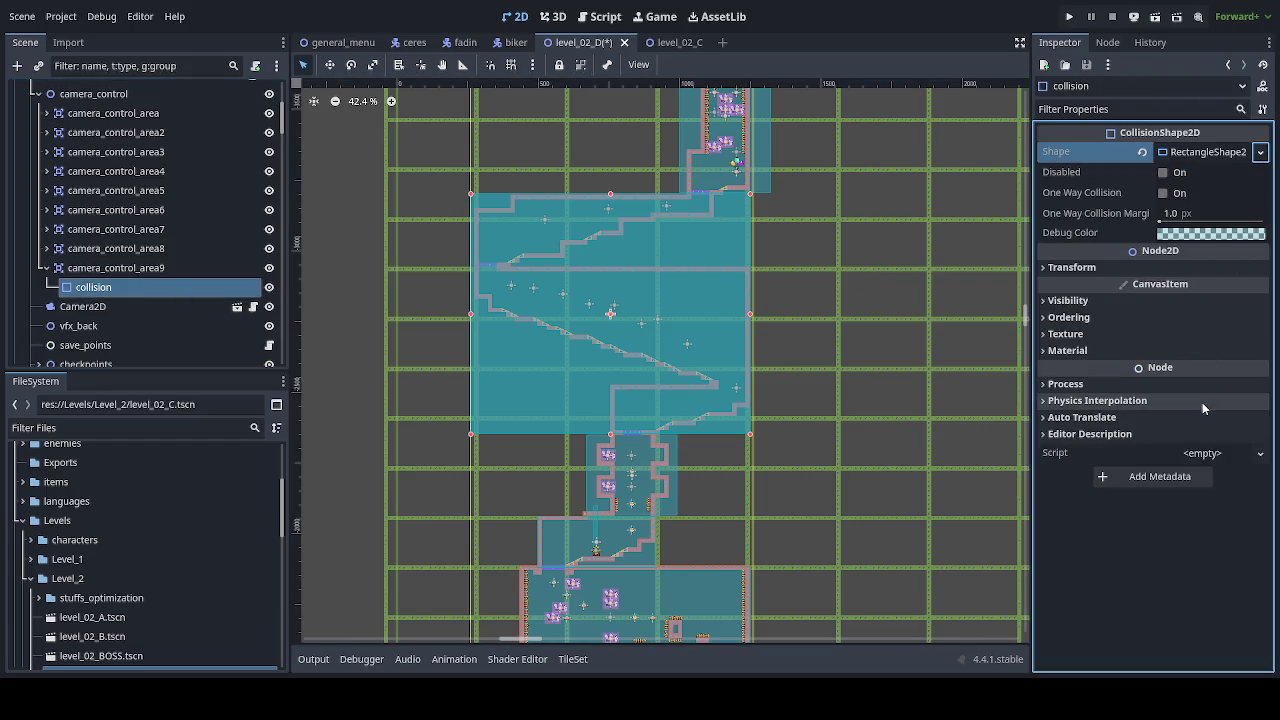
click(115, 268)
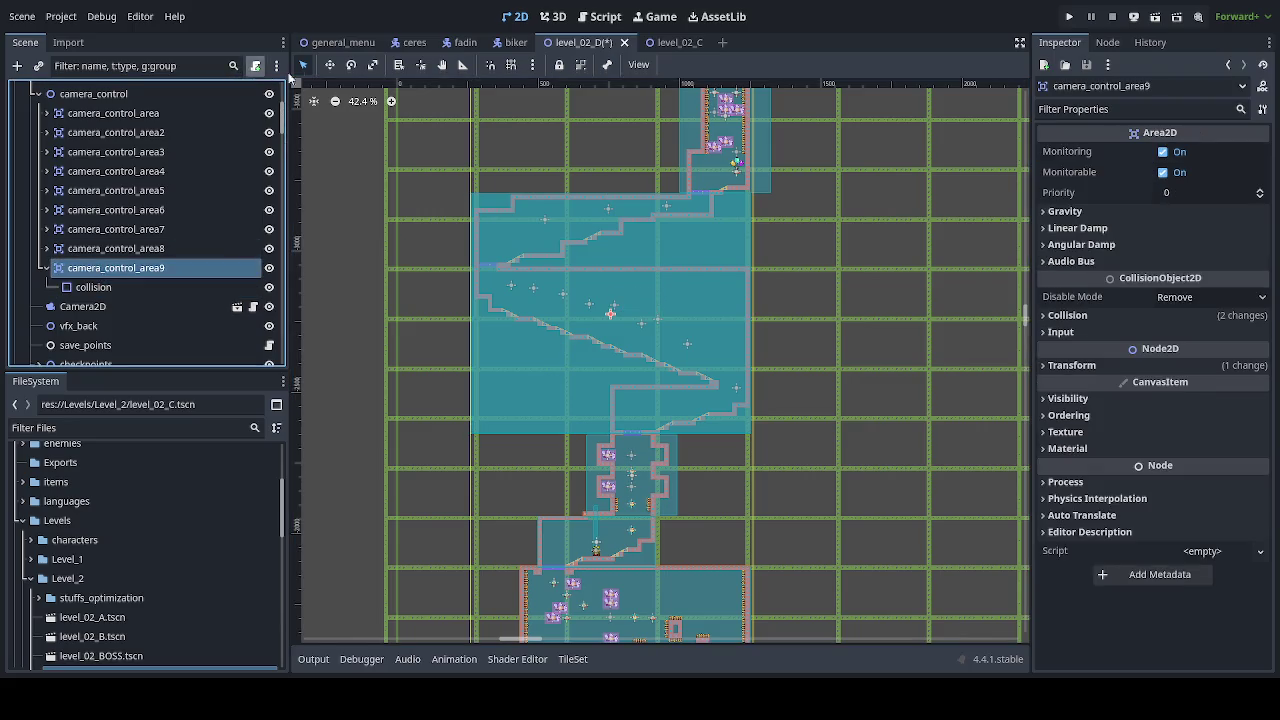
click(329, 65)
mouse_move(720, 399)
mouse_down()
mouse_move(737, 163)
mouse_move(645, 430)
mouse_move(666, 325)
mouse_up()
scroll(737, 163, up, 5)
scroll(553, 327, up, 3)
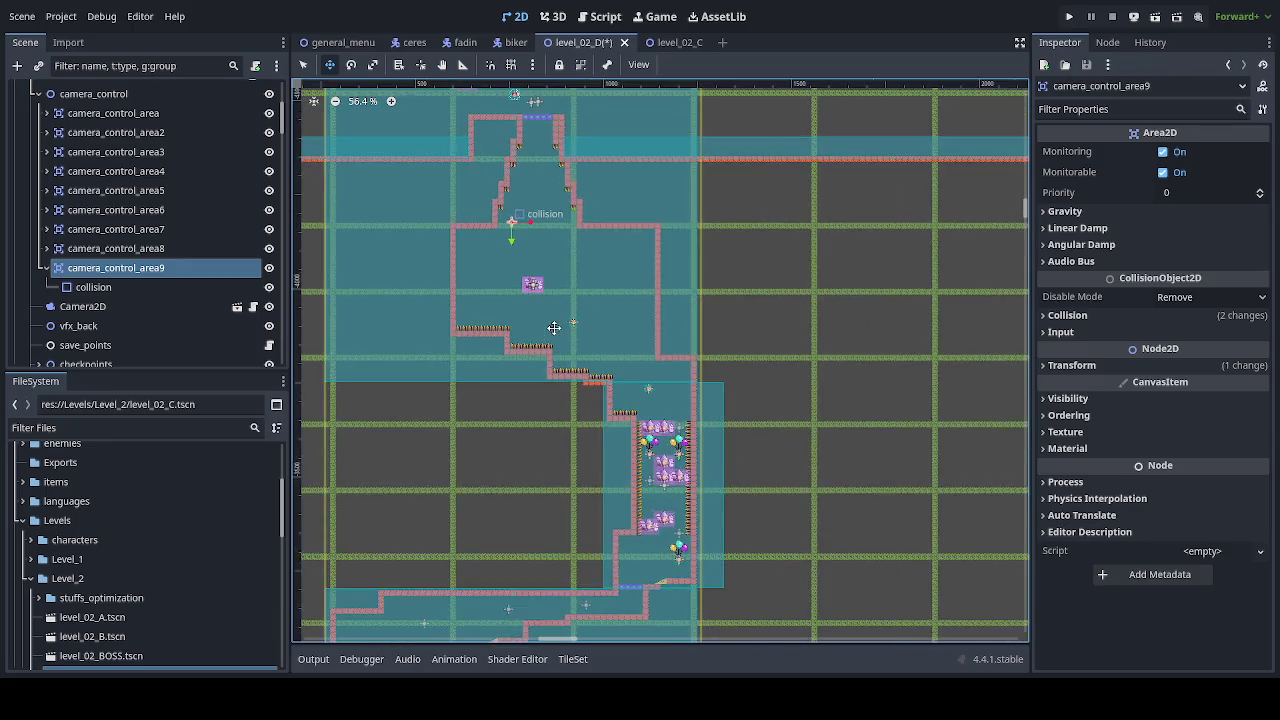
scroll(553, 327, up, 6)
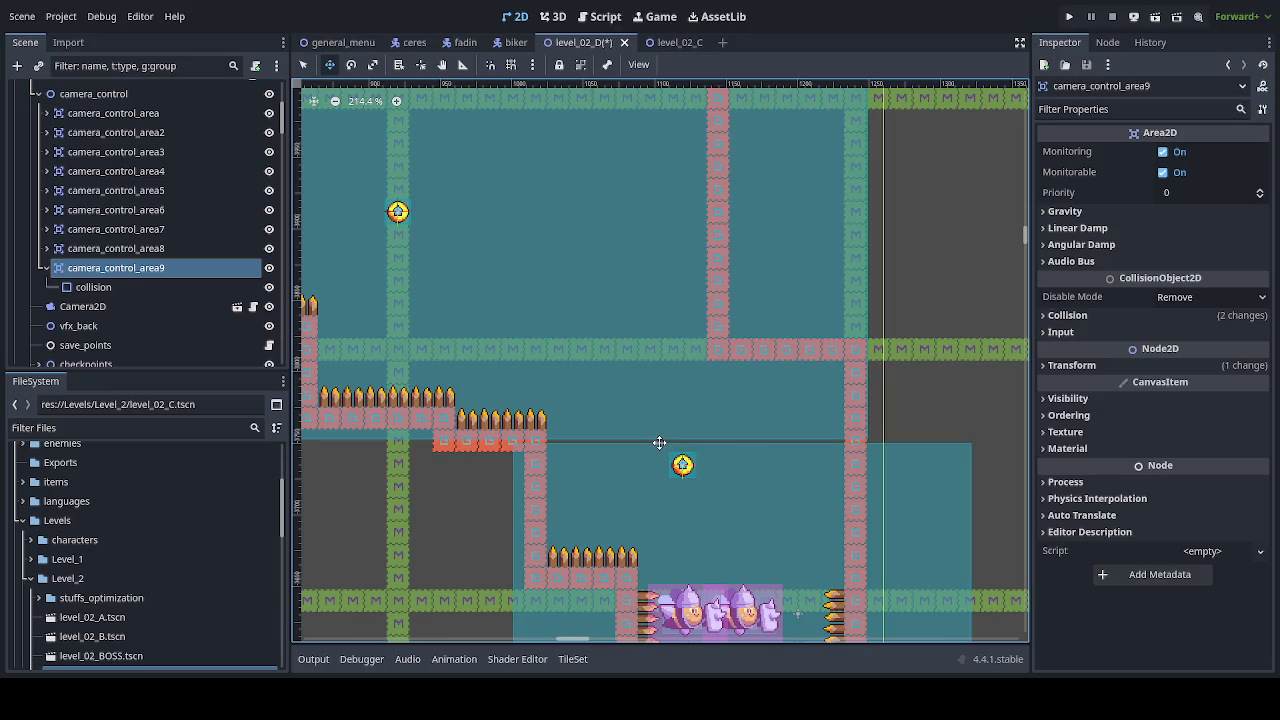
scroll(646, 398, down, 3)
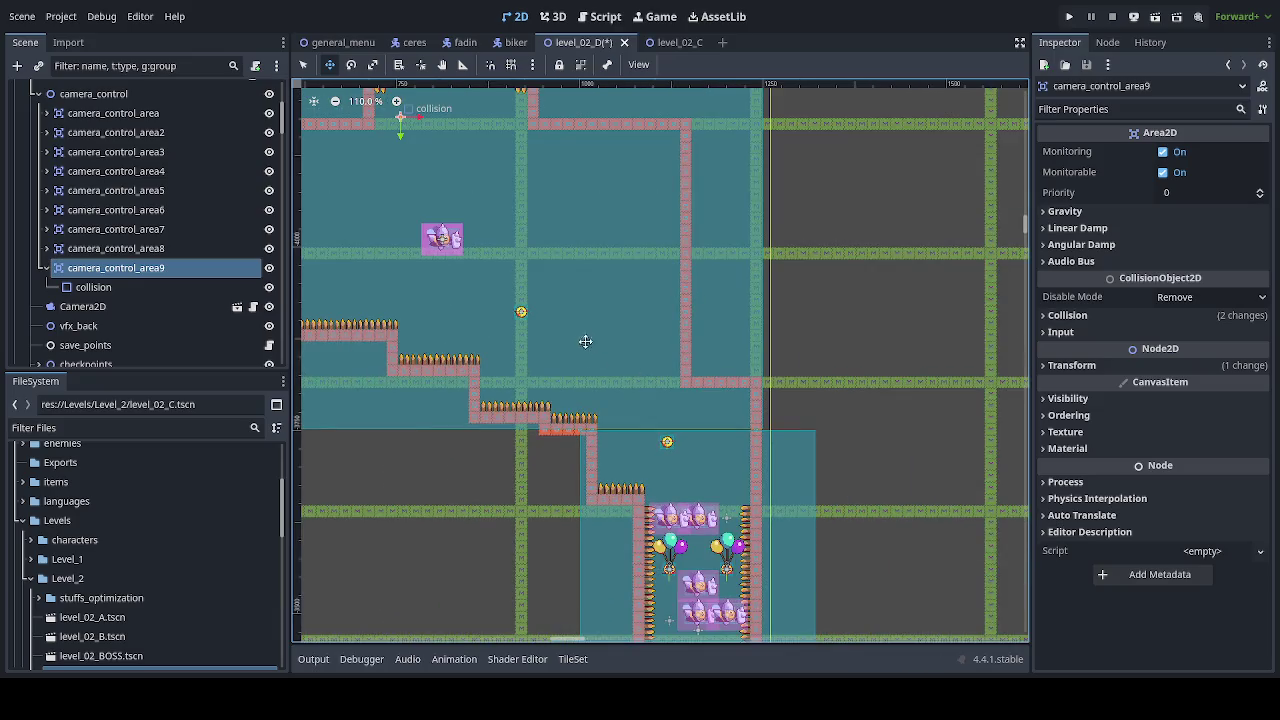
scroll(650, 400, down, 3)
scroll(658, 405, down, 4)
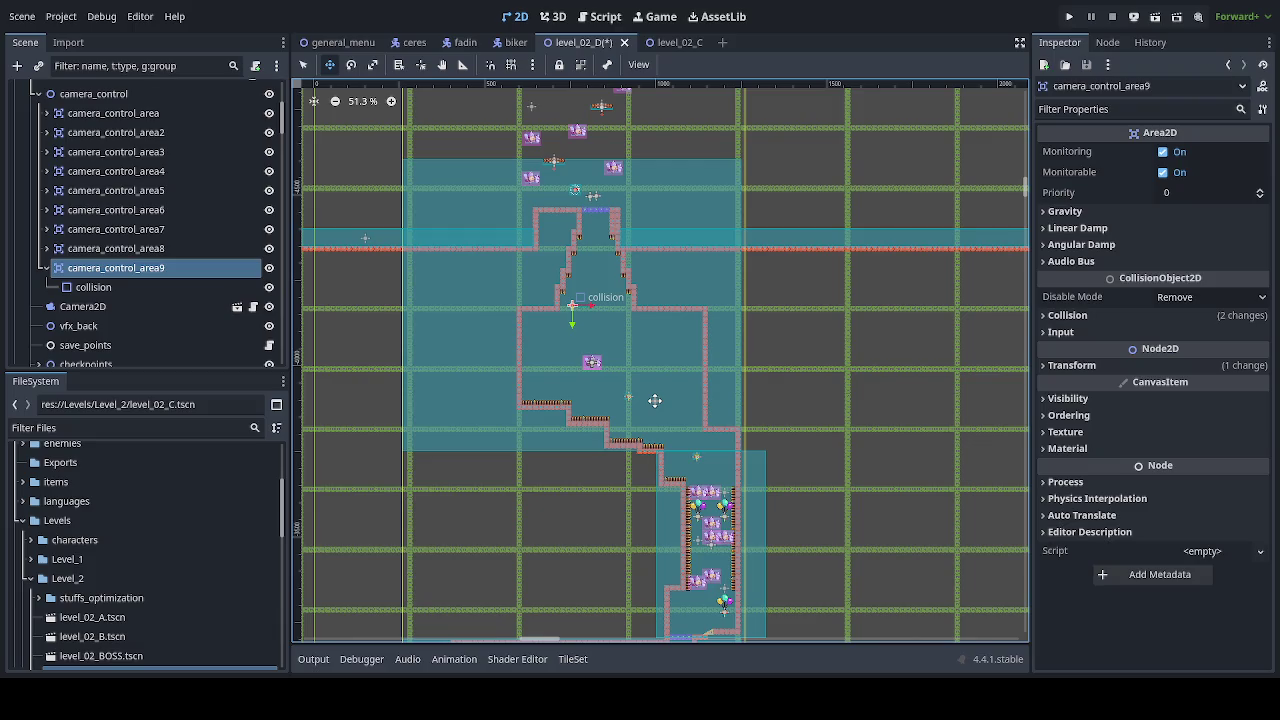
Step: Narrow camera_control_area9's collision rectangle to fit the shaft and save level_02_D
click(93, 287)
click(303, 64)
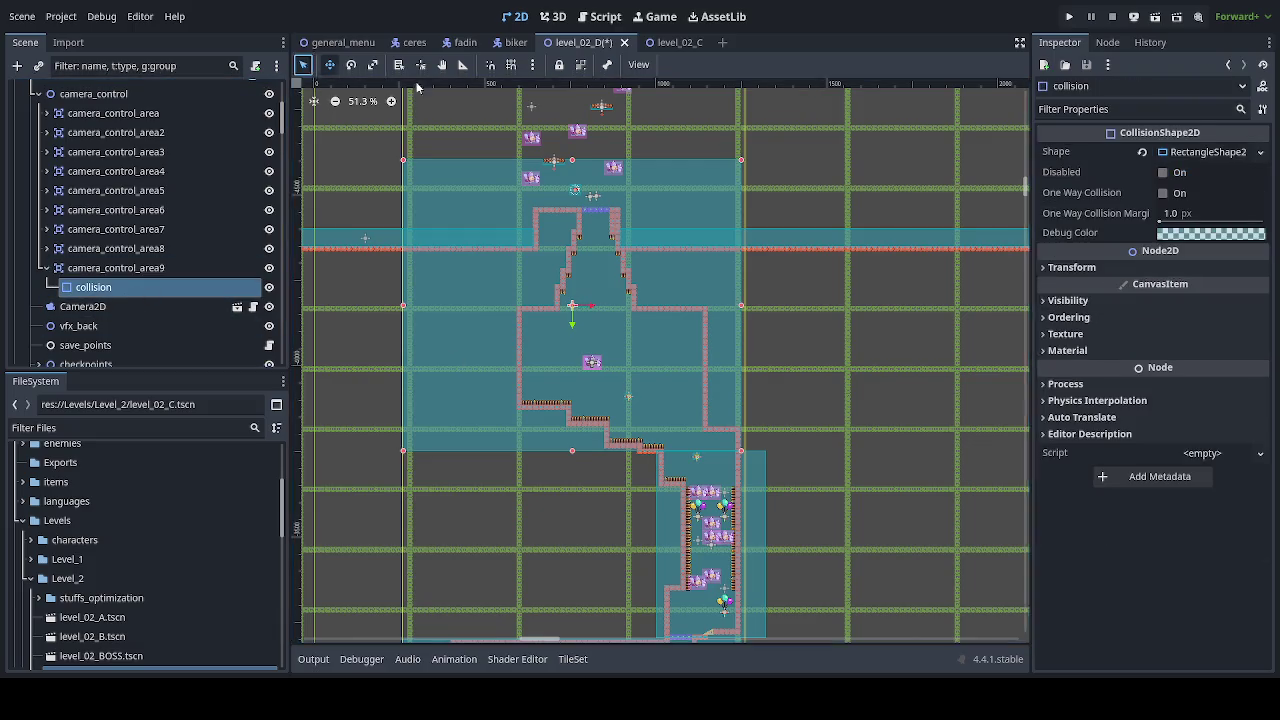
click(1257, 152)
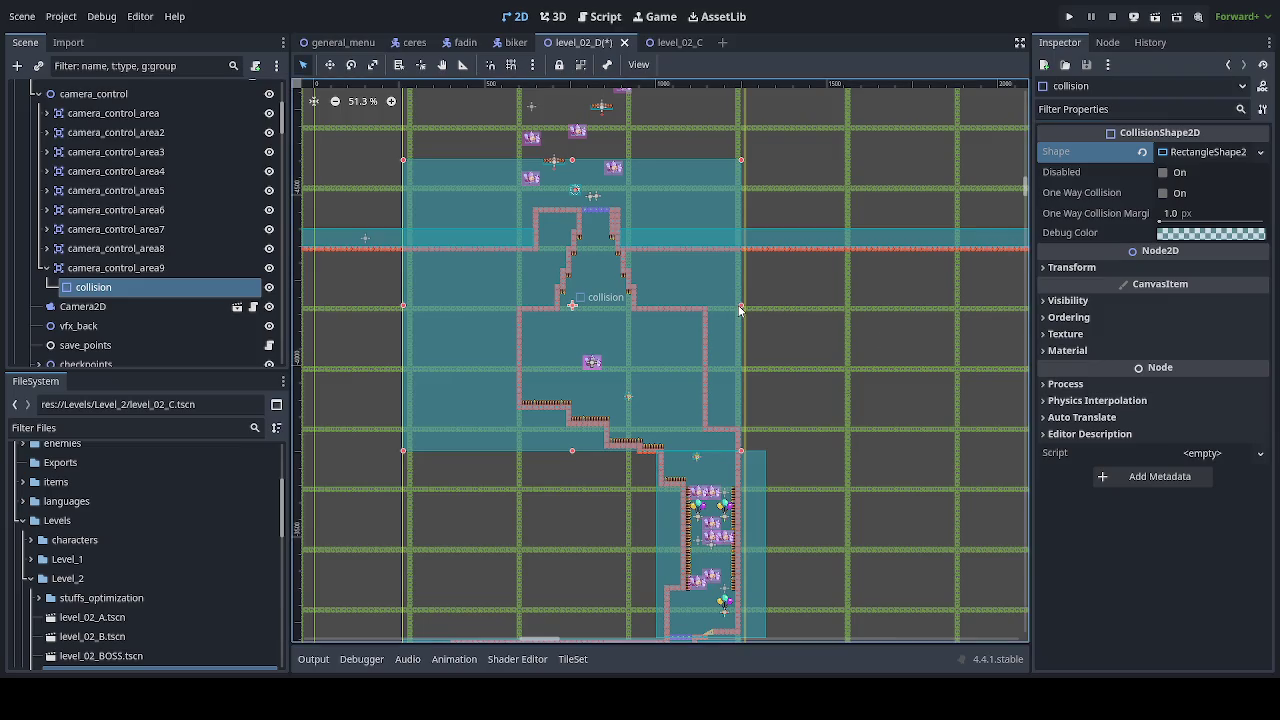
drag(741, 310, 686, 310)
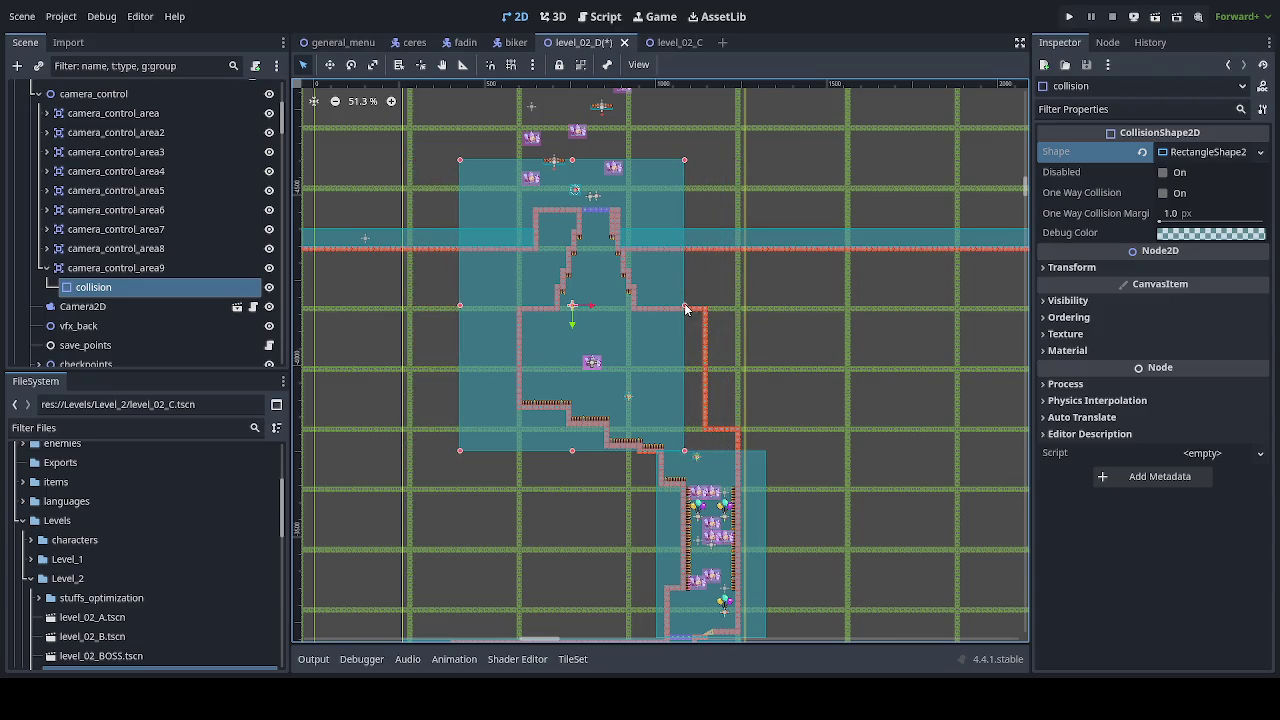
key(ctrl+s)
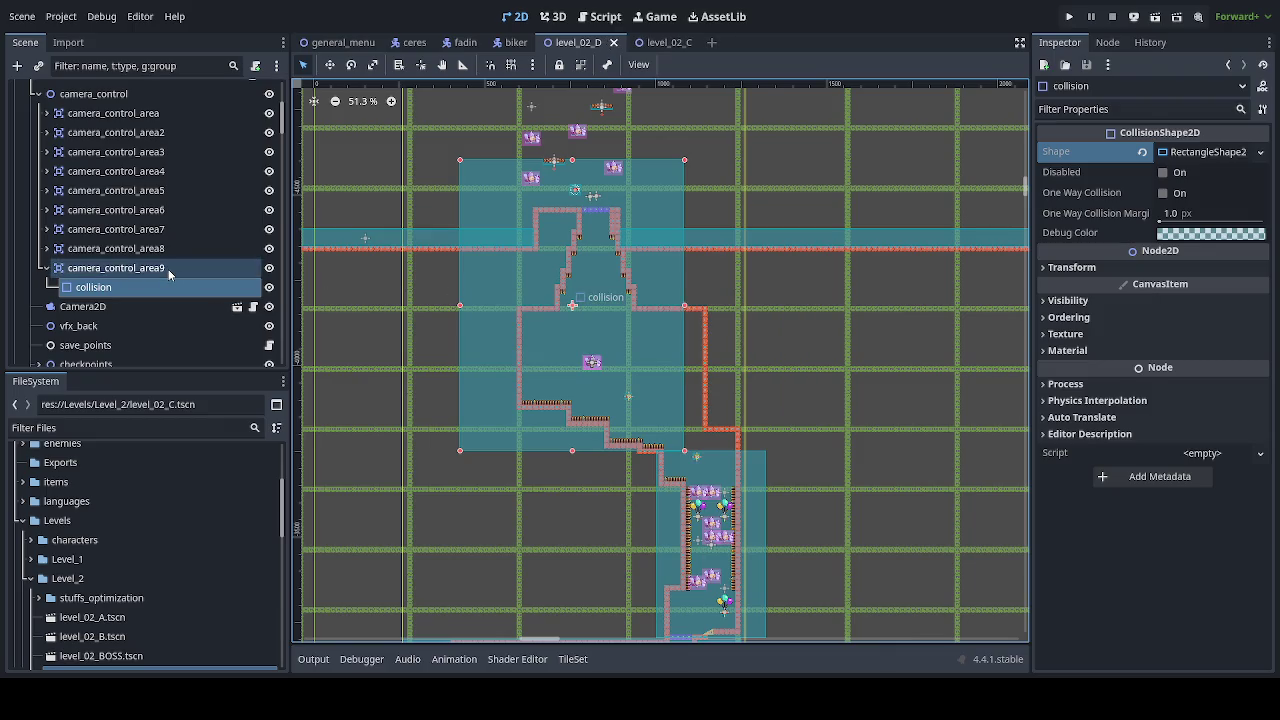
Step: Shift camera_control_area9 right to line up with the shaft
click(168, 269)
click(329, 64)
drag(594, 315, 652, 318)
scroll(683, 449, up, 5)
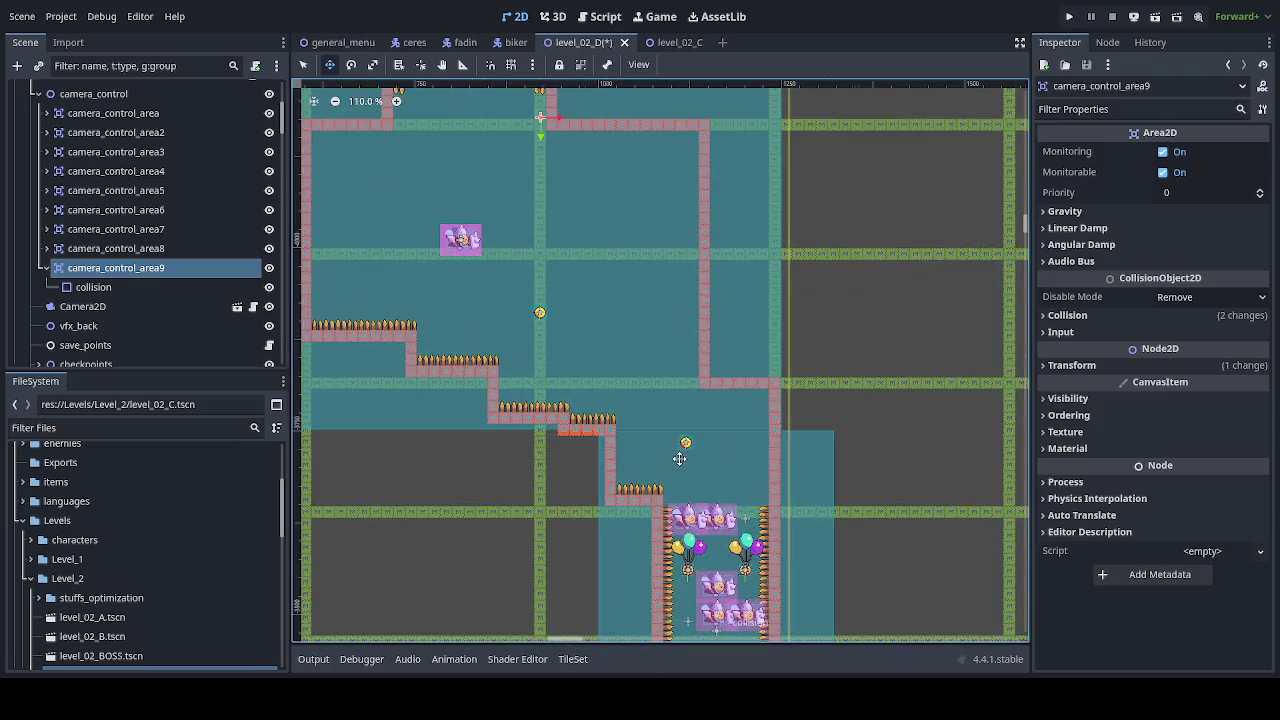
drag(588, 383, 907, 464)
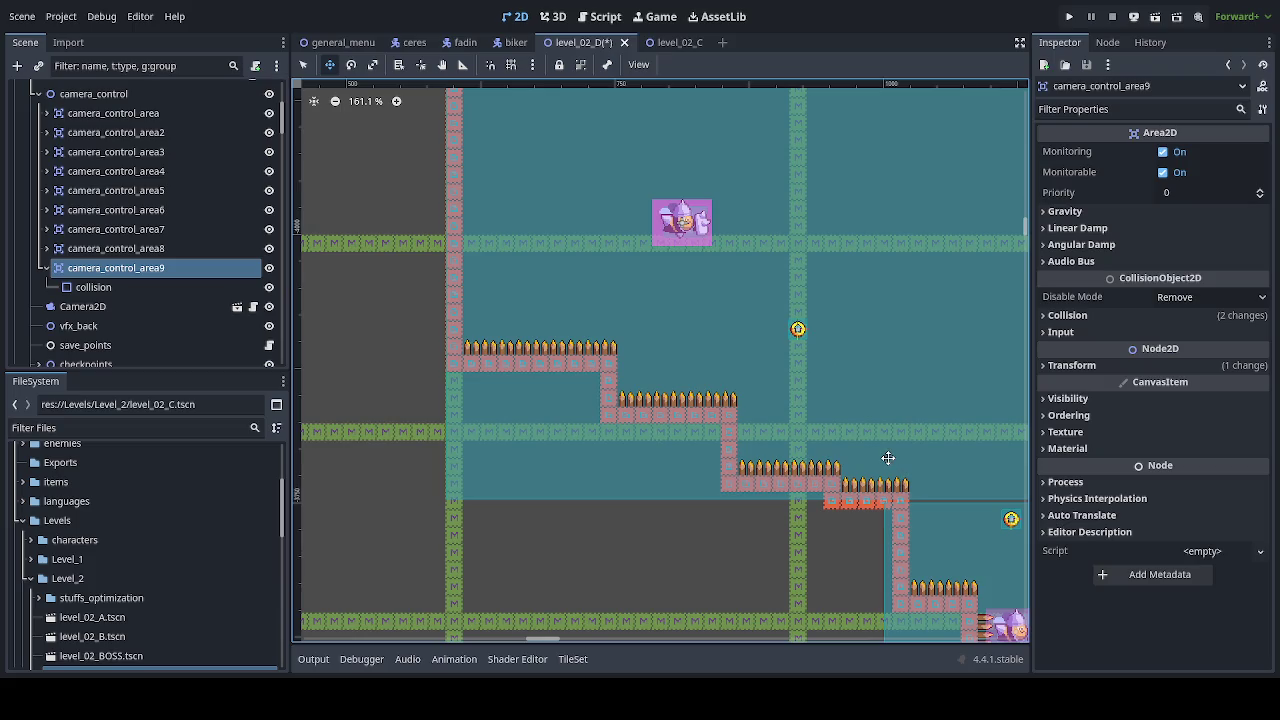
scroll(880, 450, down, 3)
scroll(863, 443, down, 2)
drag(850, 440, 706, 457)
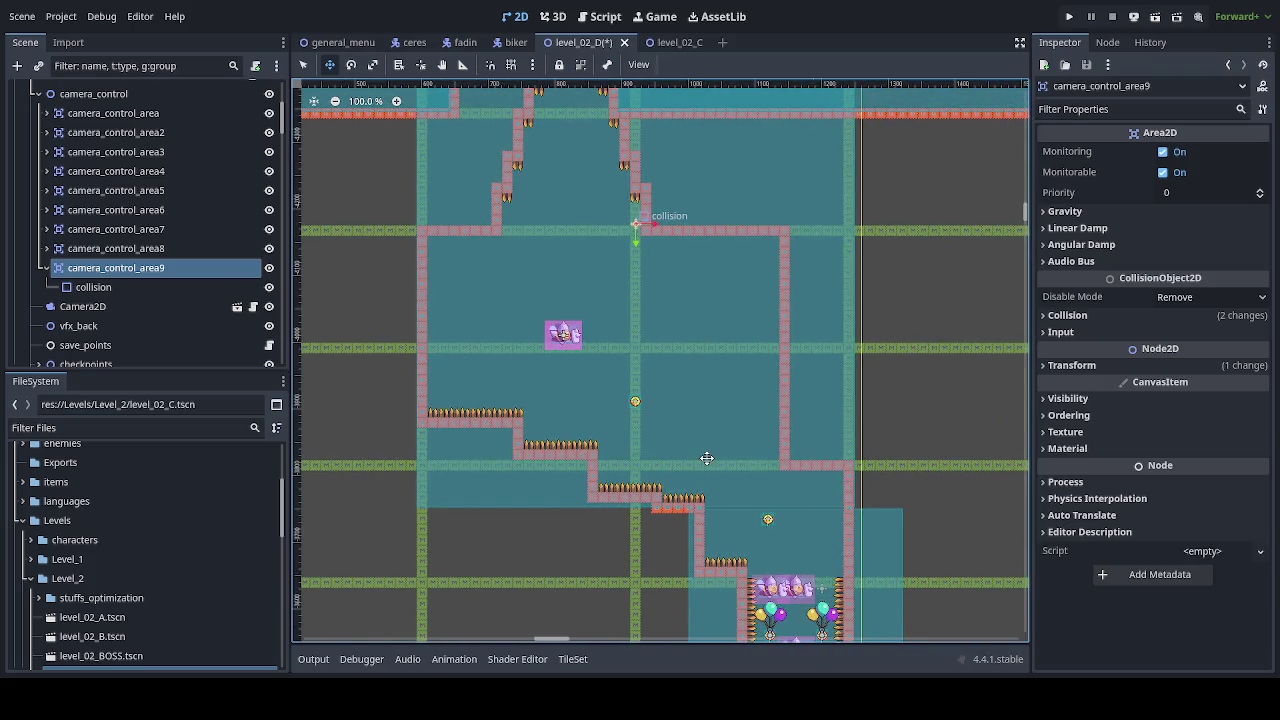
scroll(706, 457, down, 1)
drag(723, 400, 723, 463)
scroll(723, 463, down, 1)
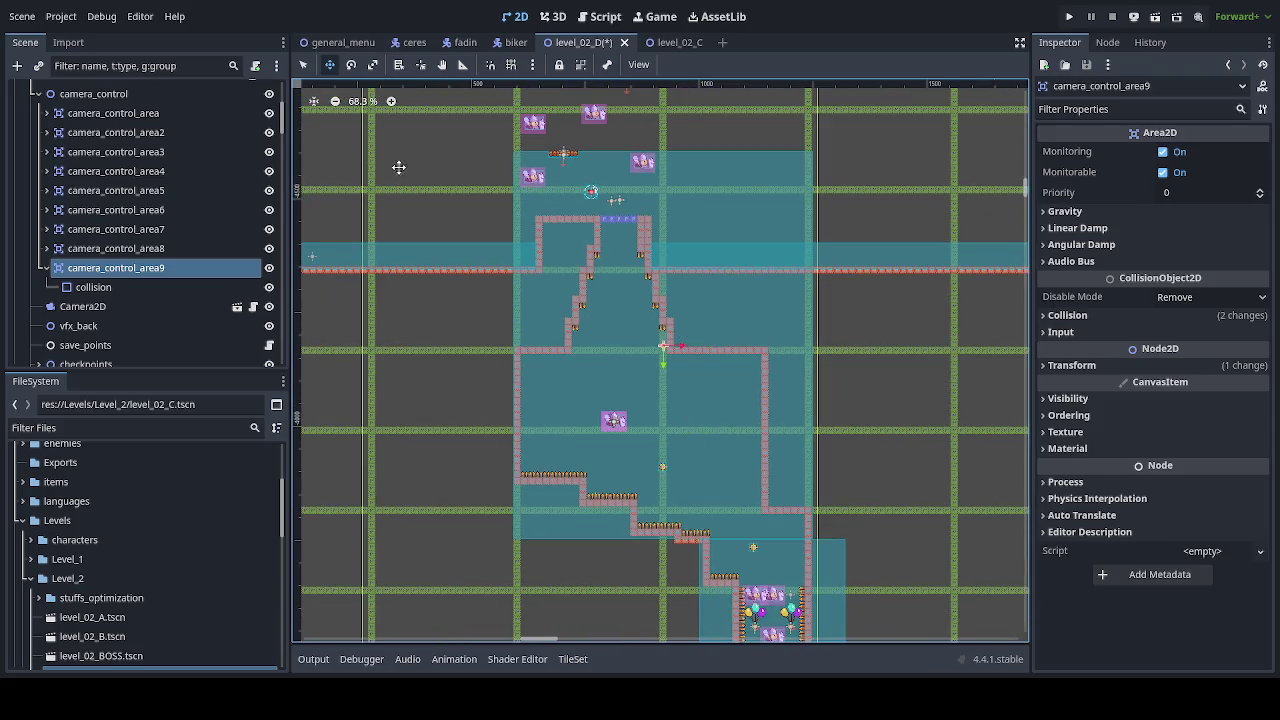
Step: Lower the collision rectangle's top edge toward the shaft and save level_02_D
click(760, 351)
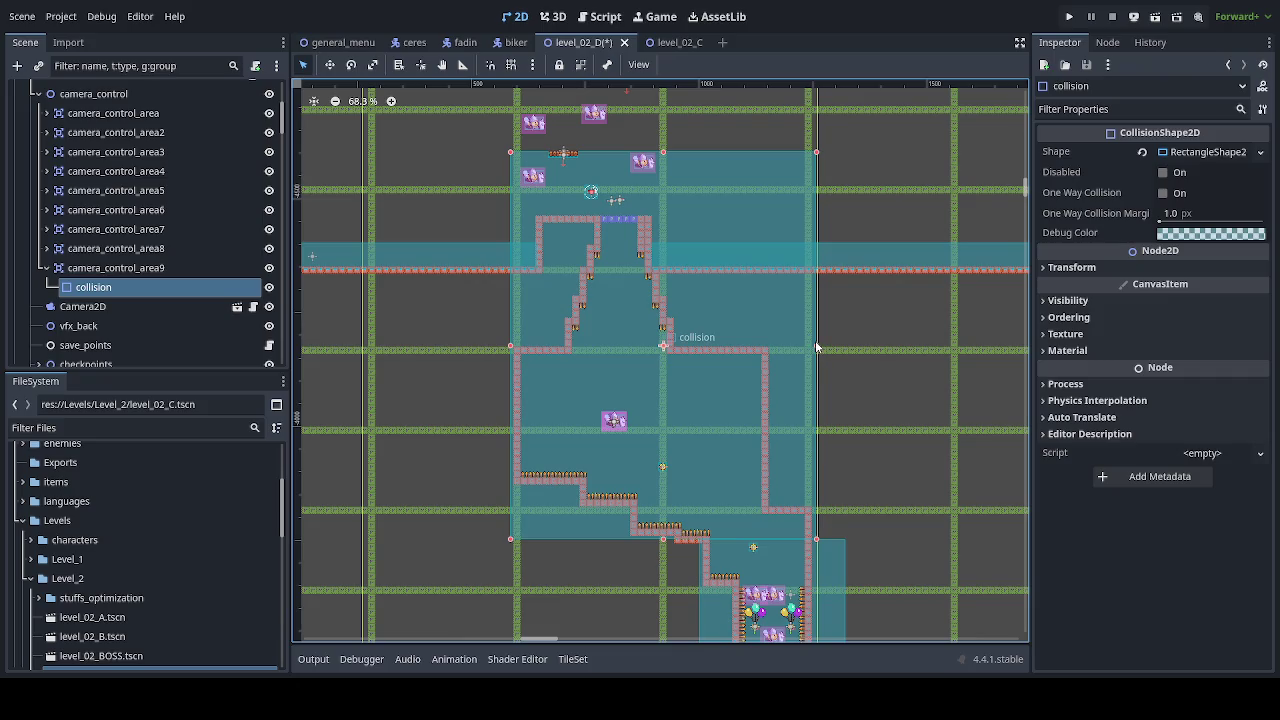
key(ctrl+s)
scroll(660, 255, down, 3)
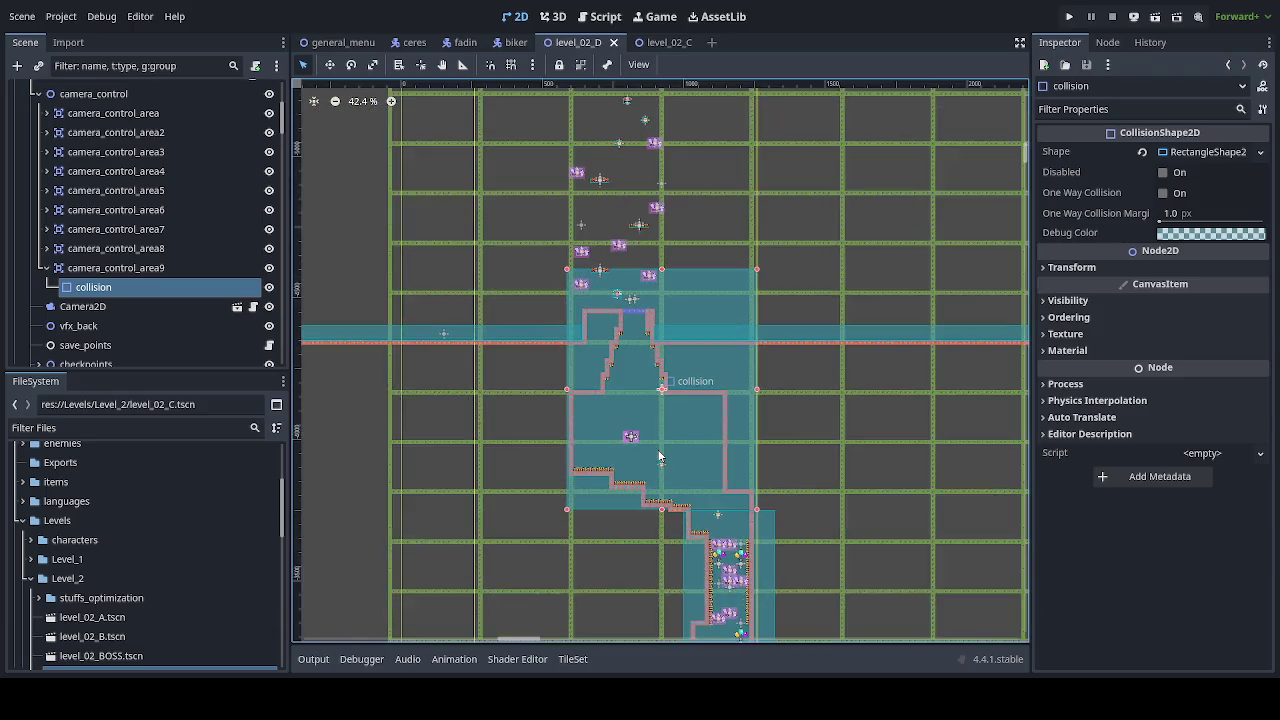
scroll(660, 255, up, 5)
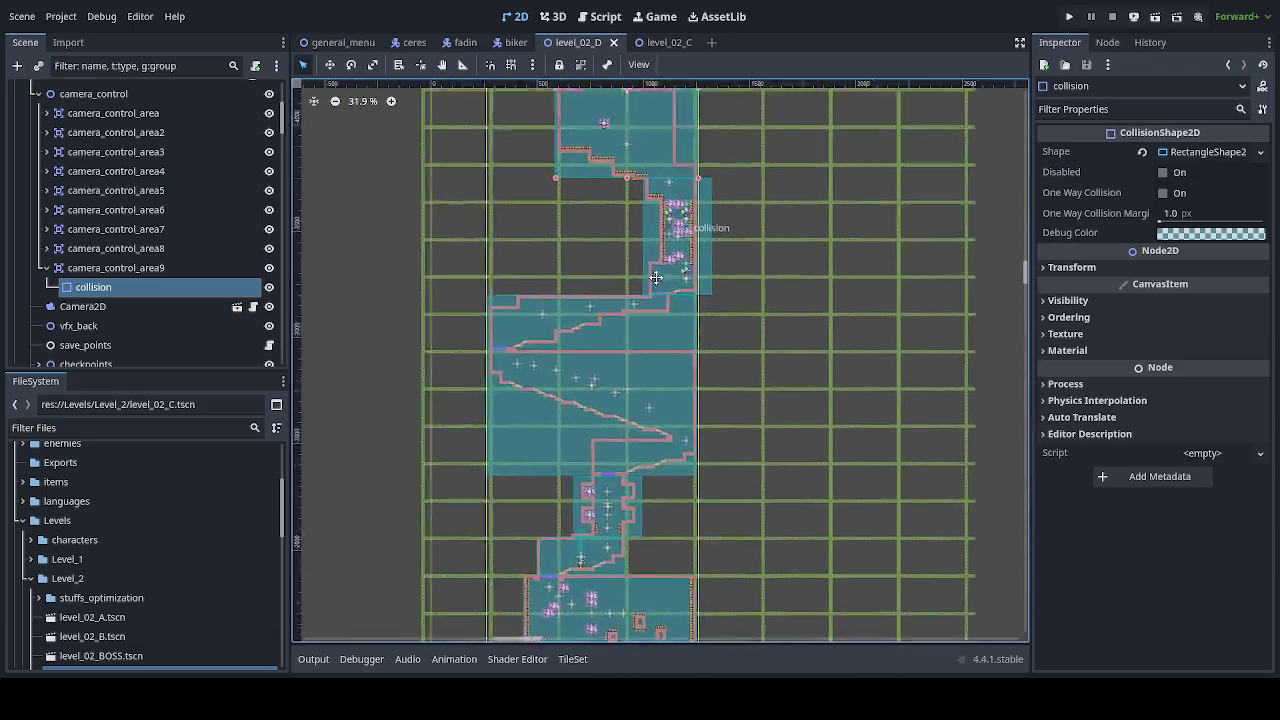
scroll(626, 421, up, 3)
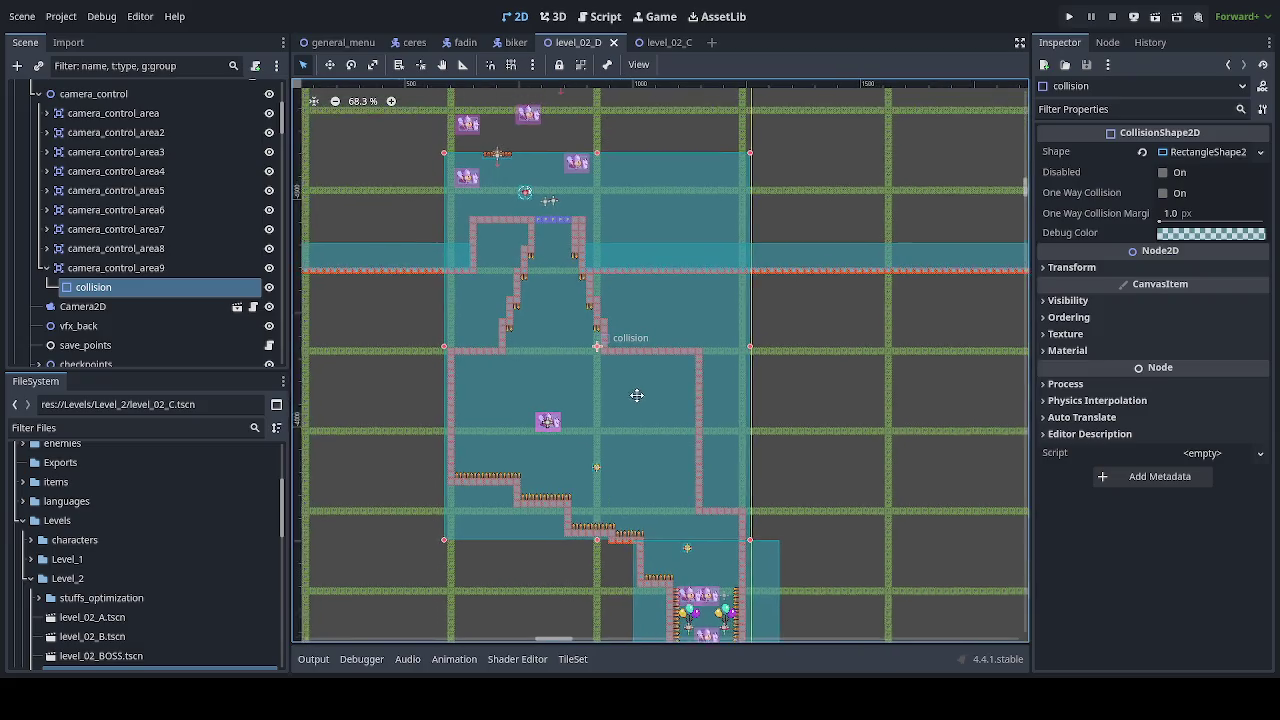
drag(603, 173, 607, 200)
key(ctrl+s)
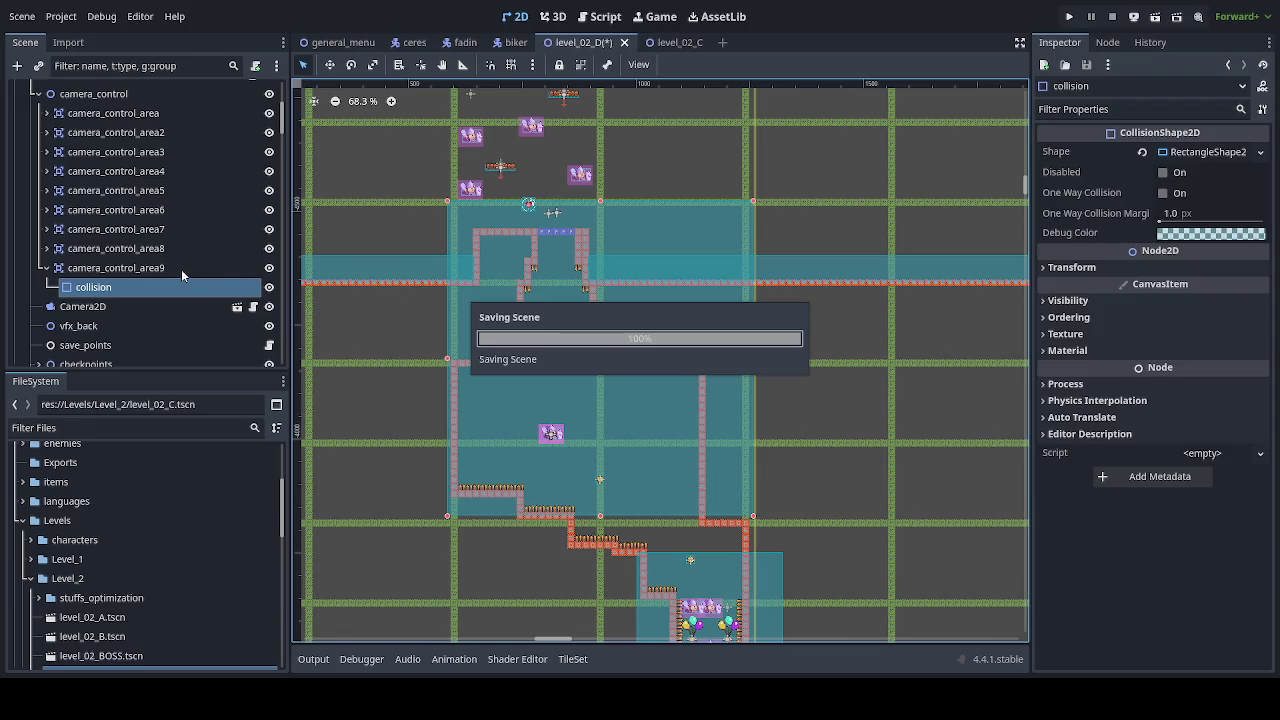
Step: Select the camera_control_area9 node itself, ready for moving
click(181, 269)
click(329, 64)
scroll(649, 503, up, 2)
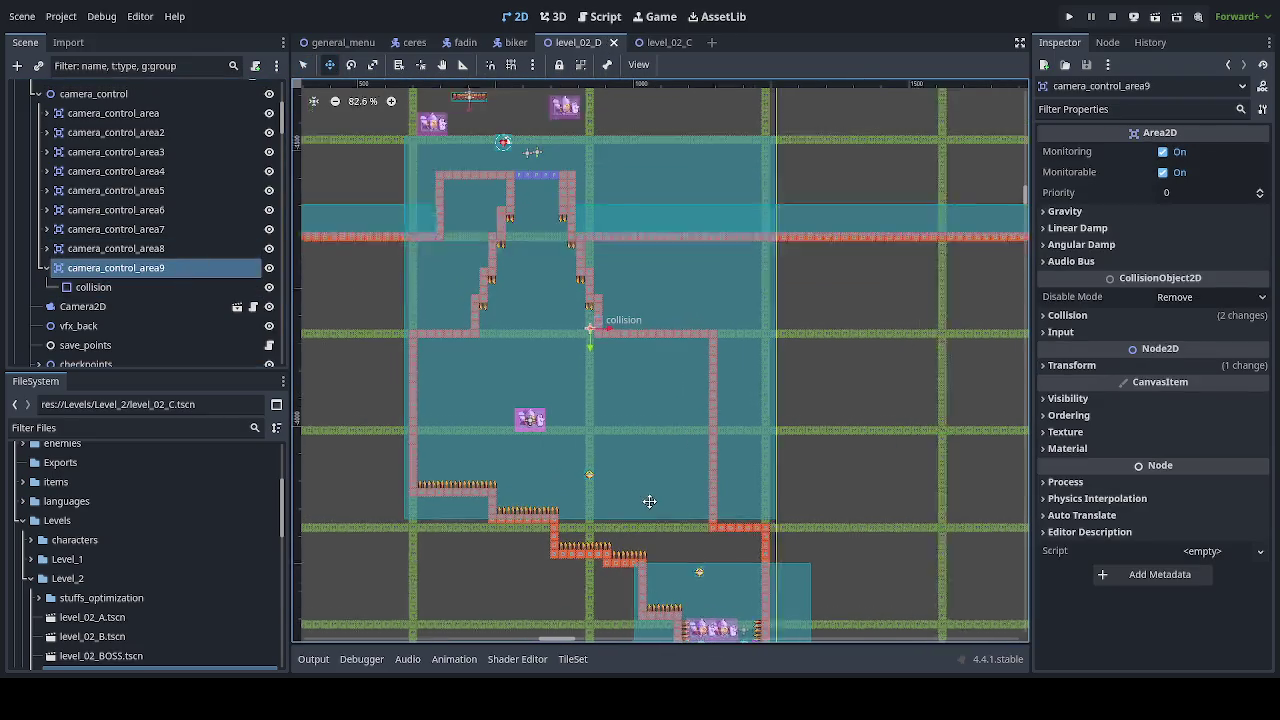
Step: Move camera_control_area9 down about 78 px, then nudge it a few pixels lower
drag(680, 374, 678, 444)
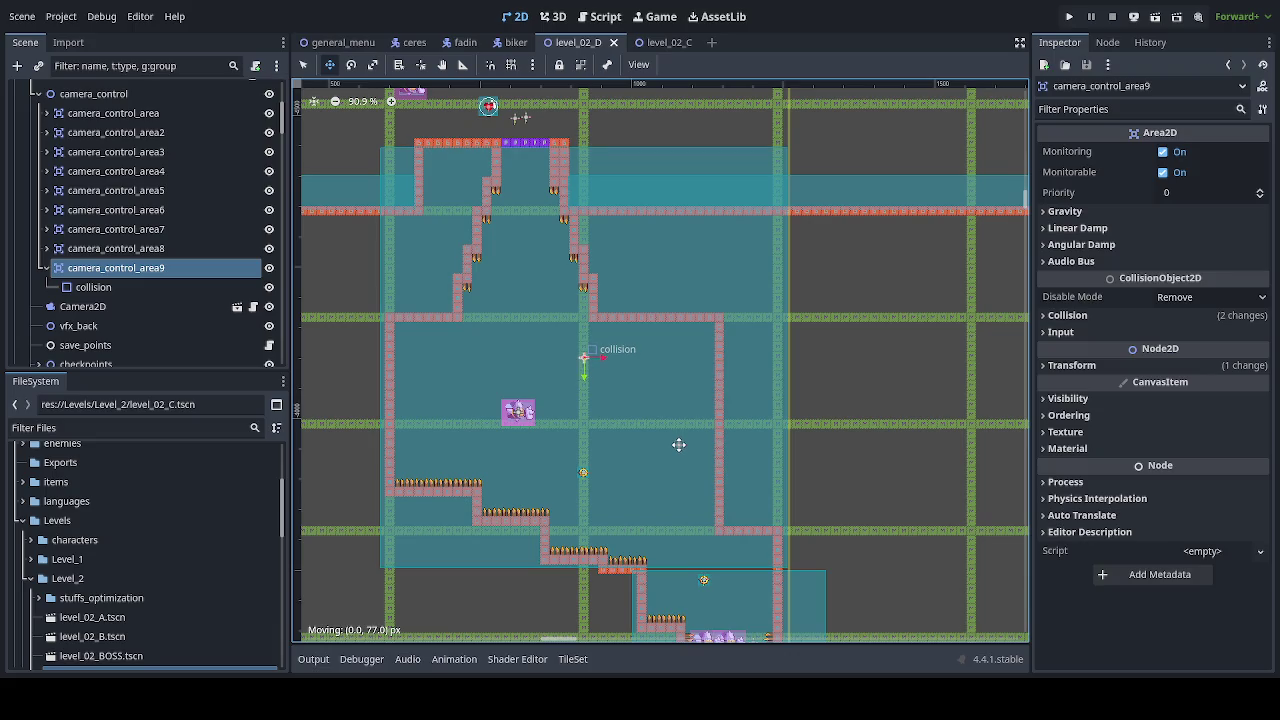
drag(678, 444, 678, 444)
scroll(667, 468, up, 10)
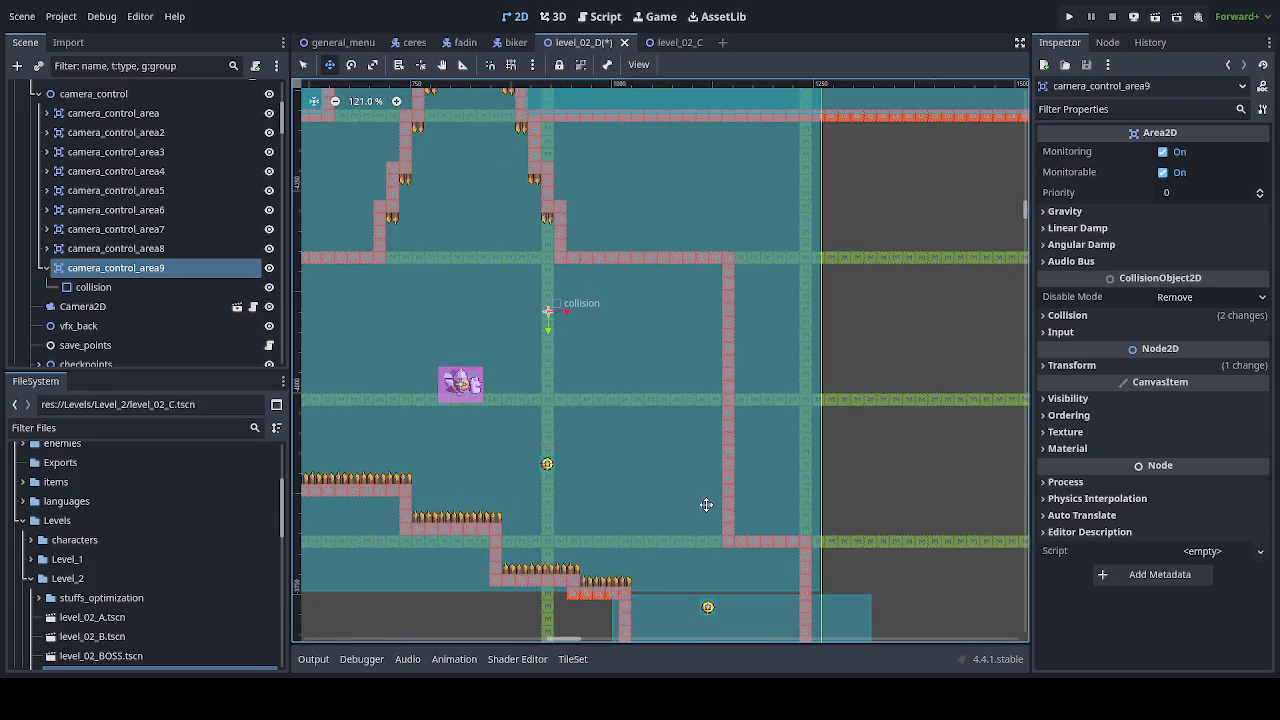
scroll(636, 417, up, 9)
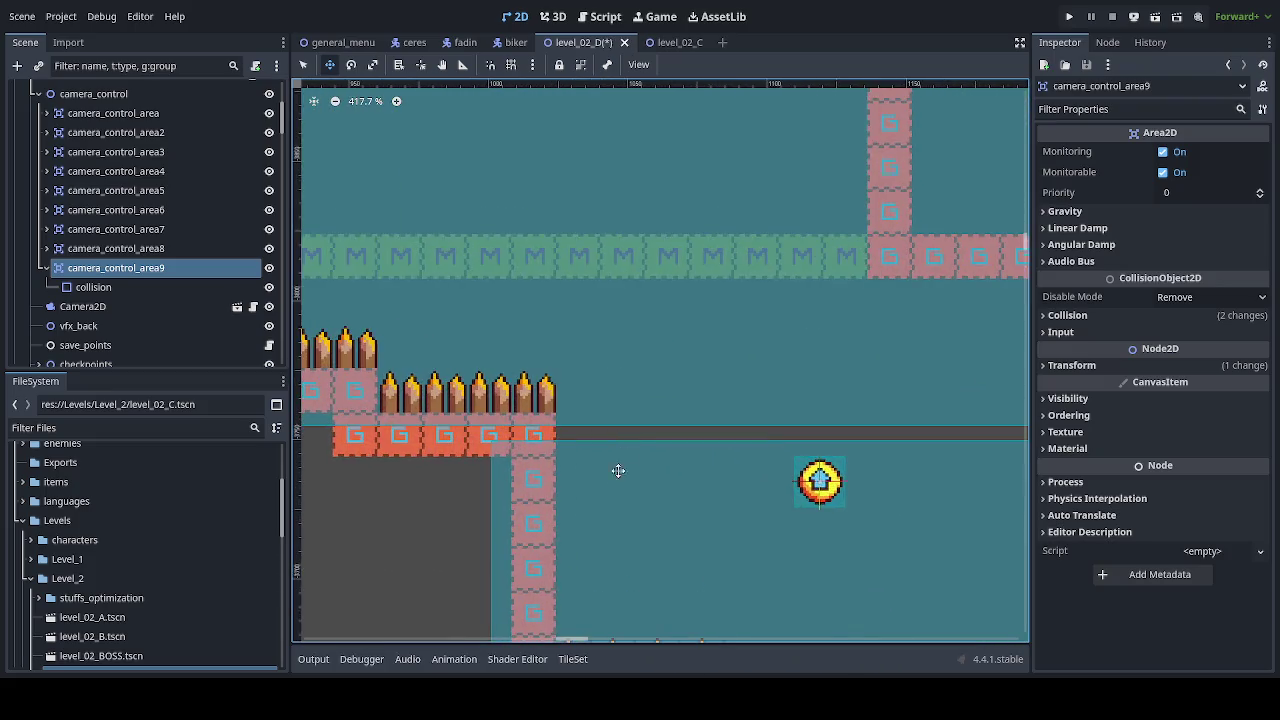
drag(618, 474, 626, 465)
scroll(630, 463, down, 10)
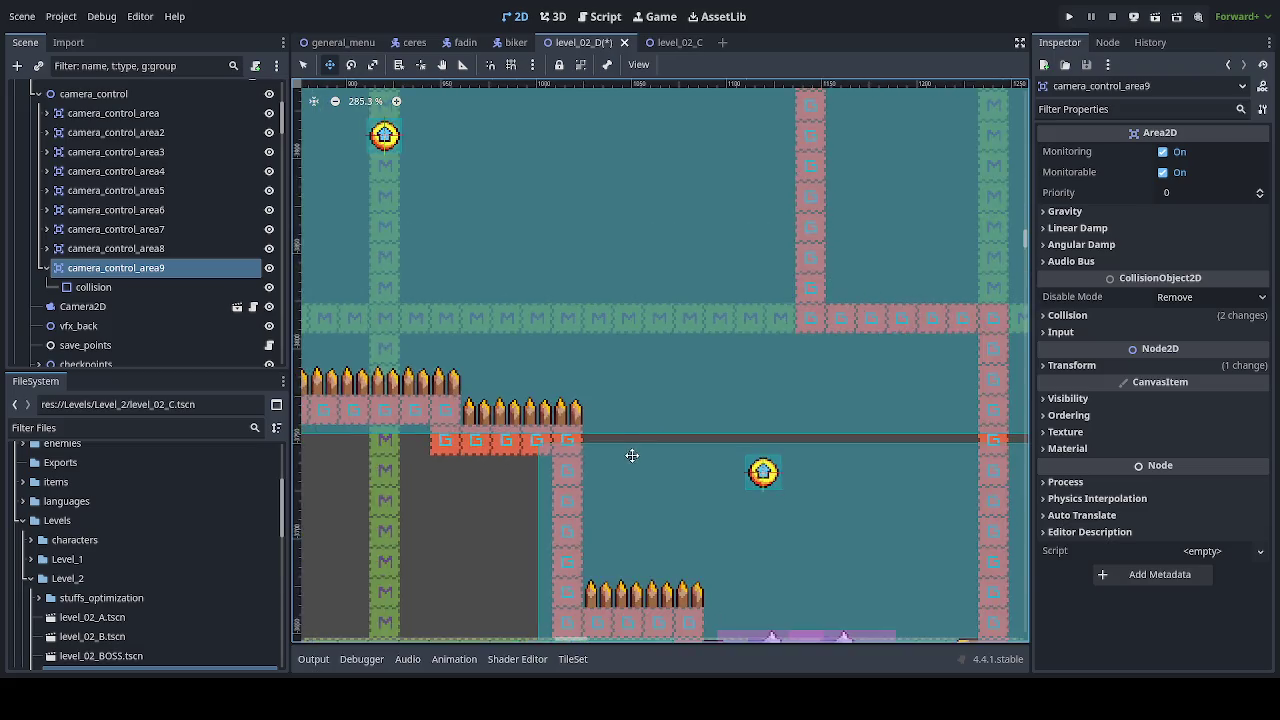
drag(551, 271, 613, 380)
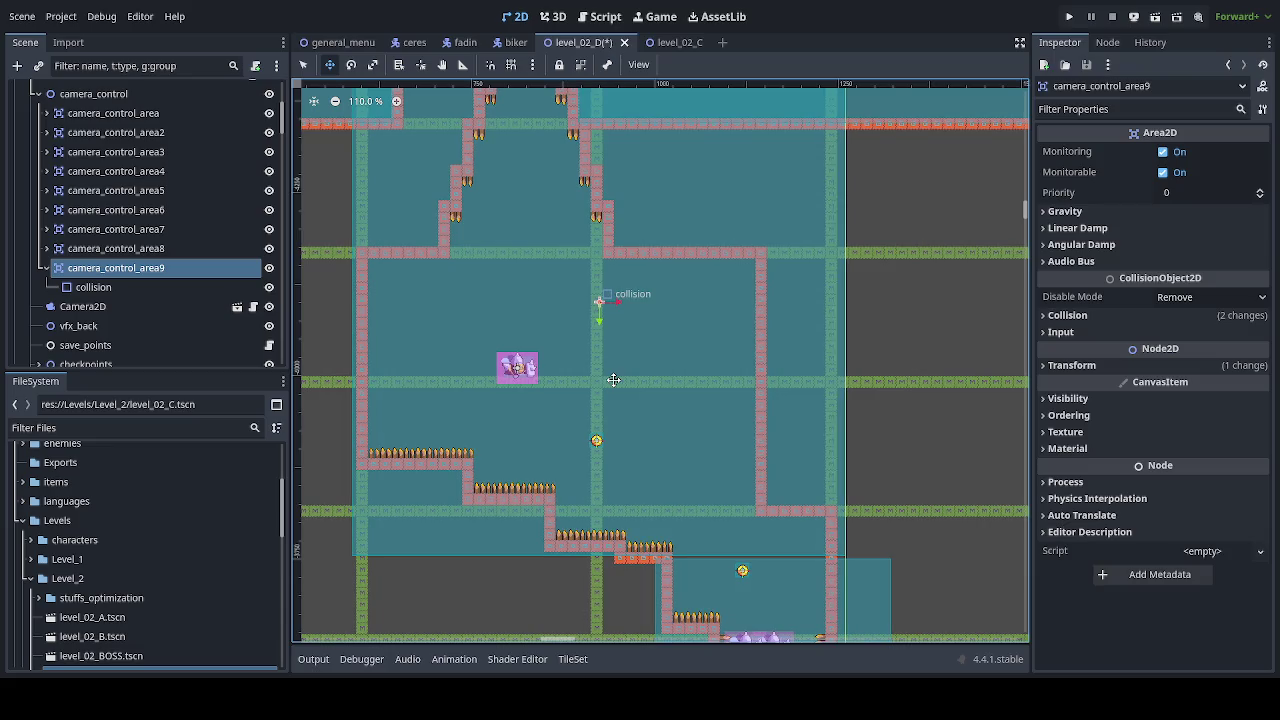
scroll(613, 380, down, 3)
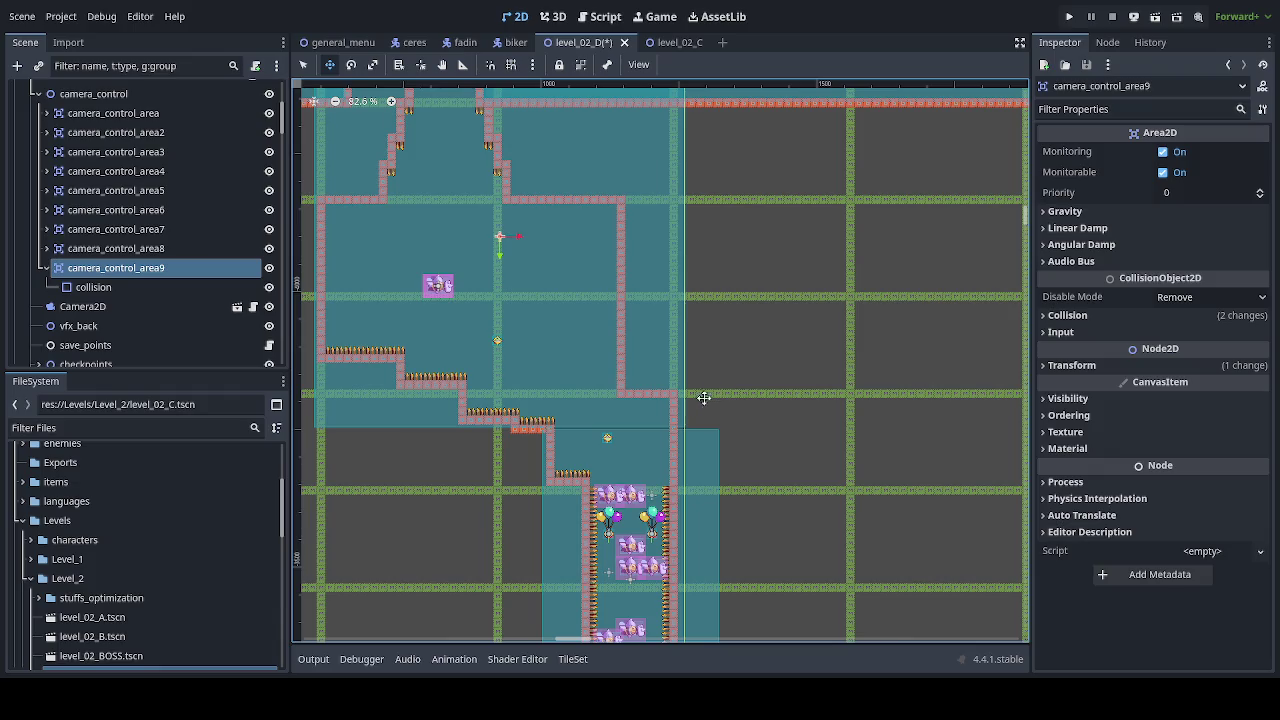
scroll(632, 463, up, 8)
scroll(632, 463, up, 2)
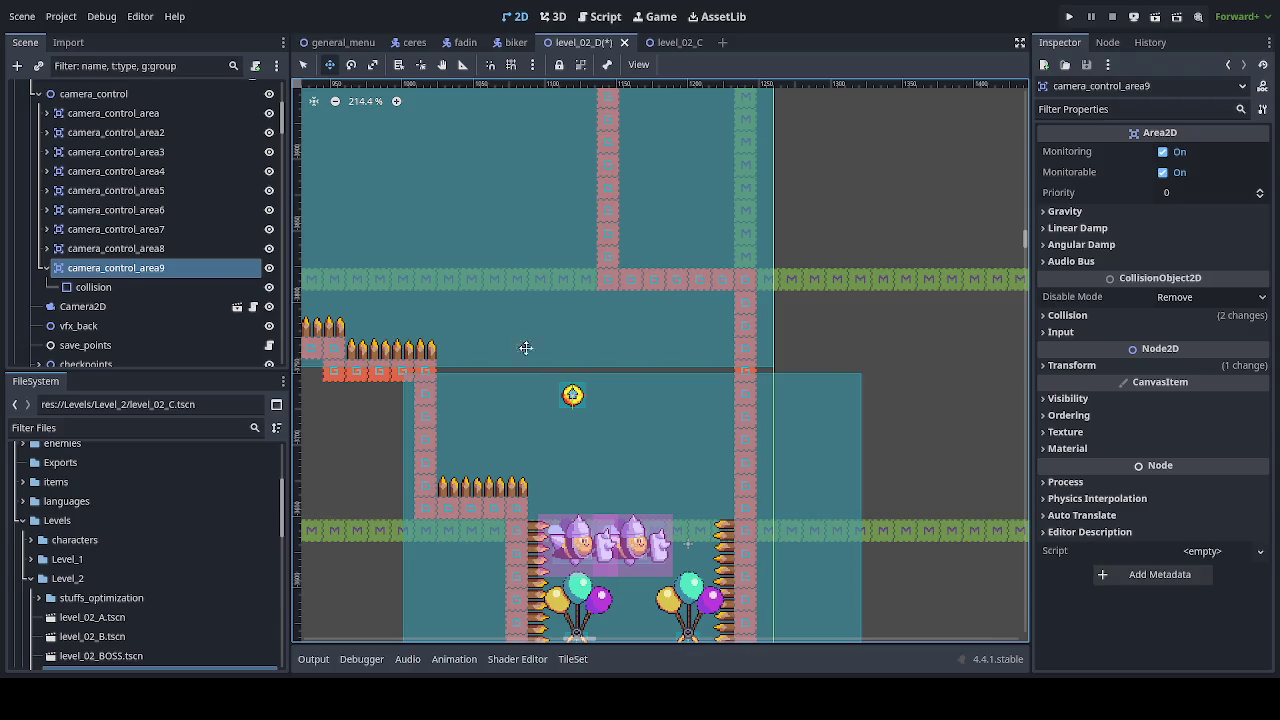
Step: Shift ball_cannon7 down 4 px and about 21 px right inside the shaft
click(572, 395)
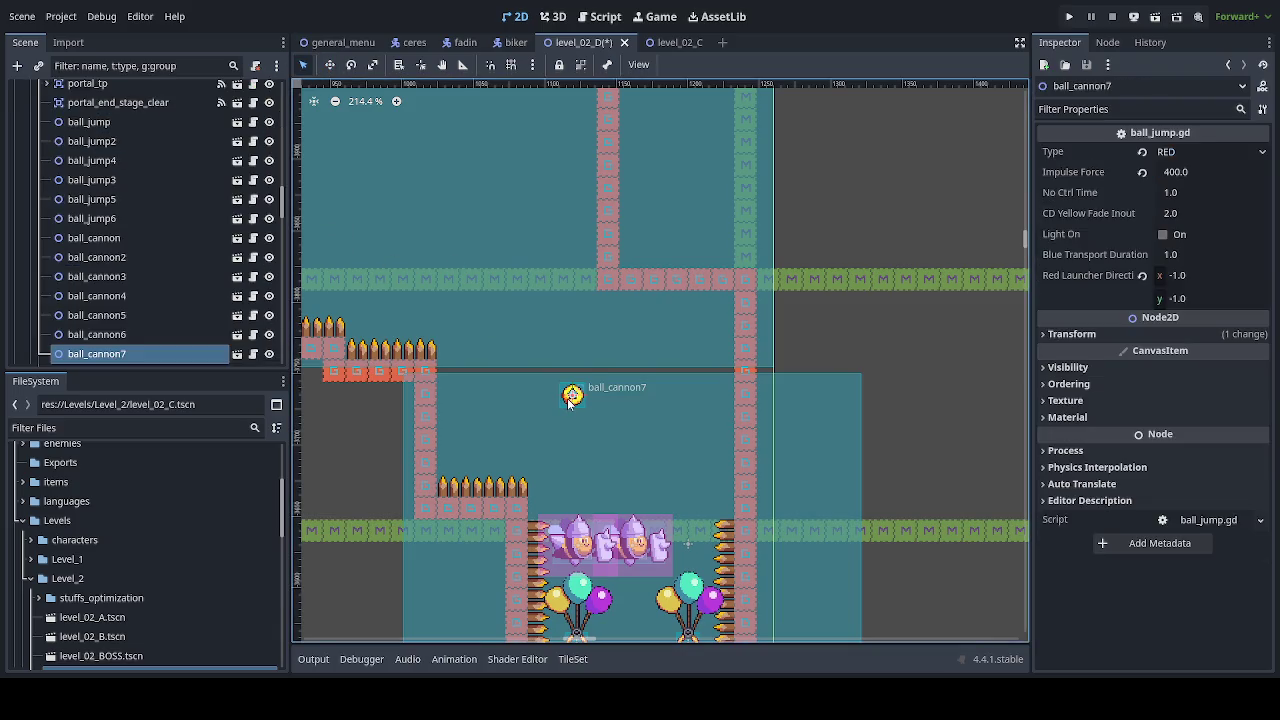
click(329, 64)
drag(677, 480, 676, 488)
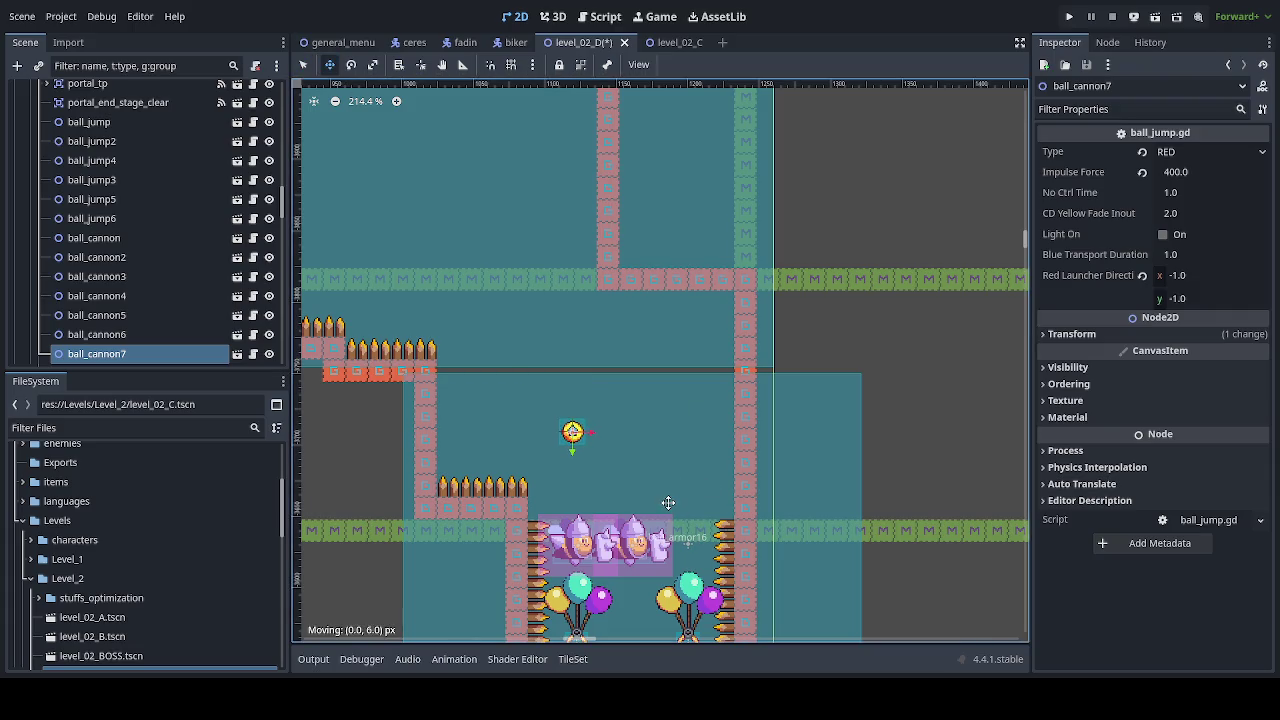
drag(661, 497, 691, 497)
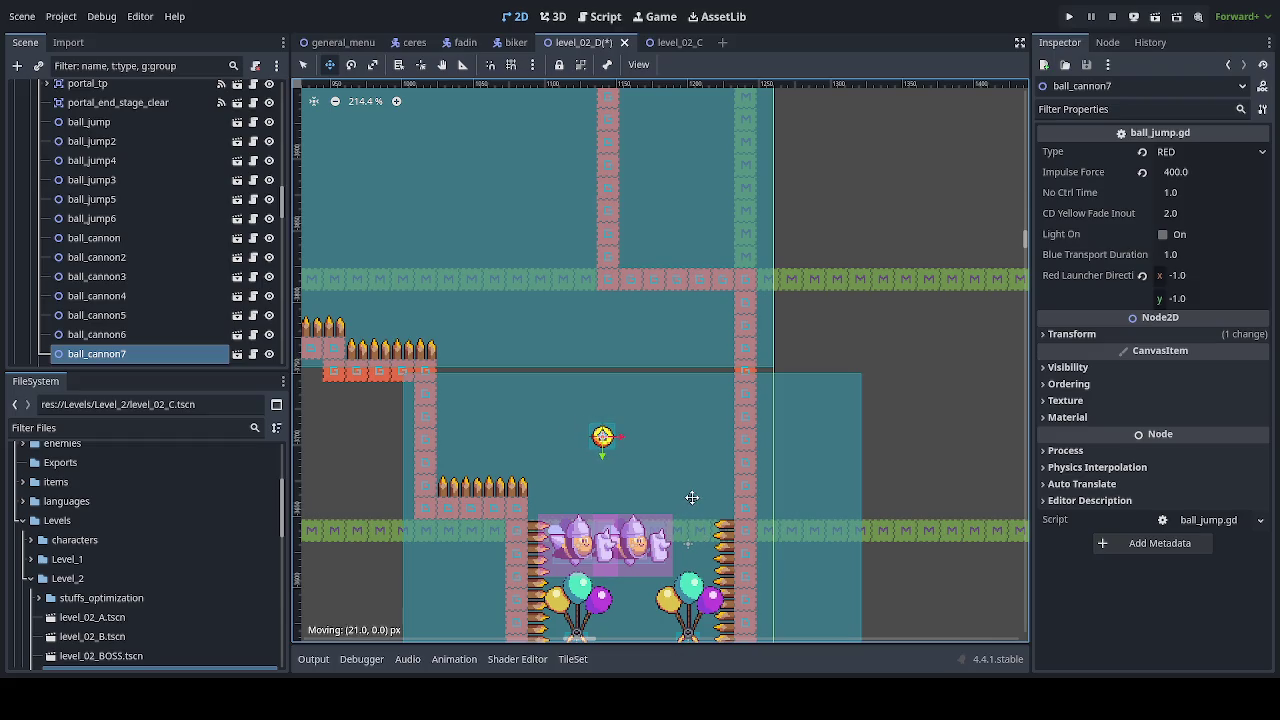
key(Right)
key(Right)
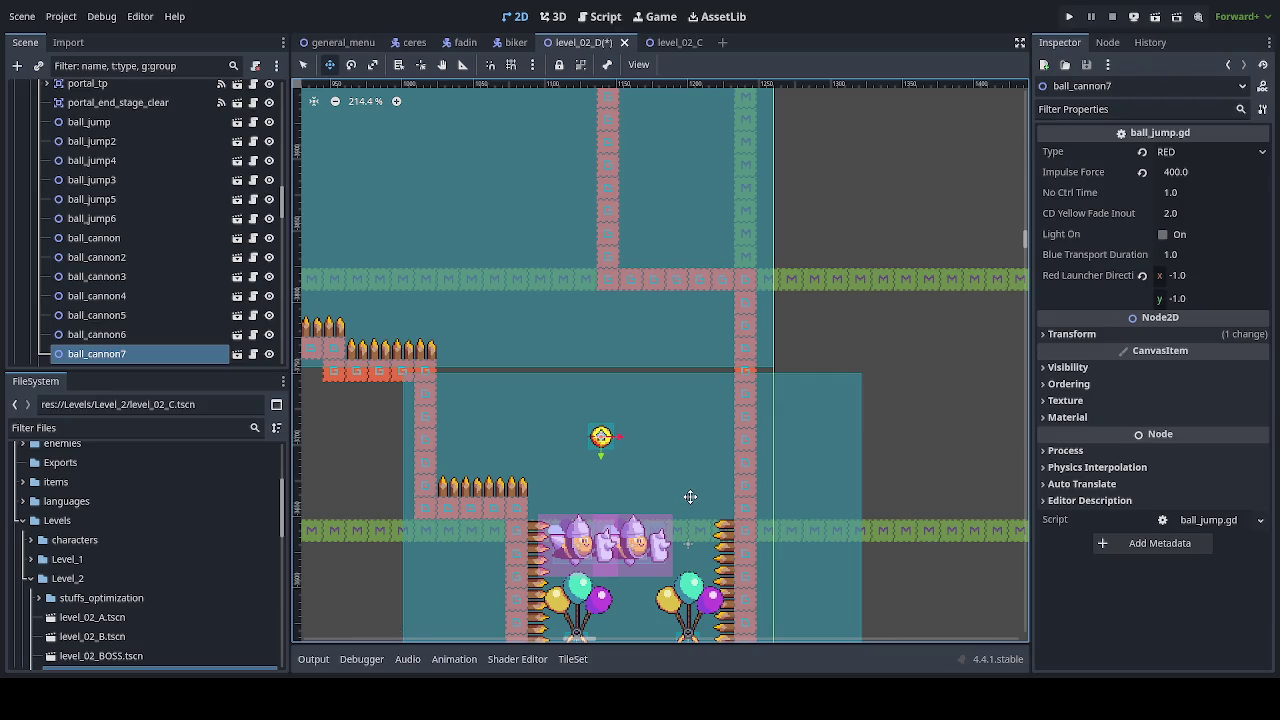
Step: Save level_02_D, return to Select mode and pick the guides_map tile layer
scroll(690, 494, down, 5)
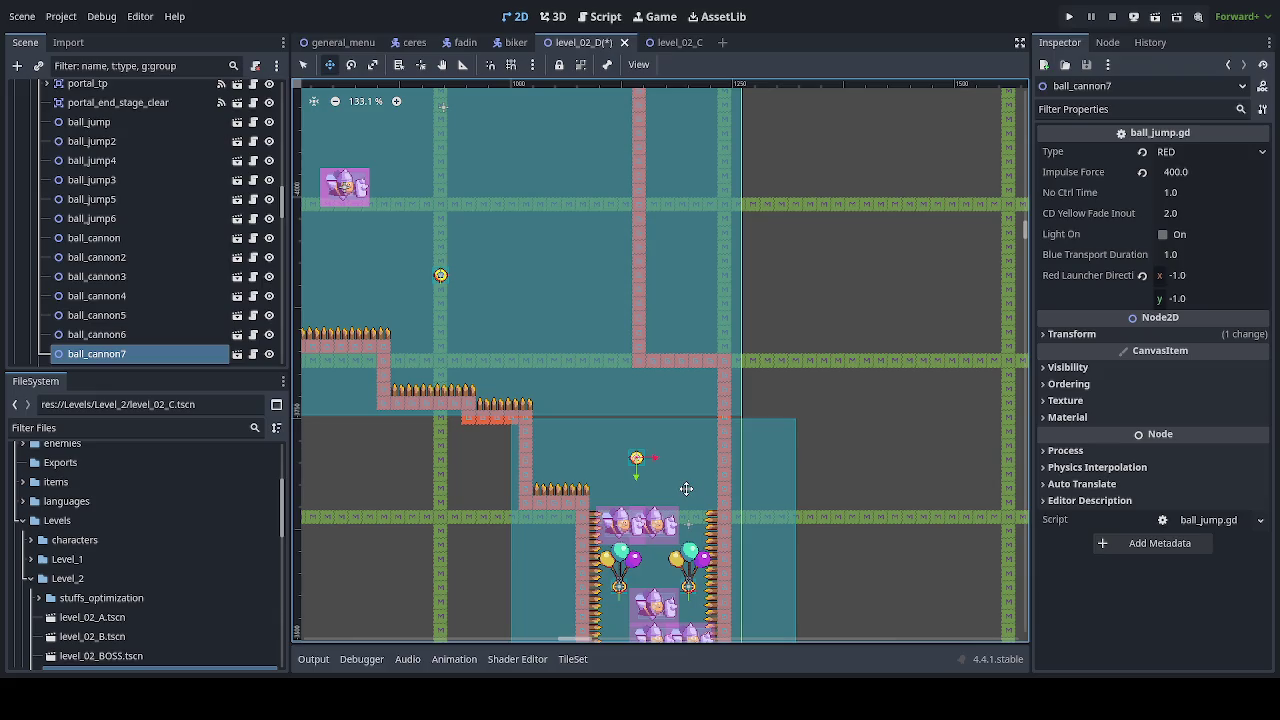
key(ctrl+s)
scroll(686, 489, down, 5)
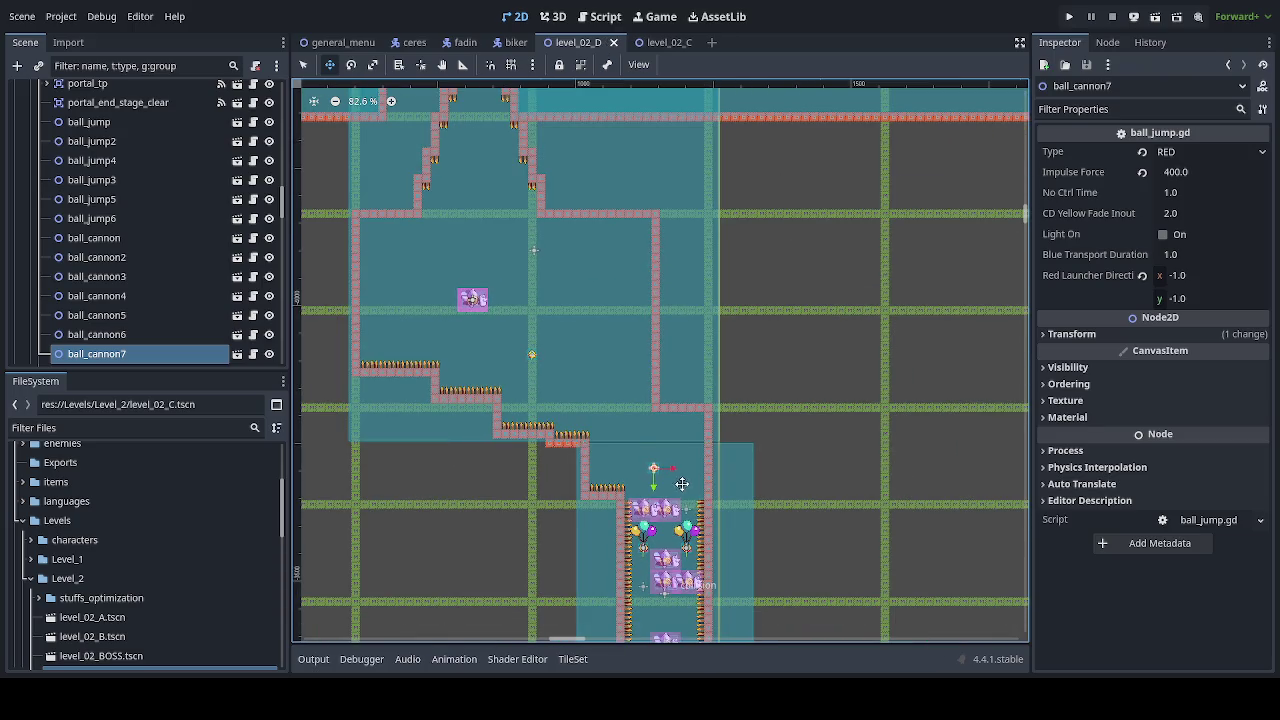
key(q)
click(803, 406)
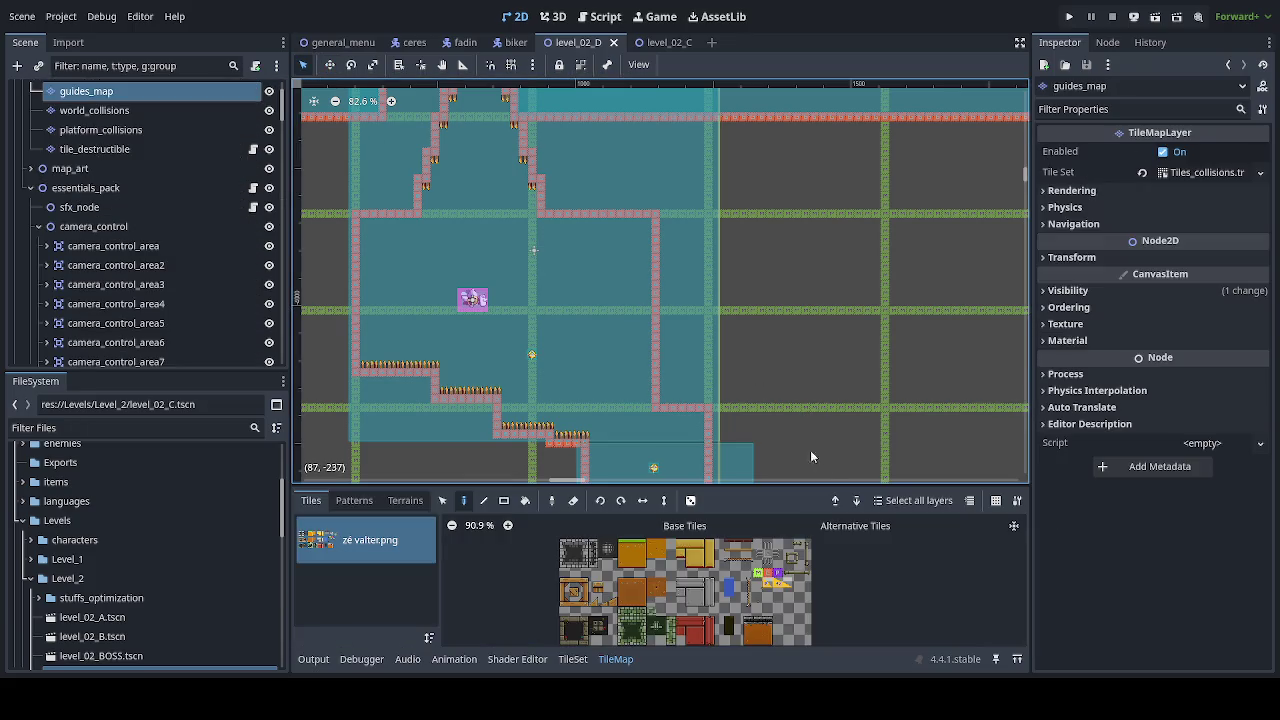
Step: Inspect the shaft's top and pick camera_control_area9's collision shape on the canvas
scroll(821, 448, up, 5)
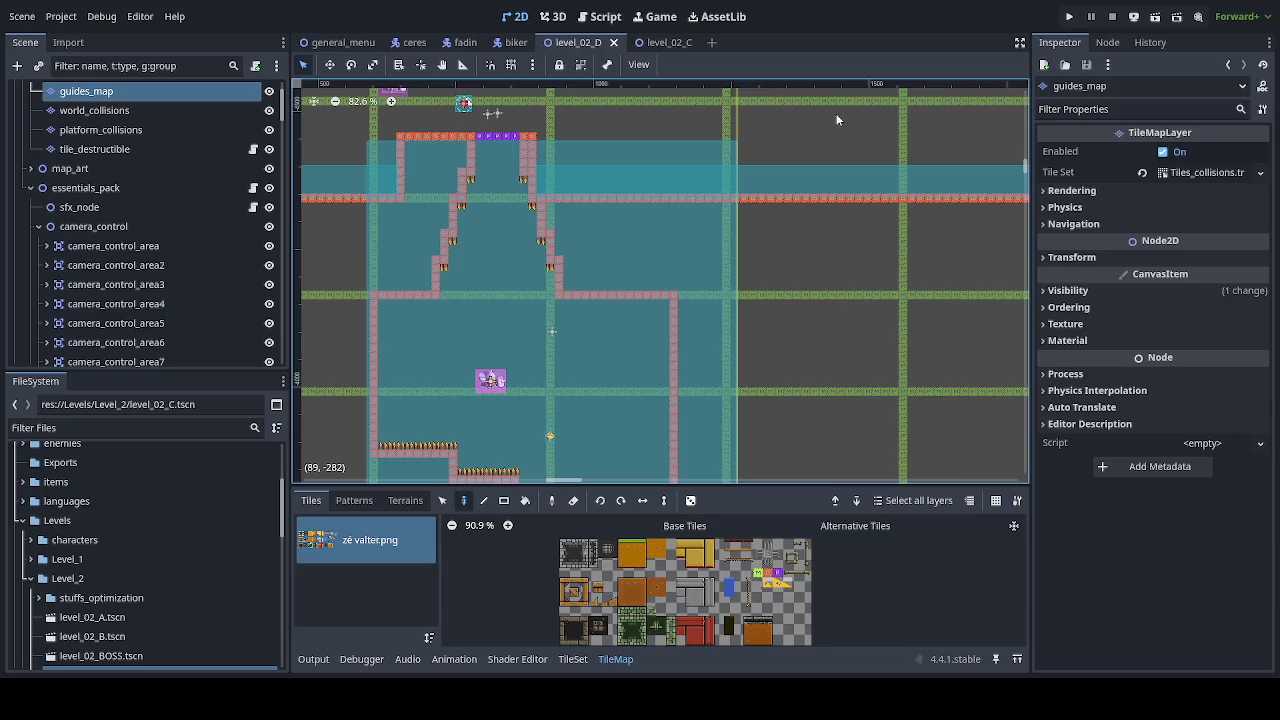
scroll(850, 150, down, 5)
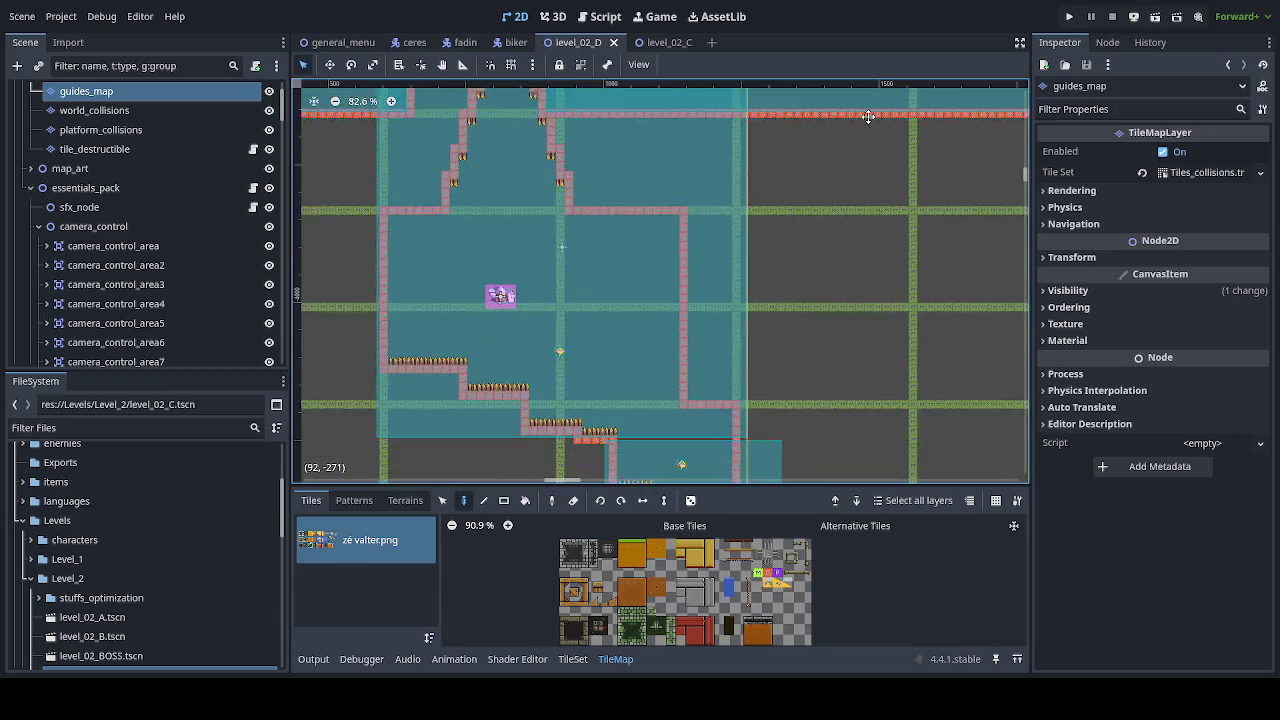
drag(709, 134, 720, 260)
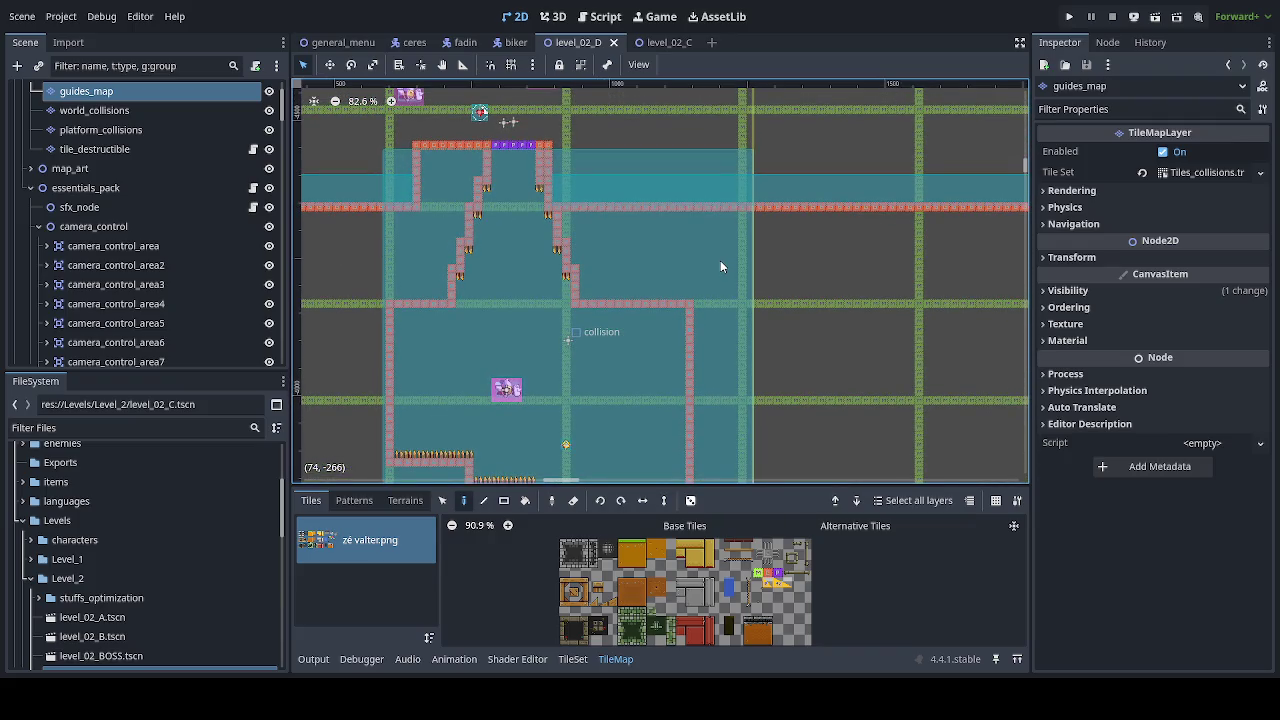
drag(720, 260, 735, 184)
scroll(737, 210, up, 3)
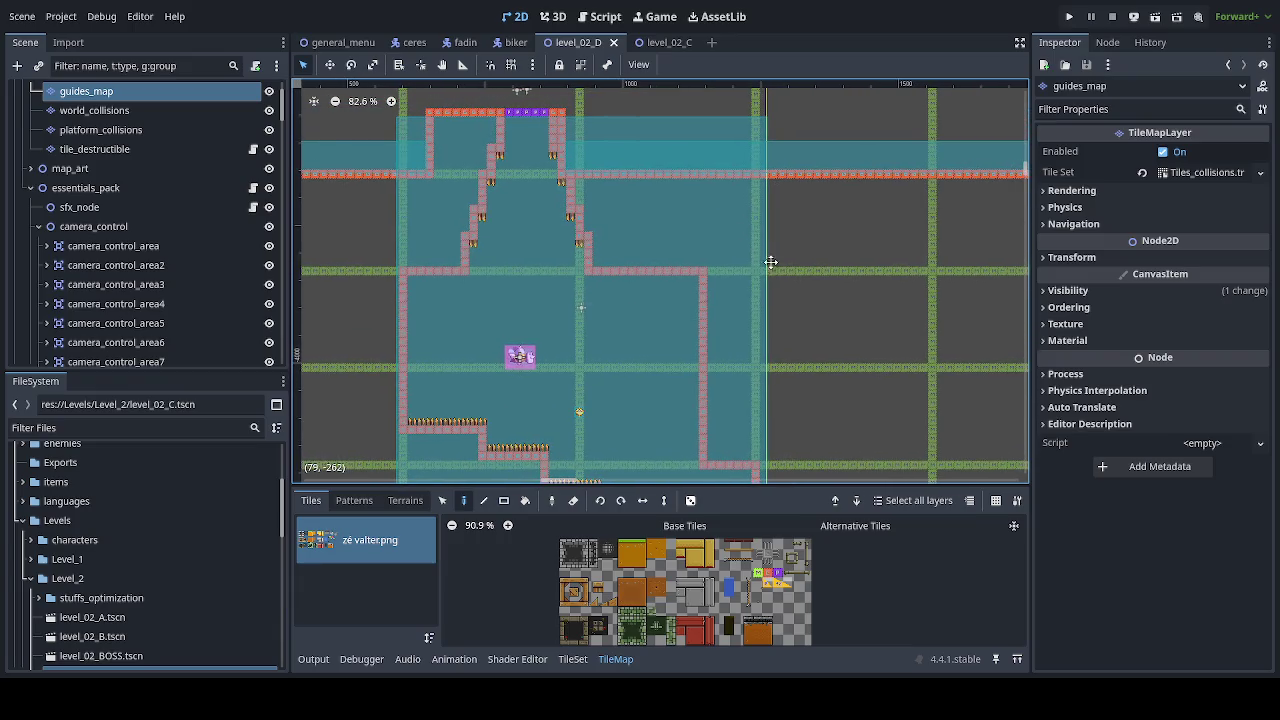
scroll(760, 190, down, 5)
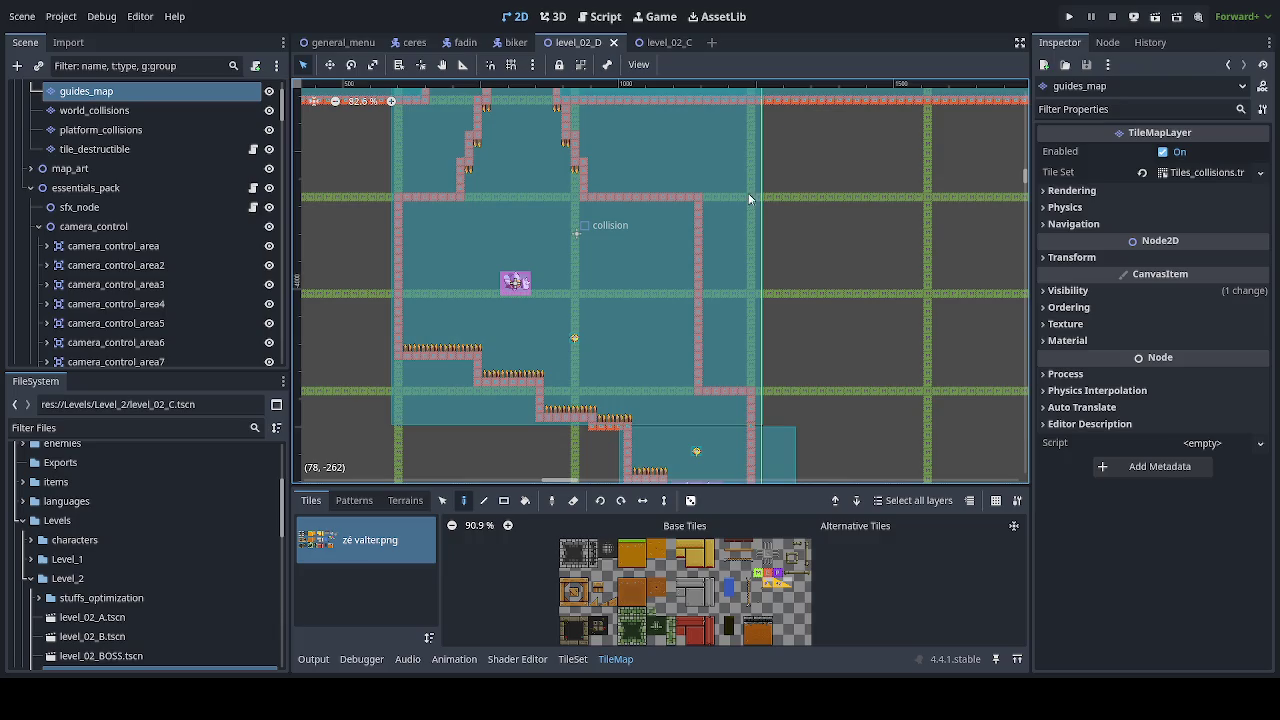
click(86, 188)
click(660, 215)
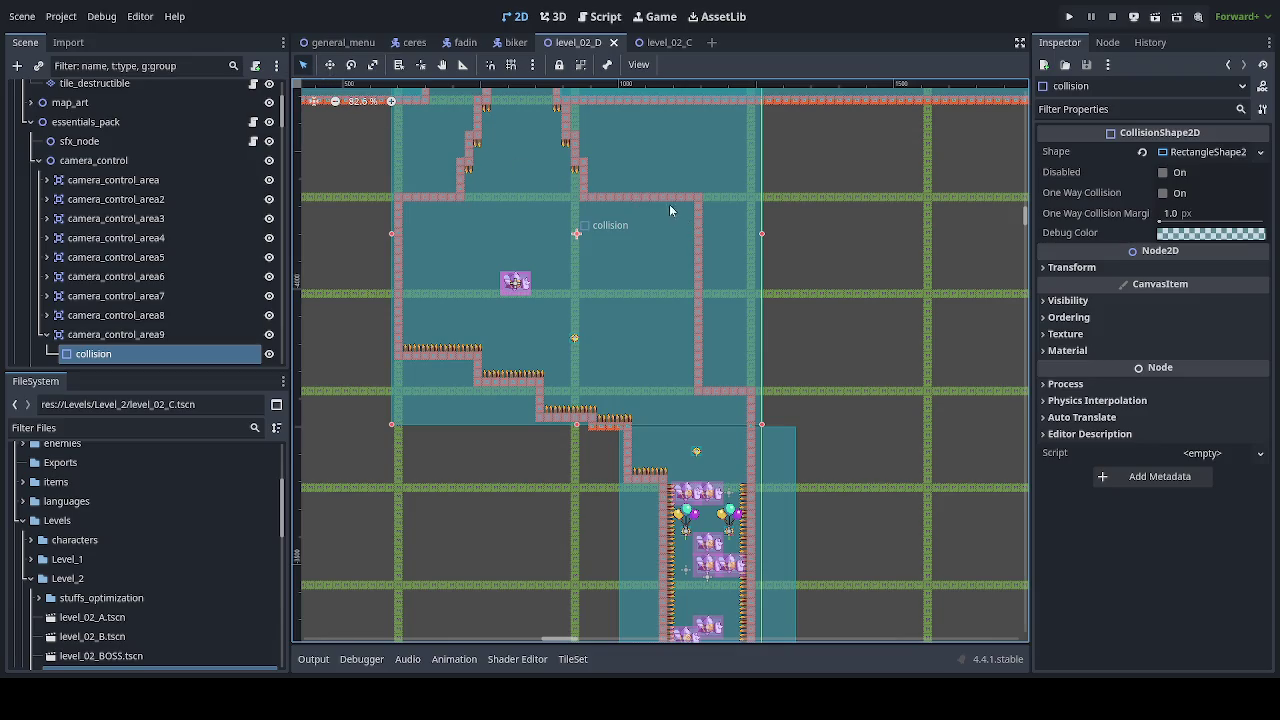
scroll(600, 320, up, 3)
scroll(600, 325, up, 1)
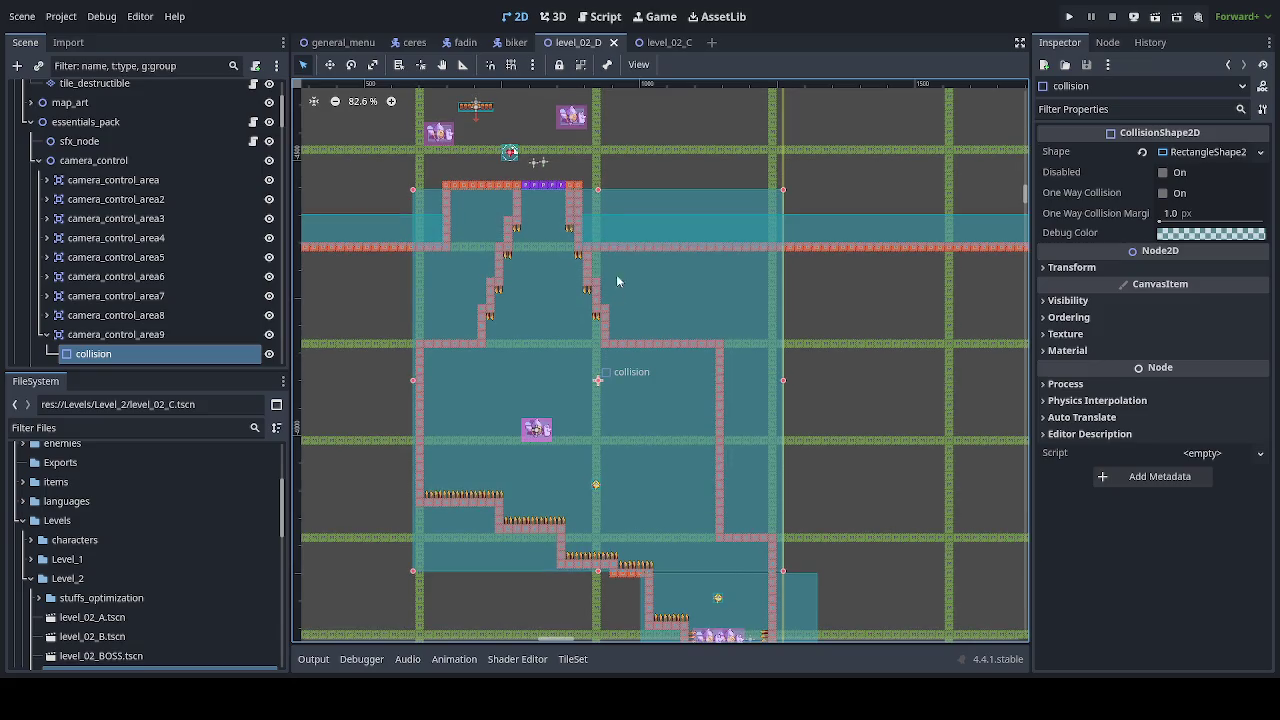
Step: Lower the collision rectangle's top edge twice, the second time symmetrically, saving after each
drag(597, 189, 598, 198)
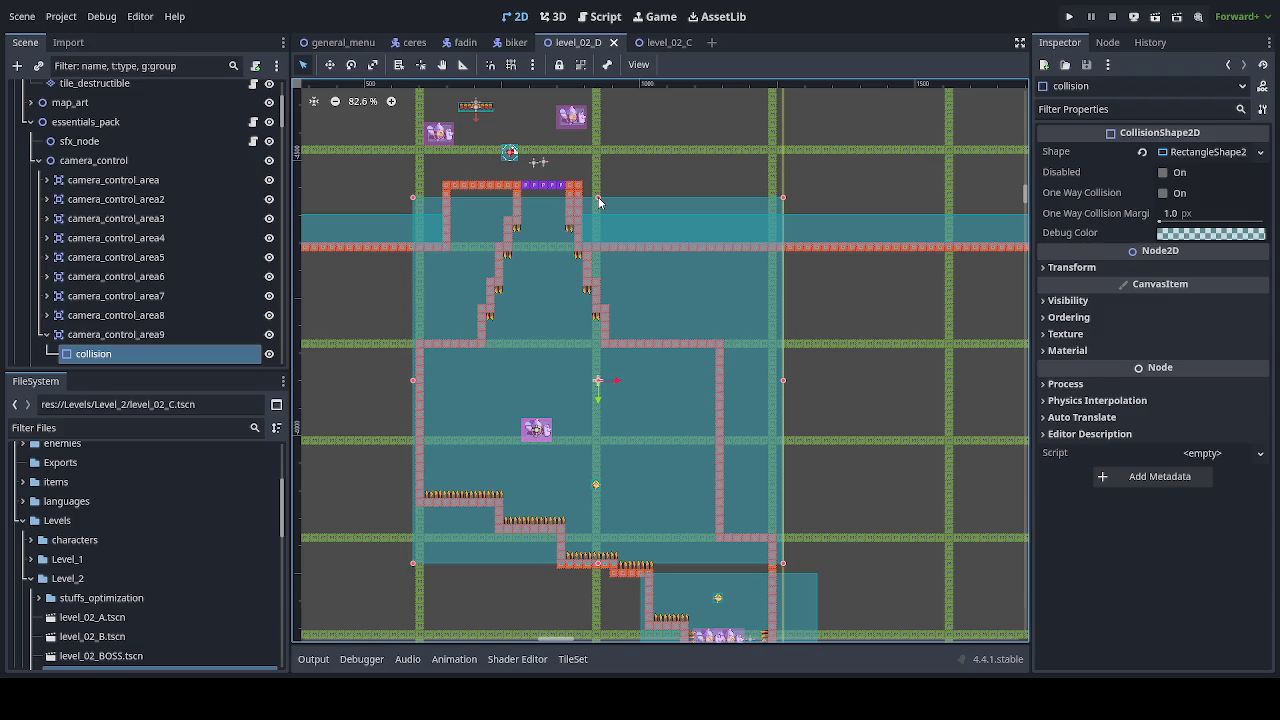
key(ctrl+s)
drag(599, 202, 599, 218)
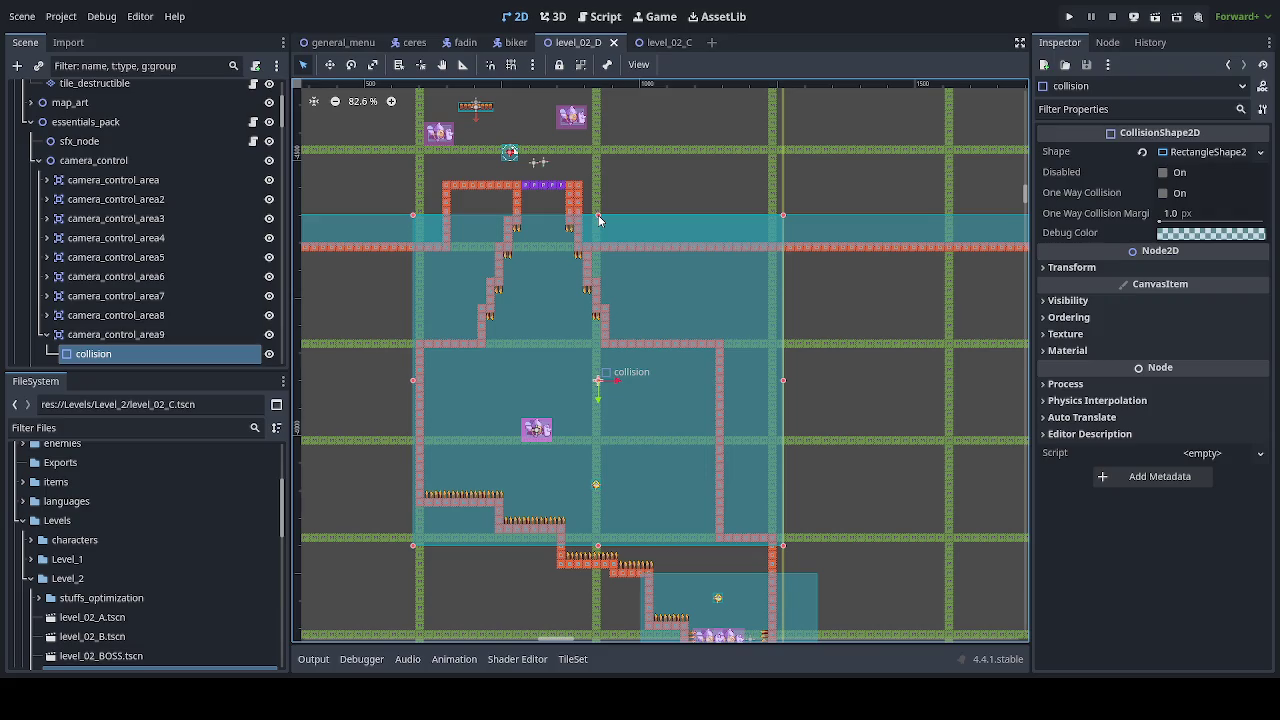
drag(599, 220, 599, 220)
key(ctrl+s)
click(160, 335)
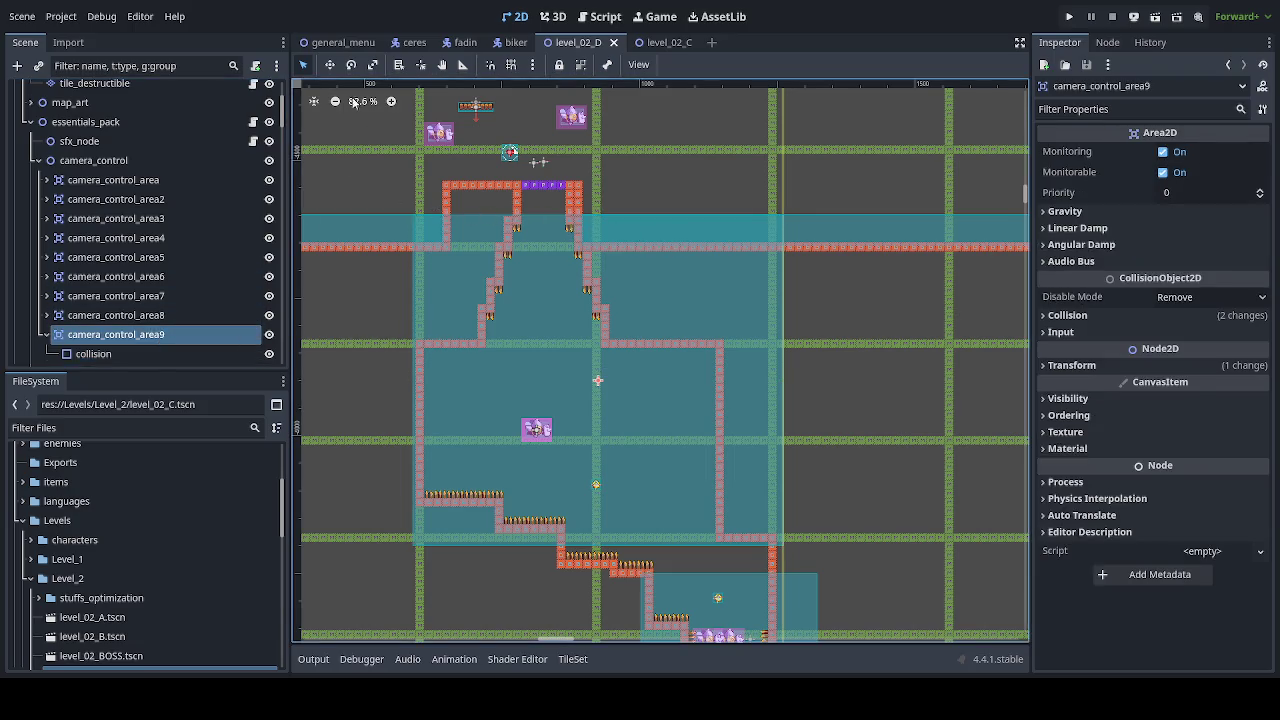
Step: Drag camera_control_area9 about 14 px lower with the Move tool
click(328, 66)
scroll(600, 430, up, 2)
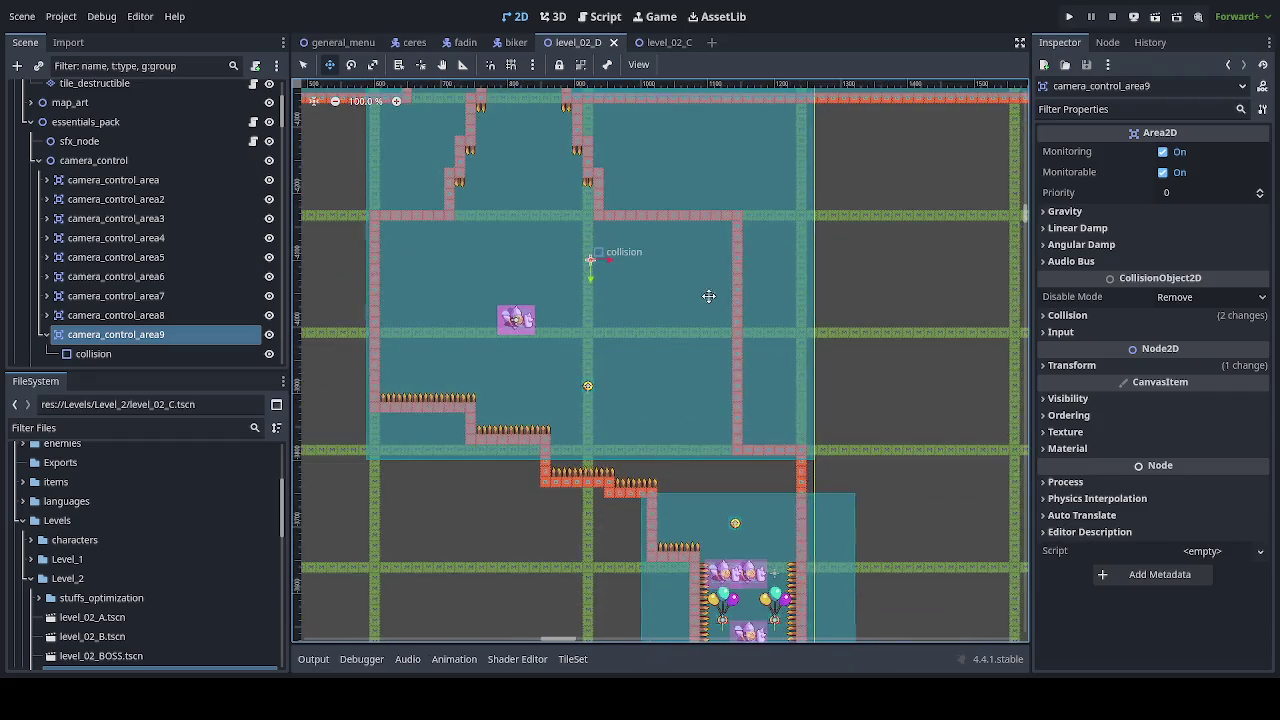
mouse_move(696, 289)
mouse_down()
mouse_move(694, 320)
mouse_move(695, 305)
mouse_up()
scroll(696, 305, up, 5)
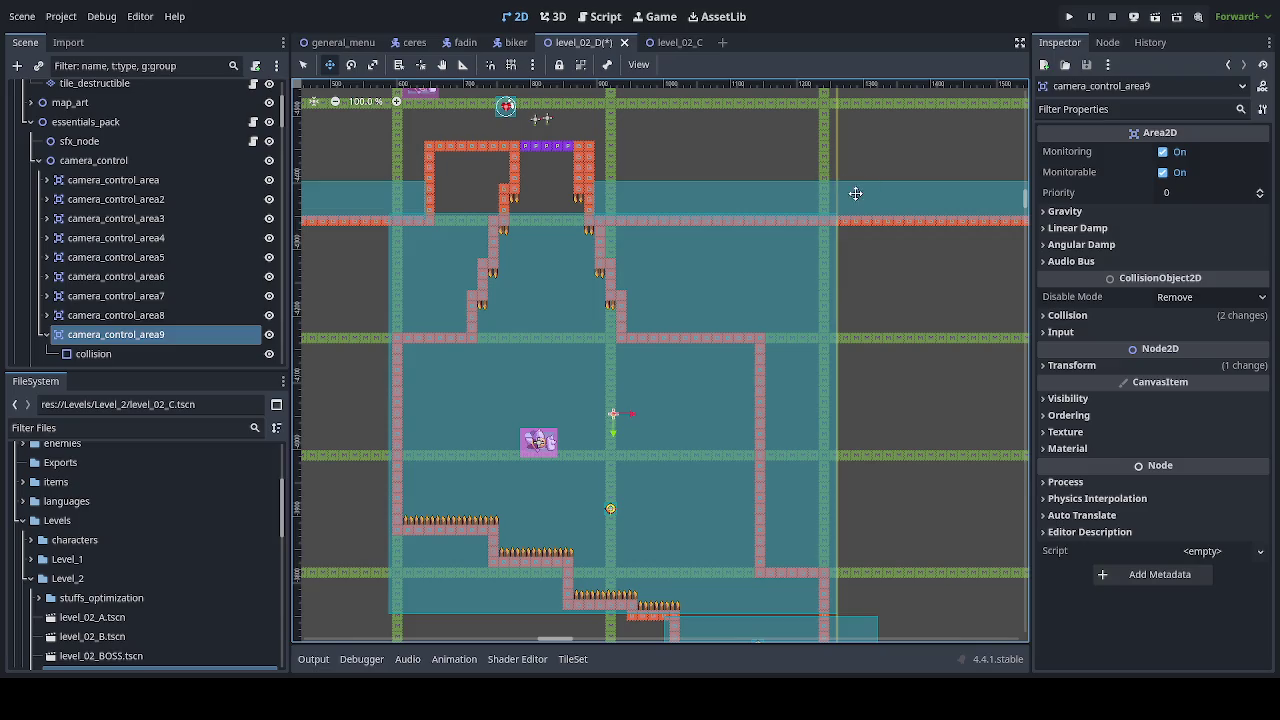
scroll(856, 200, left, 2)
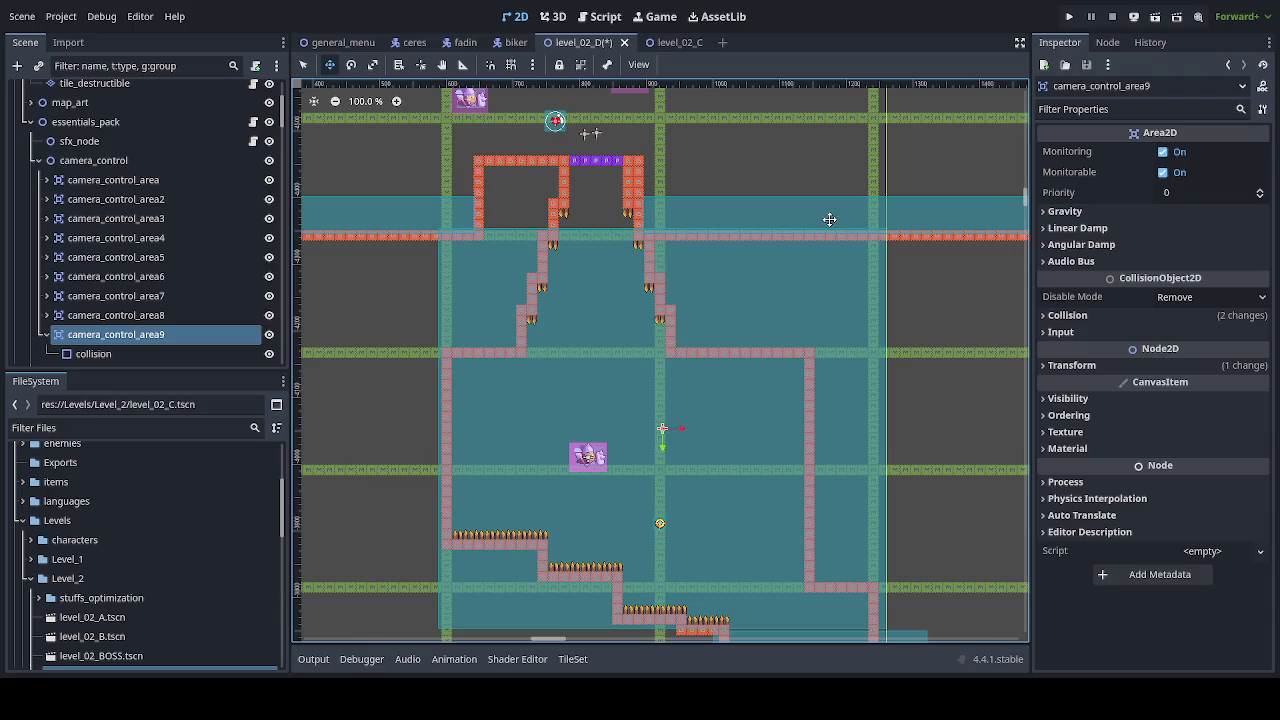
scroll(829, 219, down, 1)
scroll(814, 240, down, 3)
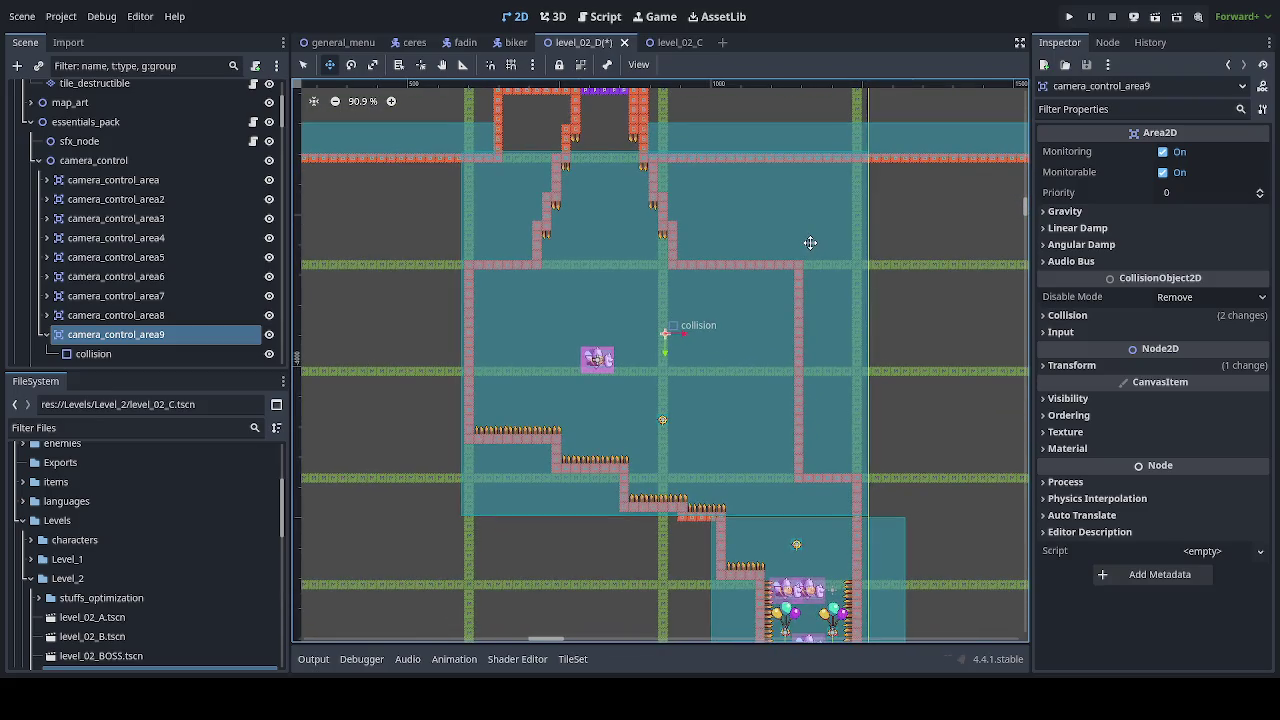
scroll(780, 214, up, 1)
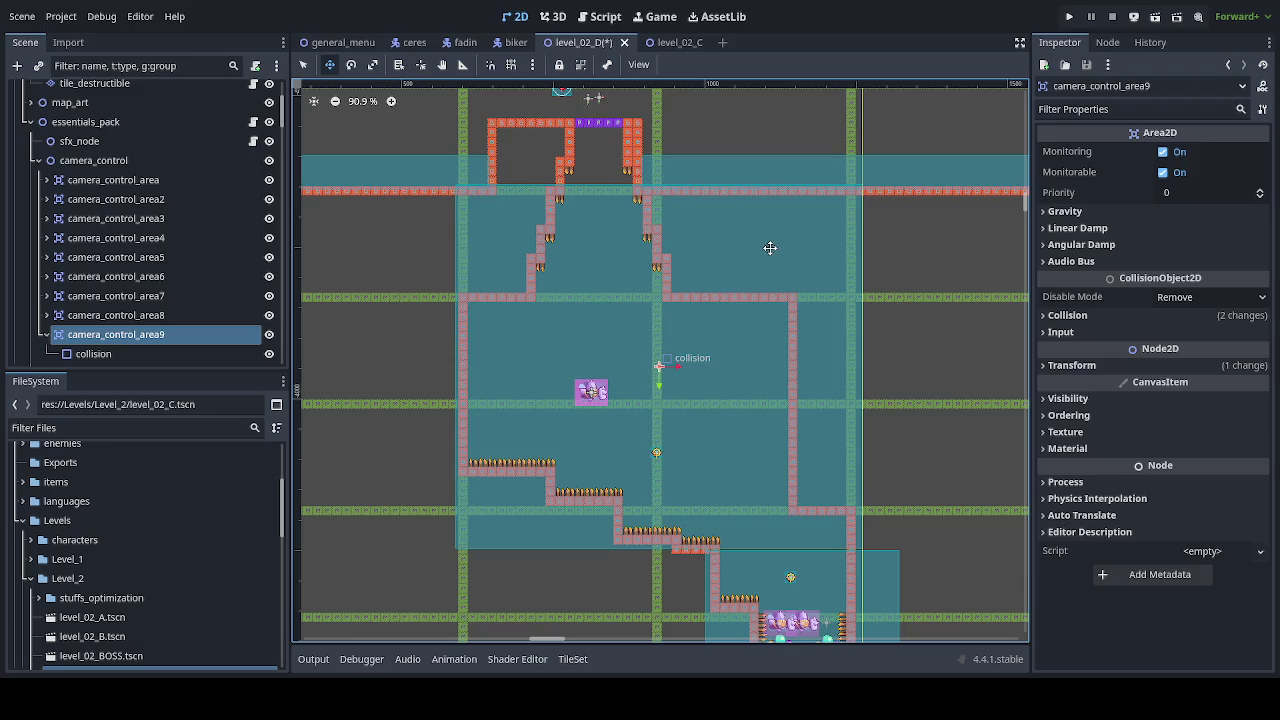
scroll(749, 309, down, 4)
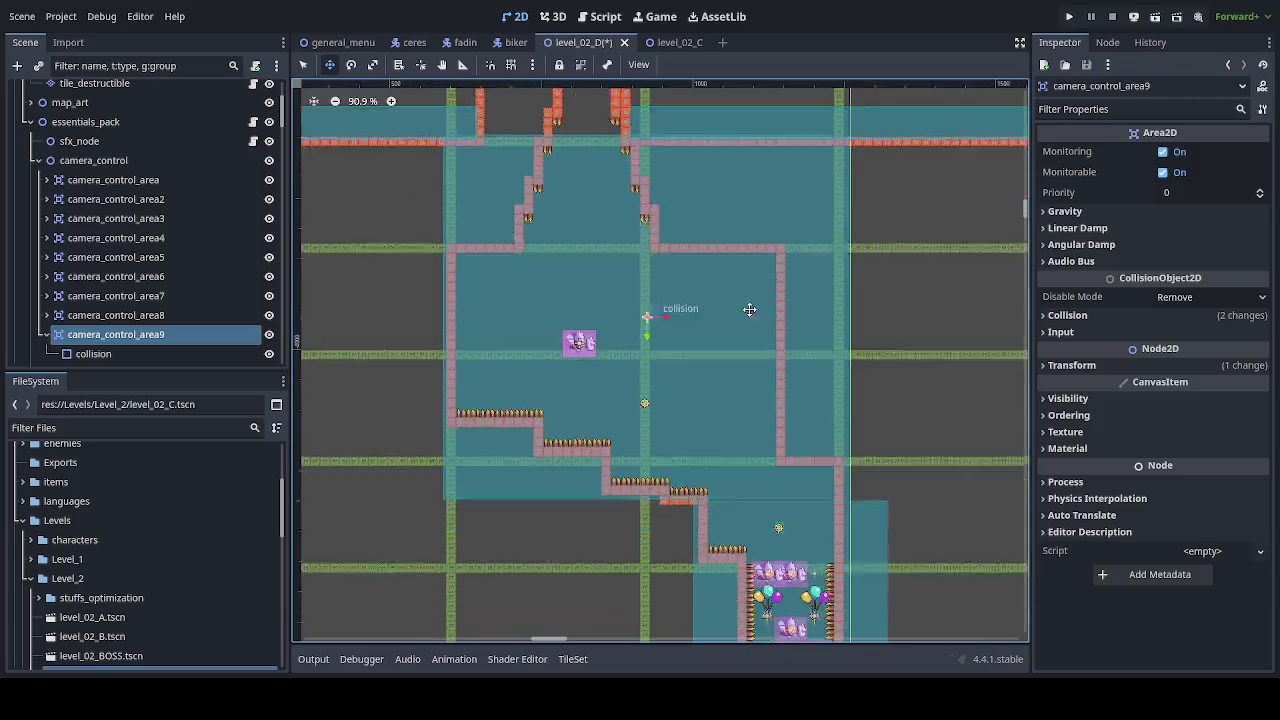
Step: Zoom in, nudge camera_control_area9 onto the red platform edge, and save level_02_D
scroll(750, 357, up, 7)
scroll(673, 390, up, 3)
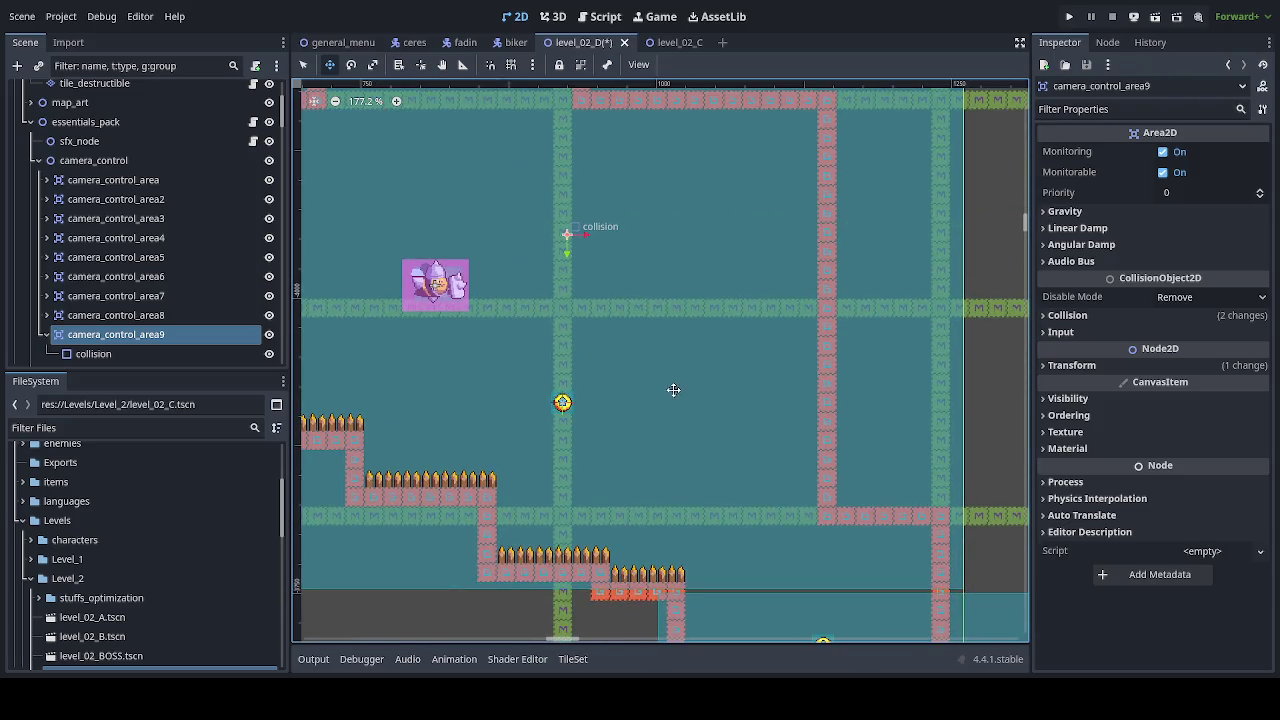
scroll(671, 377, down, 3)
scroll(694, 400, up, 10)
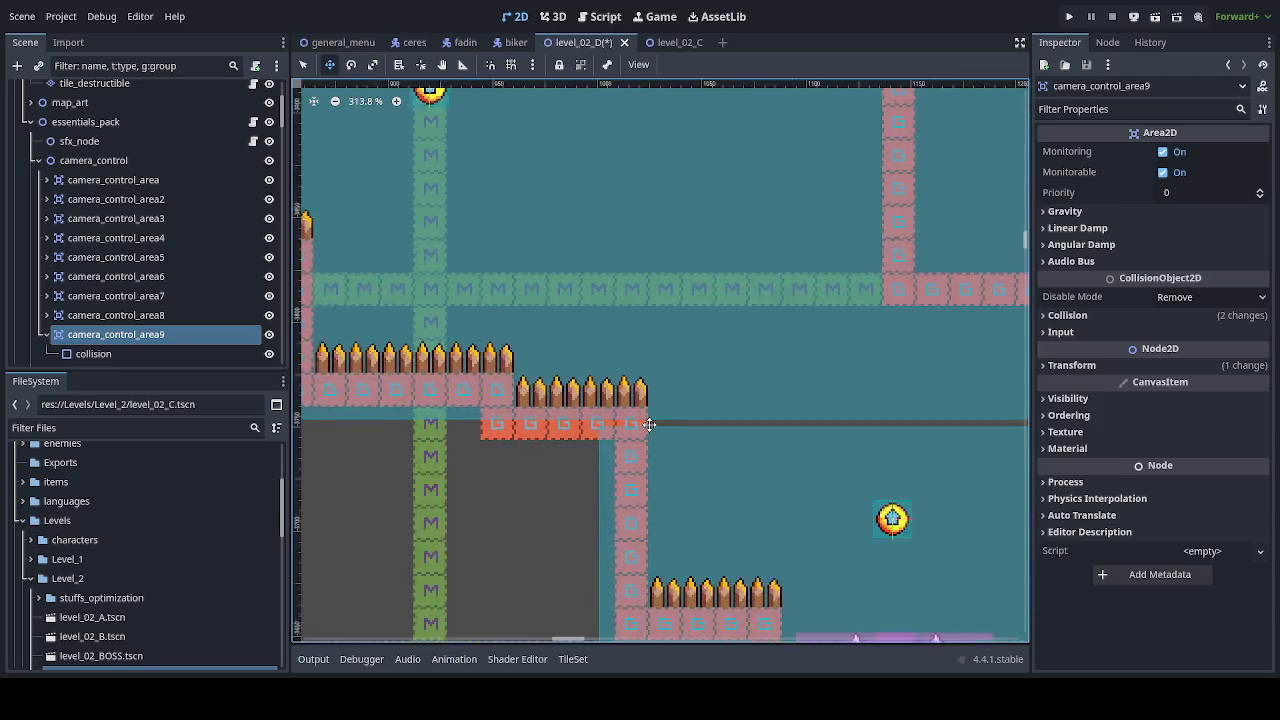
scroll(648, 439, up, 4)
drag(651, 434, 663, 442)
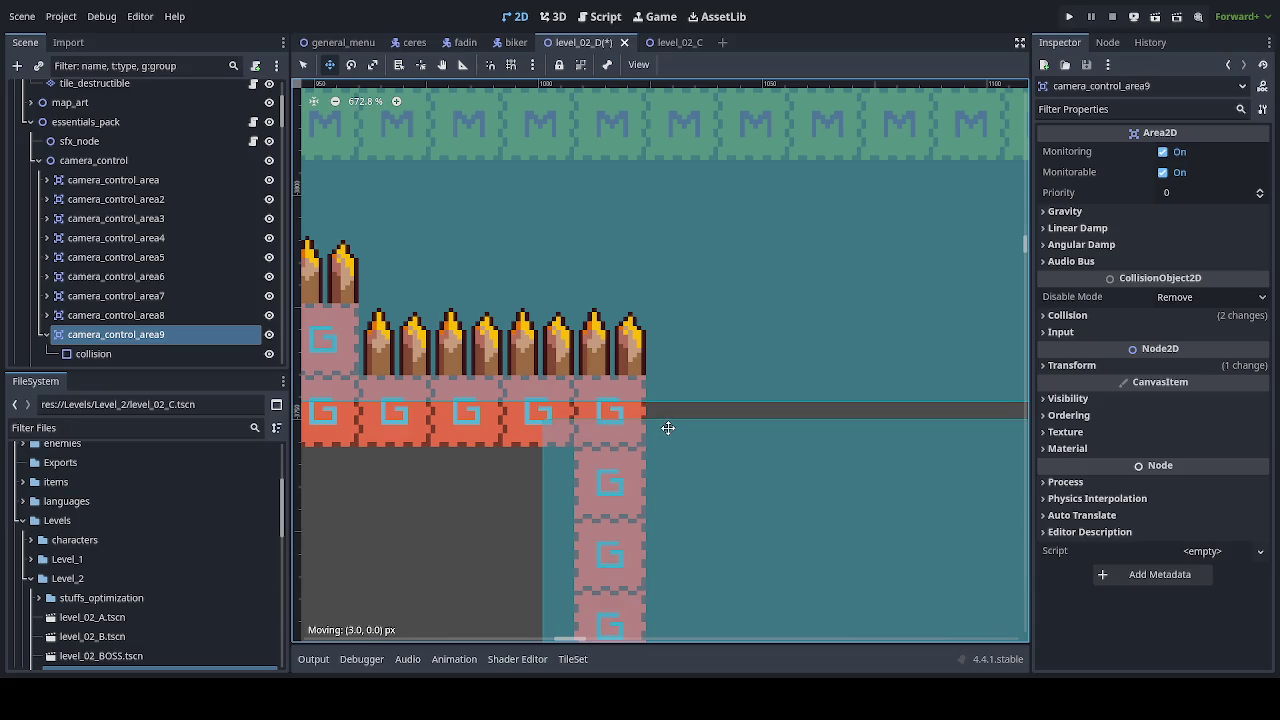
drag(669, 426, 671, 420)
scroll(670, 410, down, 5)
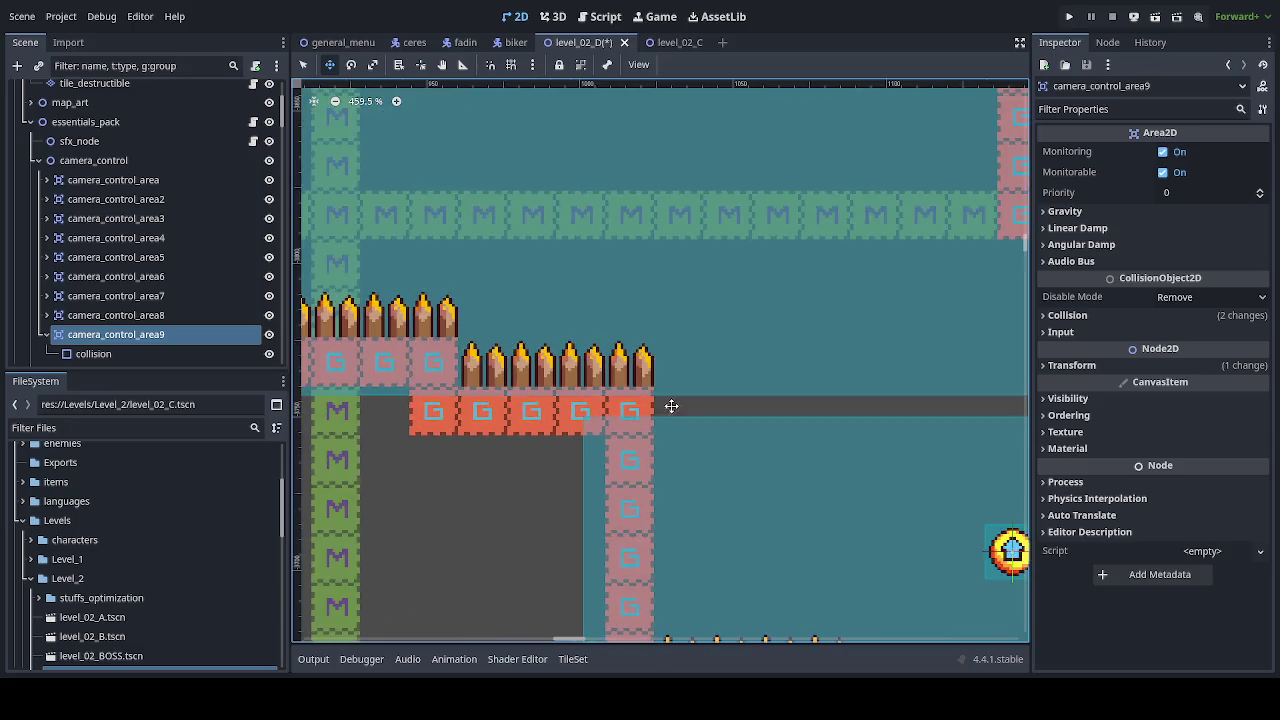
scroll(678, 390, down, 6)
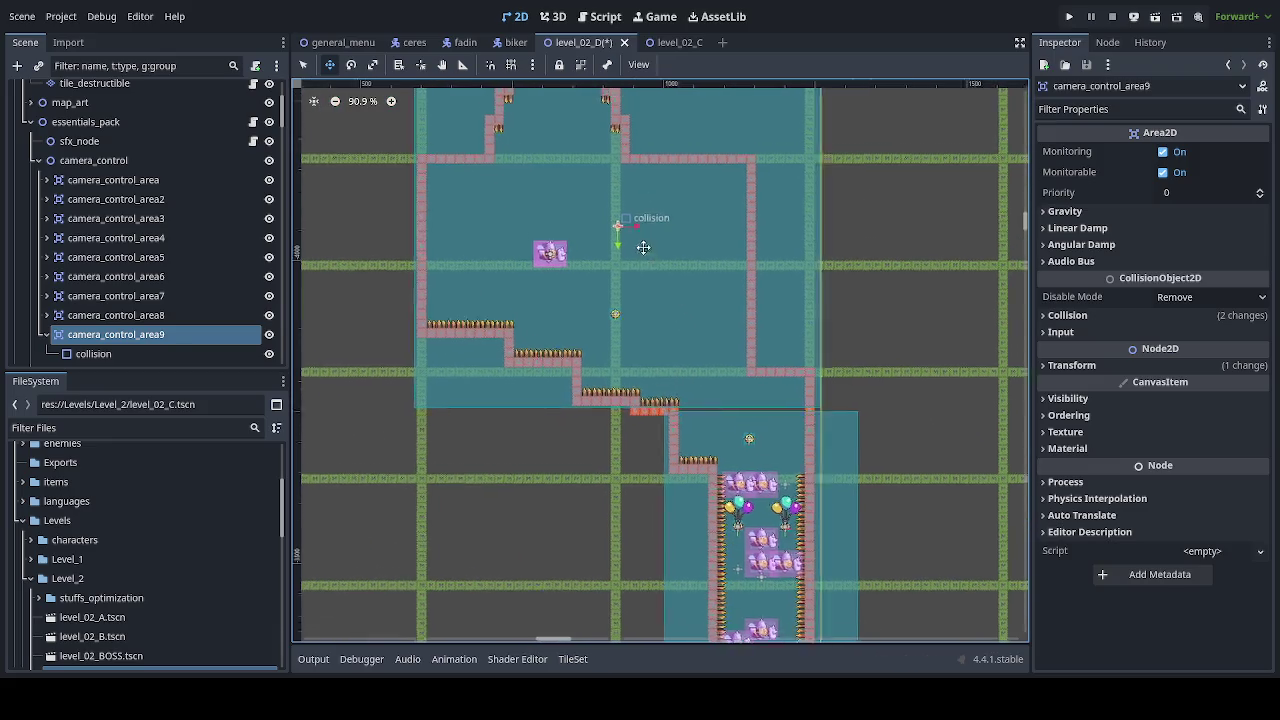
drag(643, 249, 641, 345)
key(ctrl+s)
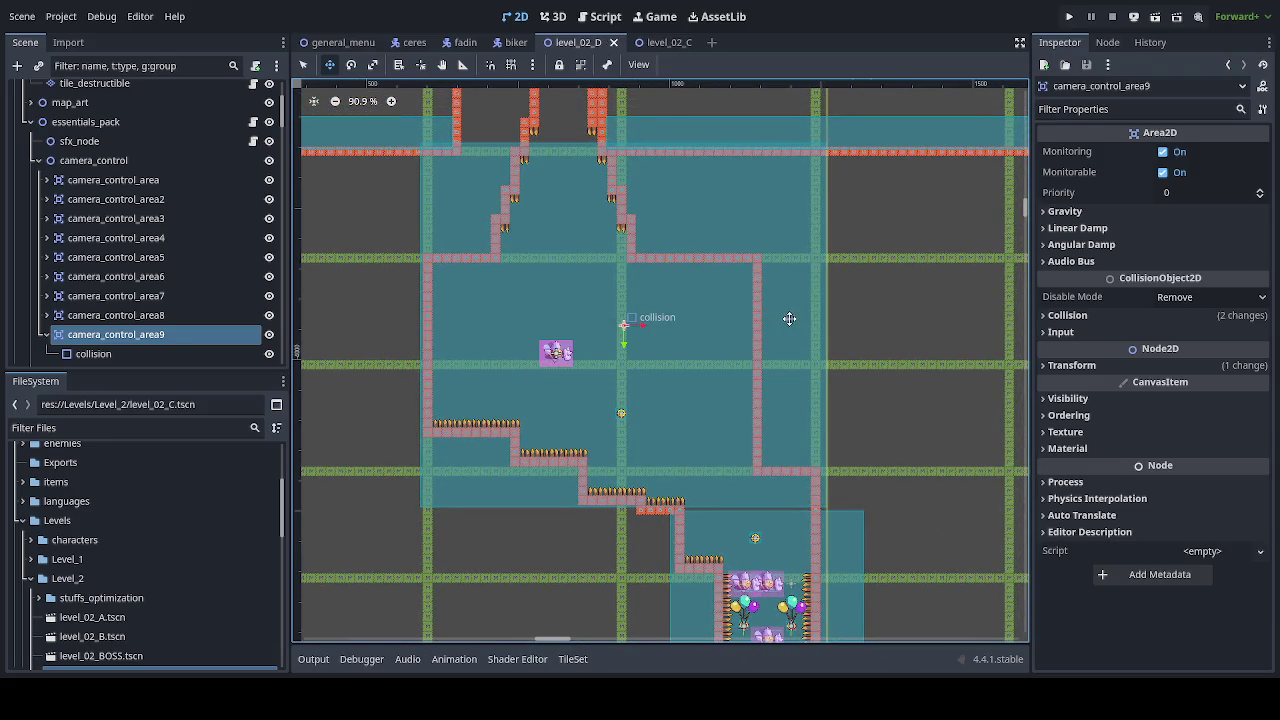
mouse_move(755, 289)
mouse_down()
mouse_move(674, 246)
mouse_move(660, 308)
mouse_up()
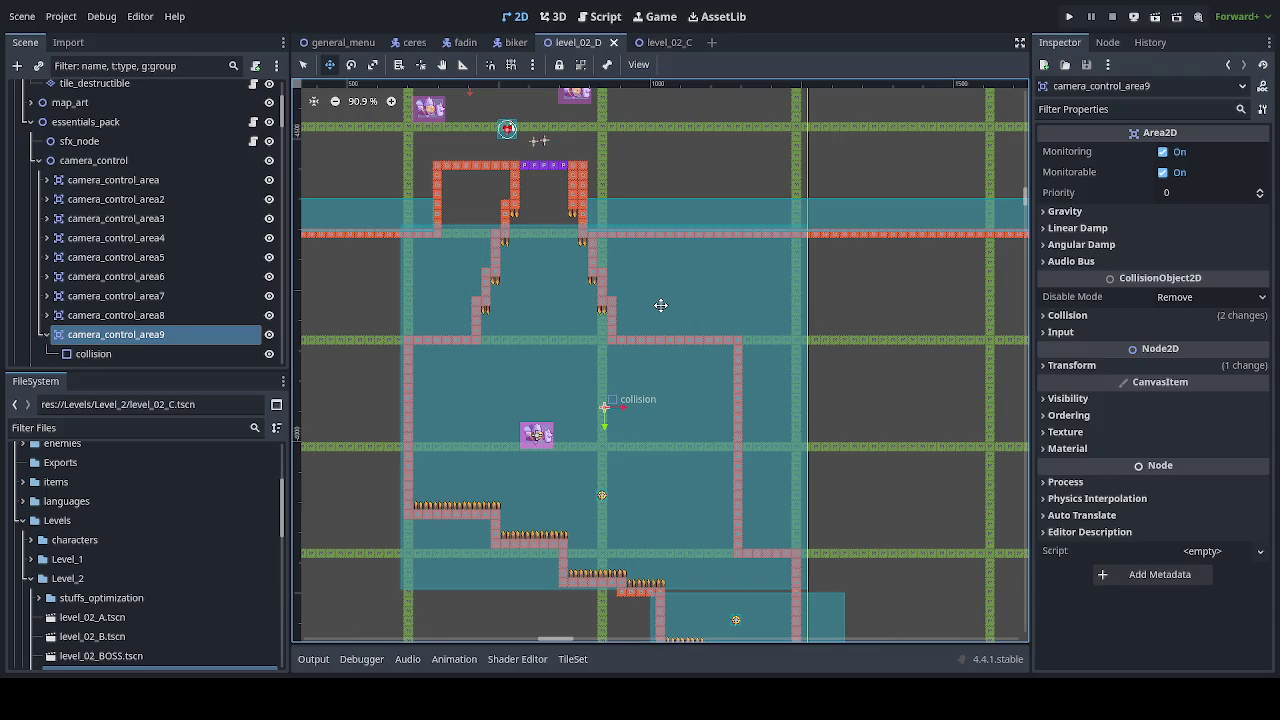
click(45, 336)
scroll(678, 337, down, 3)
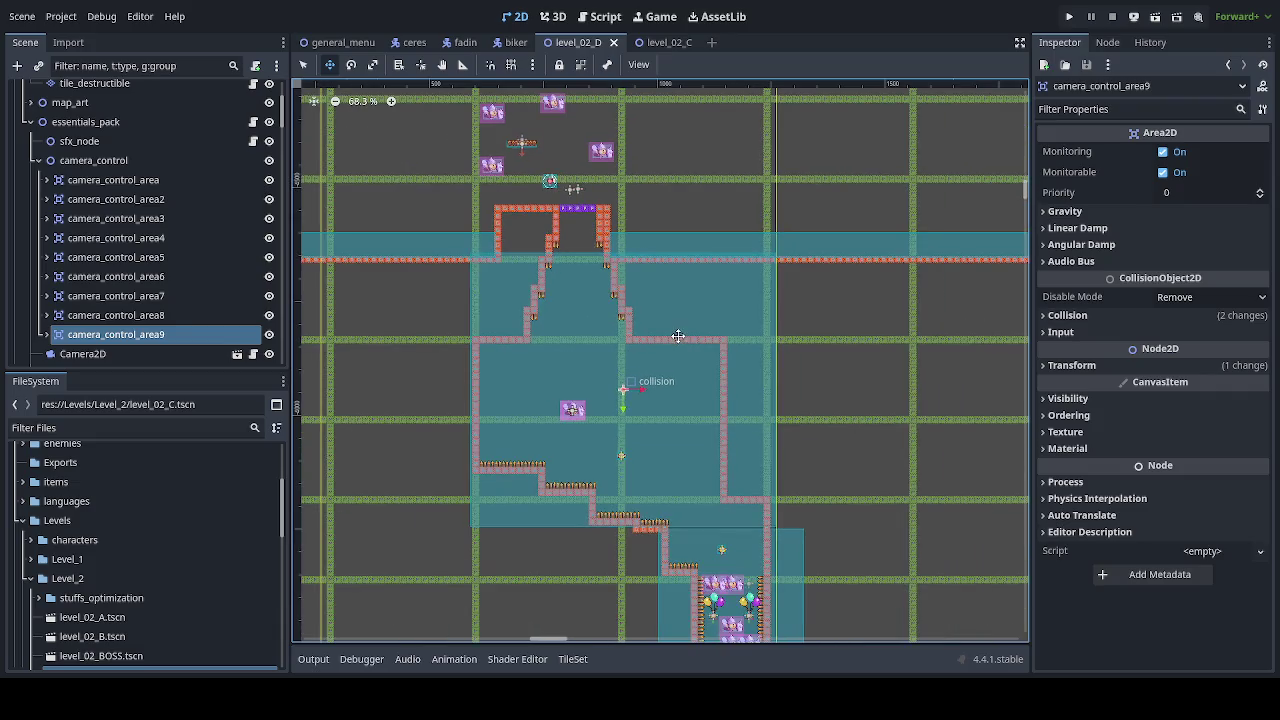
scroll(697, 191, down, 5)
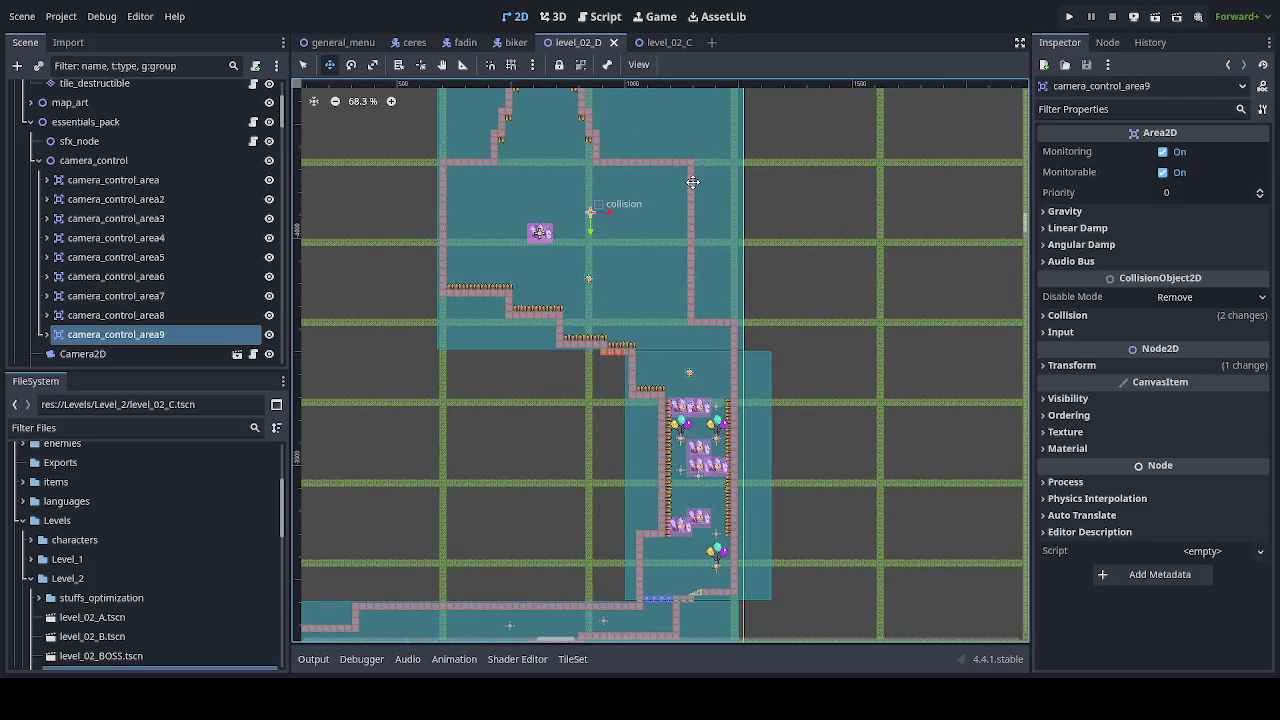
drag(692, 175, 736, 285)
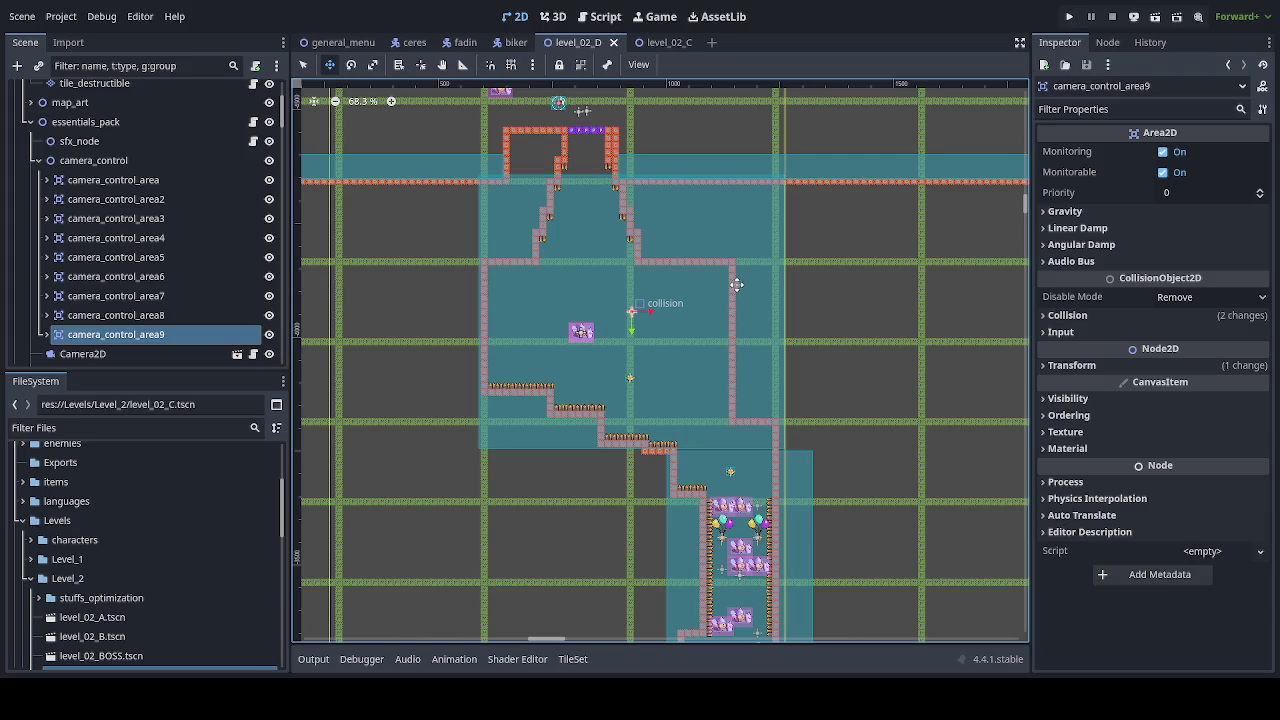
scroll(740, 275, down, 4)
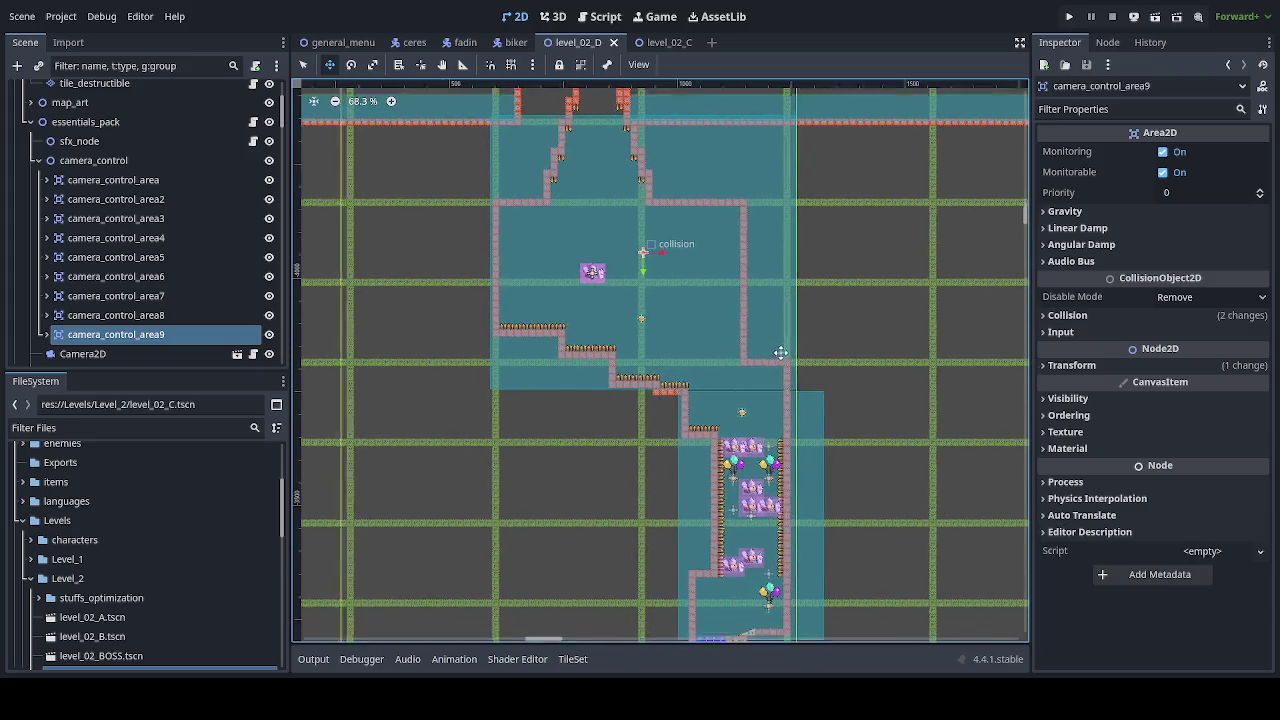
scroll(744, 263, down, 3)
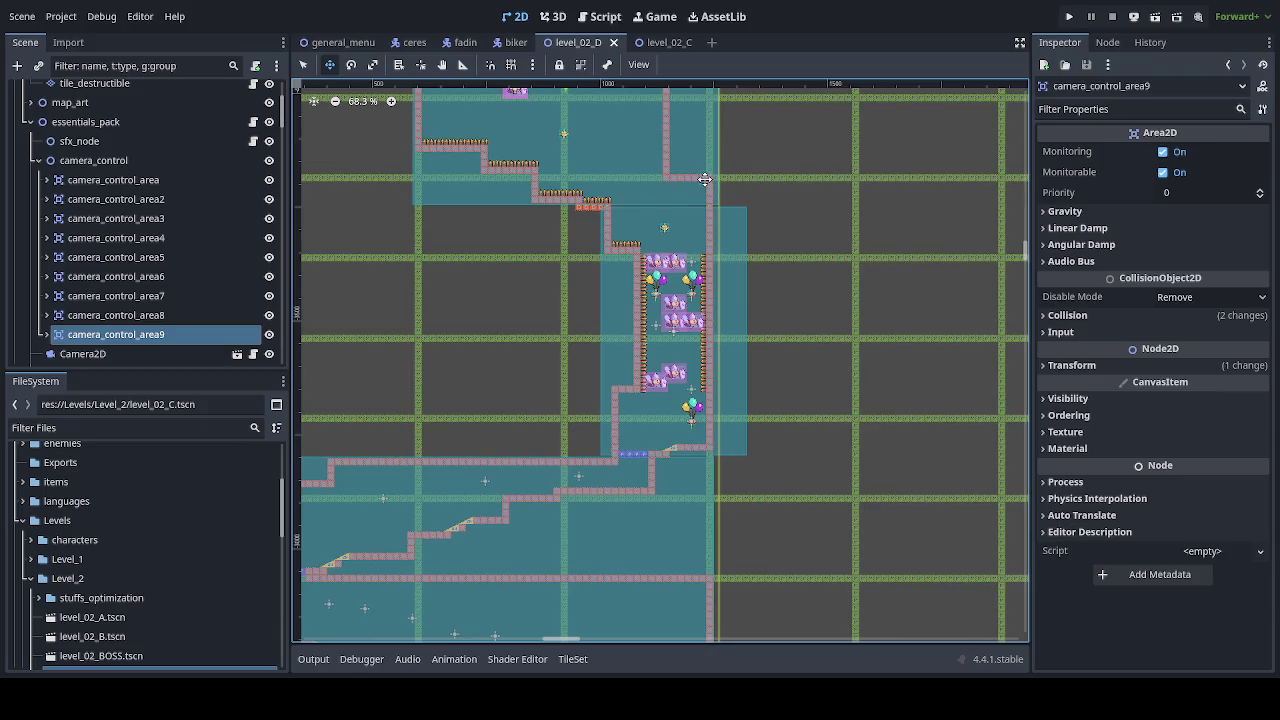
scroll(651, 229, up, 6)
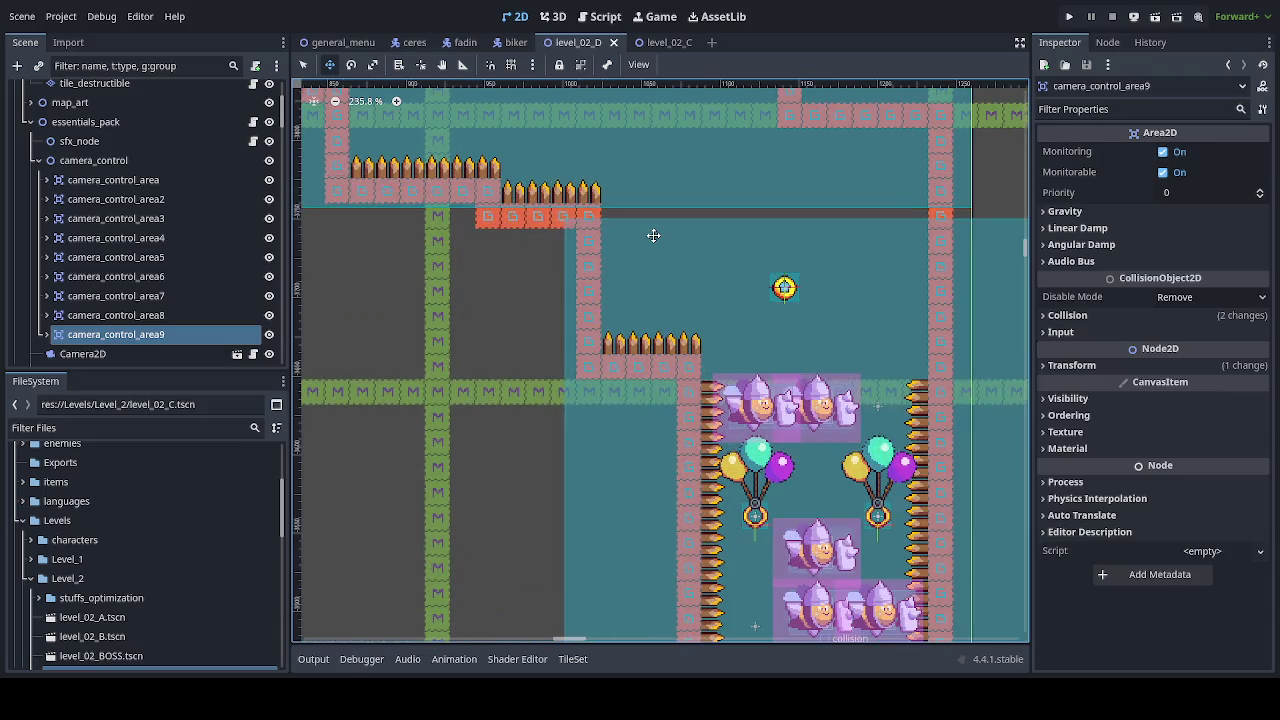
scroll(651, 235, down, 5)
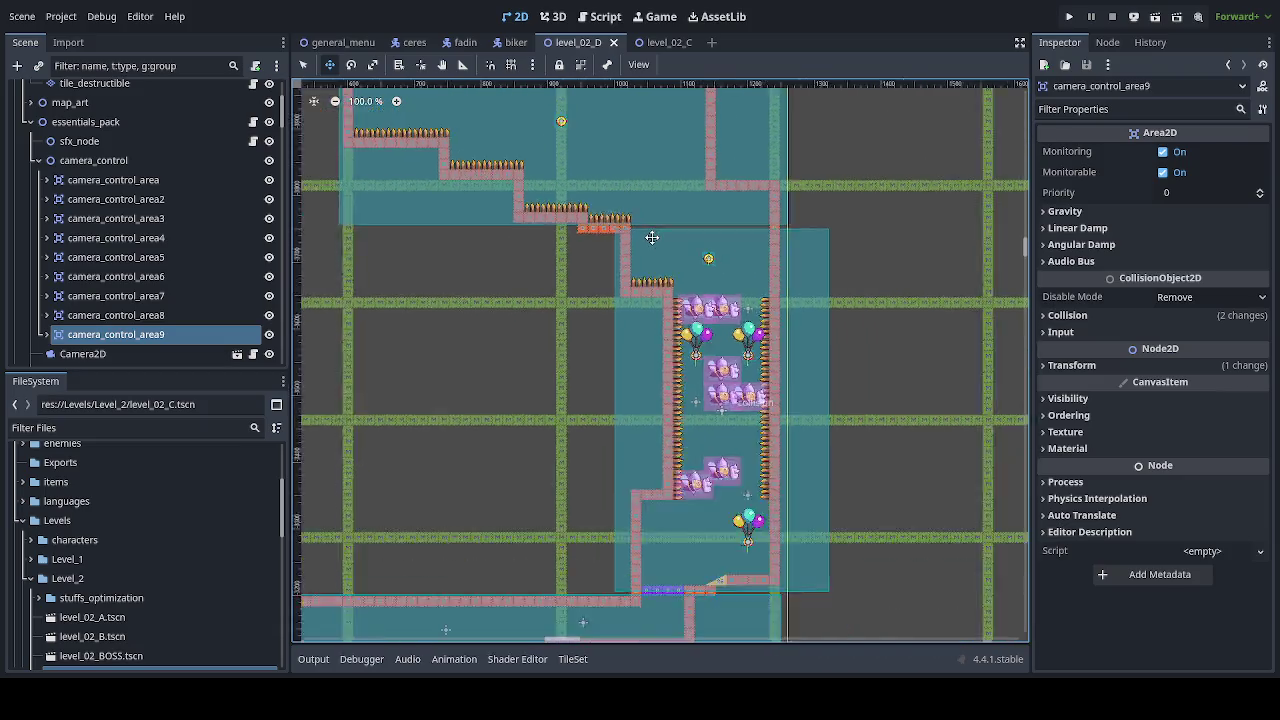
drag(690, 202, 704, 336)
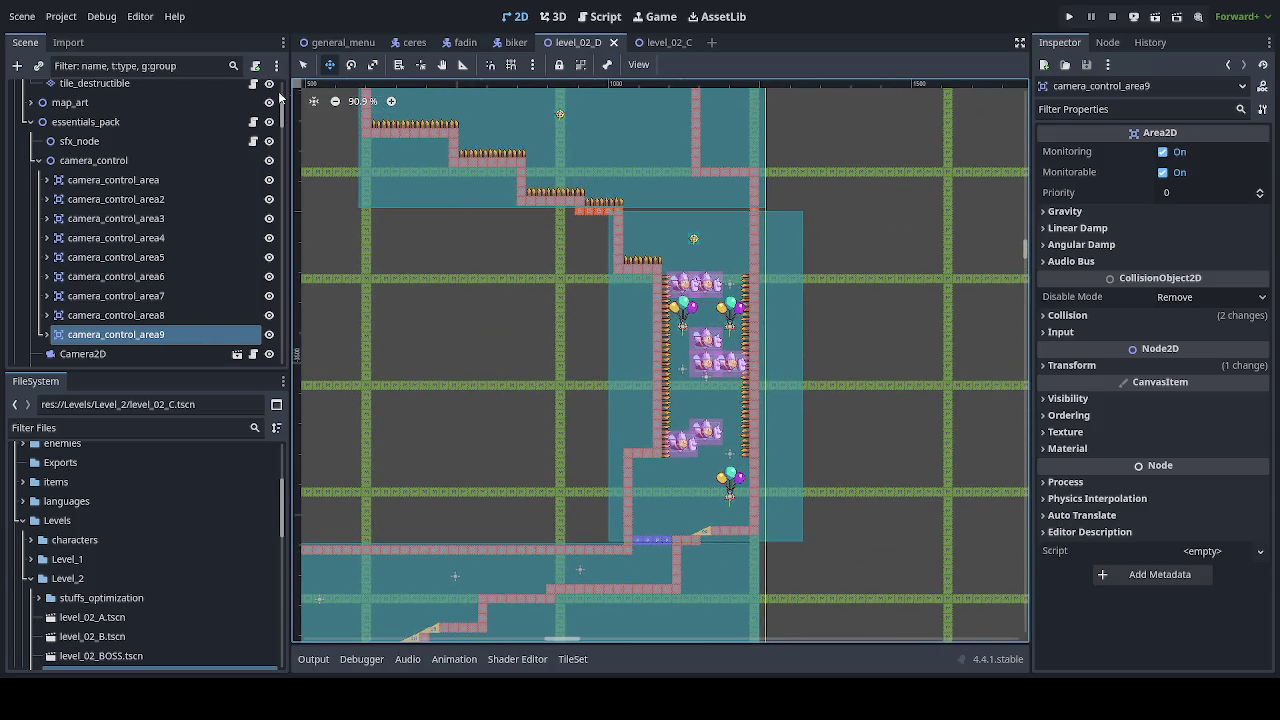
click(305, 62)
Step: Duplicate camera_control_area8 as camera_control_area10 and place it below camera_control_area9 in the Scene dock
click(776, 339)
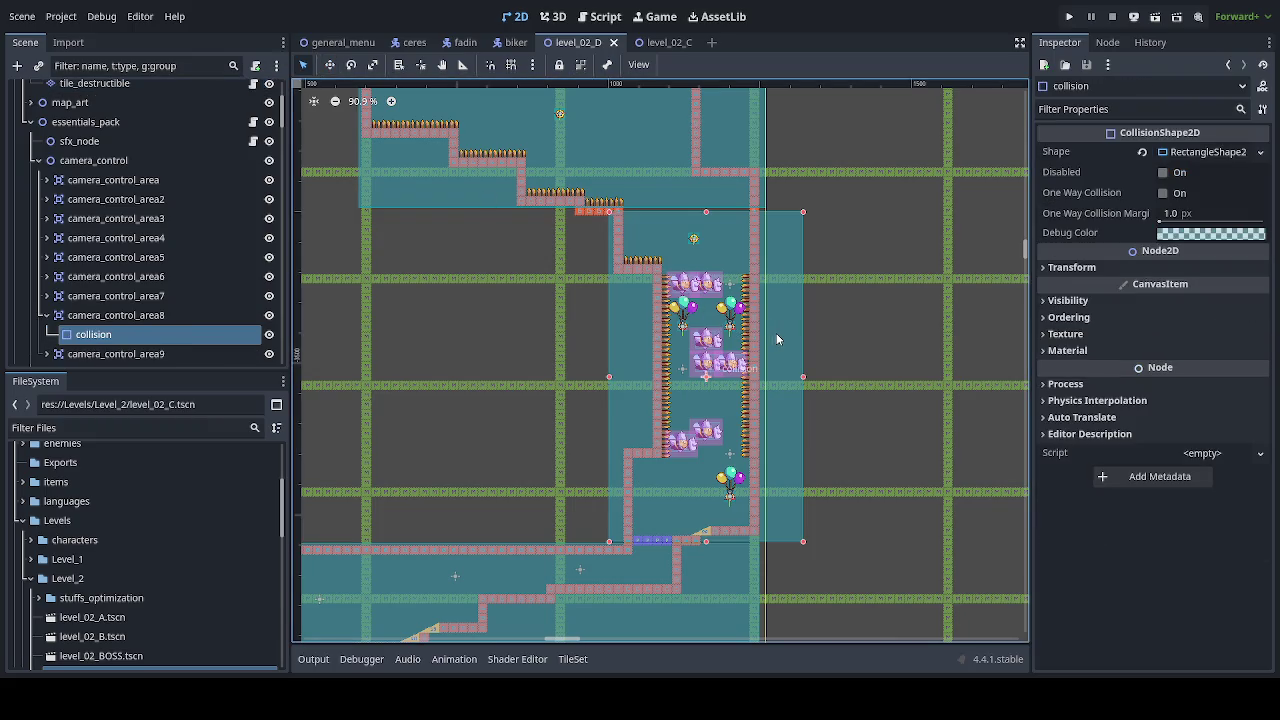
drag(120, 334, 145, 314)
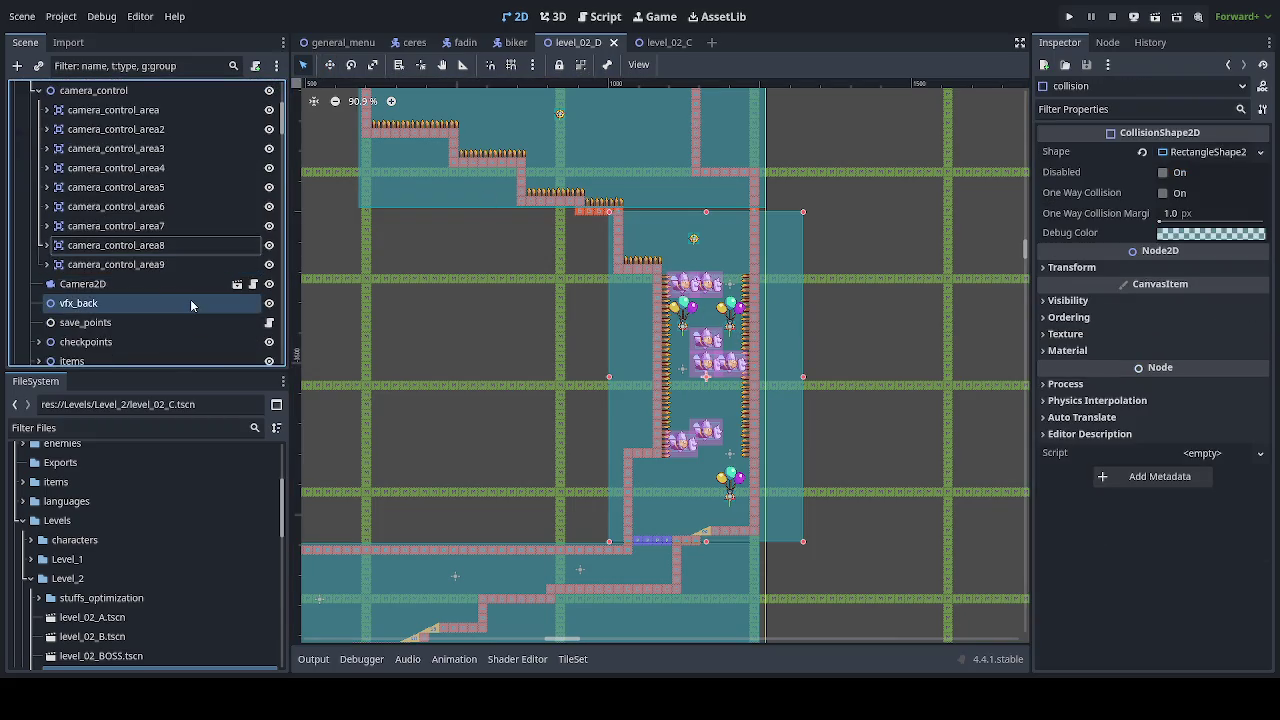
click(109, 251)
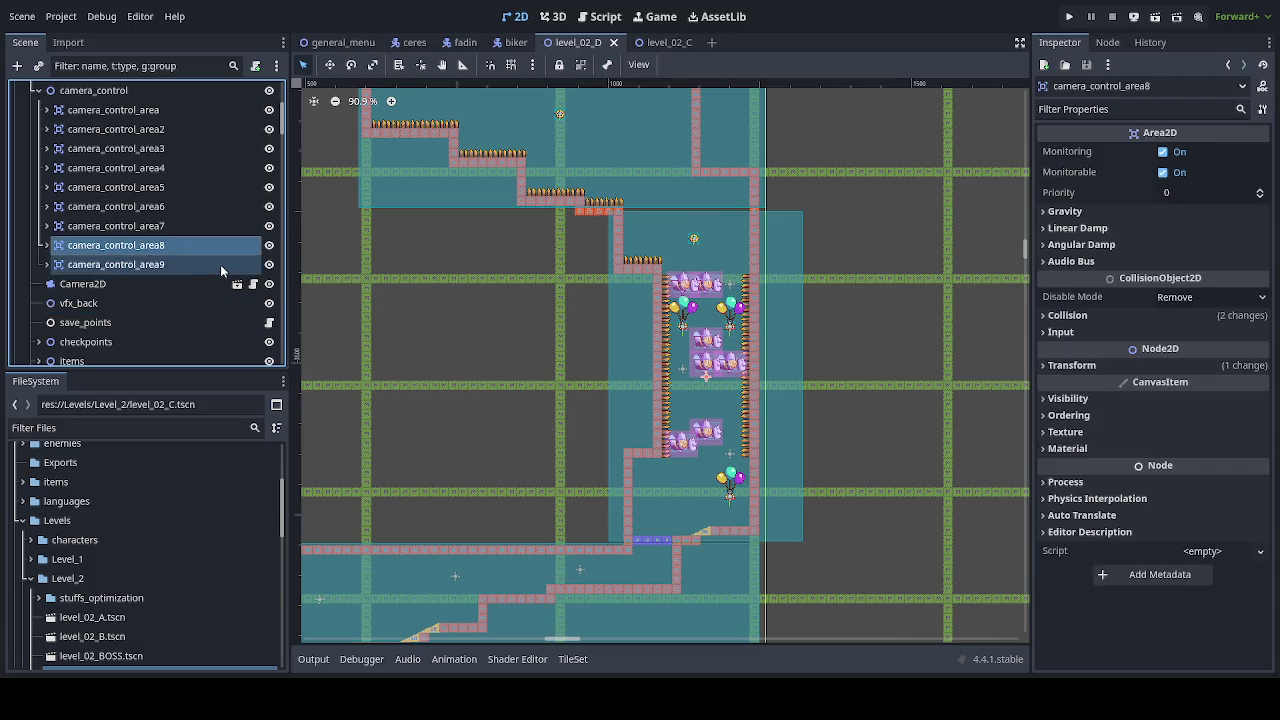
key(ctrl+d)
click(48, 264)
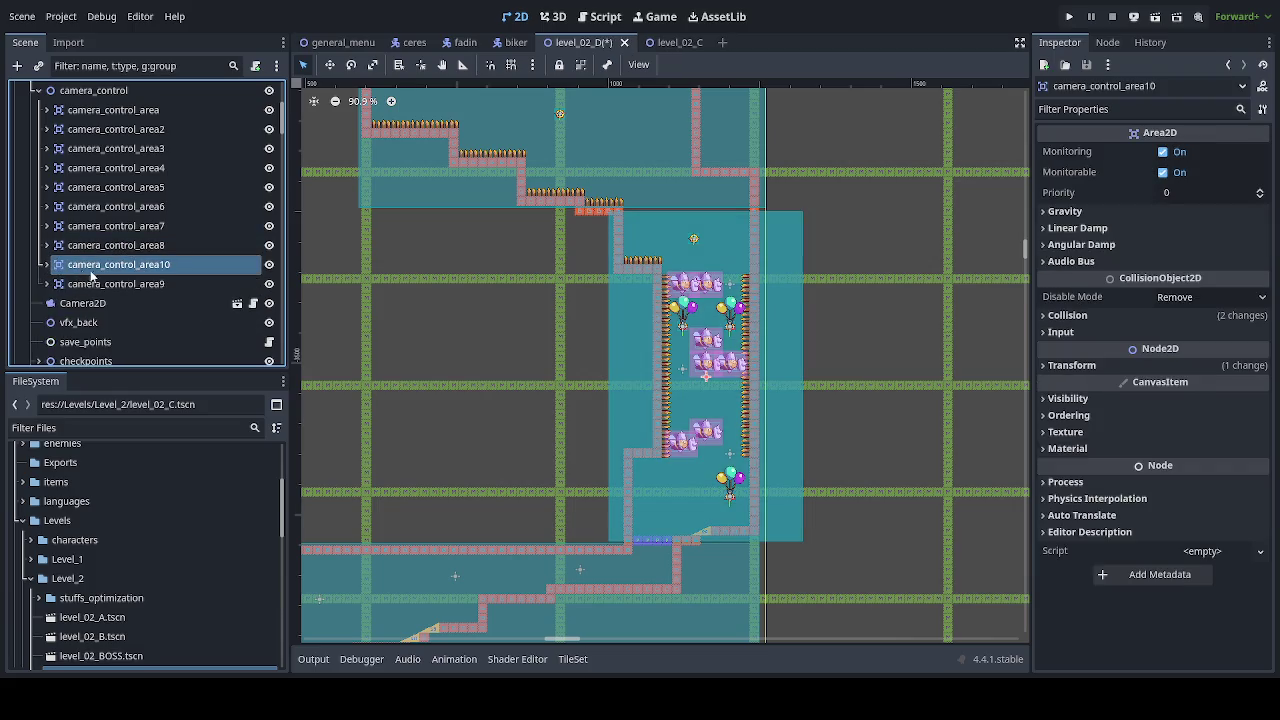
drag(100, 264, 97, 292)
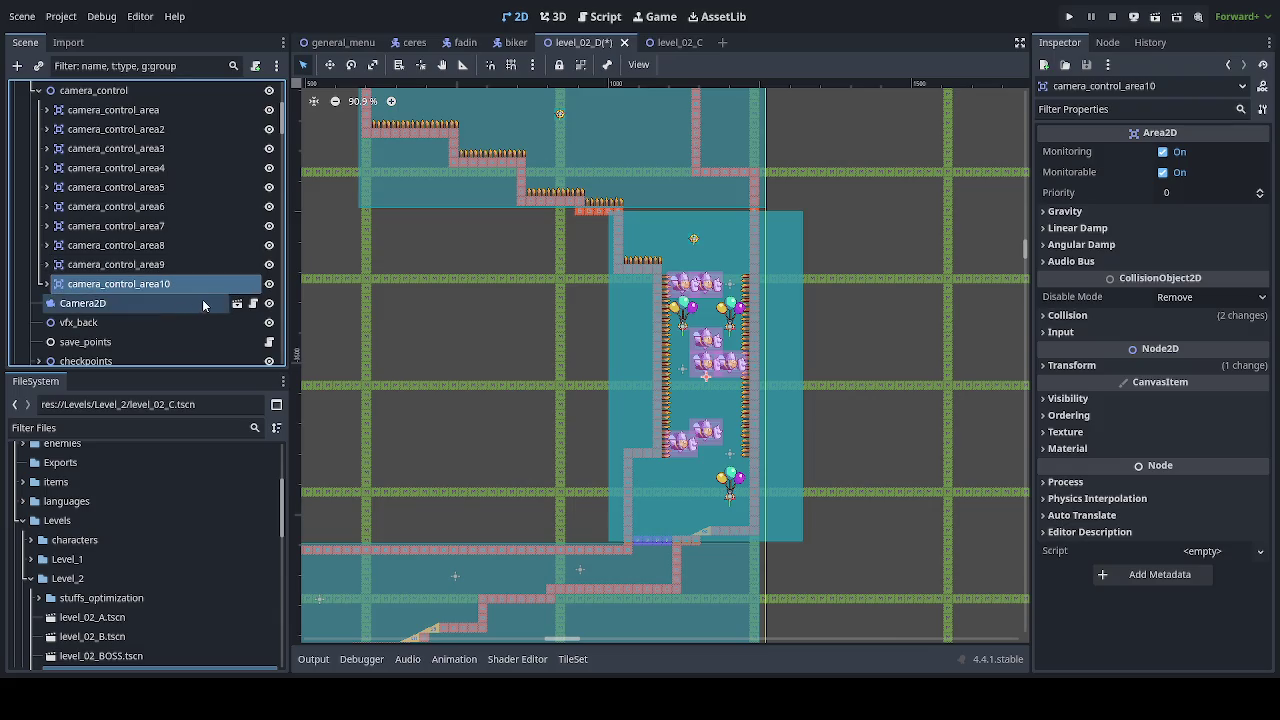
click(45, 284)
click(93, 303)
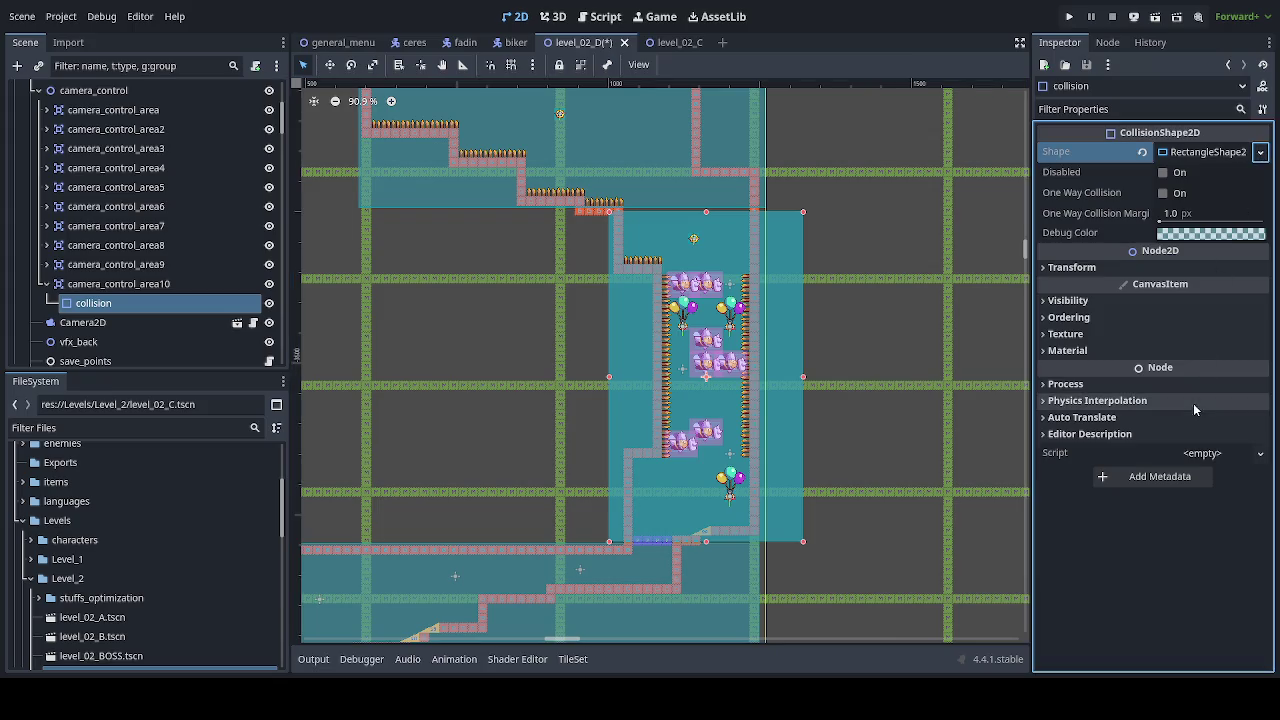
click(118, 284)
click(45, 284)
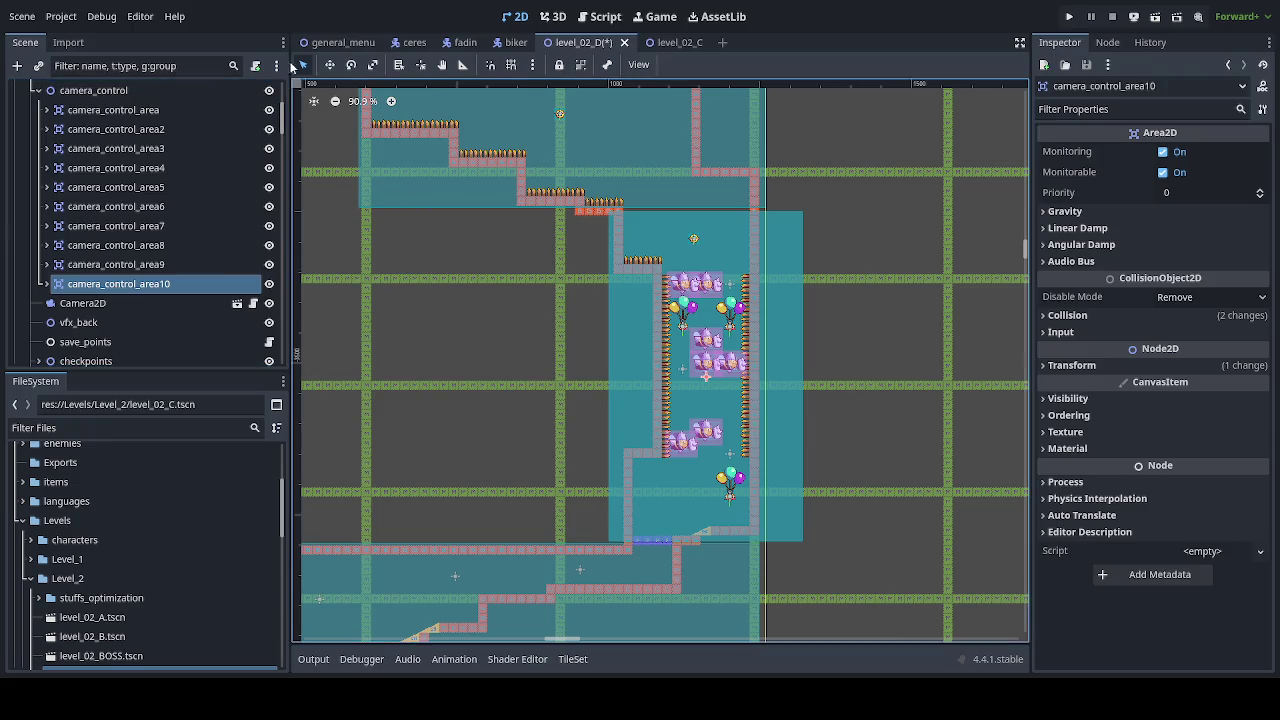
click(329, 64)
Step: Drag camera_control_area10 up the level and a few pixels left
mouse_move(548, 191)
mouse_down()
mouse_move(642, 265)
mouse_move(640, 214)
mouse_up()
scroll(640, 214, up, 5)
mouse_move(545, 150)
mouse_down()
mouse_move(549, 246)
mouse_move(592, 202)
mouse_move(585, 223)
mouse_up()
scroll(555, 240, up, 5)
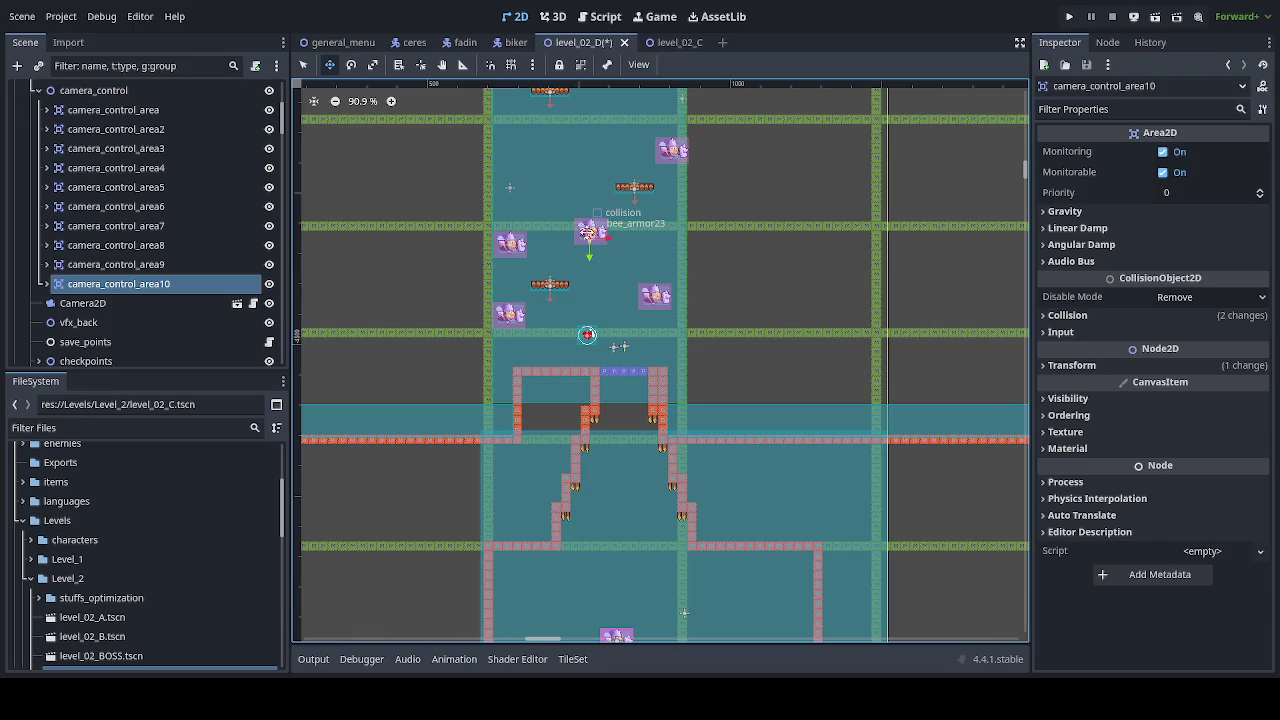
scroll(563, 358, up, 3)
scroll(563, 358, up, 10)
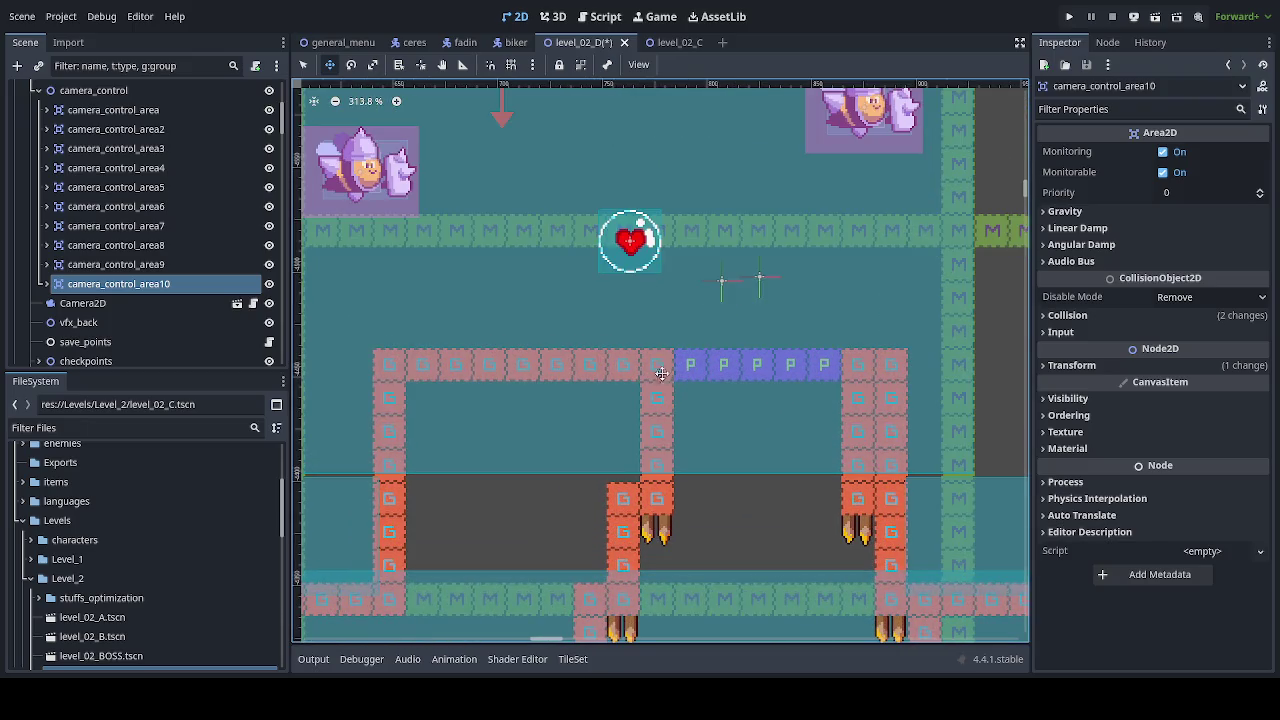
drag(669, 368, 666, 368)
Step: Raise camera_control_area10 by 28 px so its sides match the shaft's green pillars
scroll(887, 505, up, 6)
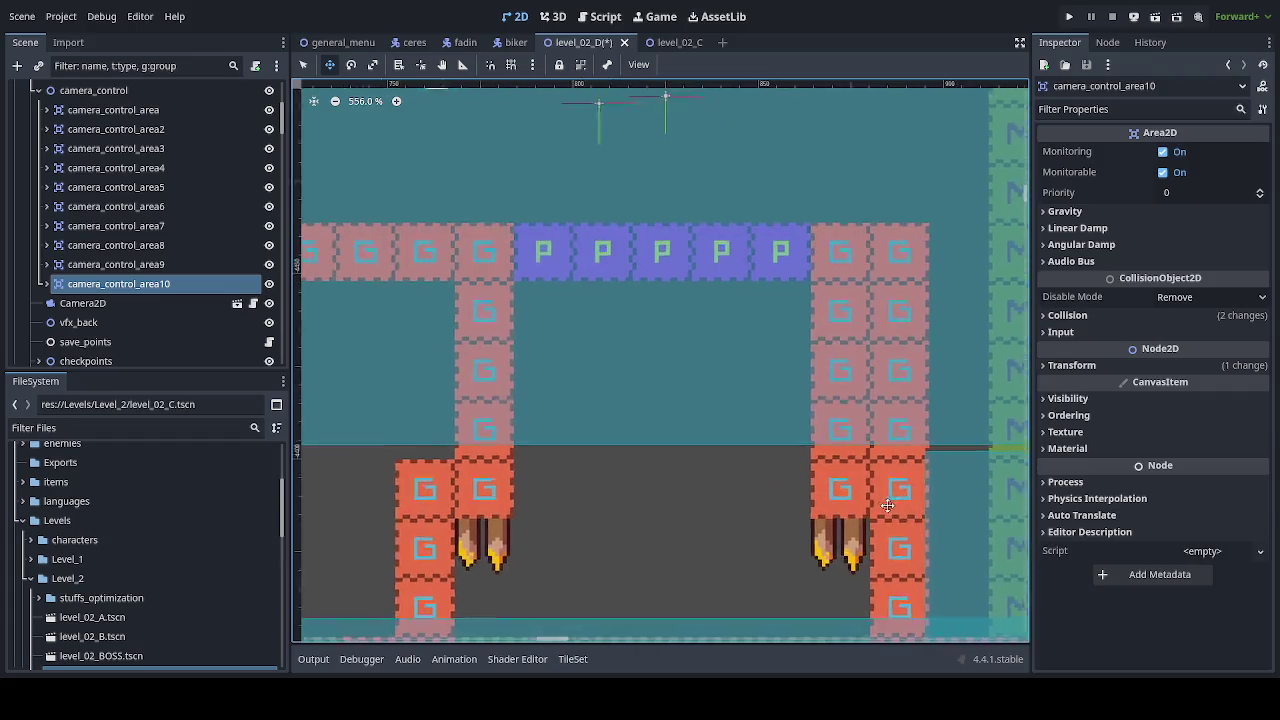
scroll(887, 505, right, 3)
scroll(760, 400, up, 5)
drag(754, 400, 744, 403)
scroll(760, 383, down, 6)
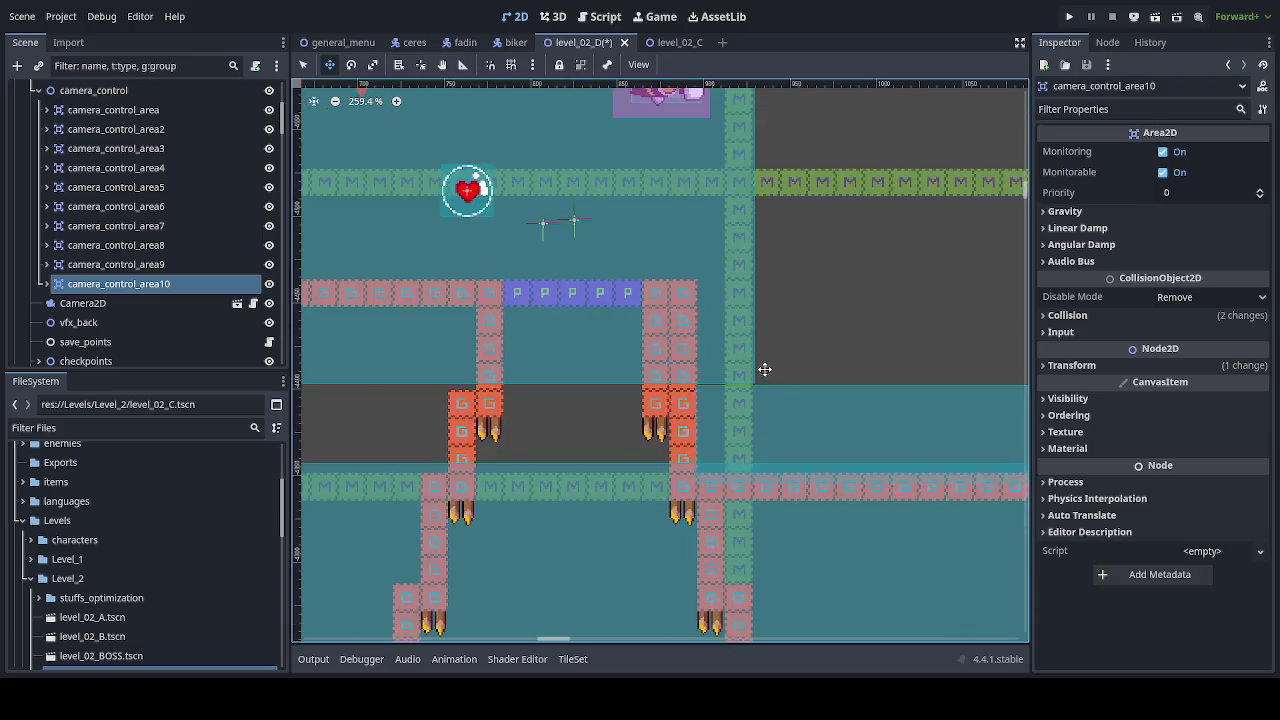
scroll(764, 370, down, 4)
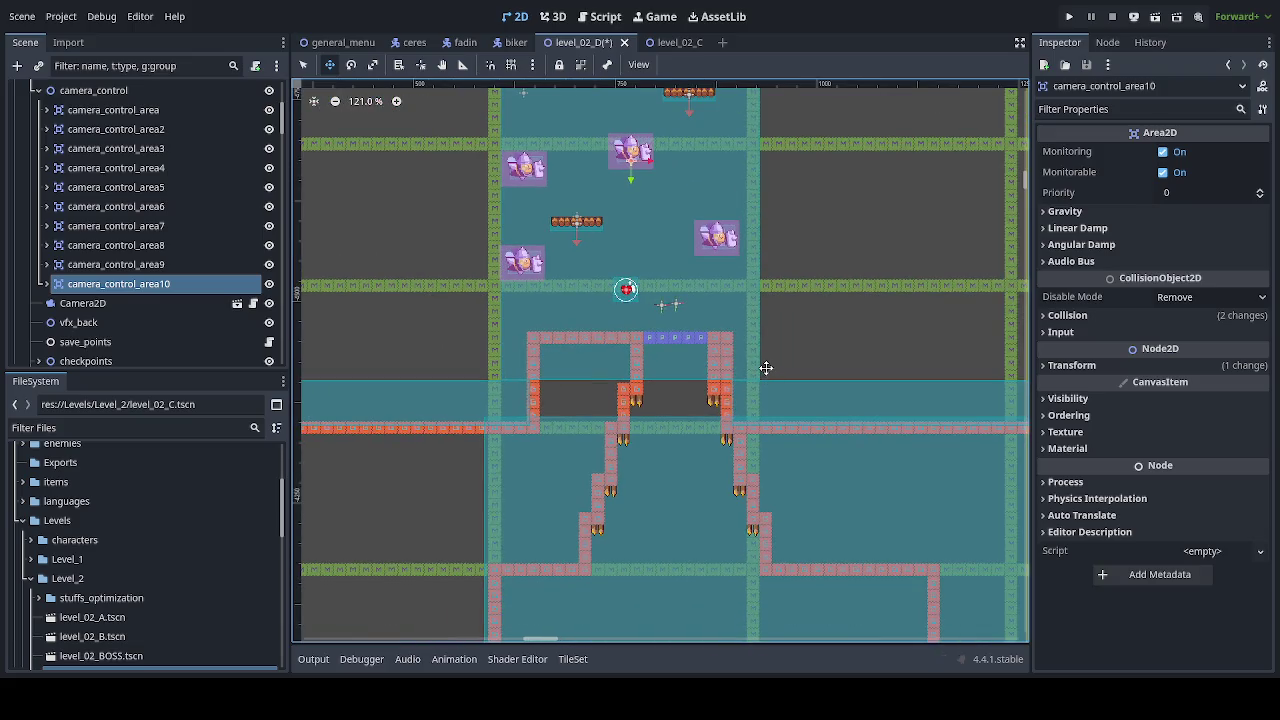
scroll(762, 375, up, 4)
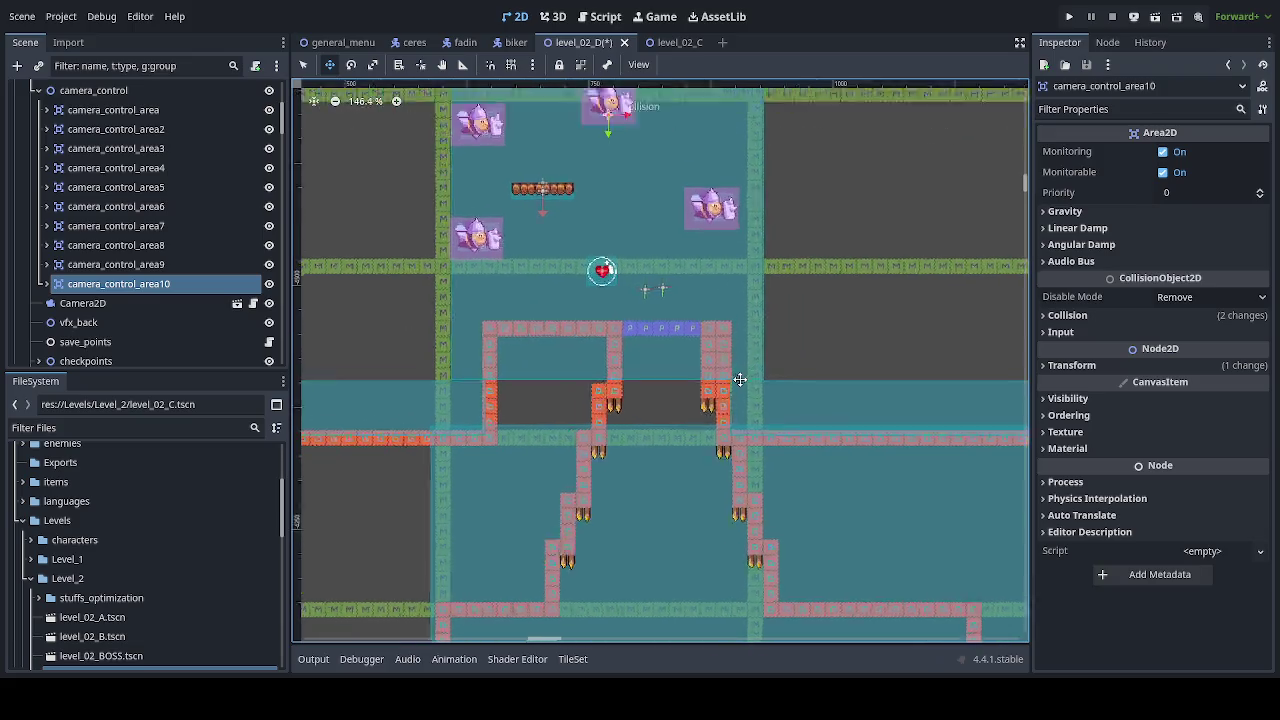
mouse_move(764, 382)
mouse_down()
mouse_move(767, 341)
mouse_move(746, 327)
mouse_move(732, 440)
mouse_up()
scroll(757, 322, down, 5)
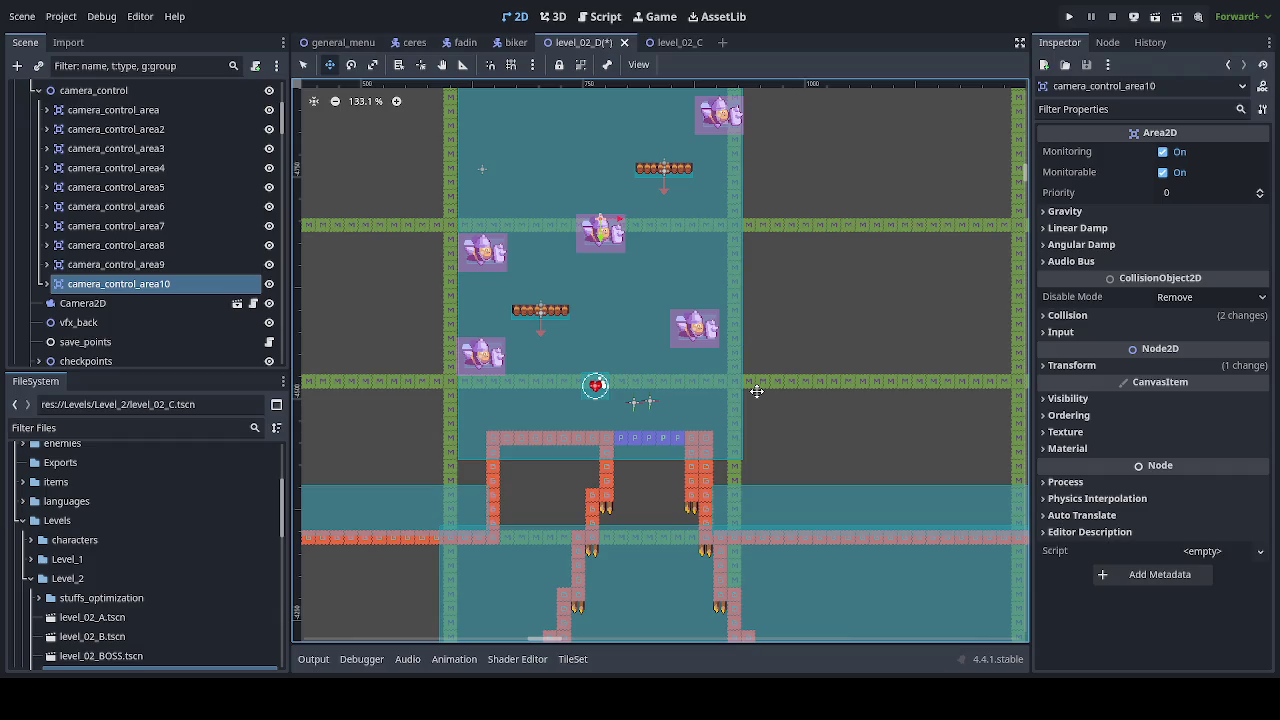
scroll(757, 390, down, 3)
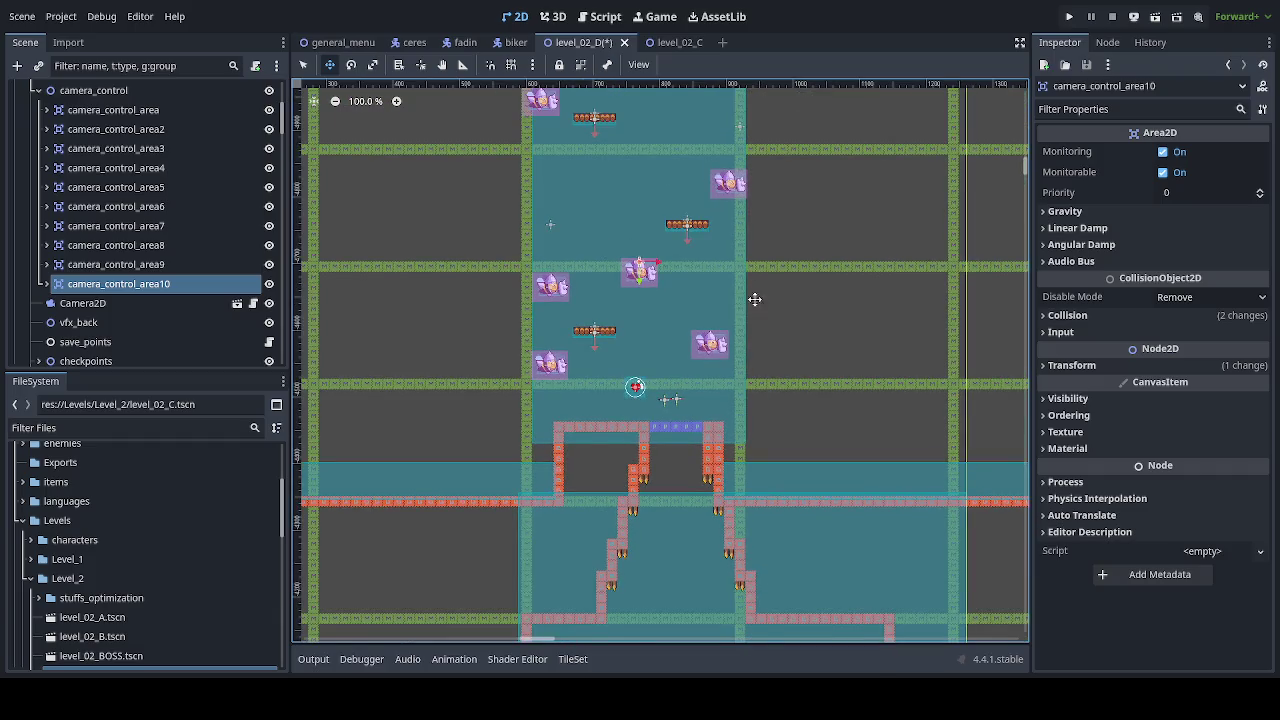
drag(754, 298, 754, 467)
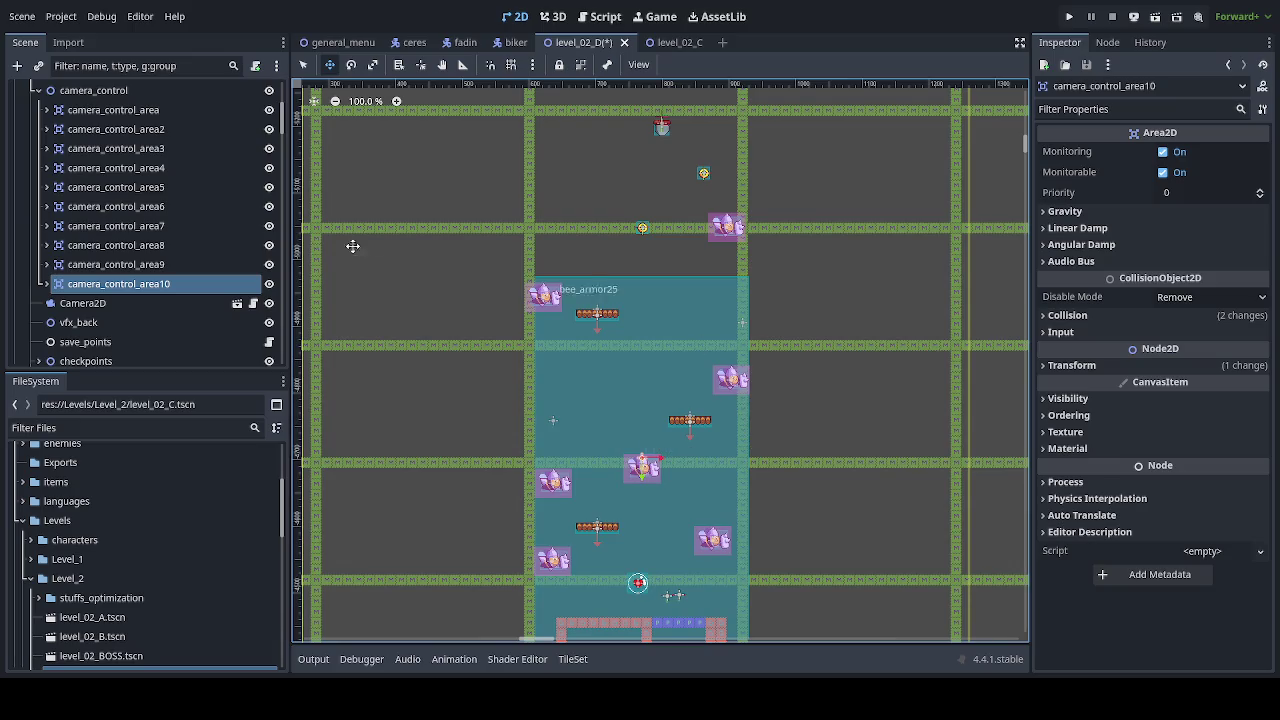
click(46, 285)
click(93, 303)
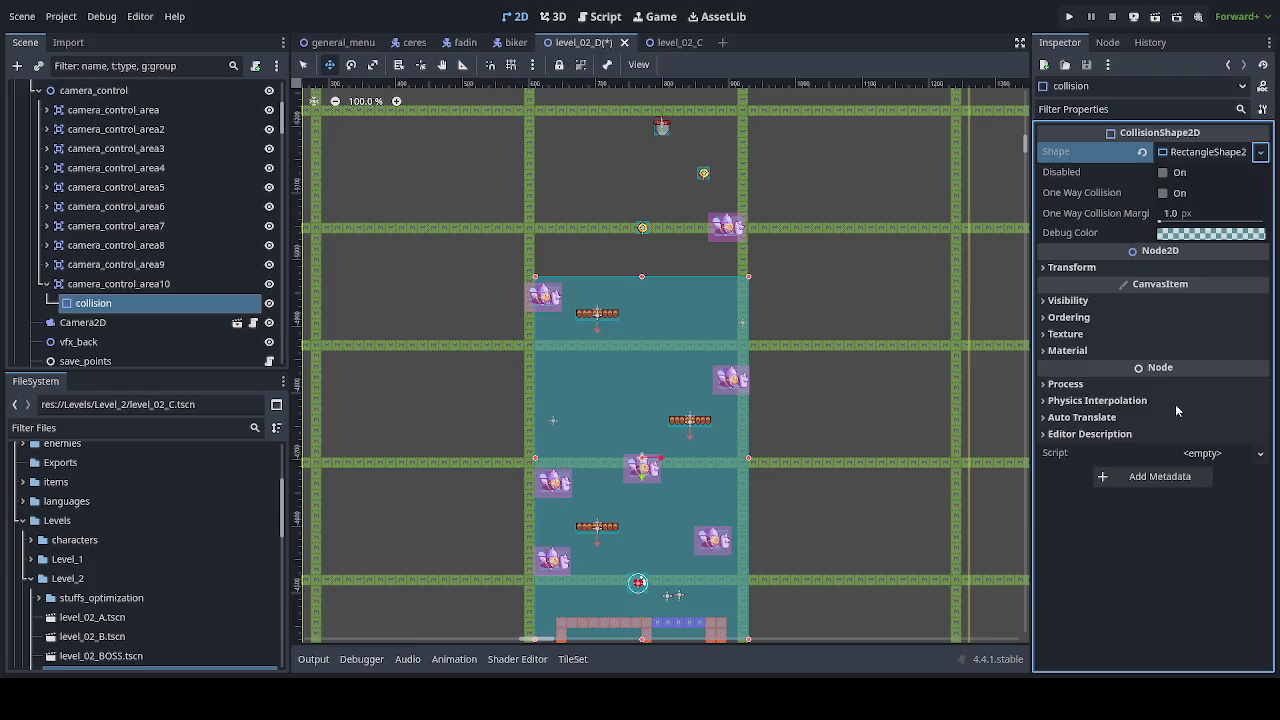
Step: Raise camera_control_area10 by about 330 px up the shaft
click(303, 64)
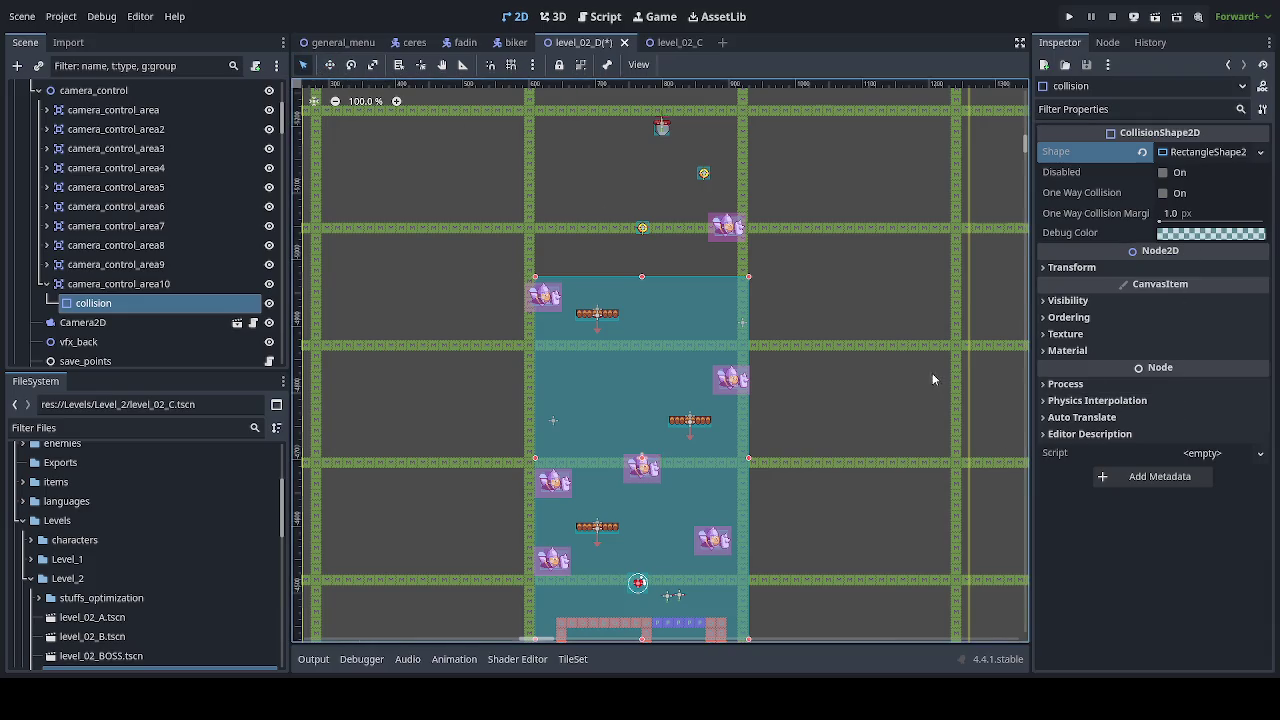
scroll(920, 370, down, 6)
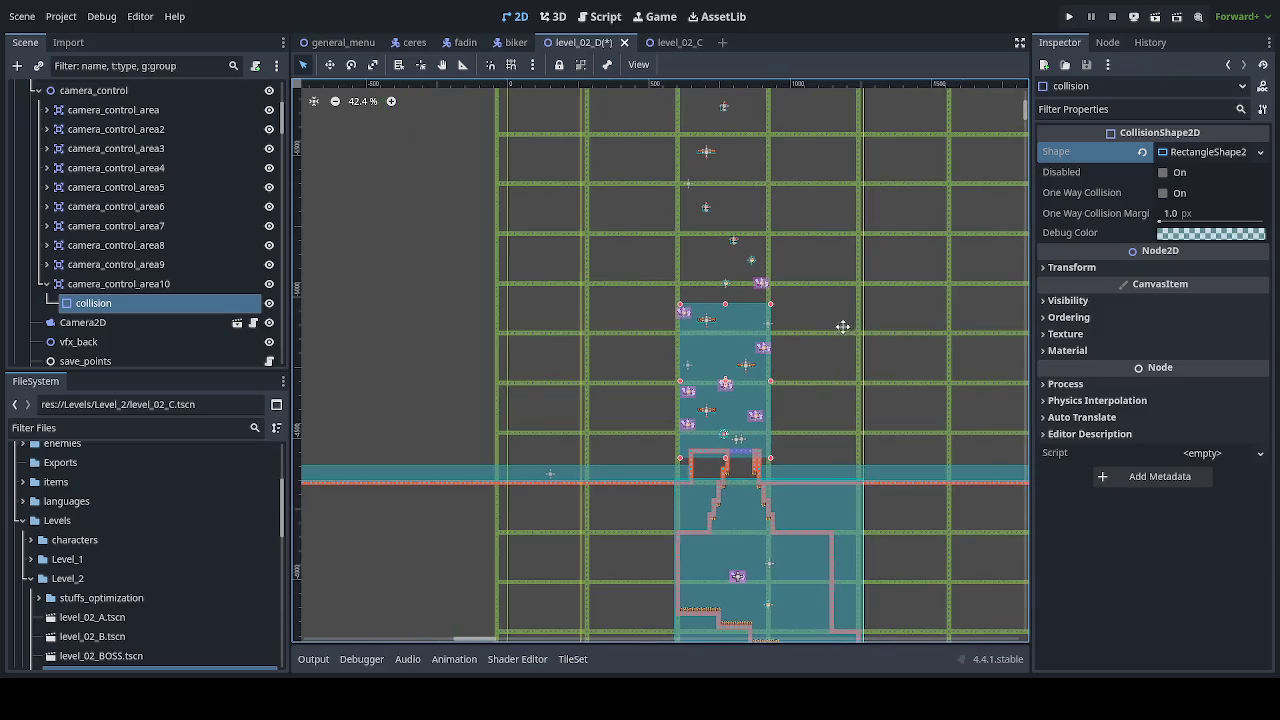
mouse_move(843, 327)
mouse_down()
mouse_move(749, 423)
mouse_move(780, 337)
mouse_up()
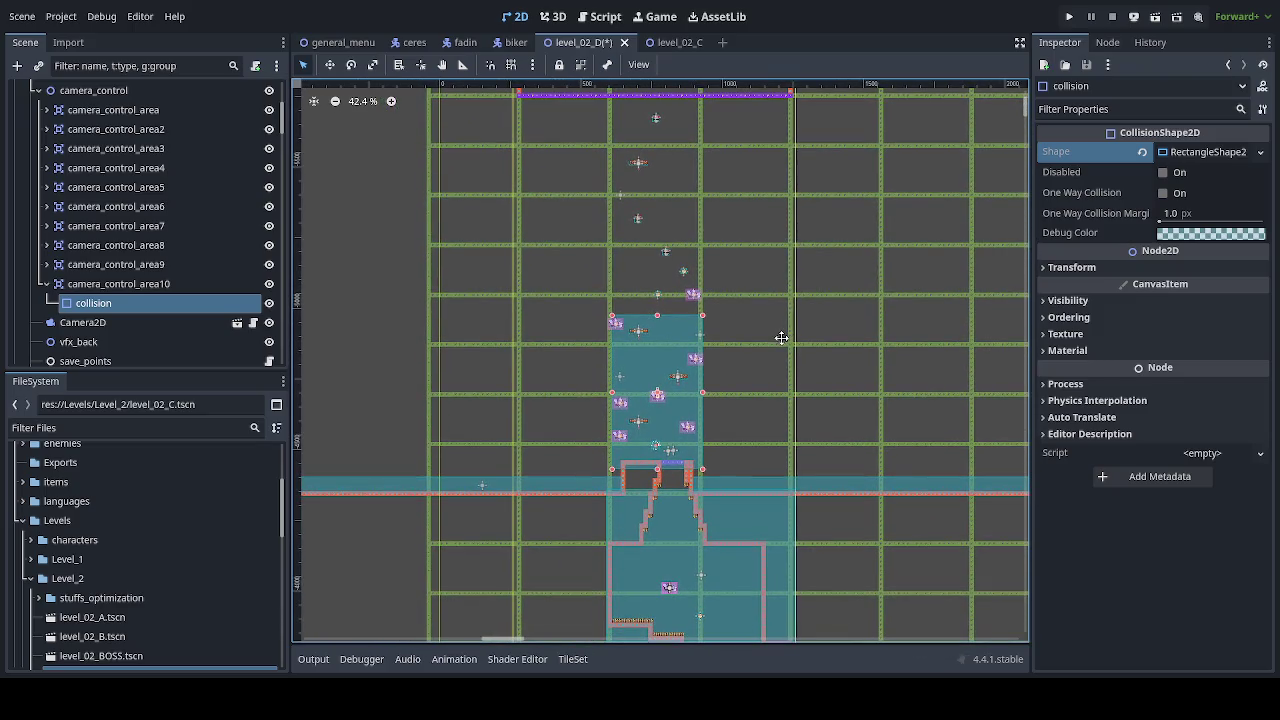
click(155, 284)
click(329, 64)
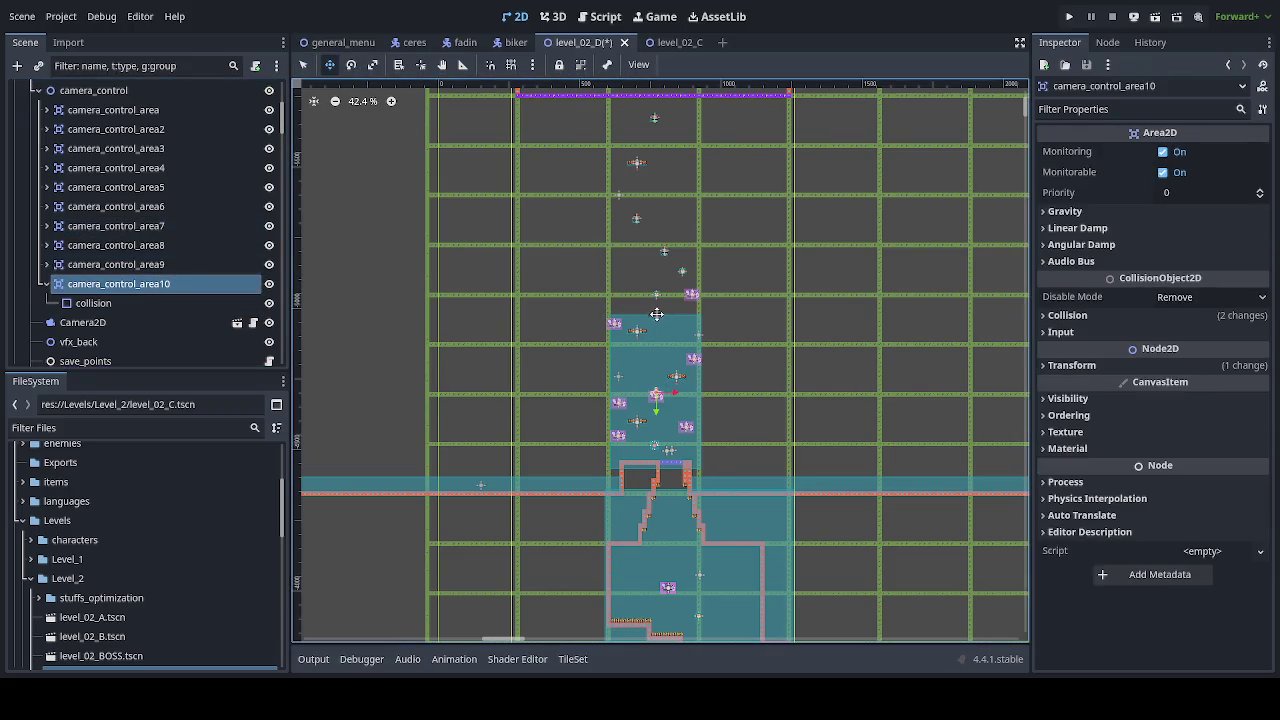
scroll(656, 314, up, 2)
drag(766, 443, 783, 312)
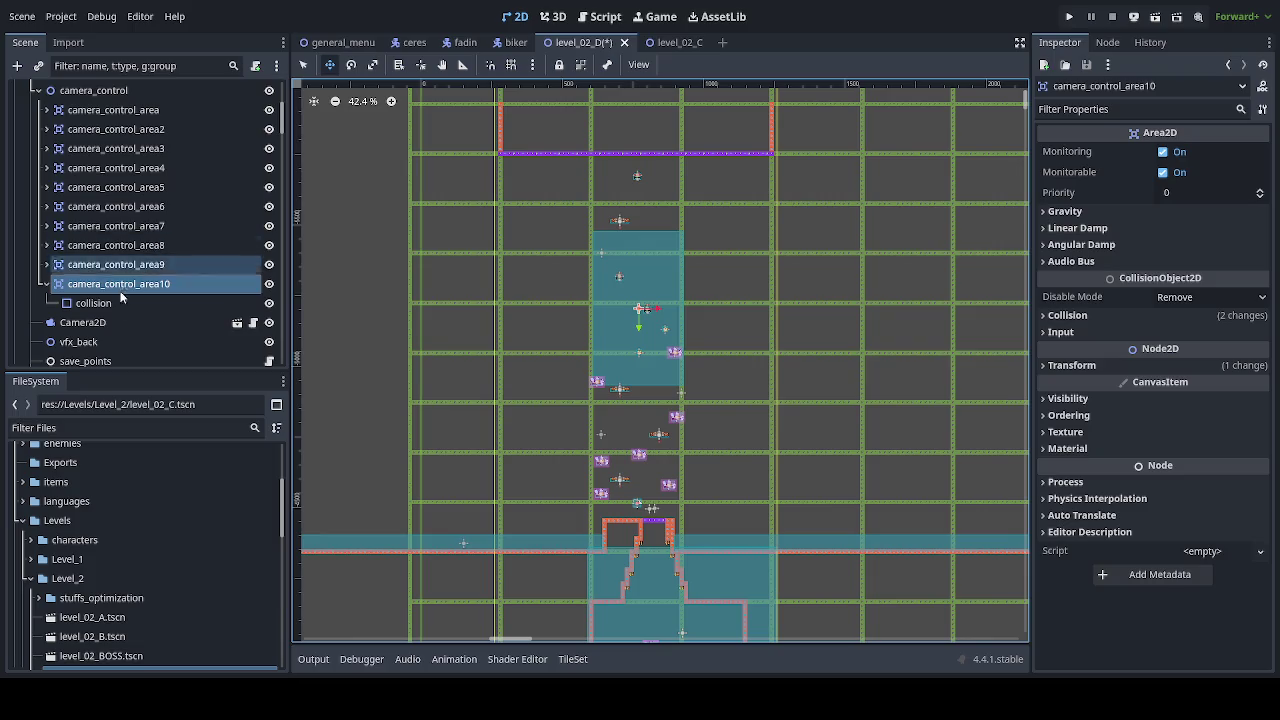
Step: Stretch camera_control_area10's collision rectangle much taller in two drags and save
click(94, 303)
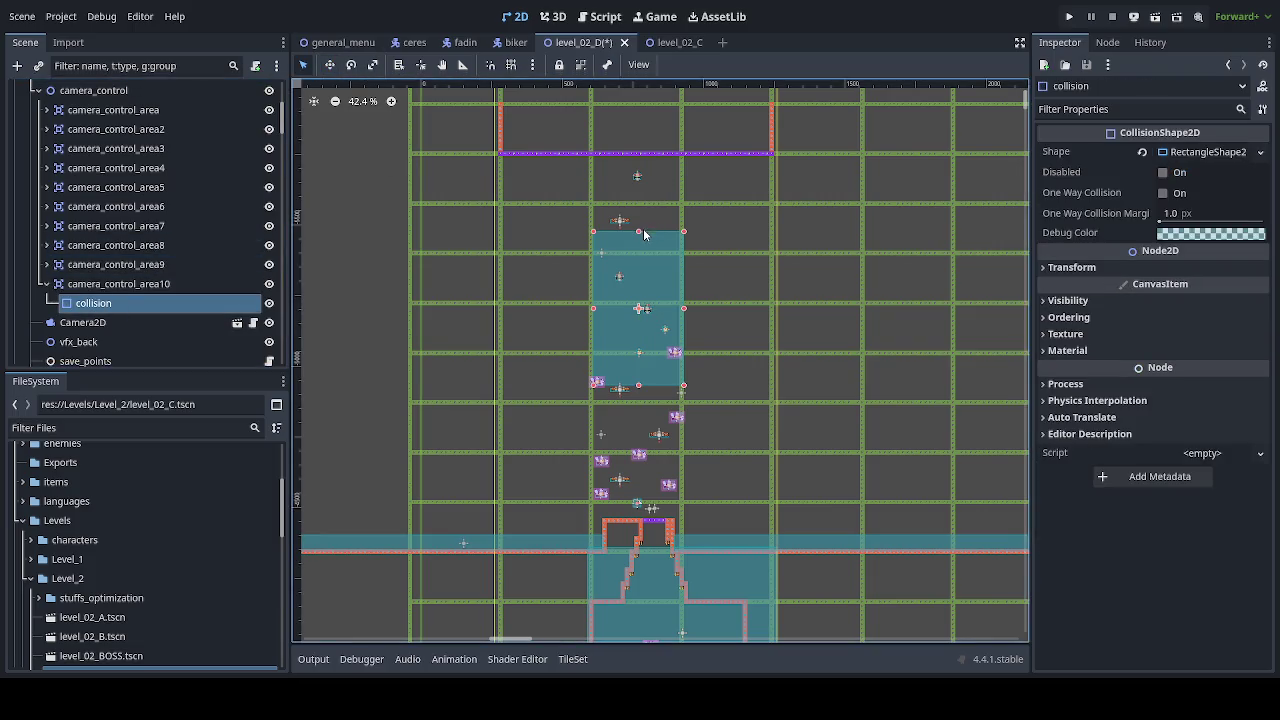
drag(640, 233, 647, 167)
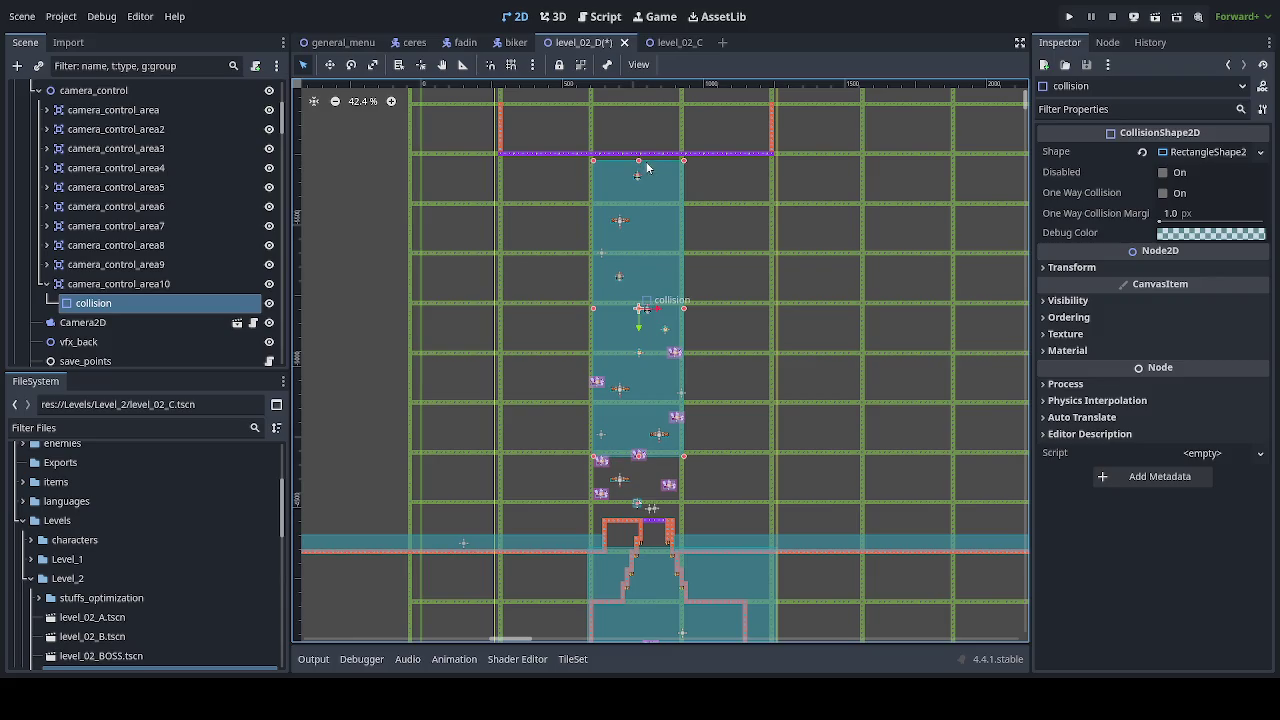
click(112, 283)
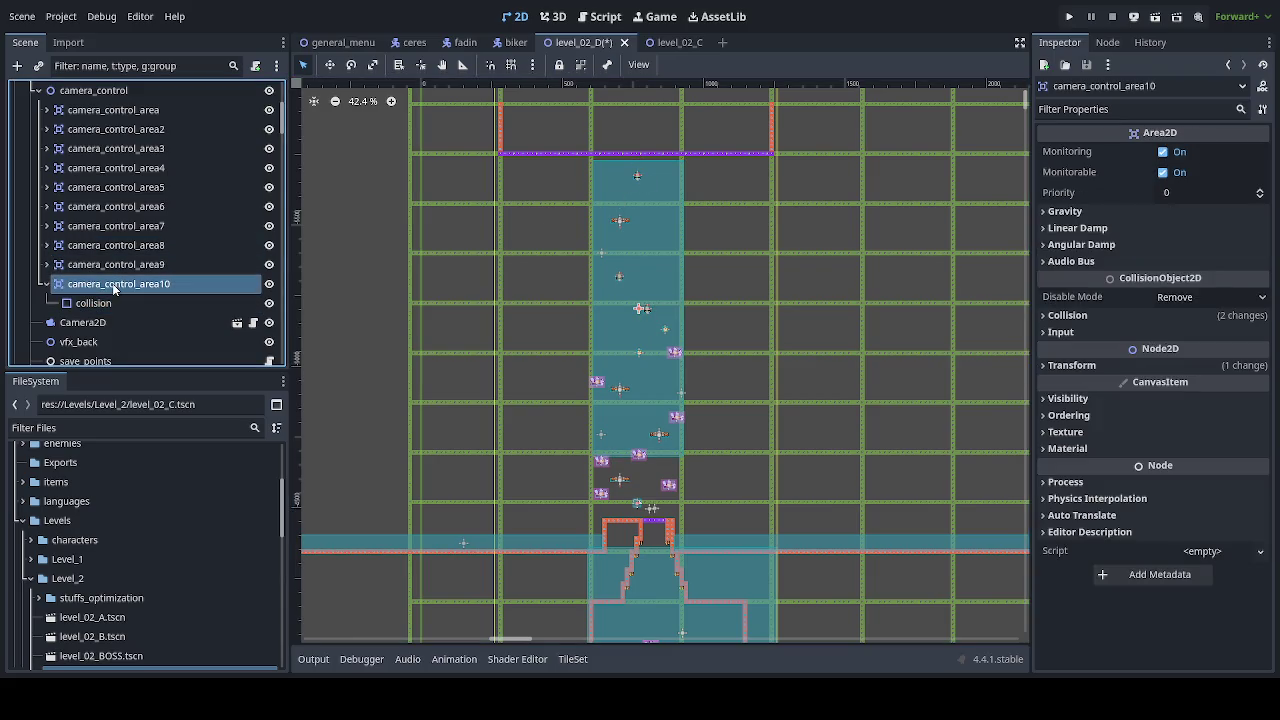
click(112, 304)
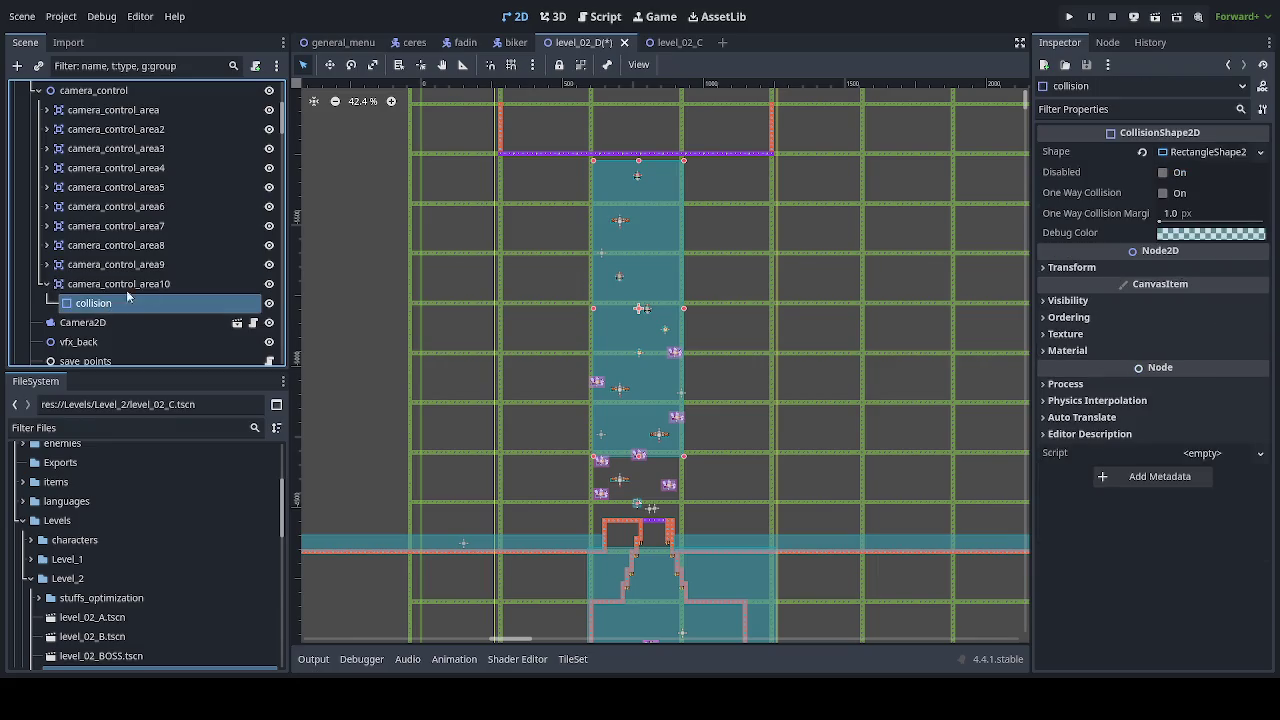
drag(638, 159, 640, 144)
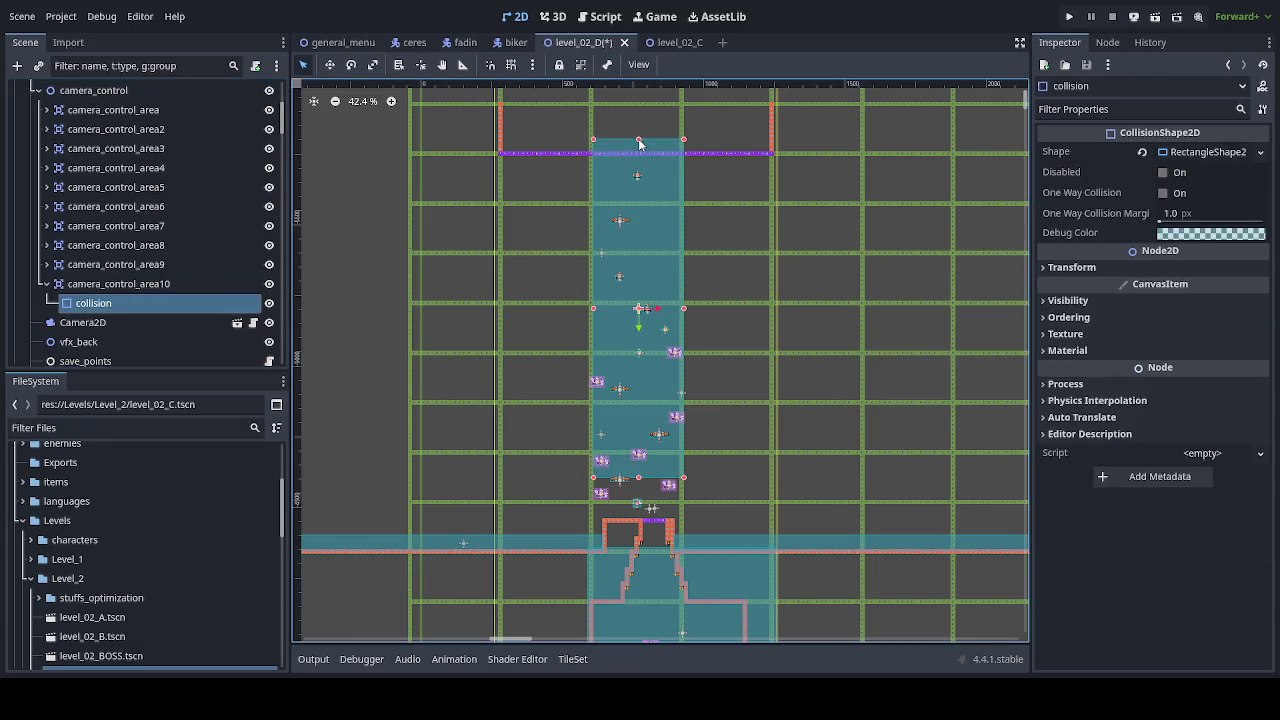
key(ctrl+s)
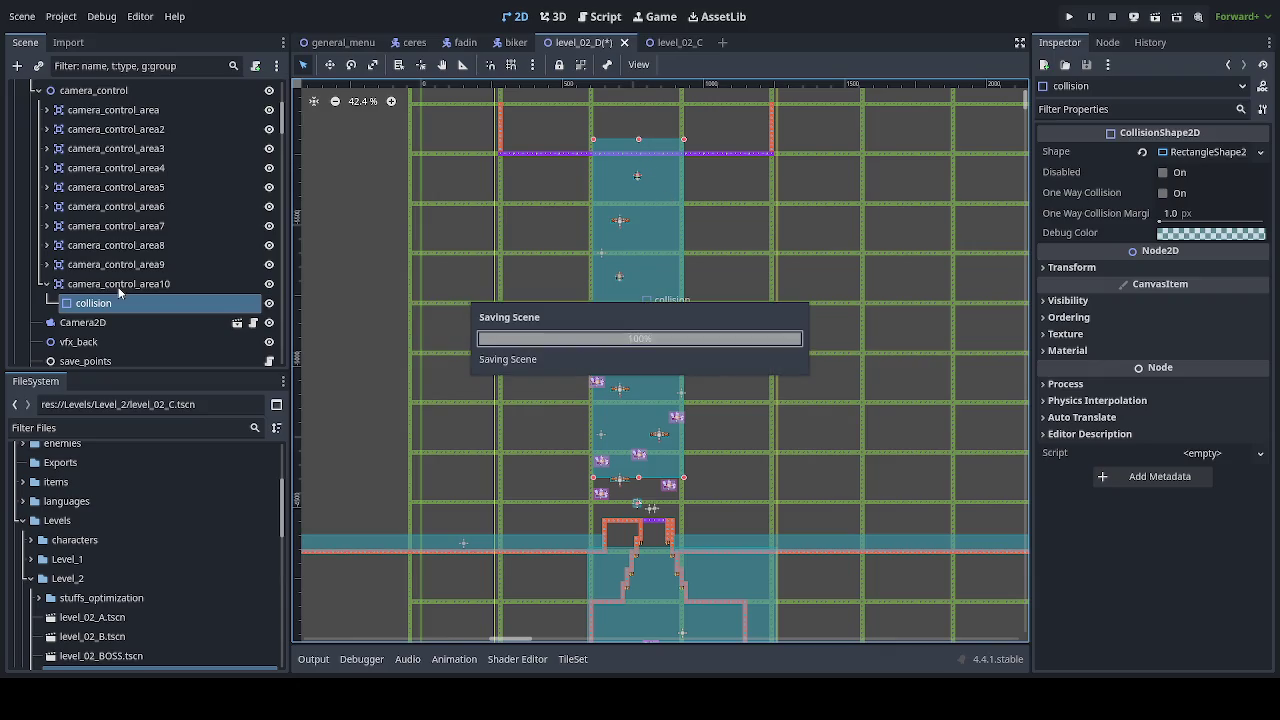
Step: Lower camera_control_area10 by about 174 px
click(116, 286)
click(329, 64)
drag(717, 330, 716, 379)
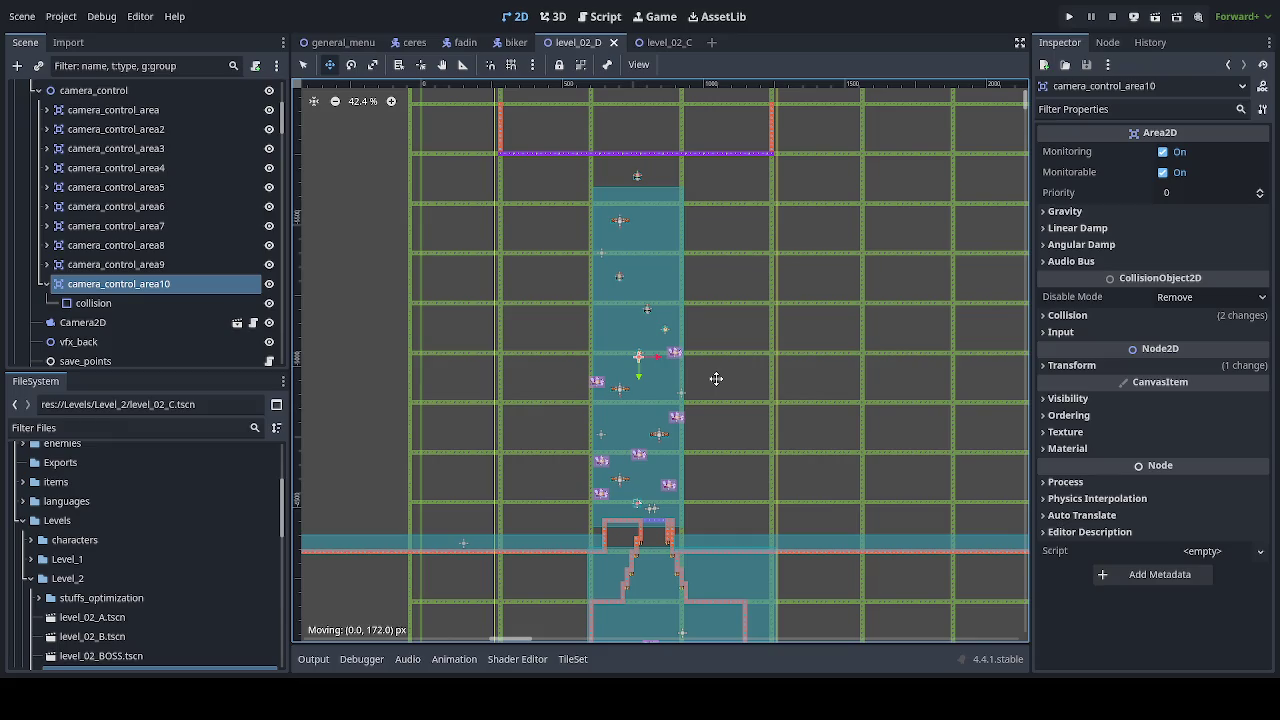
drag(716, 379, 716, 379)
Step: Raise the collision rectangle's top edge slightly and save level_02_D
click(600, 336)
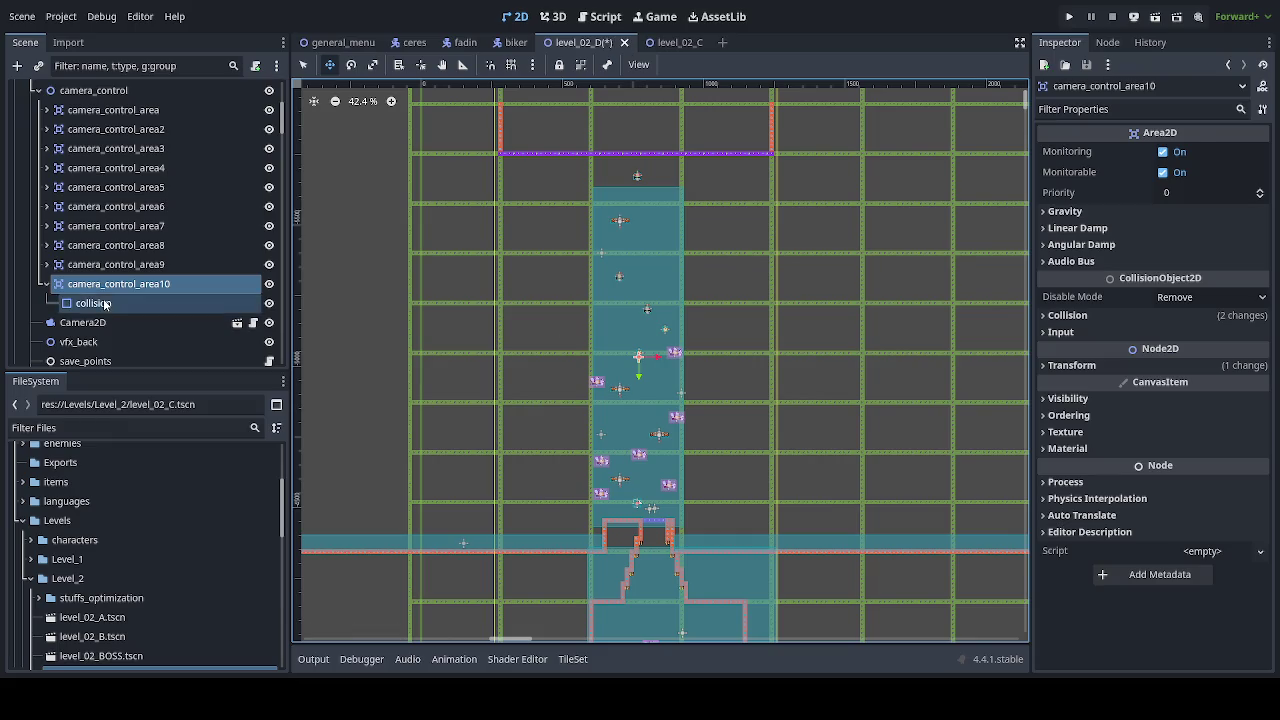
click(303, 64)
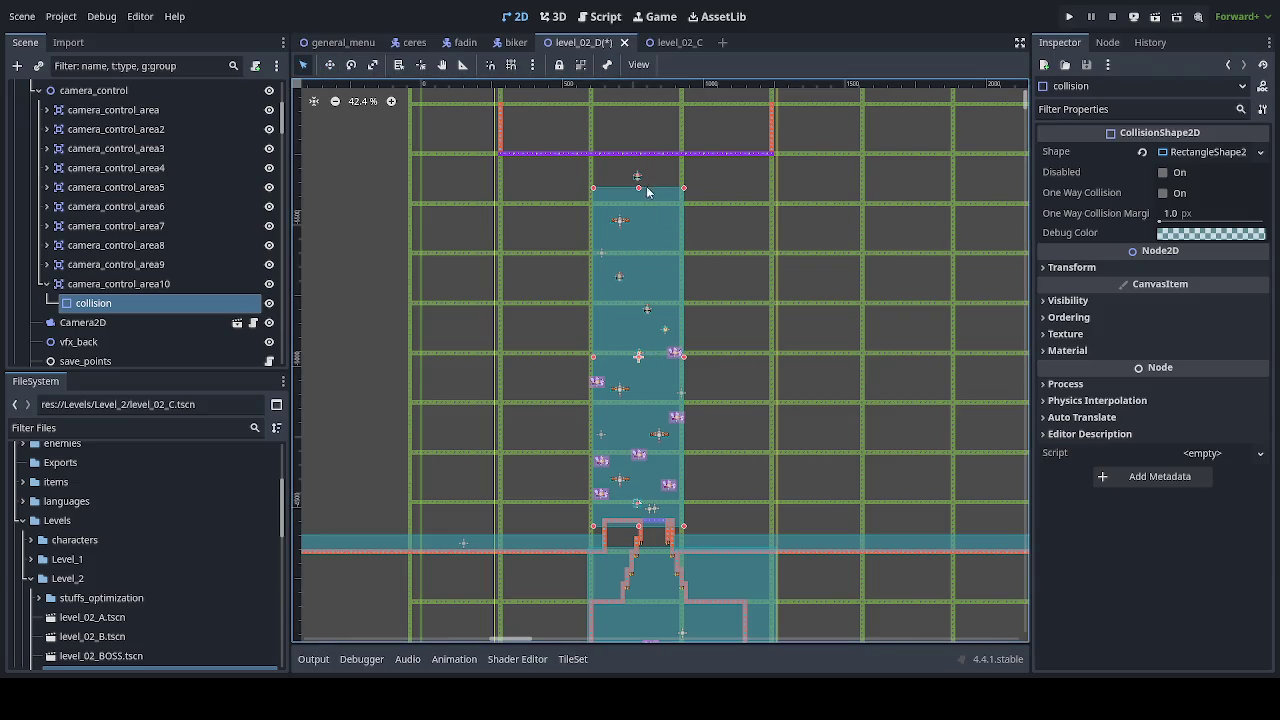
drag(640, 189, 638, 172)
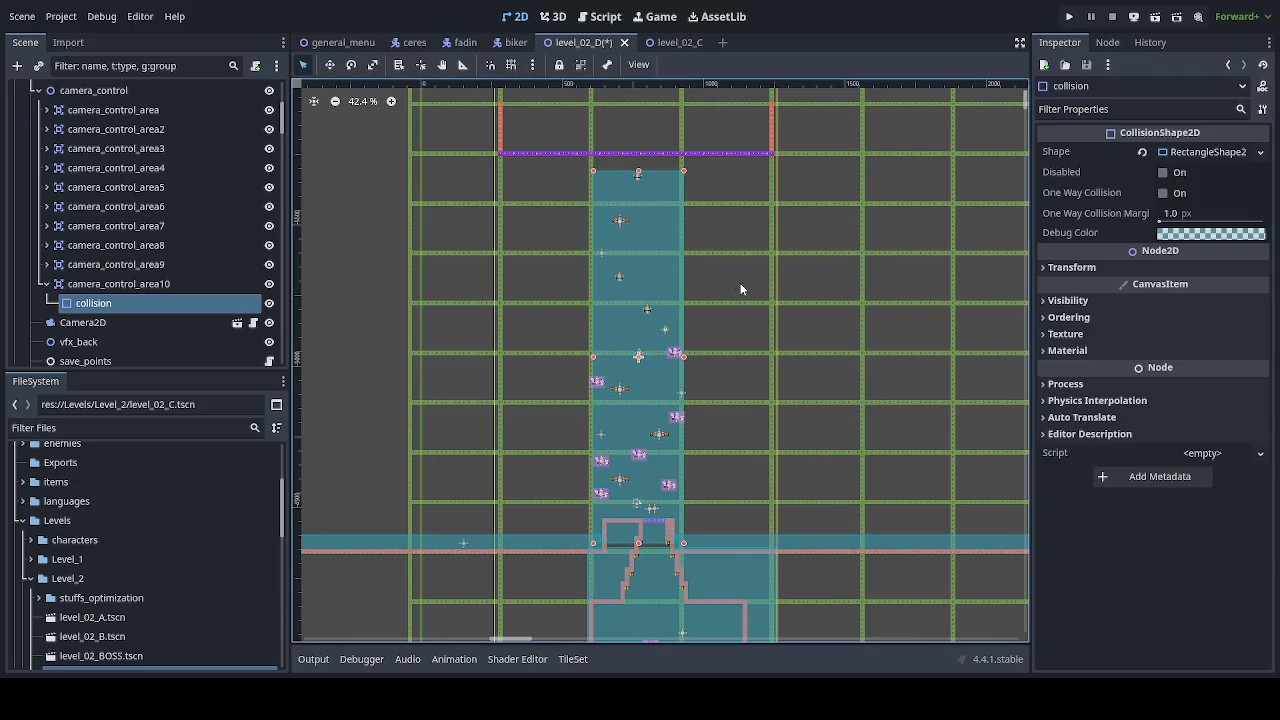
key(ctrl+s)
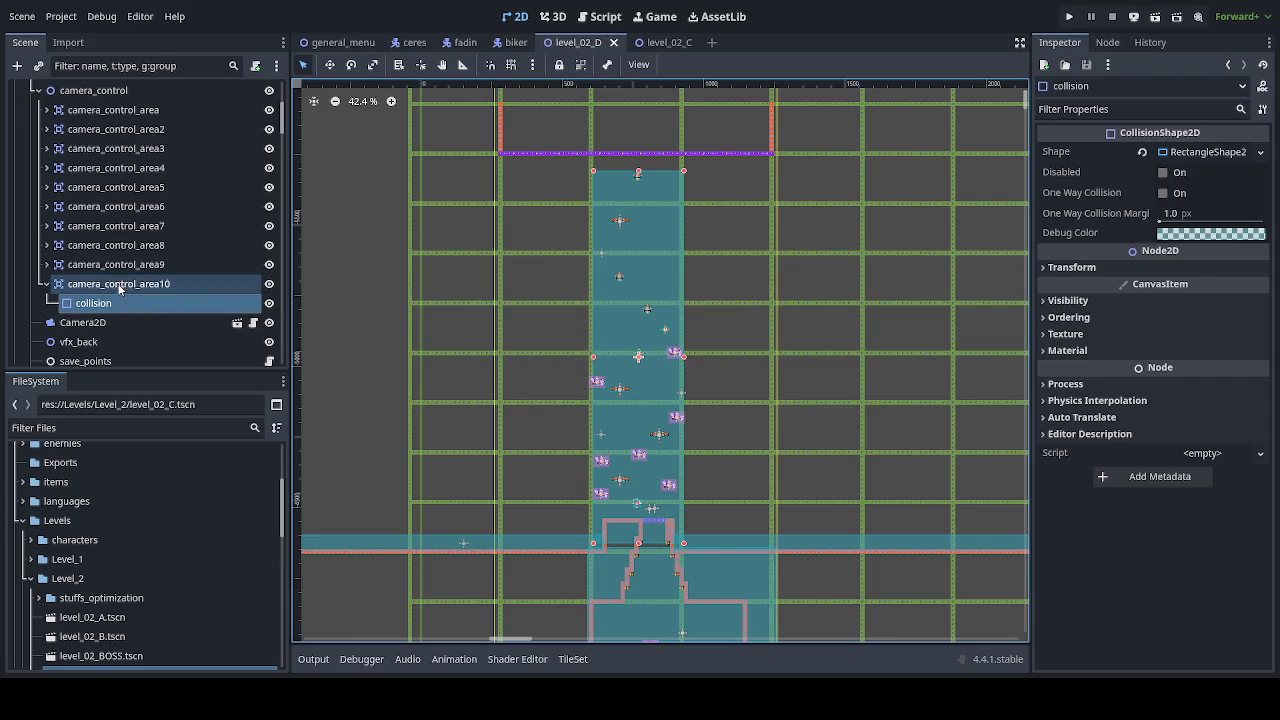
Step: Raise camera_control_area10 by 45 px to reach the shaft's top
click(118, 284)
click(329, 64)
drag(768, 388, 767, 363)
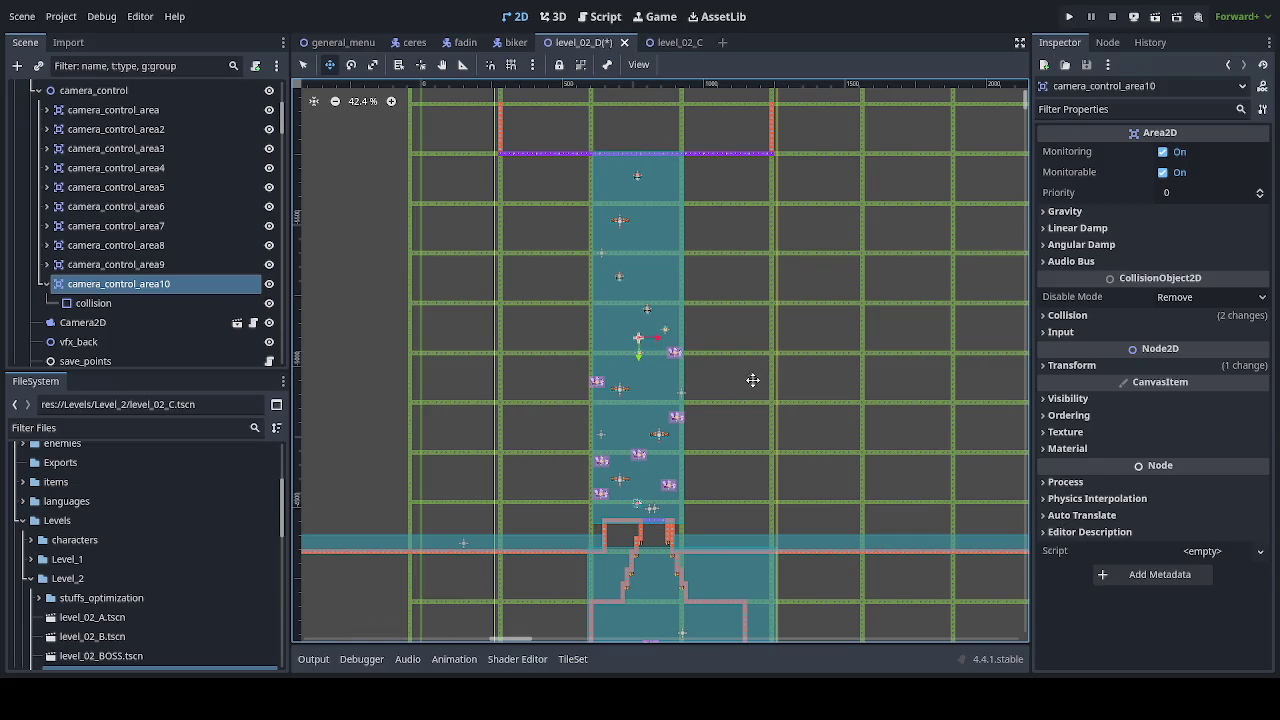
scroll(683, 540, up, 4)
scroll(685, 565, up, 4)
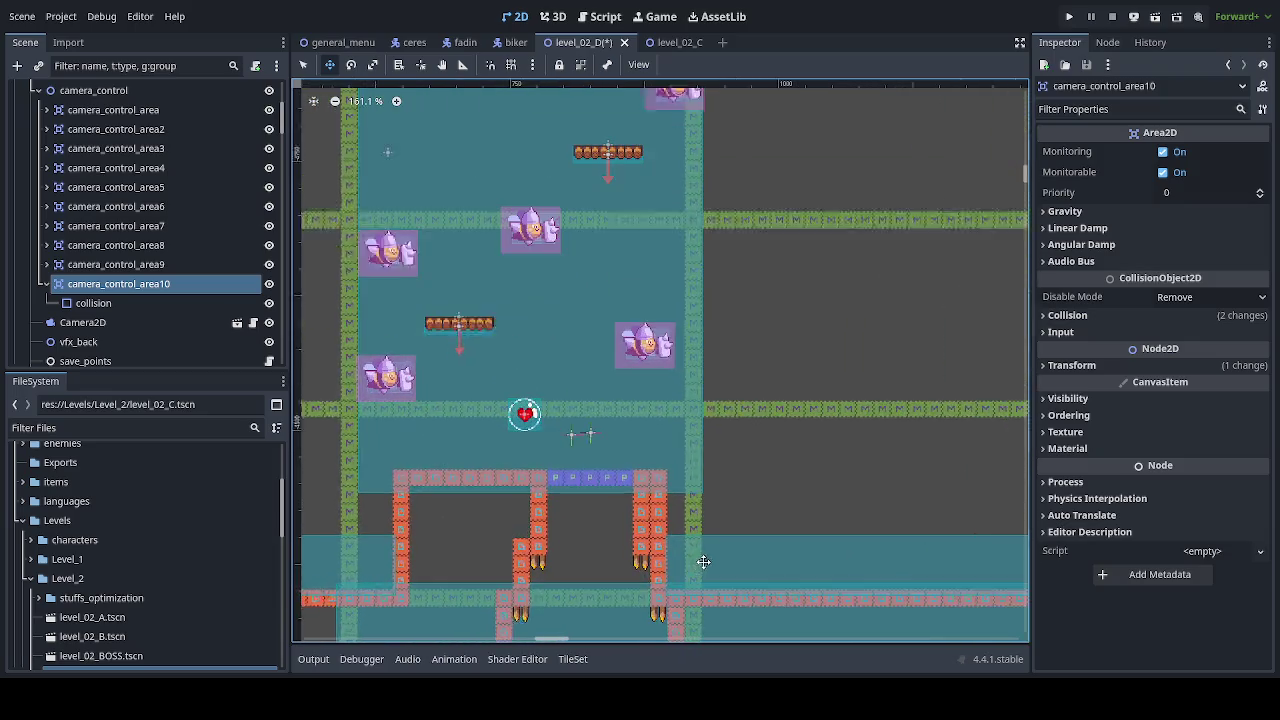
drag(712, 469, 712, 476)
scroll(712, 476, down, 4)
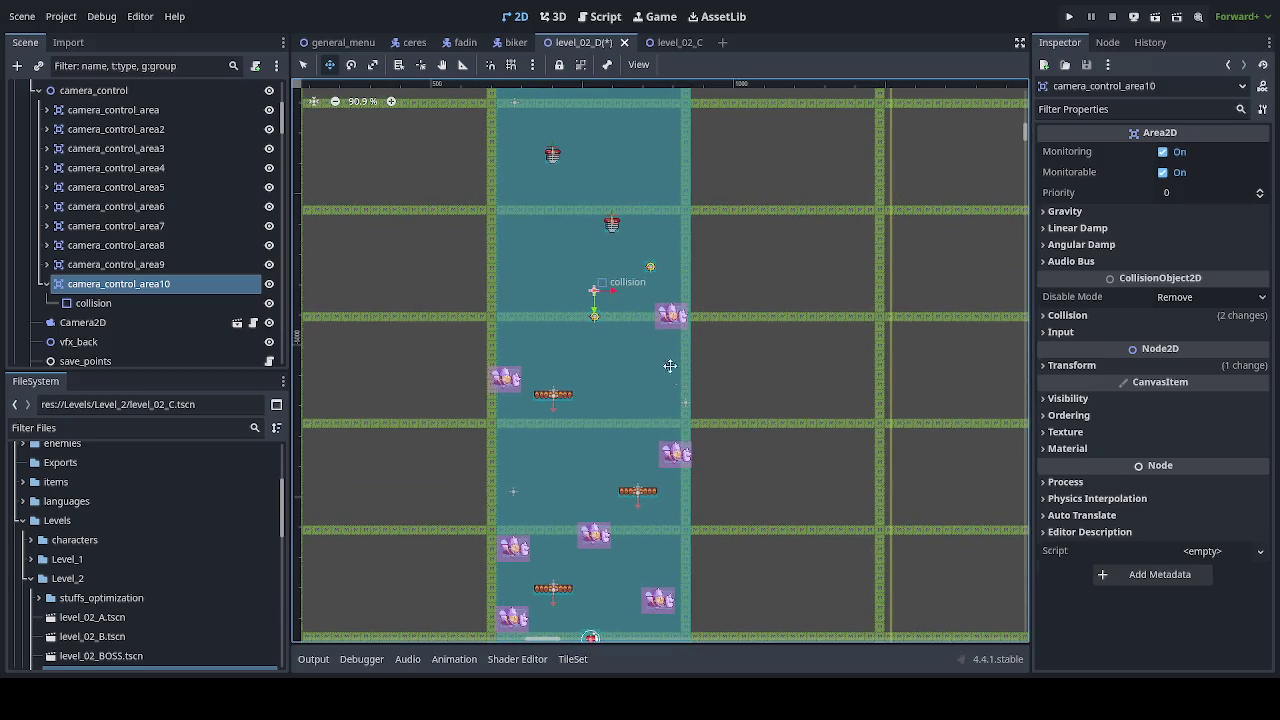
scroll(640, 440, up, 5)
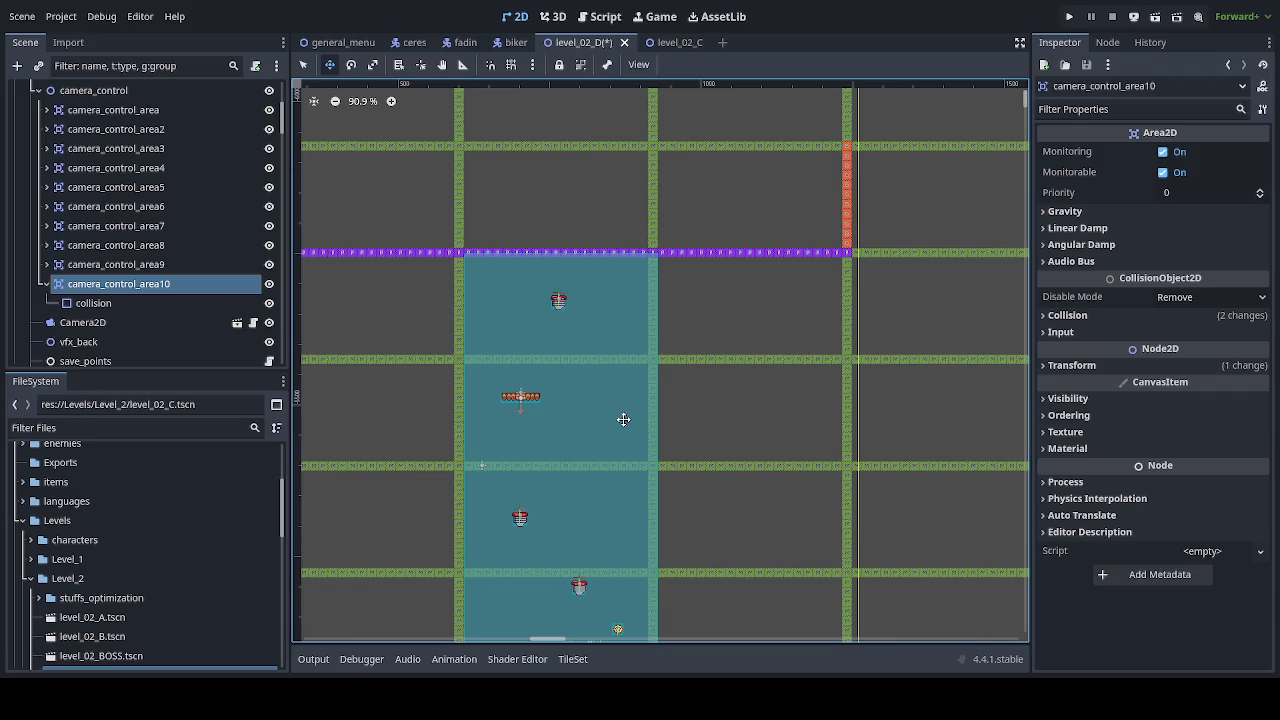
scroll(623, 419, down, 5)
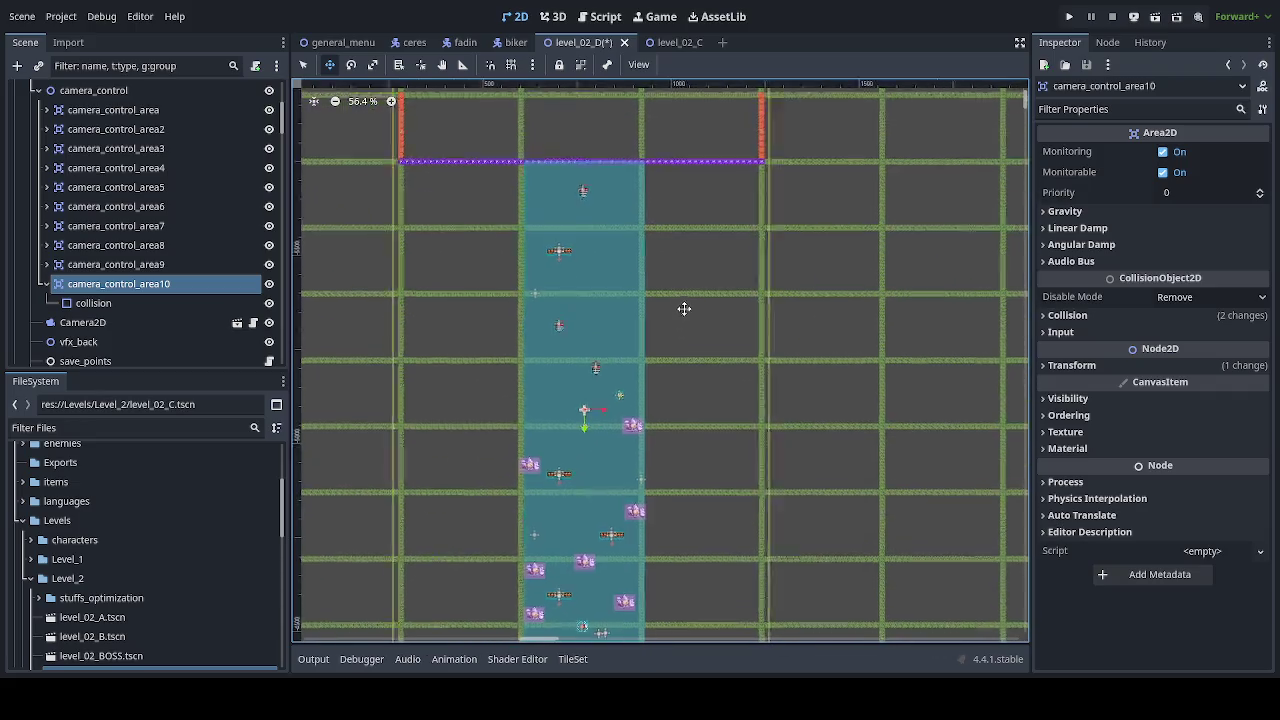
scroll(657, 327, down, 3)
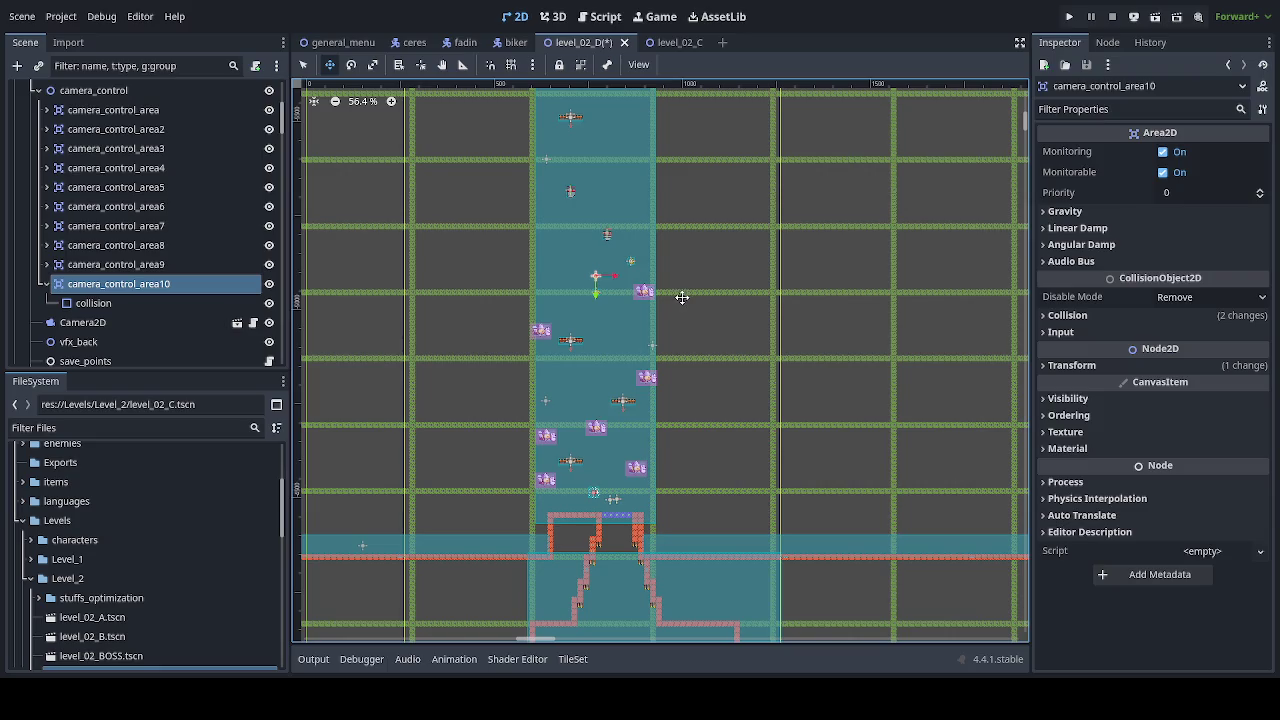
scroll(655, 335, up, 3)
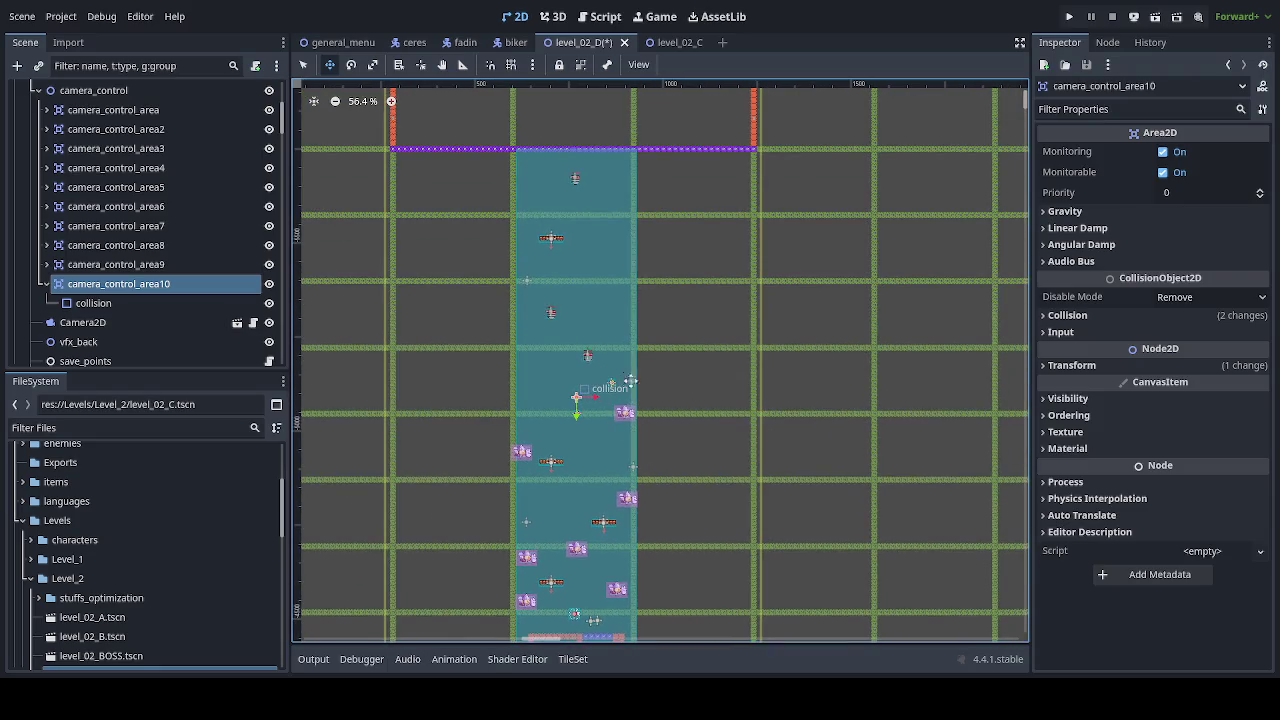
scroll(578, 340, up, 3)
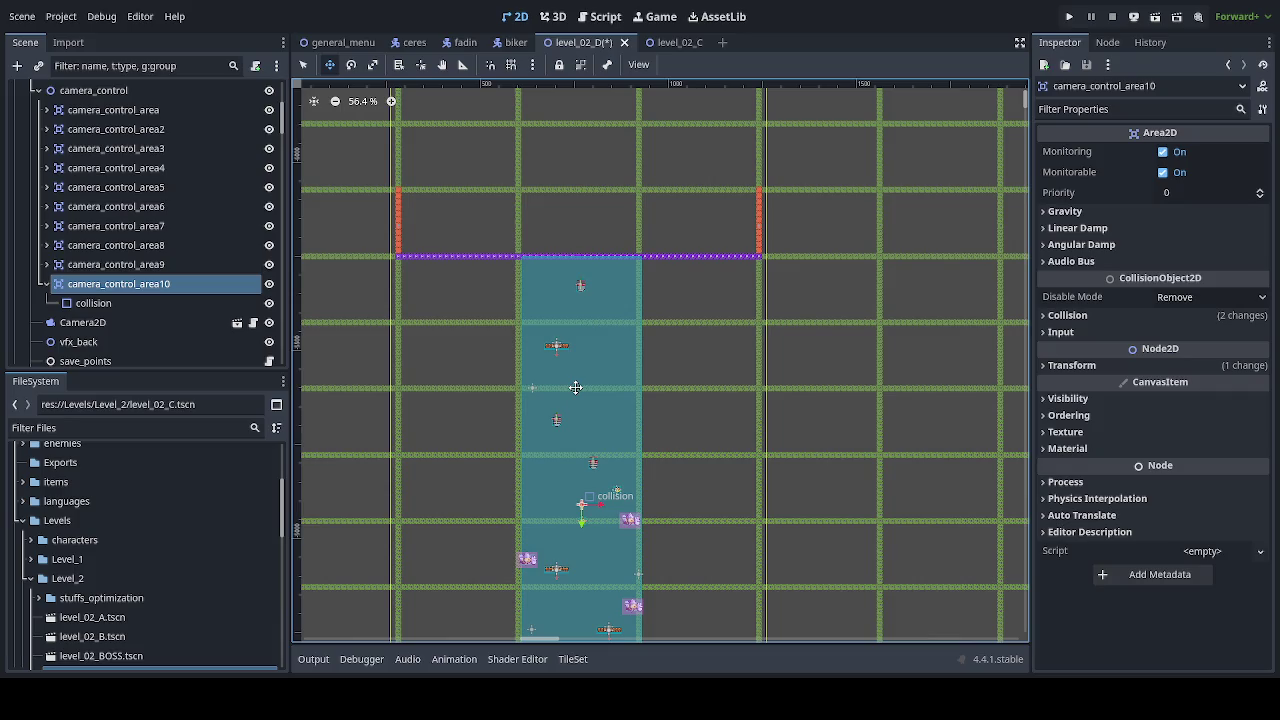
scroll(550, 286, up, 3)
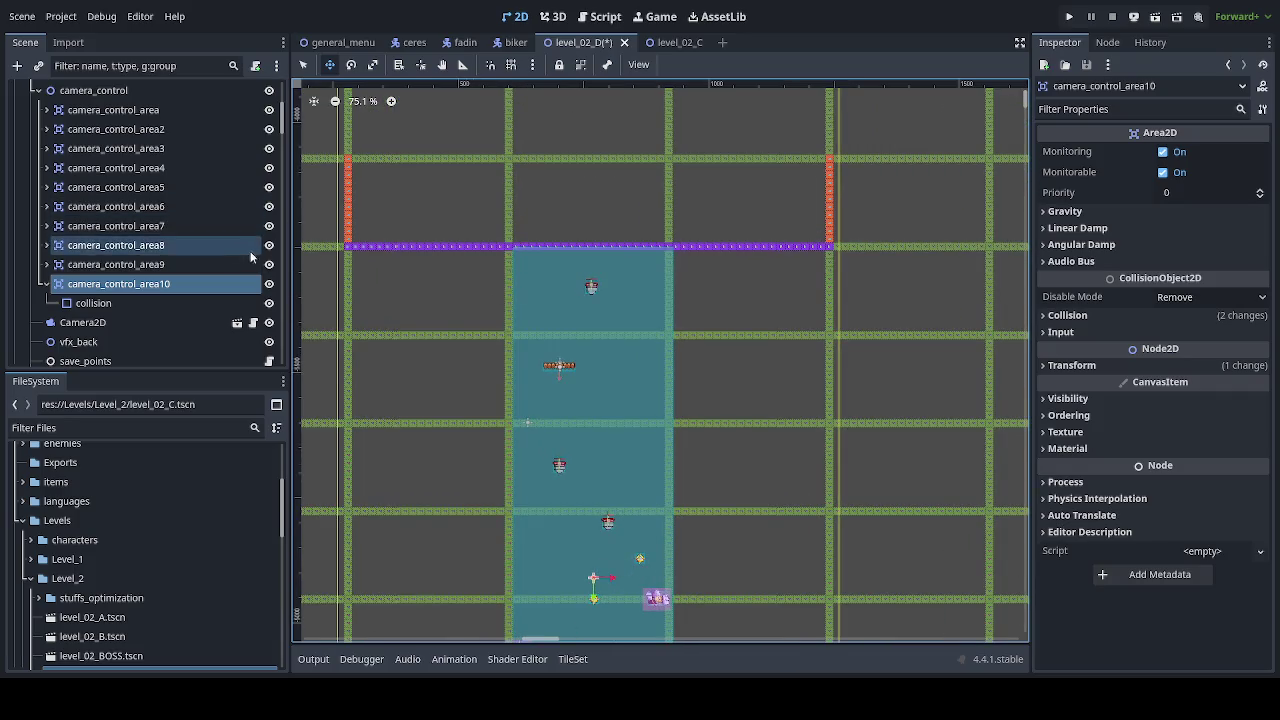
scroll(287, 134, up, 5)
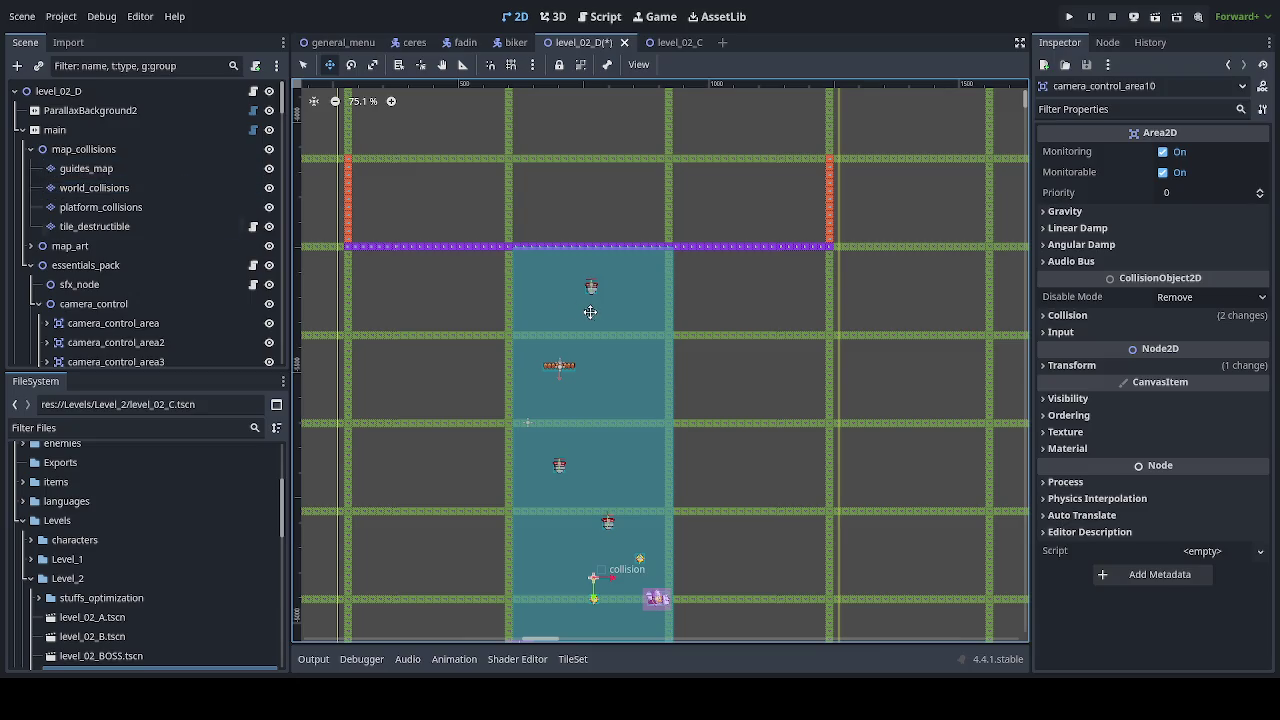
Step: Switch to the world_collisions layer and paint a purple collision row above the shaft
click(166, 206)
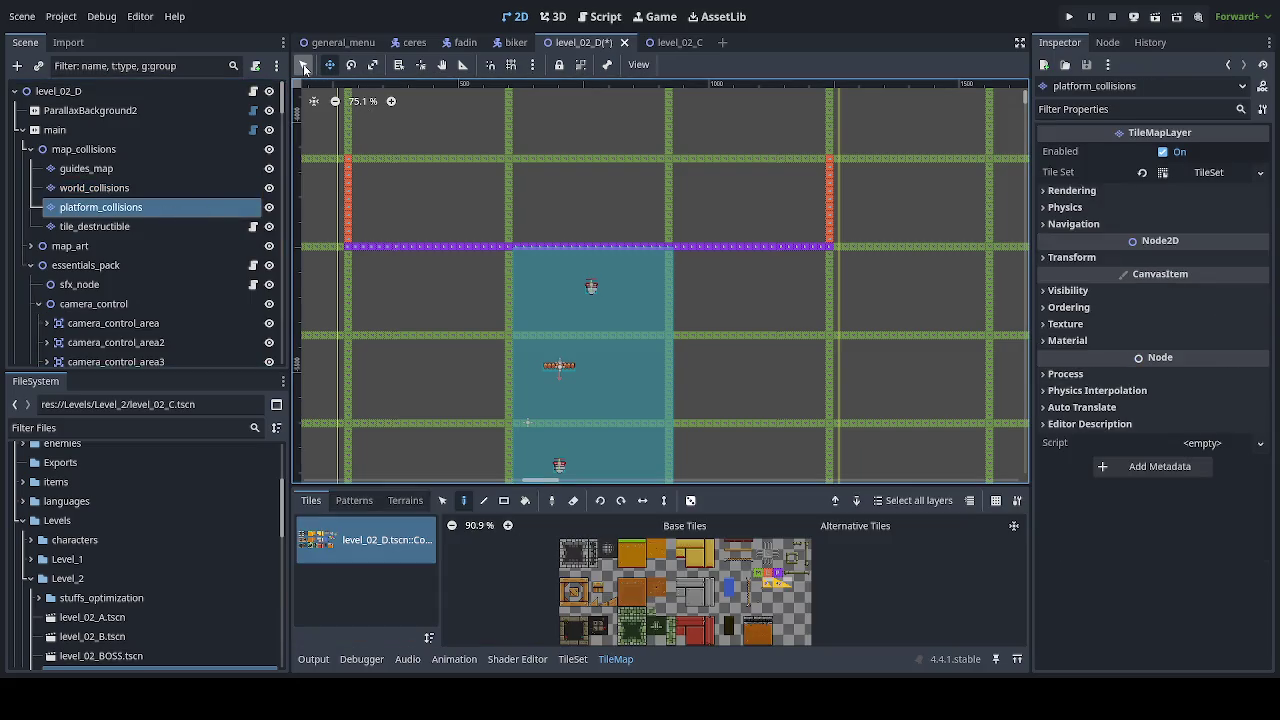
click(155, 189)
click(305, 65)
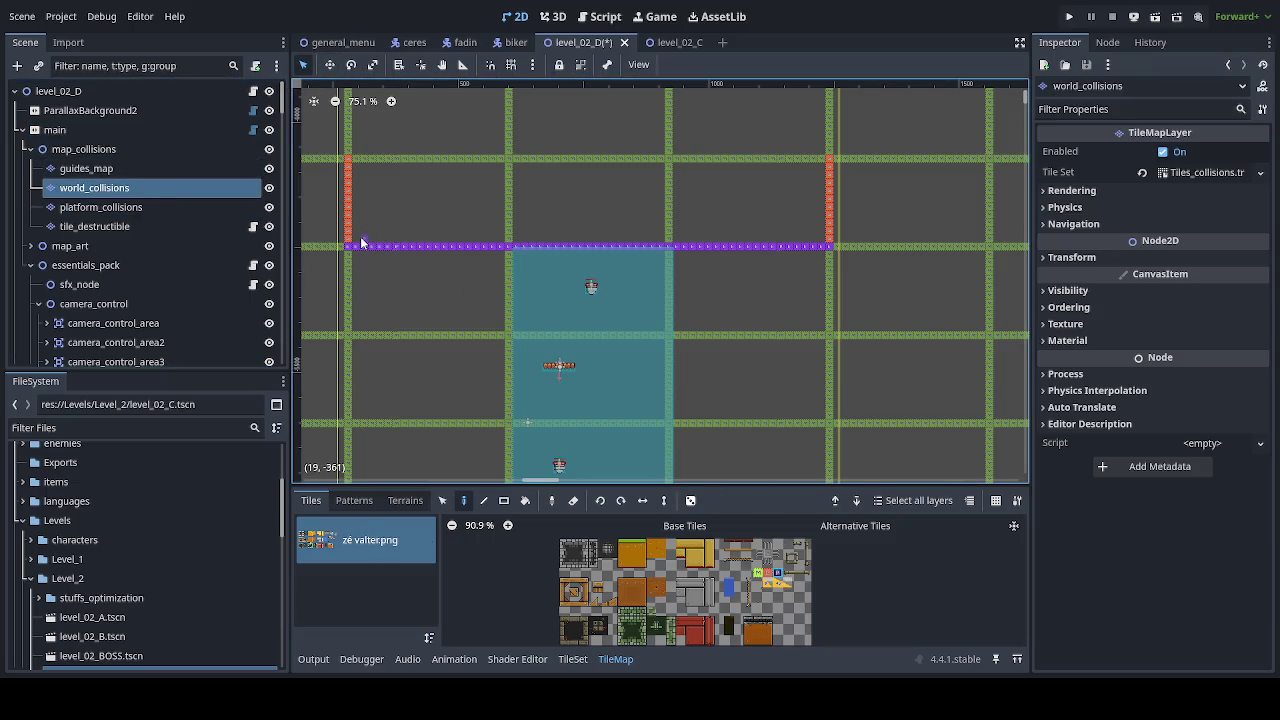
drag(360, 235, 813, 233)
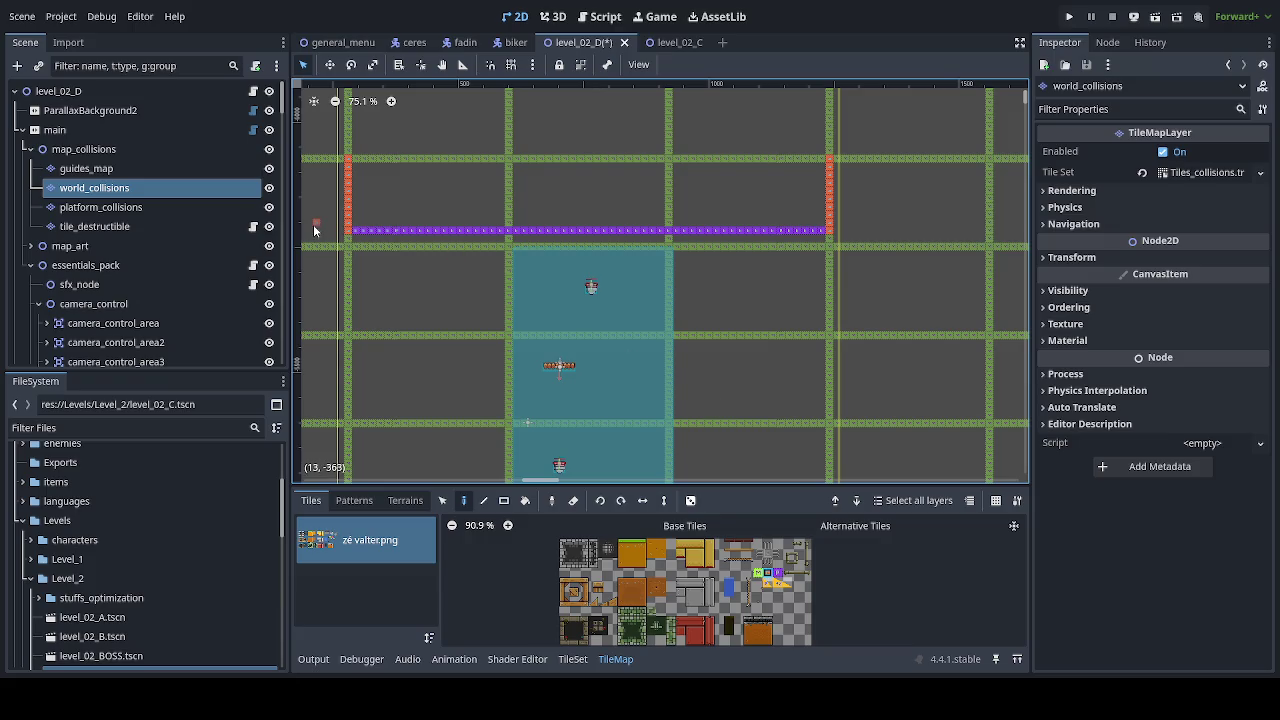
Step: Paint the red top row and the left and right red wall columns down to the purple row
drag(360, 151, 665, 152)
drag(812, 158, 828, 152)
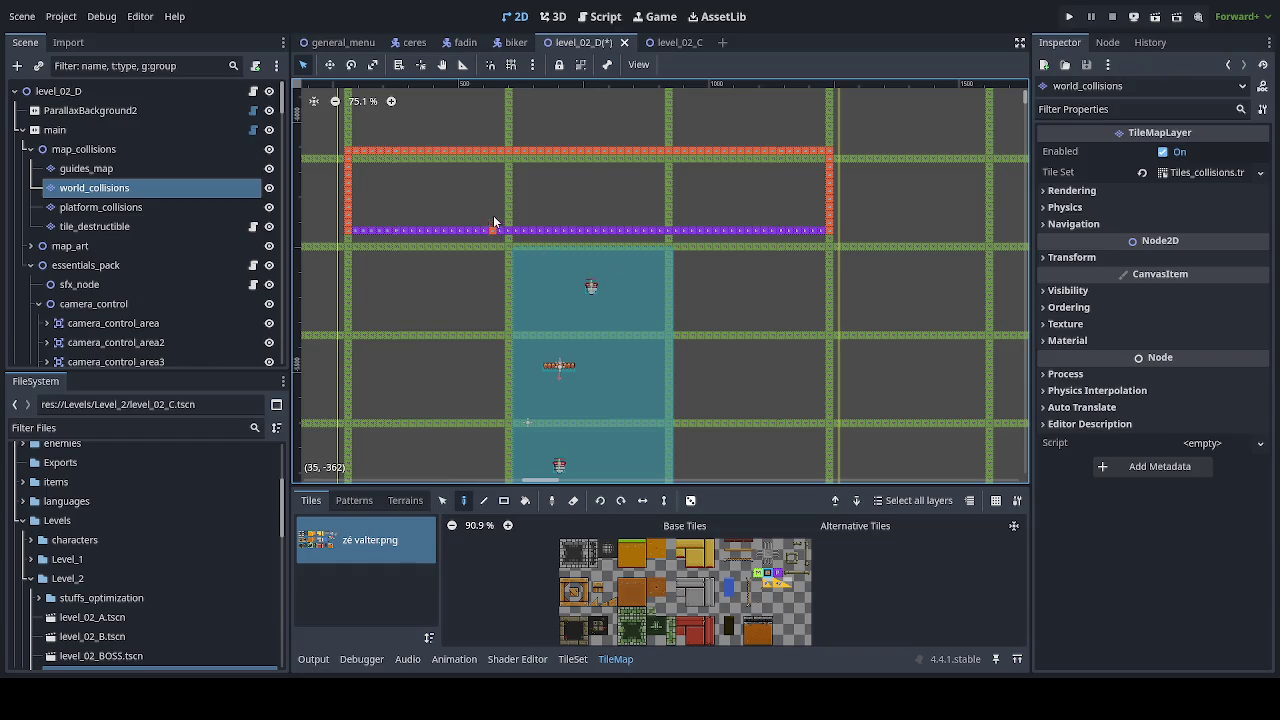
drag(493, 218, 497, 152)
drag(678, 187, 678, 224)
Step: Erase the purple and red tiles that extend beyond the shaft's left and right sides
drag(484, 230, 355, 228)
drag(349, 156, 487, 159)
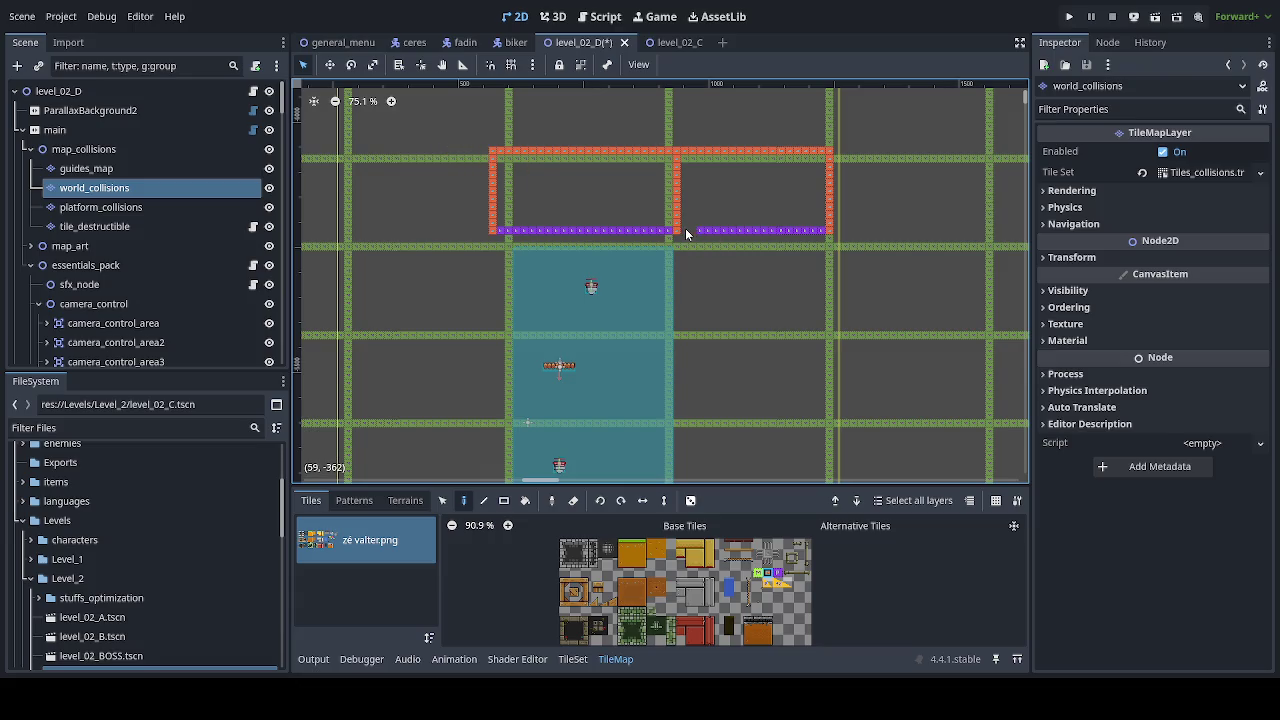
drag(685, 229, 822, 230)
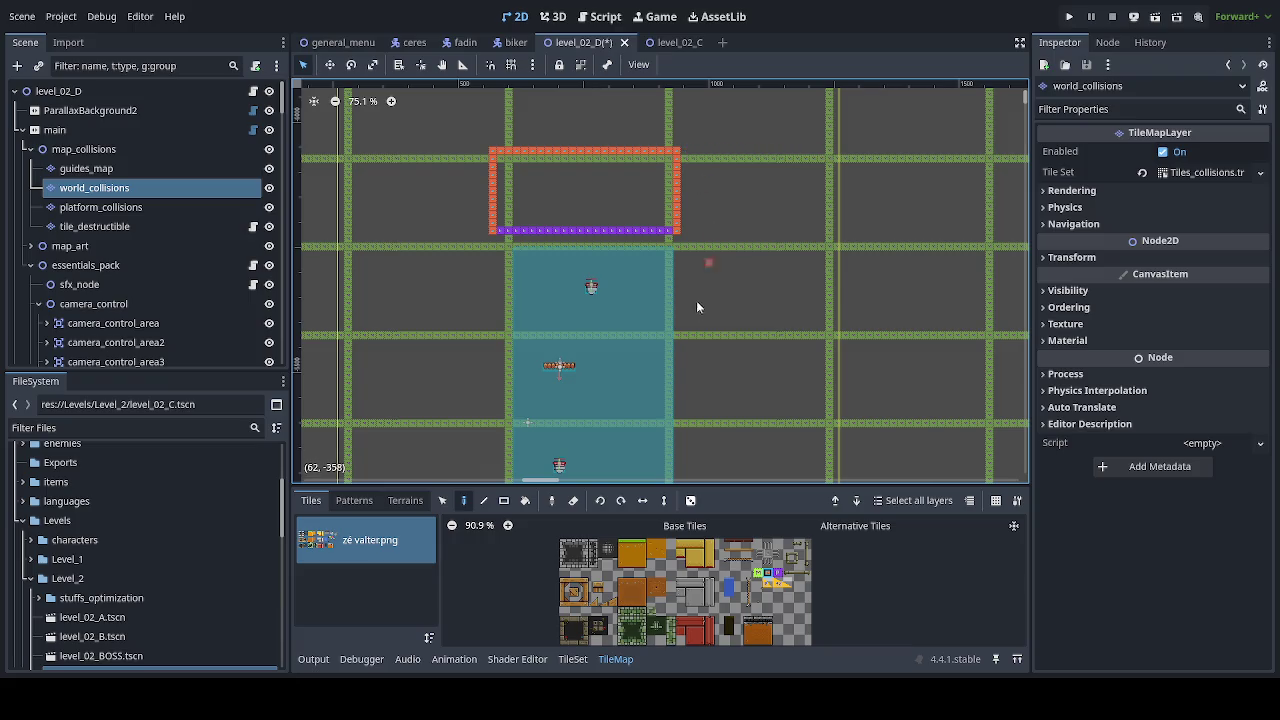
scroll(697, 307, down, 4)
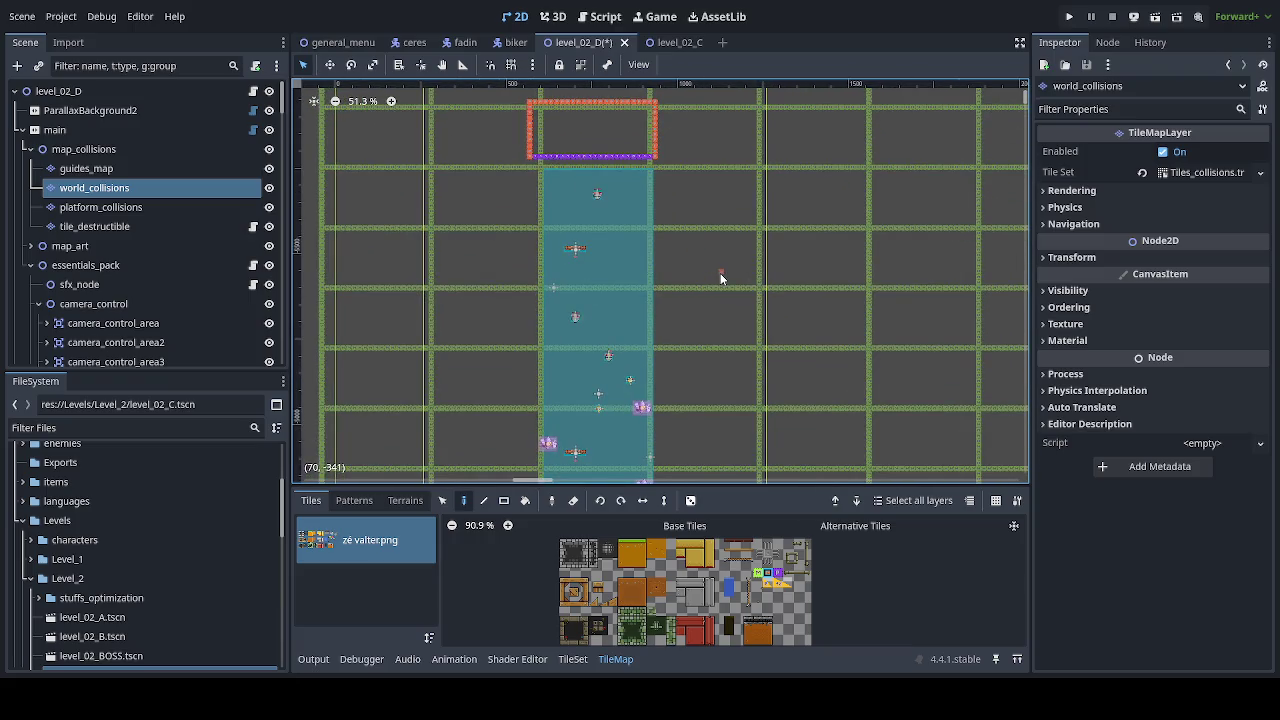
Step: Save level_02_D, bring its starting area into view, and launch a test run
key(ctrl+s)
scroll(714, 279, down, 2)
drag(708, 348, 683, 184)
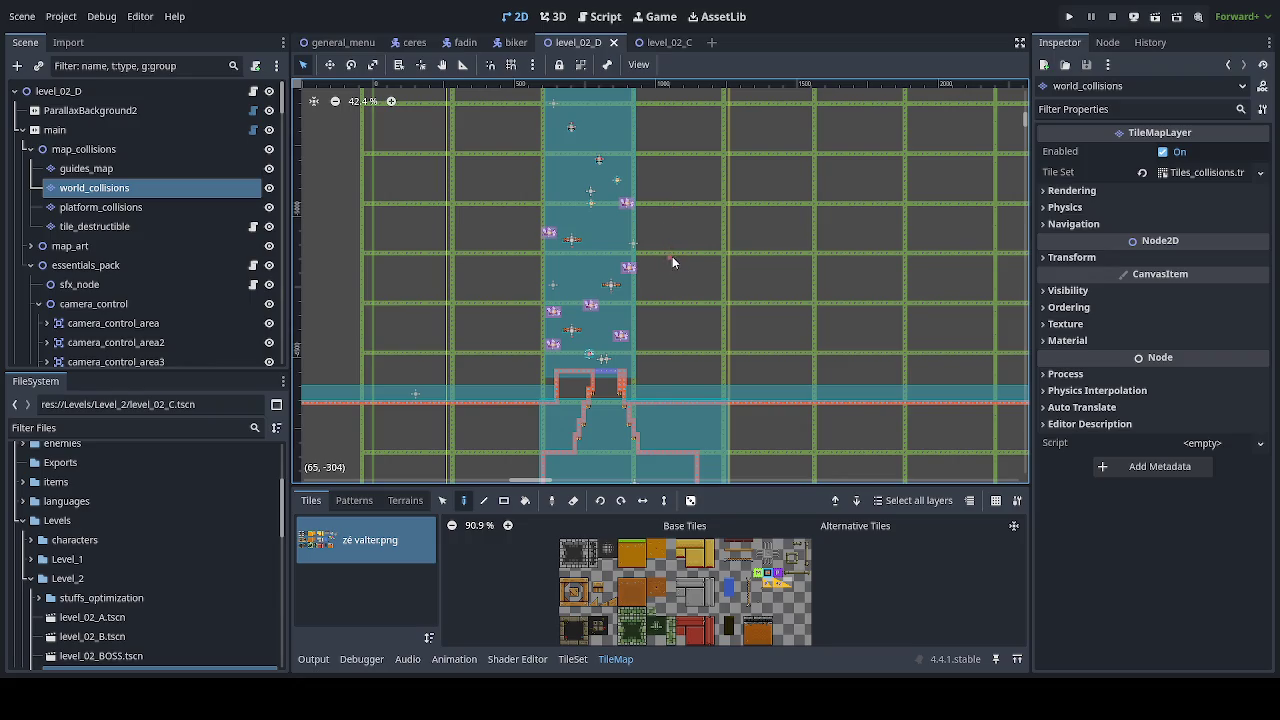
scroll(672, 258, down, 13)
drag(708, 374, 689, 306)
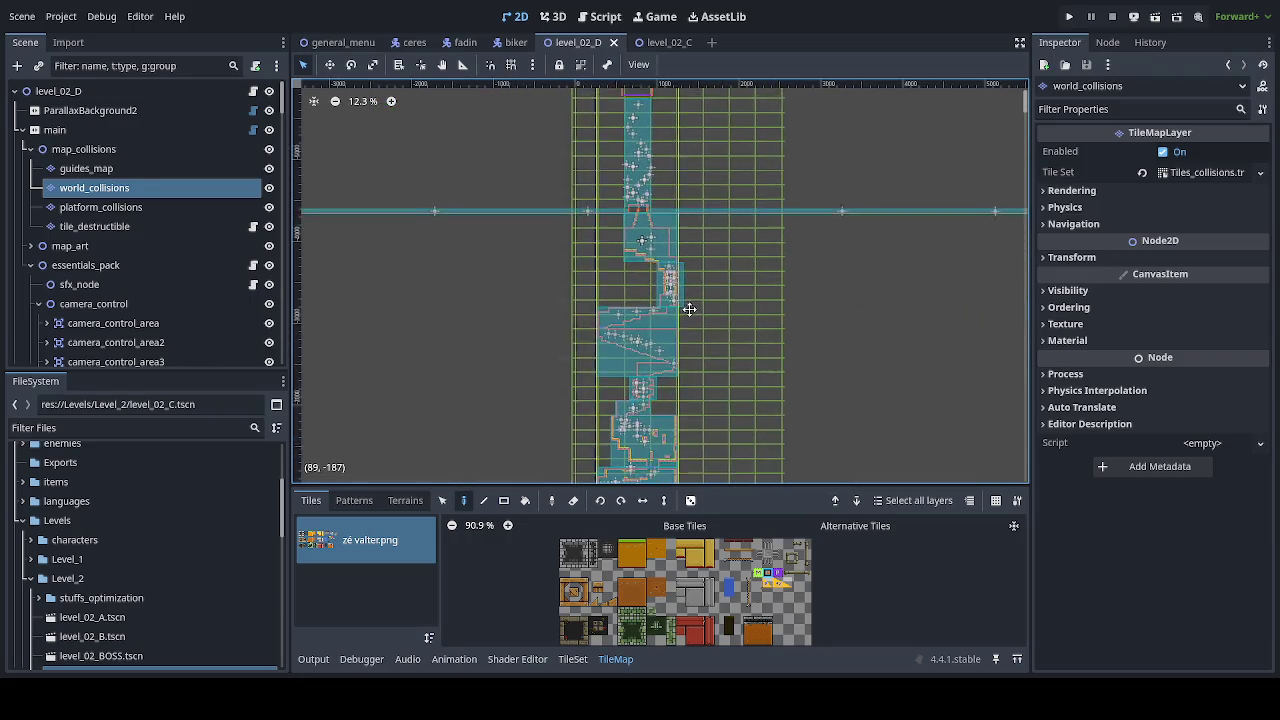
drag(760, 394, 708, 254)
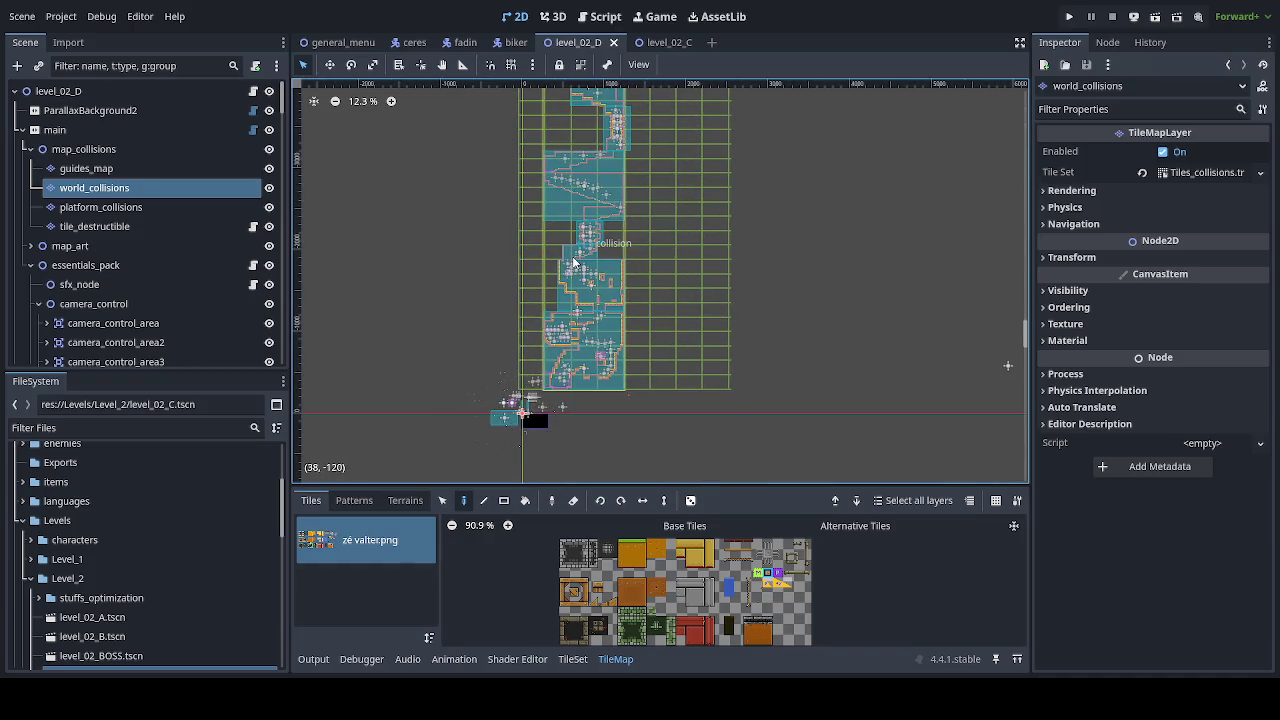
key(ctrl+s)
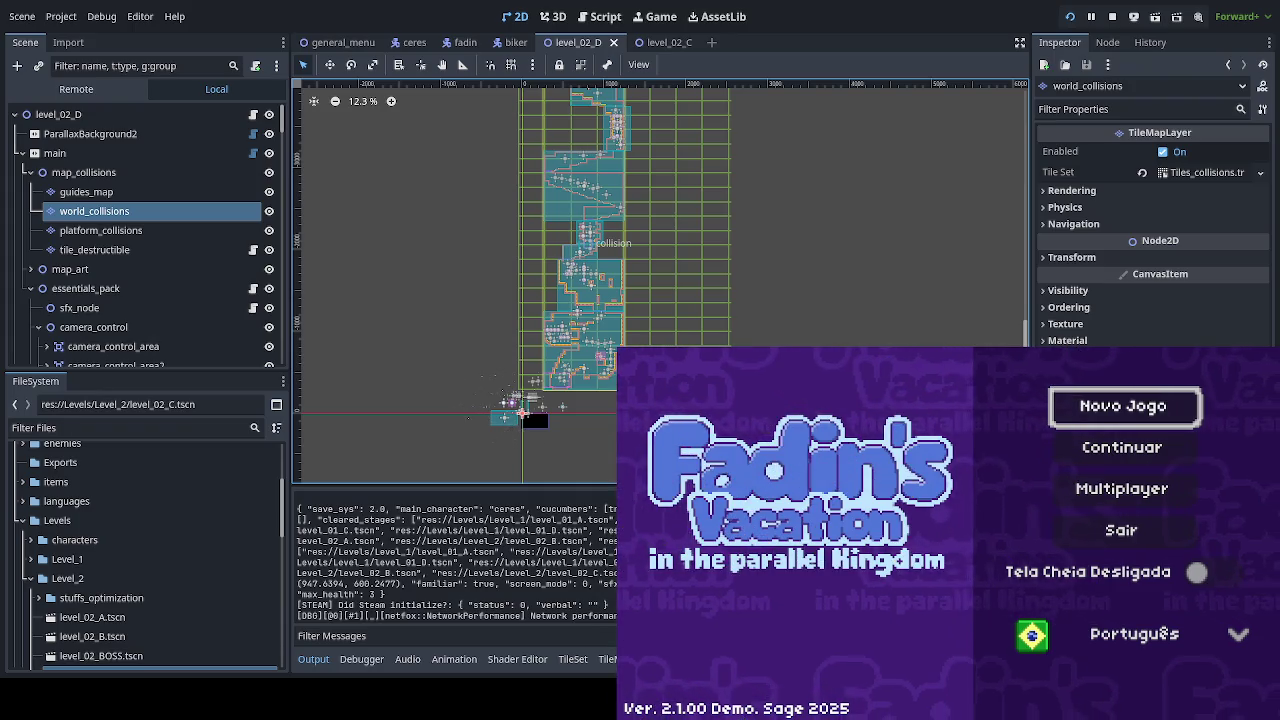
Step: Choose Continuar in the title menu and enter the stage Floresta Abelhuda 4
key(Down)
key(Return)
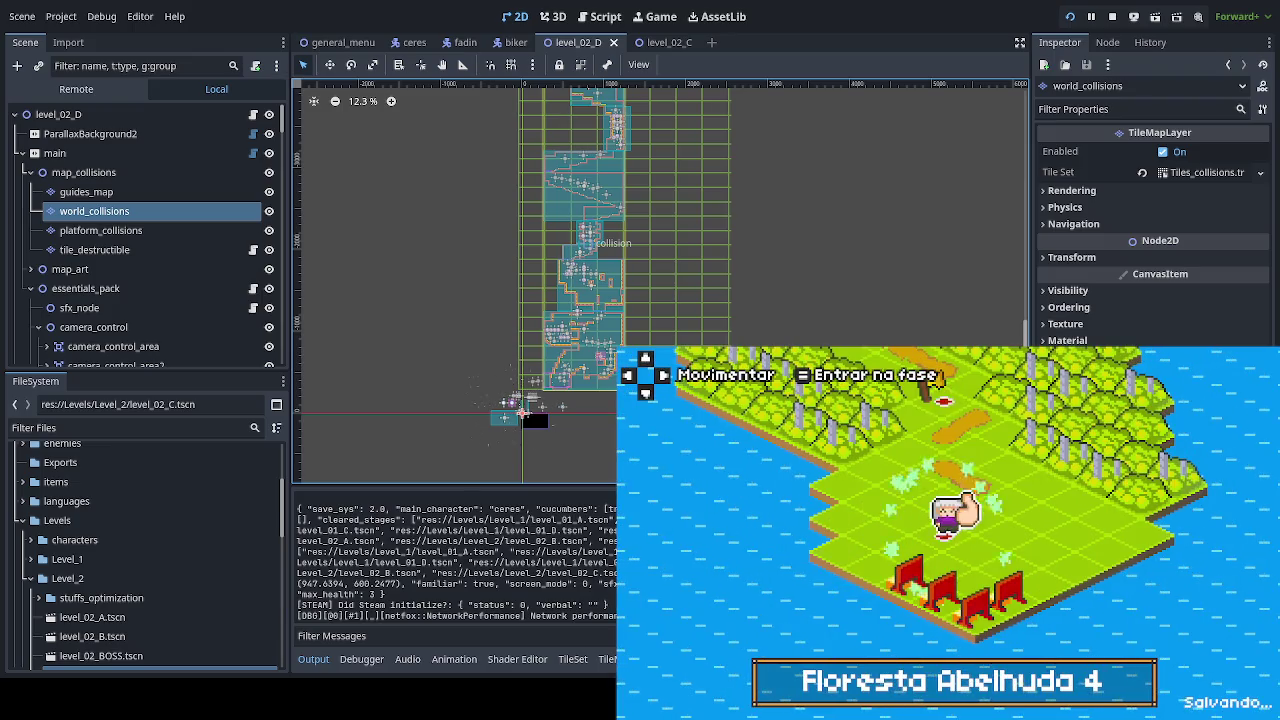
key(Return)
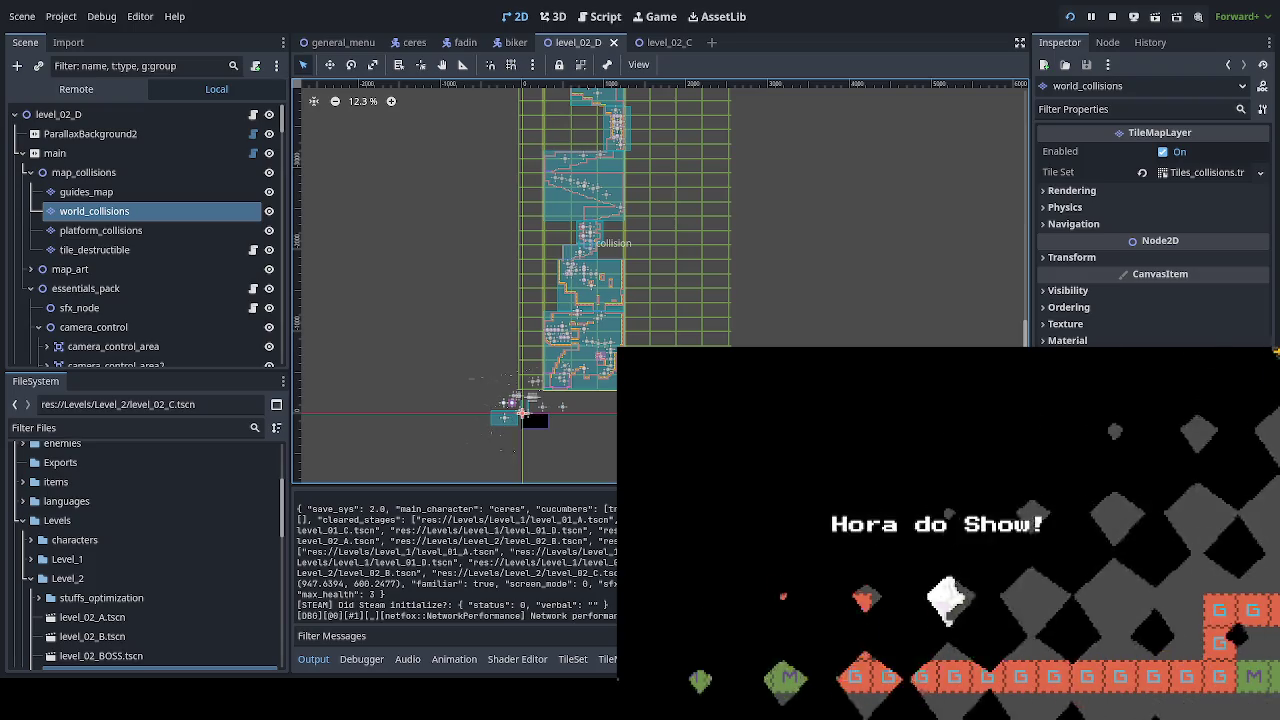
Step: Dash and bounce the character up past the spikes and off the balloon creatures
key(space)
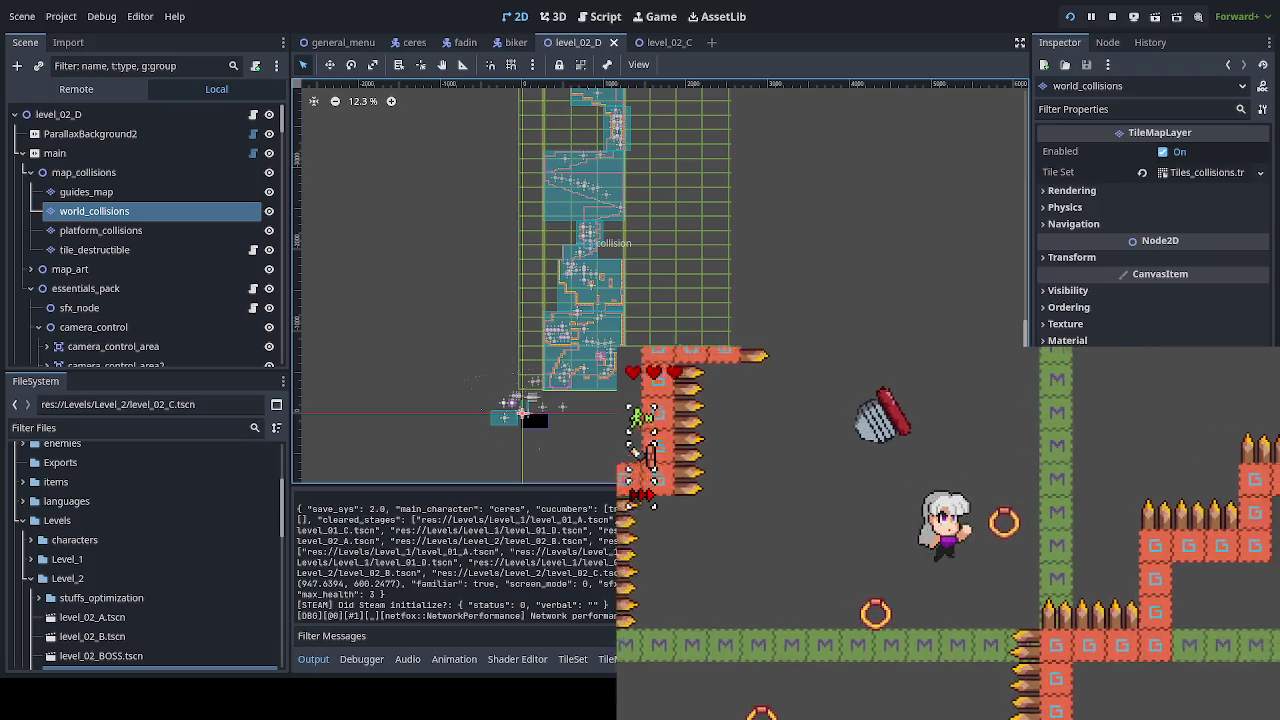
key(space)
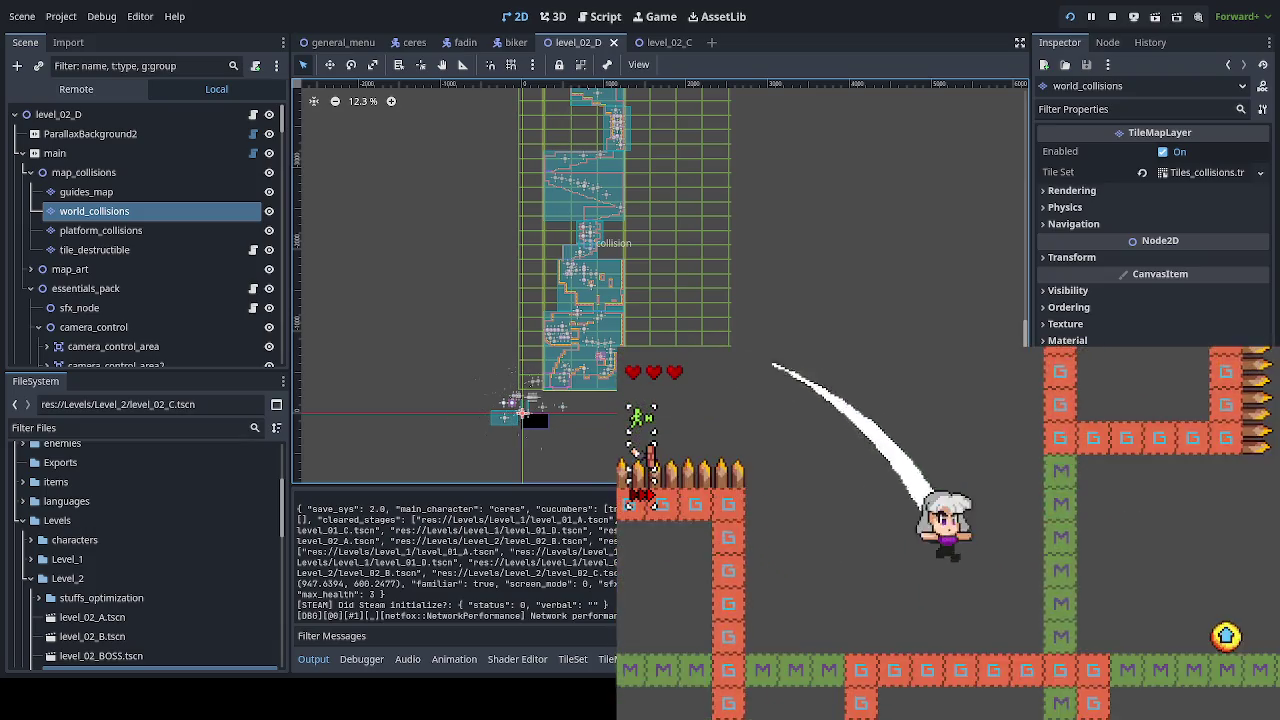
key(space)
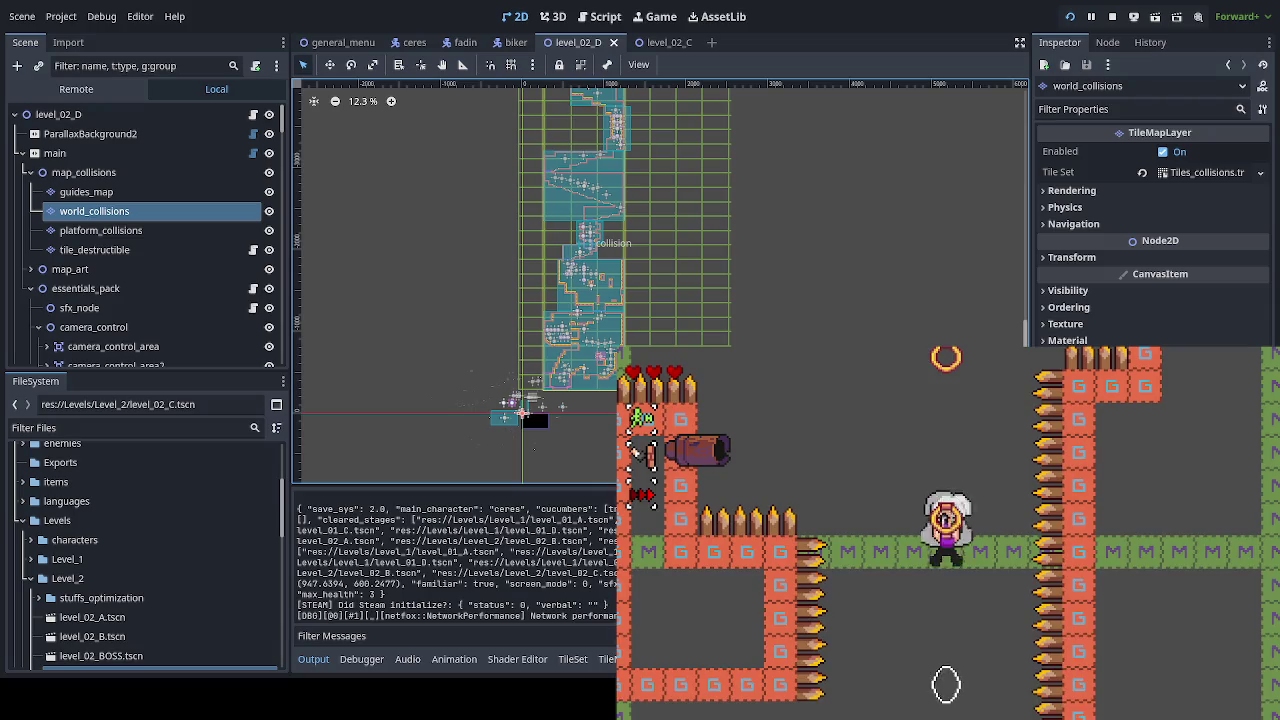
key(space)
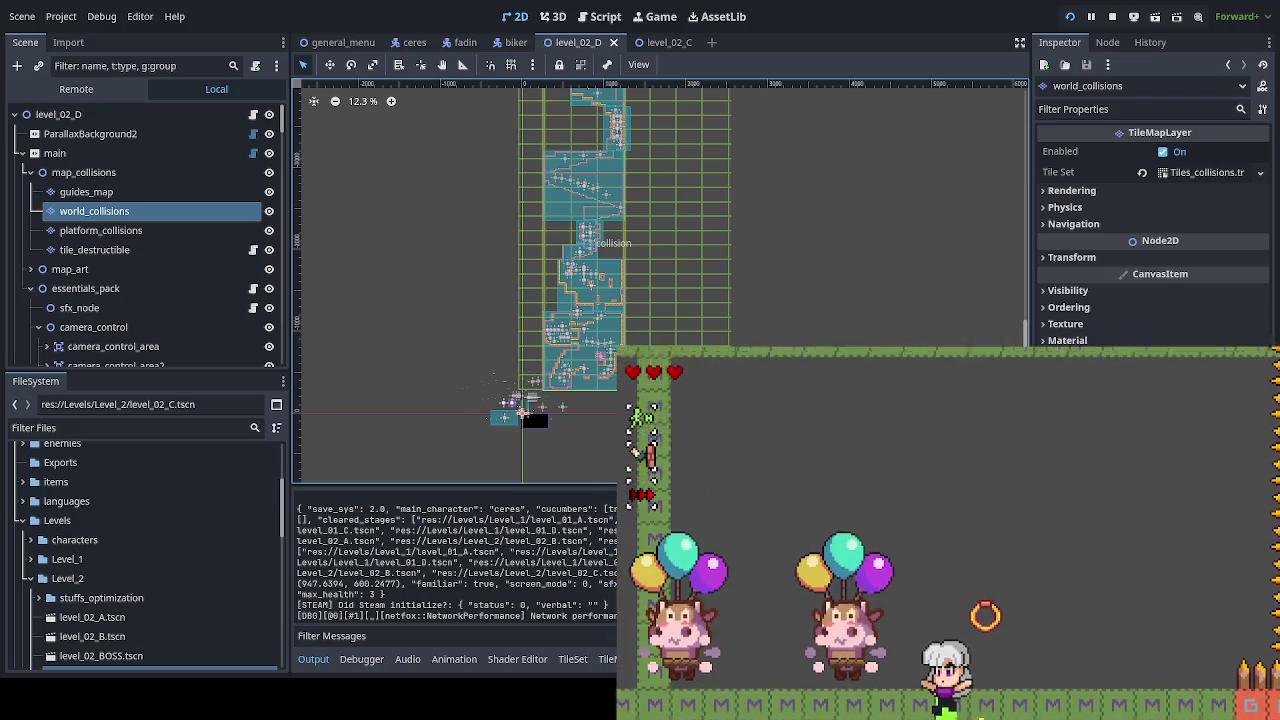
key(space)
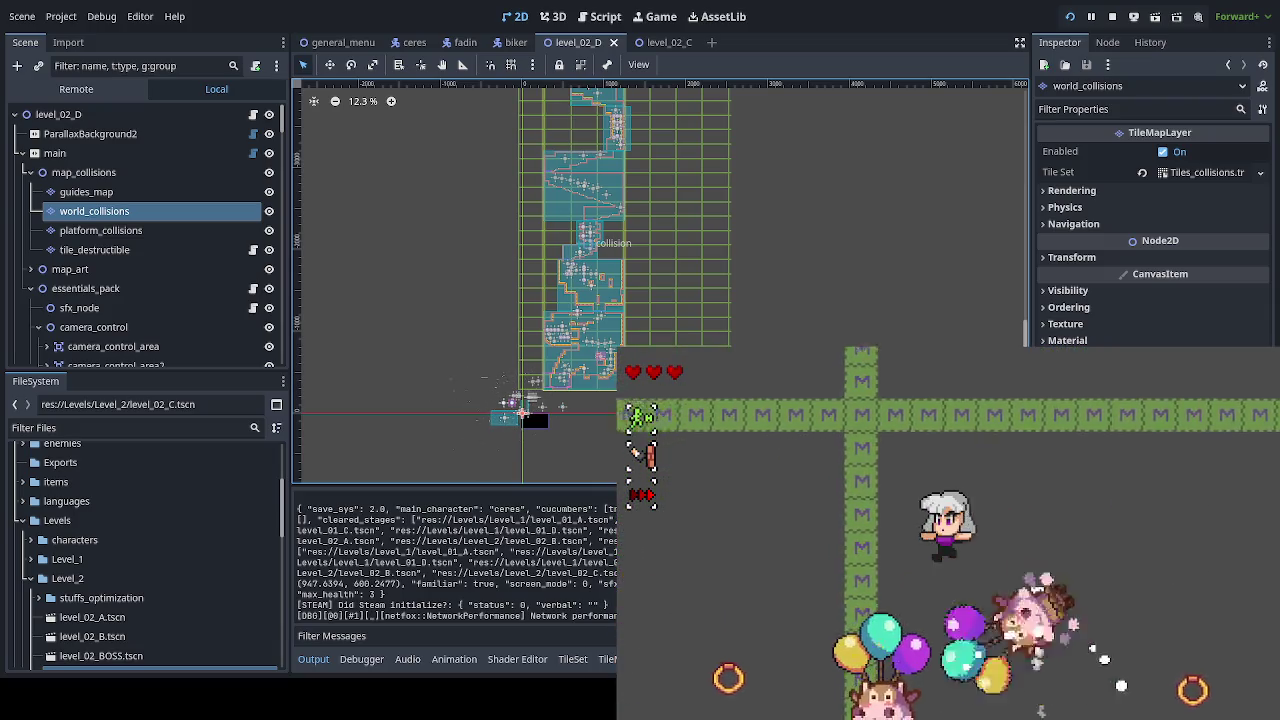
key(space)
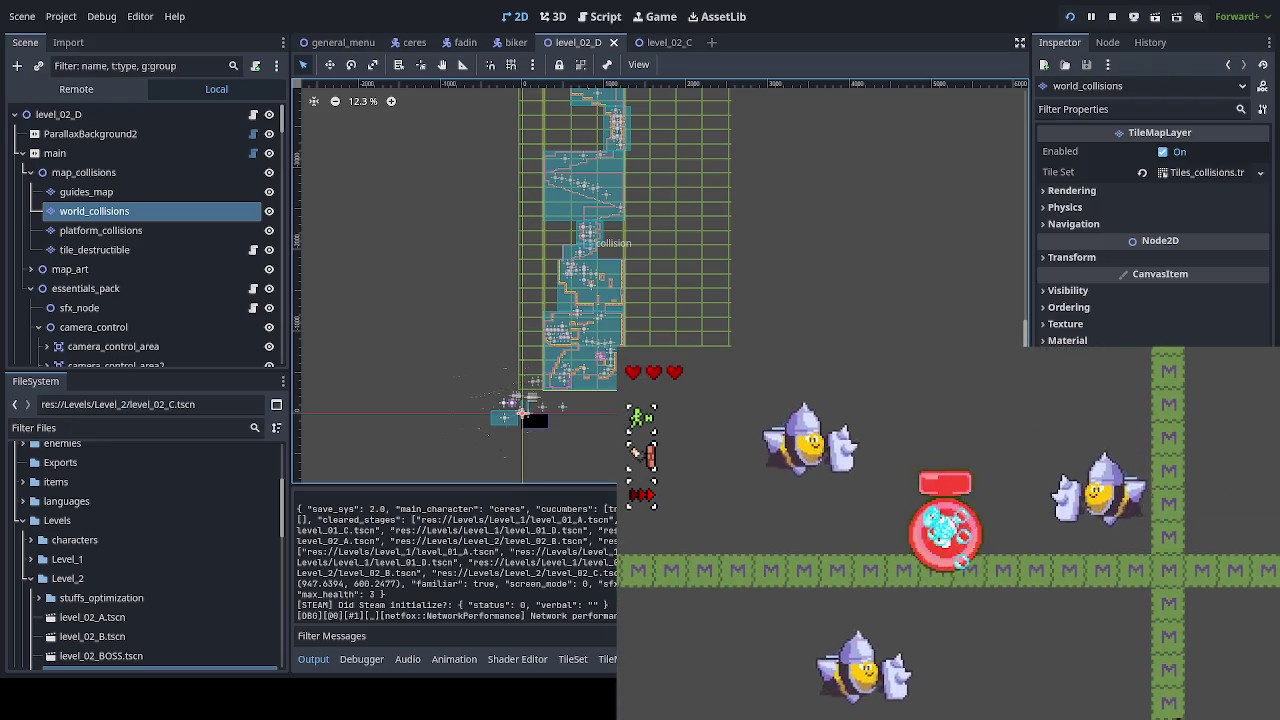
Step: Grab the heart, ride the orange moving platform, and attack the bees with dashes and stars
key(space)
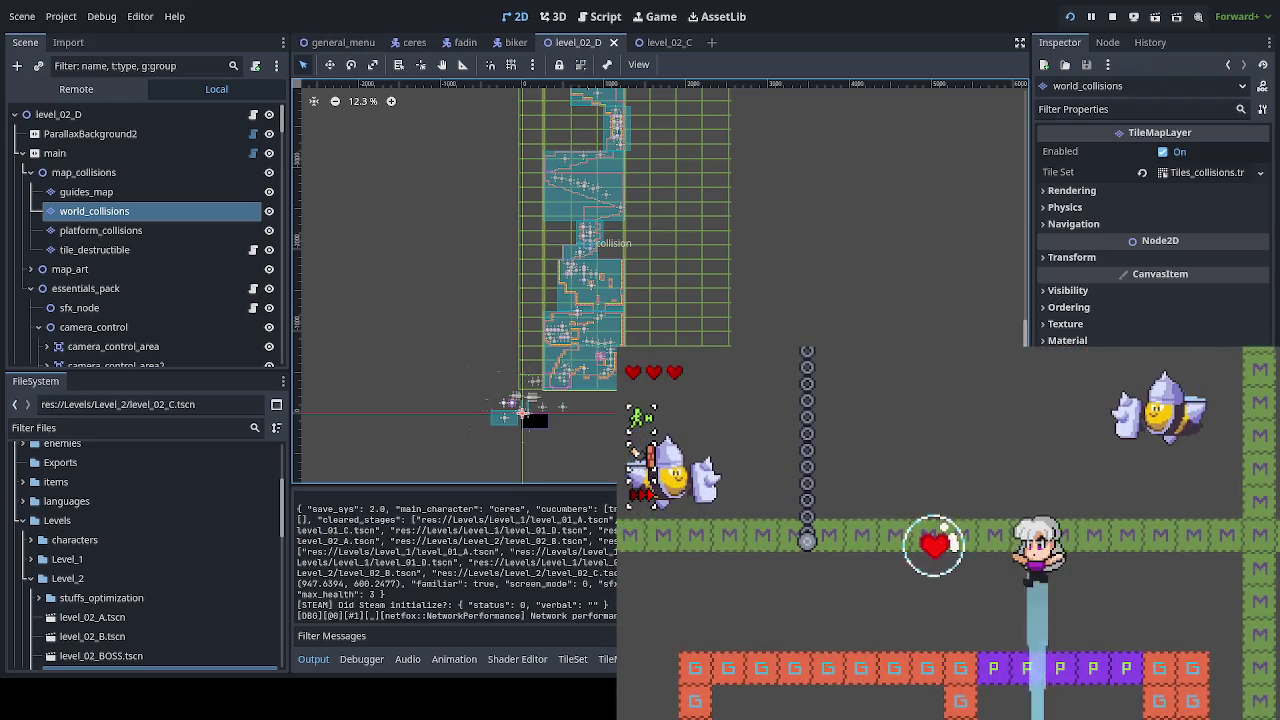
key(Down)
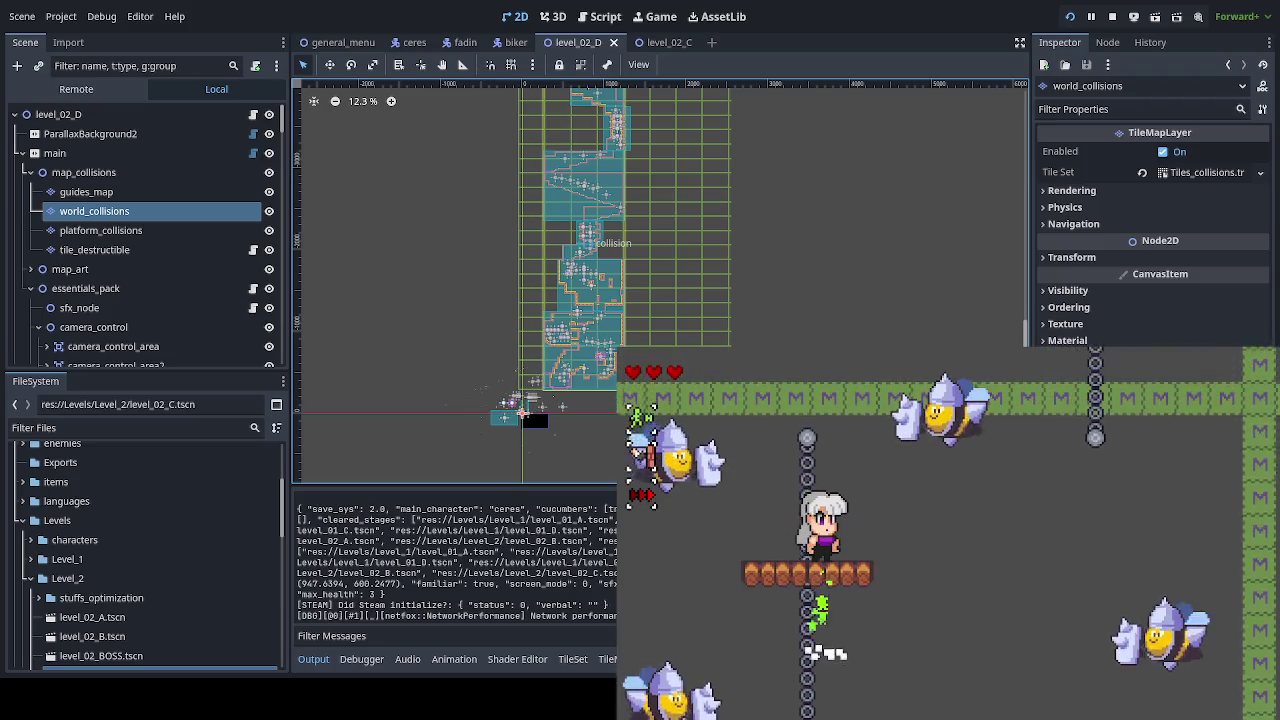
key(Right)
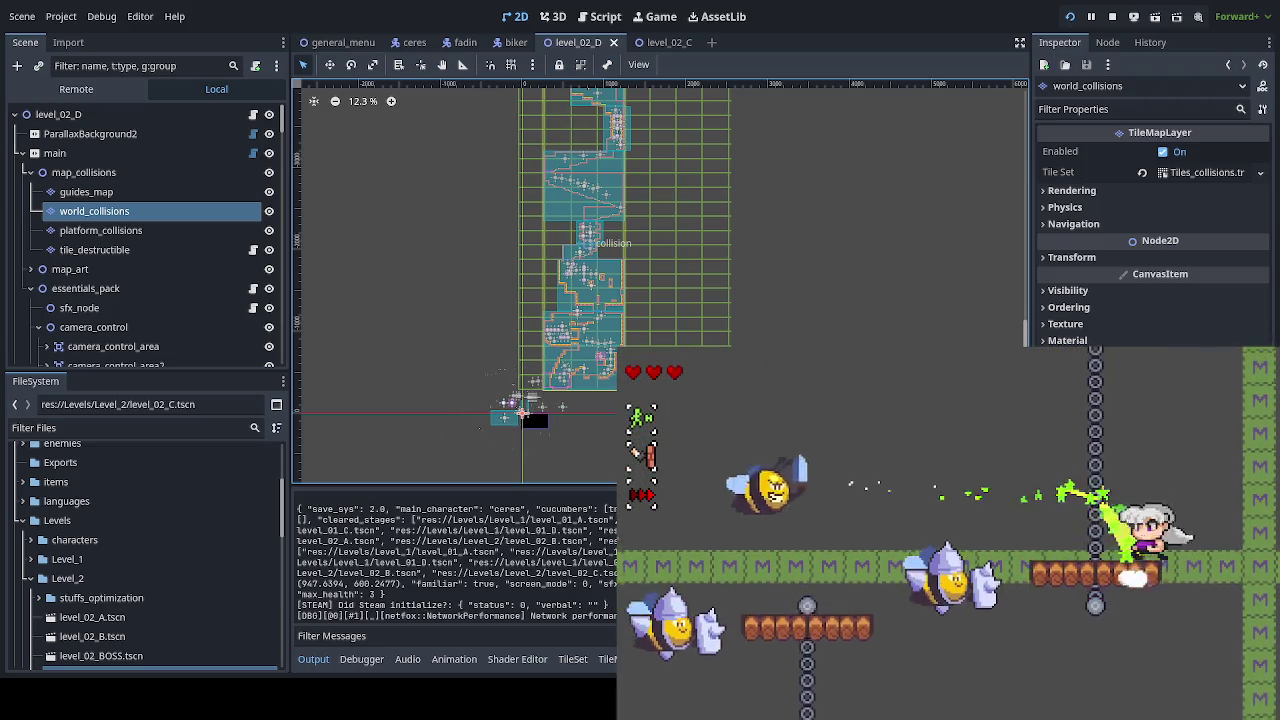
key(Left)
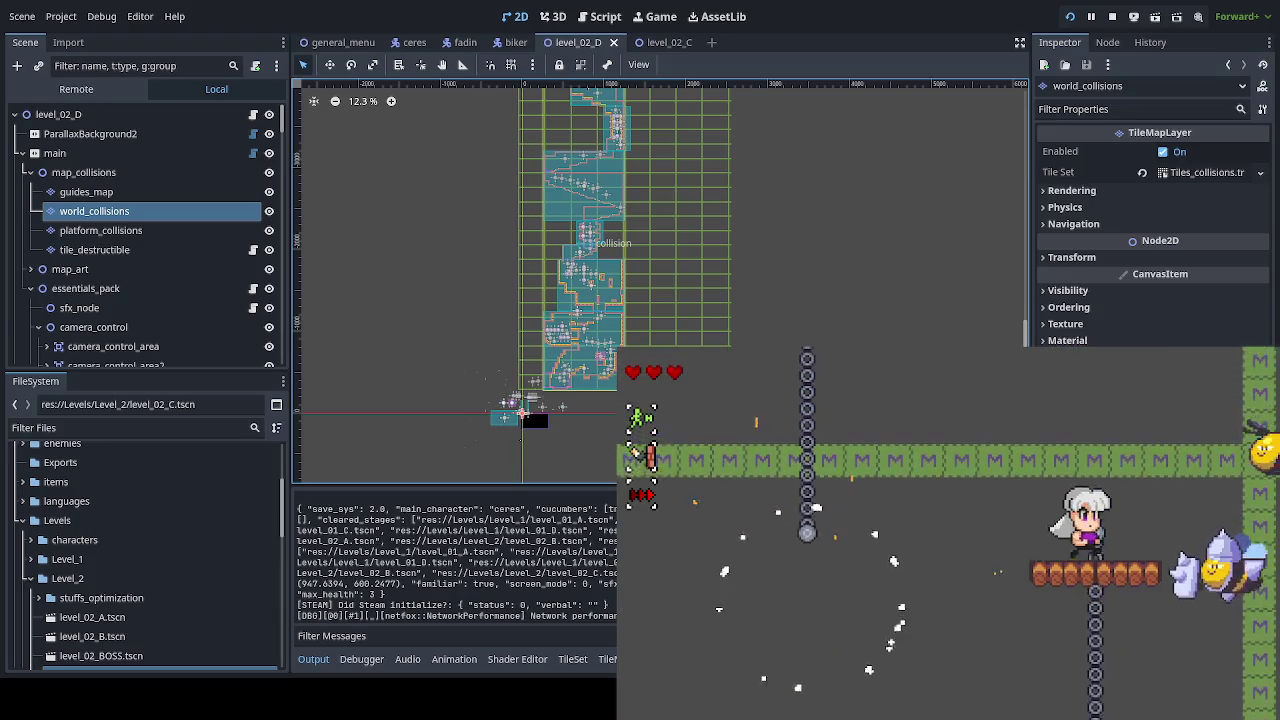
key(Right)
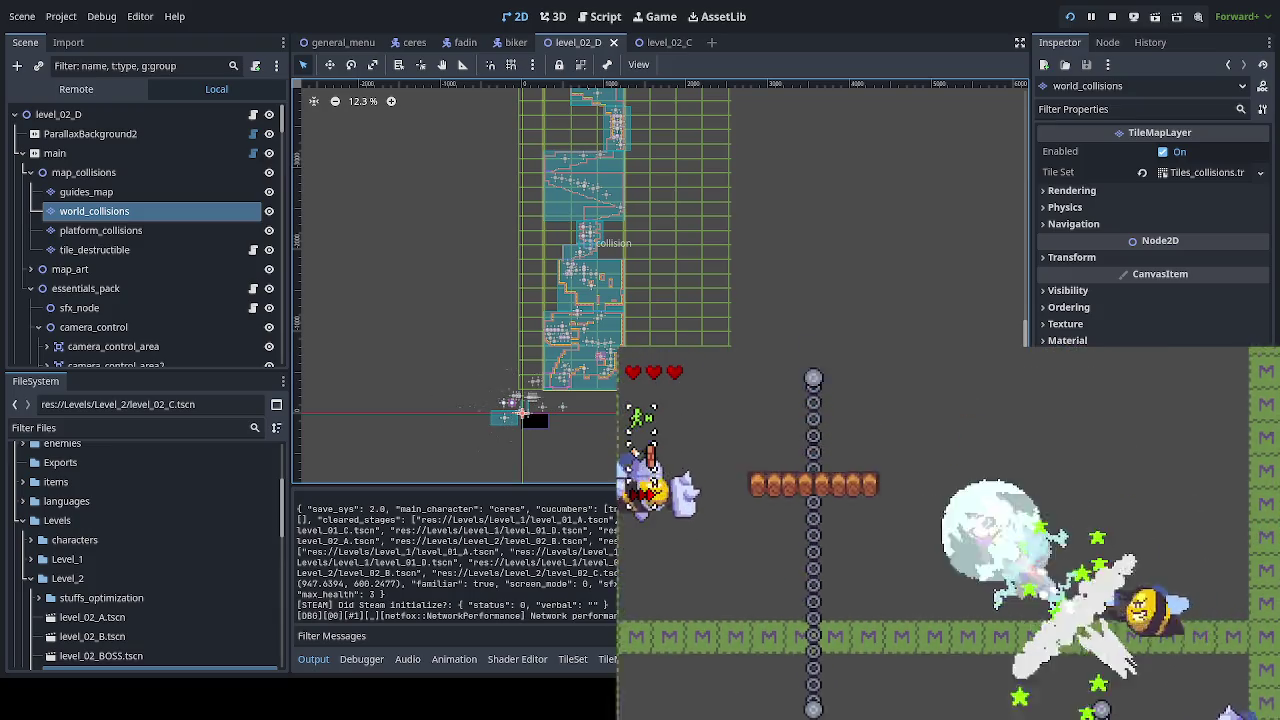
key(Left)
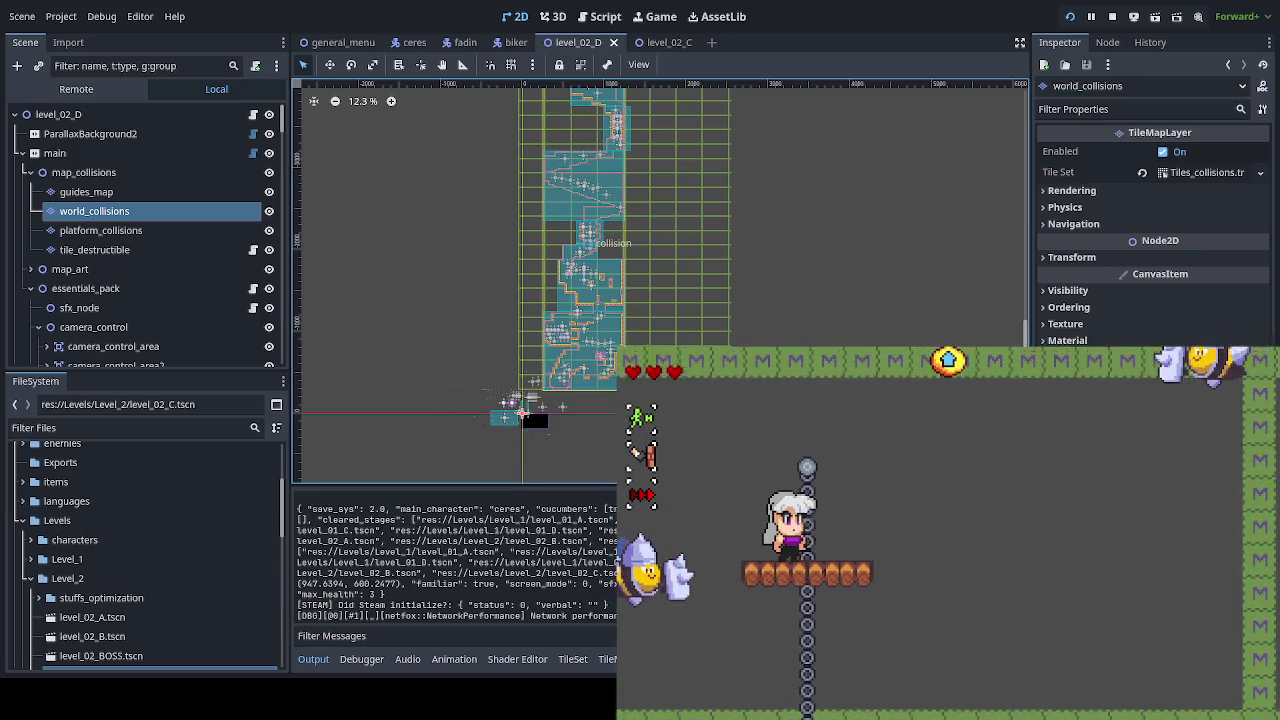
key(Right)
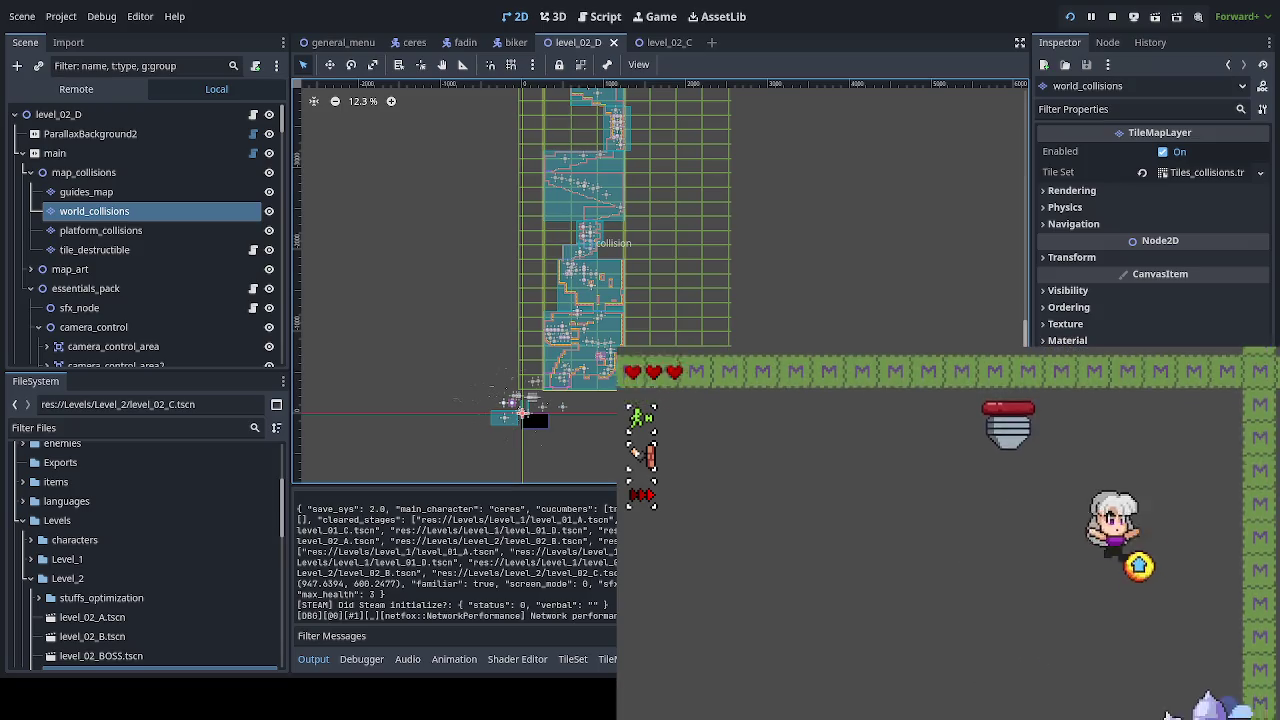
key(Left)
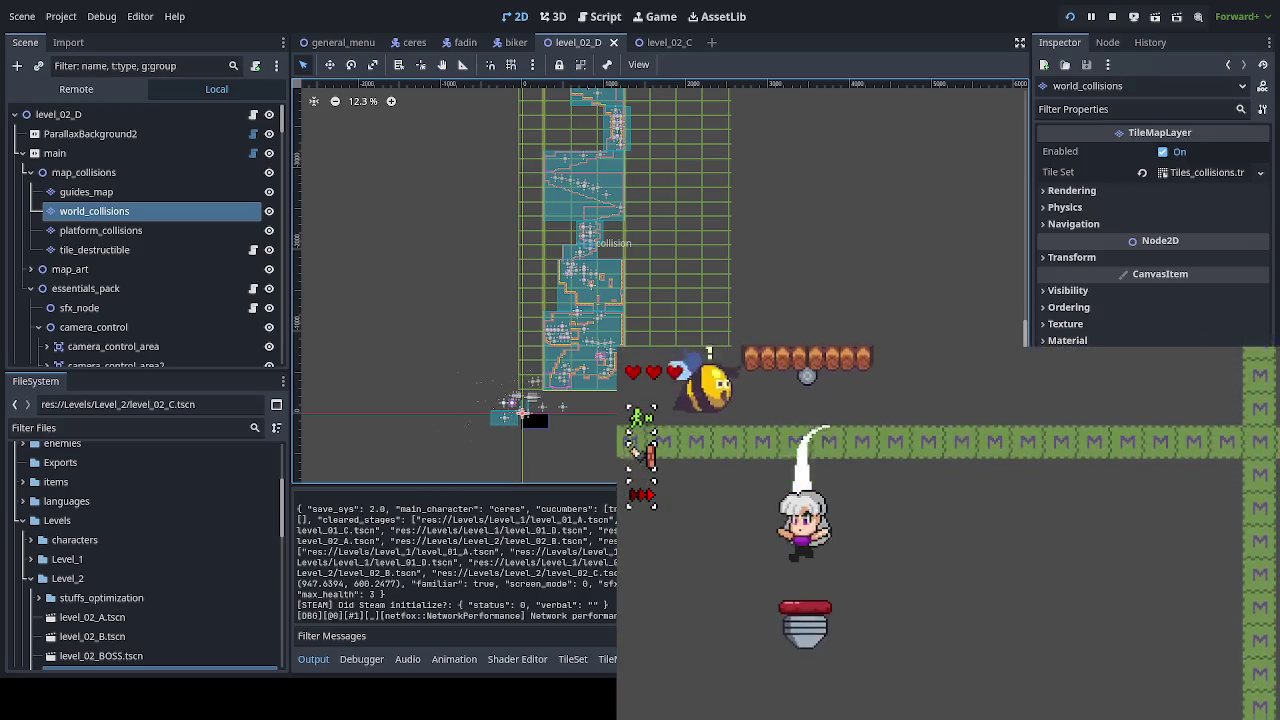
Step: Break the chain, drop through to the wooden platform and attack, then stop the test with F8
key(space)
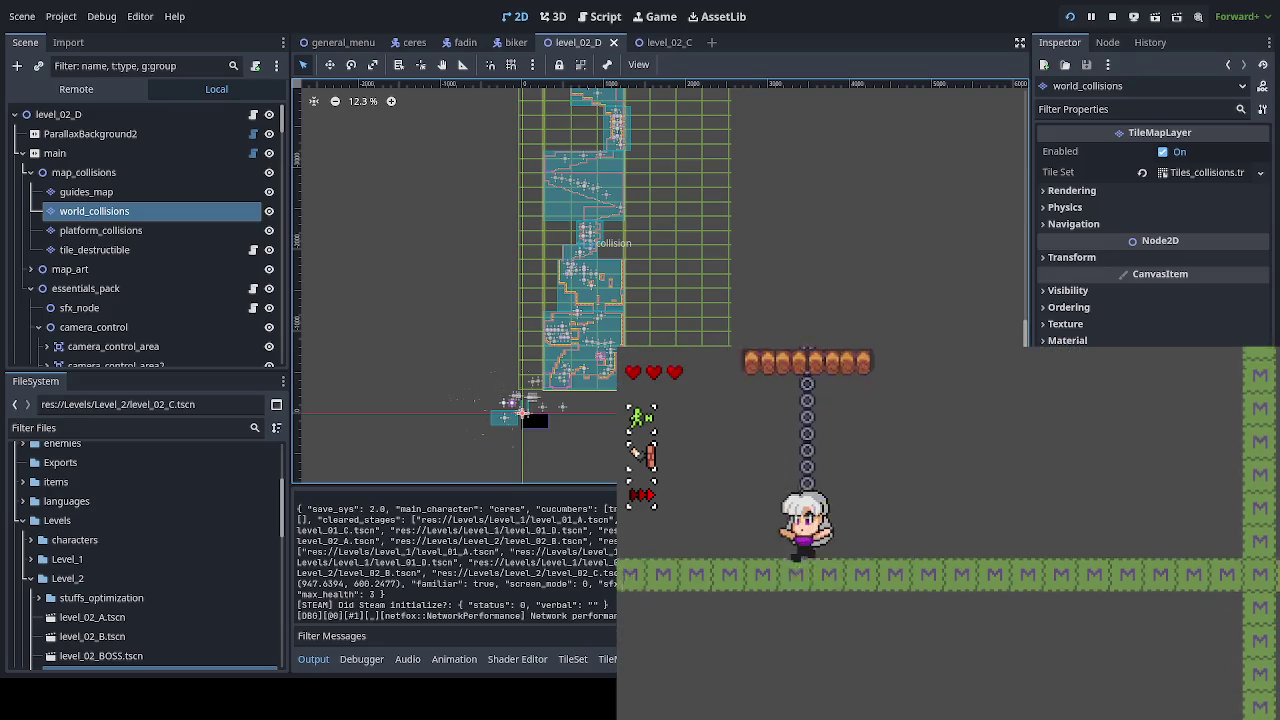
key(x)
key(Down)
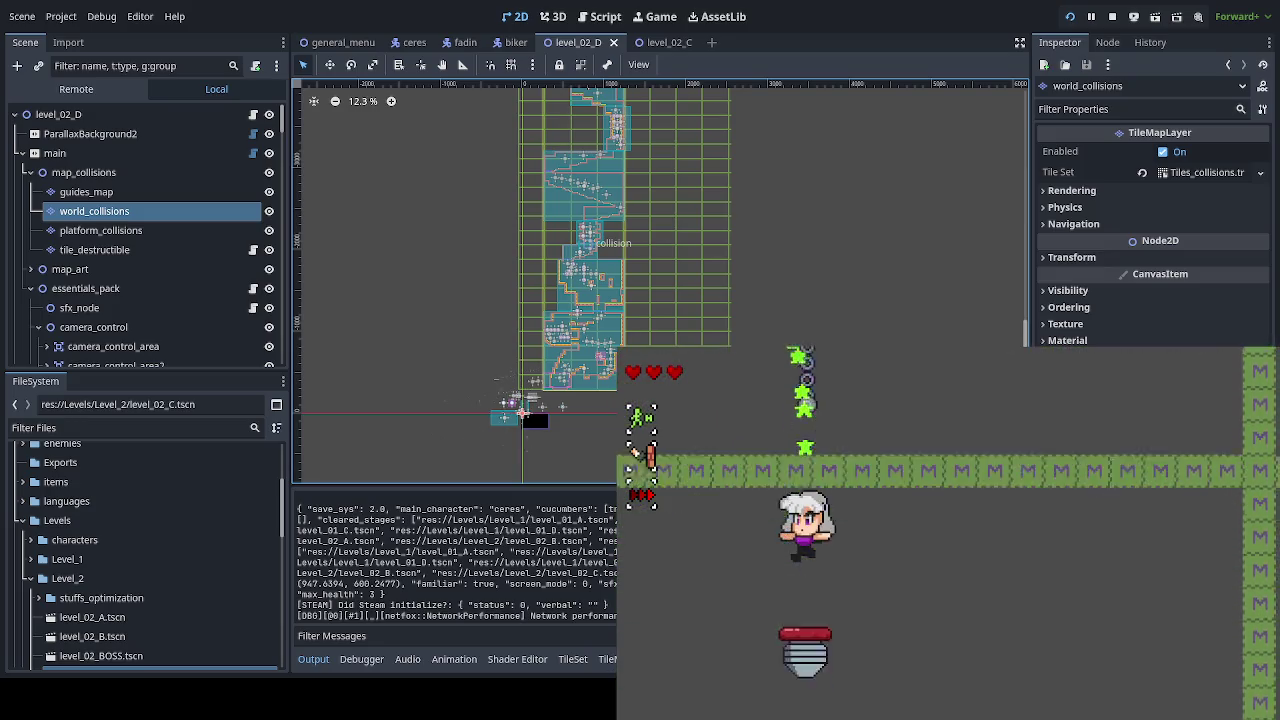
key(space)
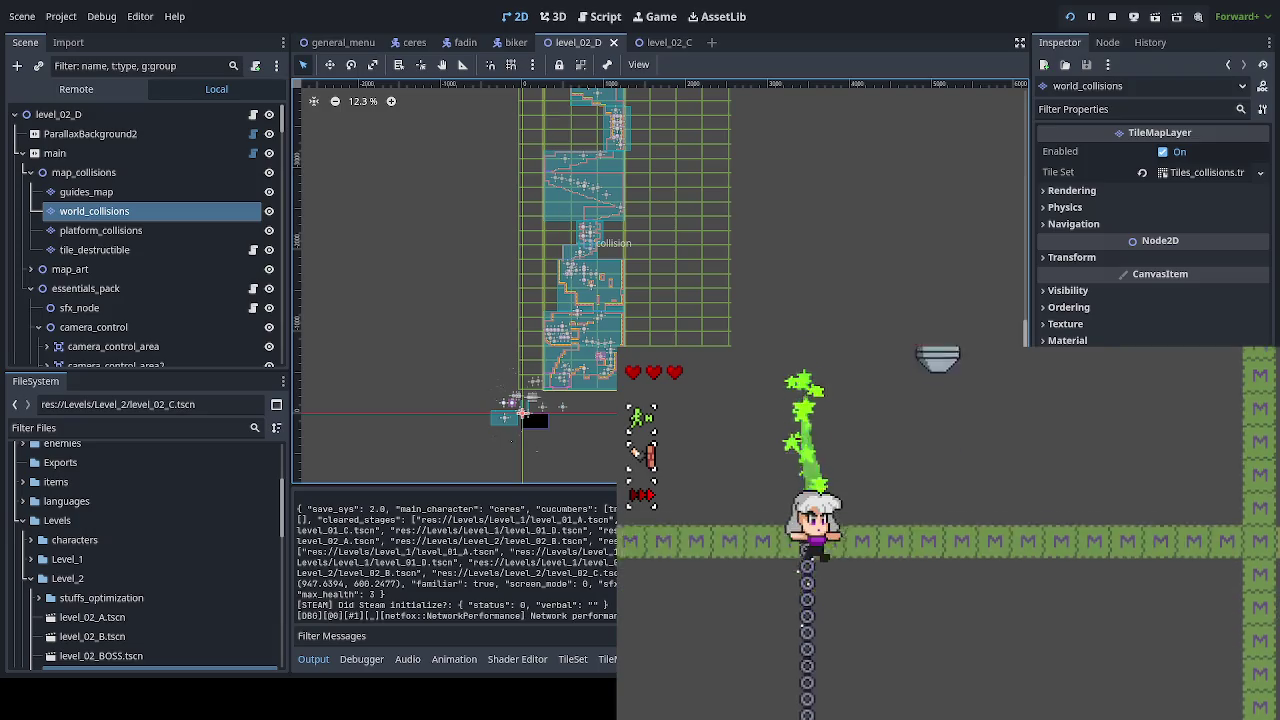
key(Down)
key(x)
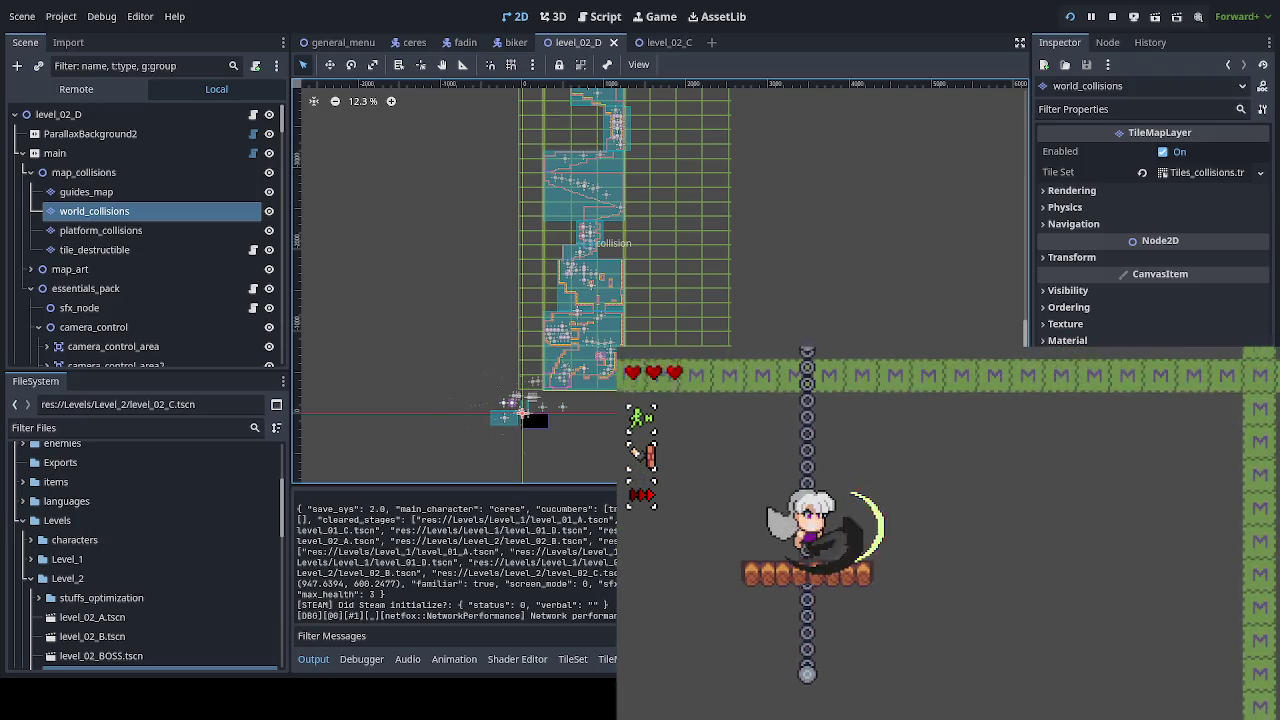
key(space)
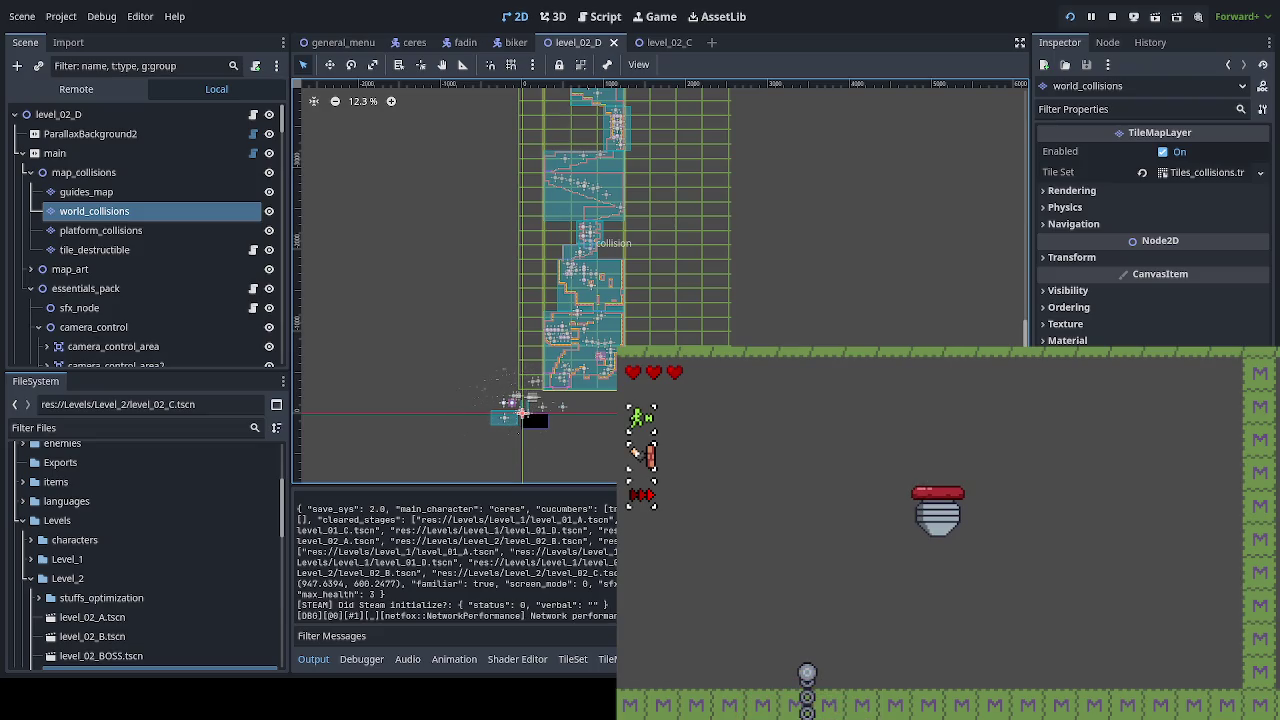
key(F8)
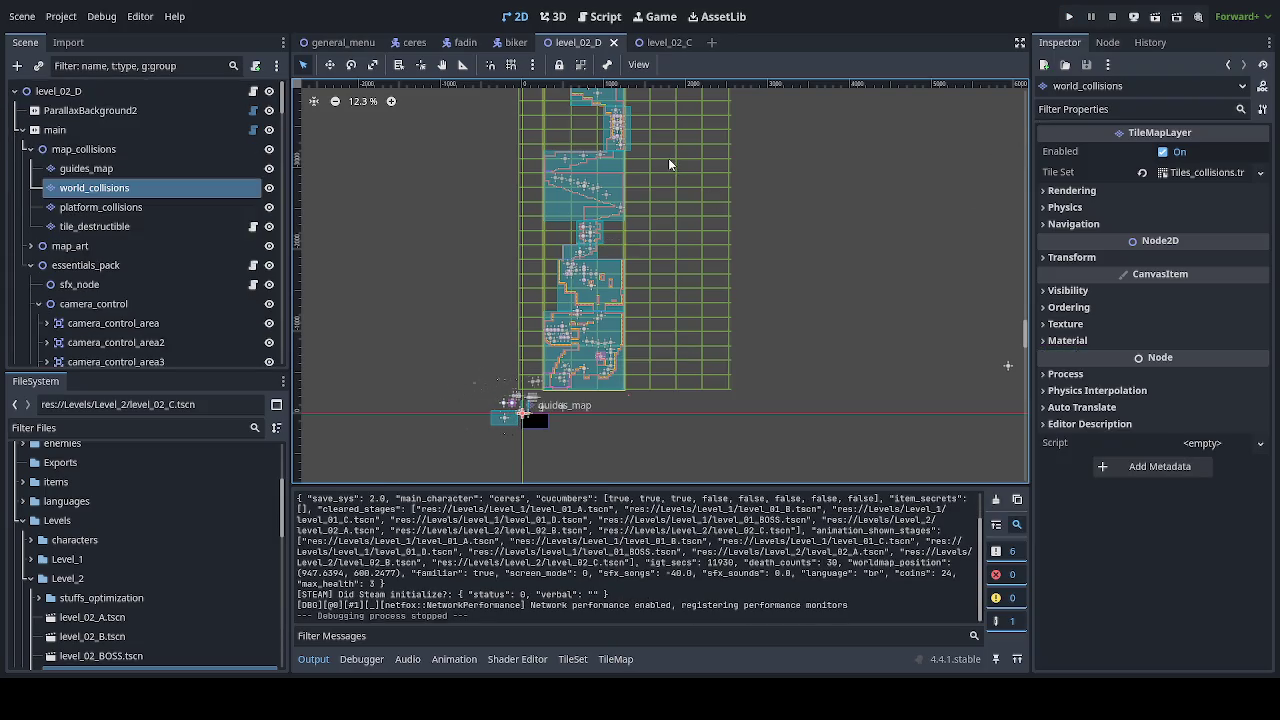
Step: Deselect world_collisions, zoom in on the lower shaft, and select camera_control_area9's collision rectangle
click(732, 350)
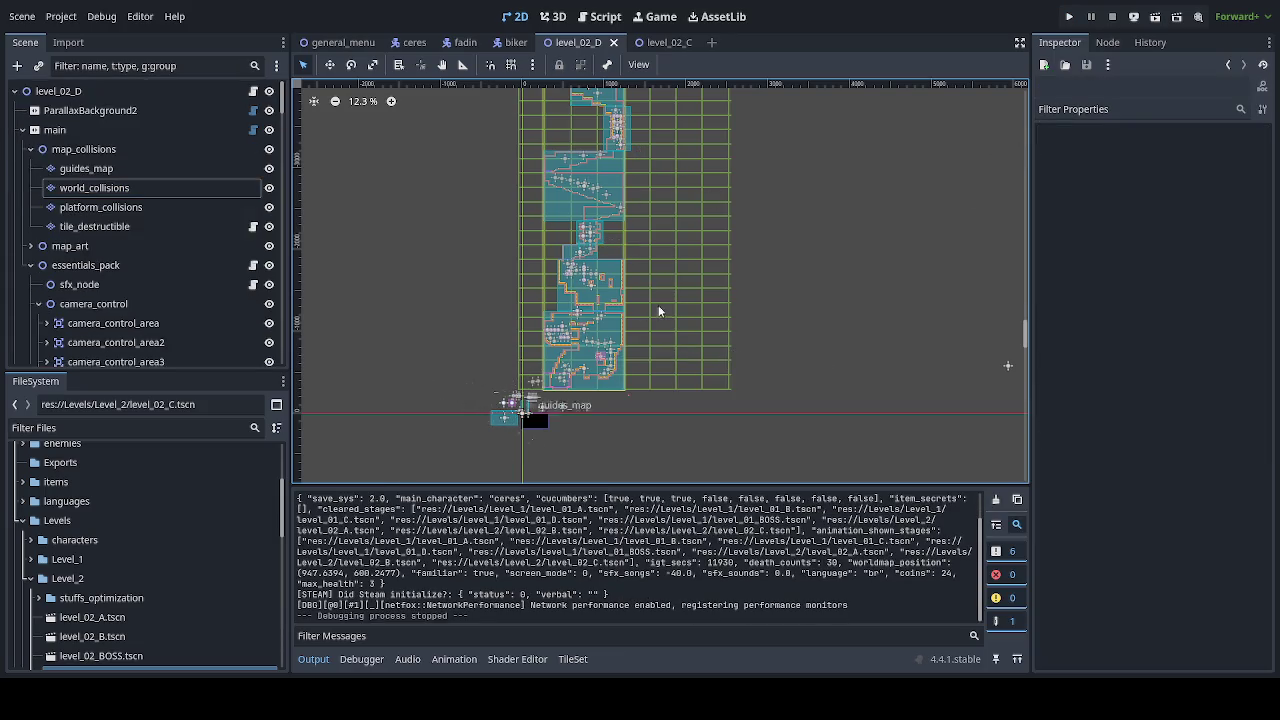
scroll(620, 355, up, 10)
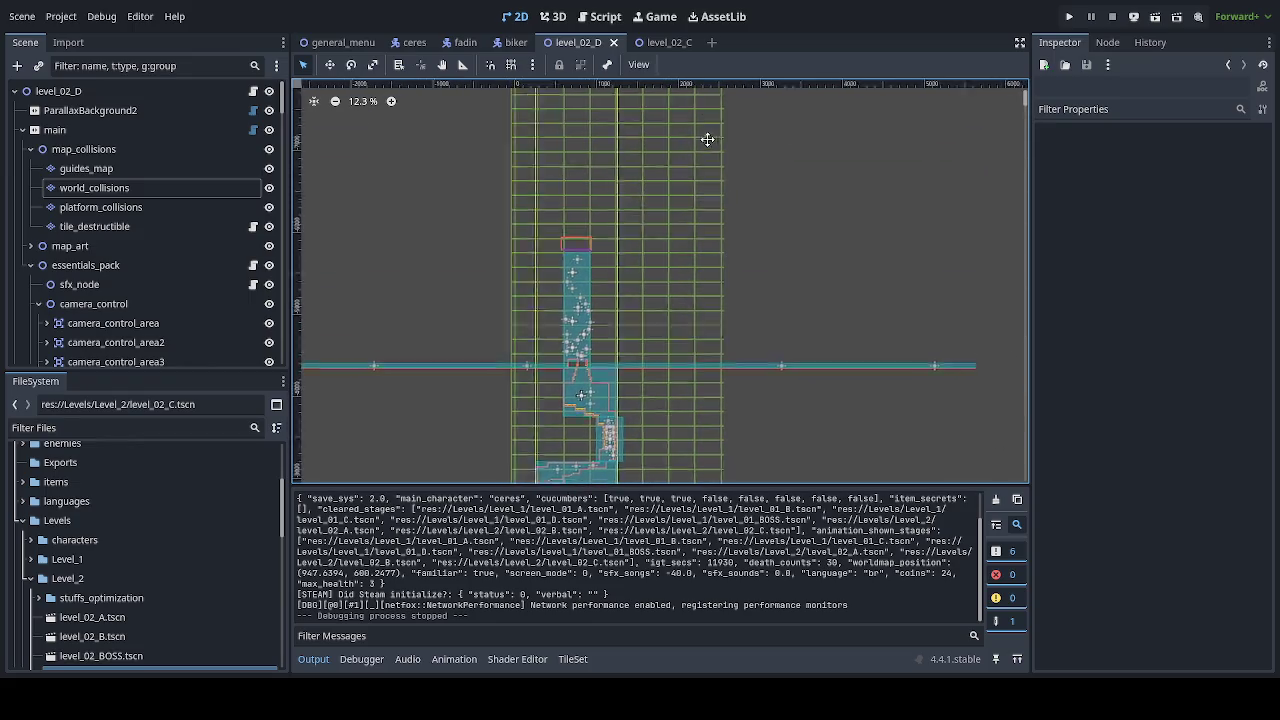
scroll(597, 372, up, 6)
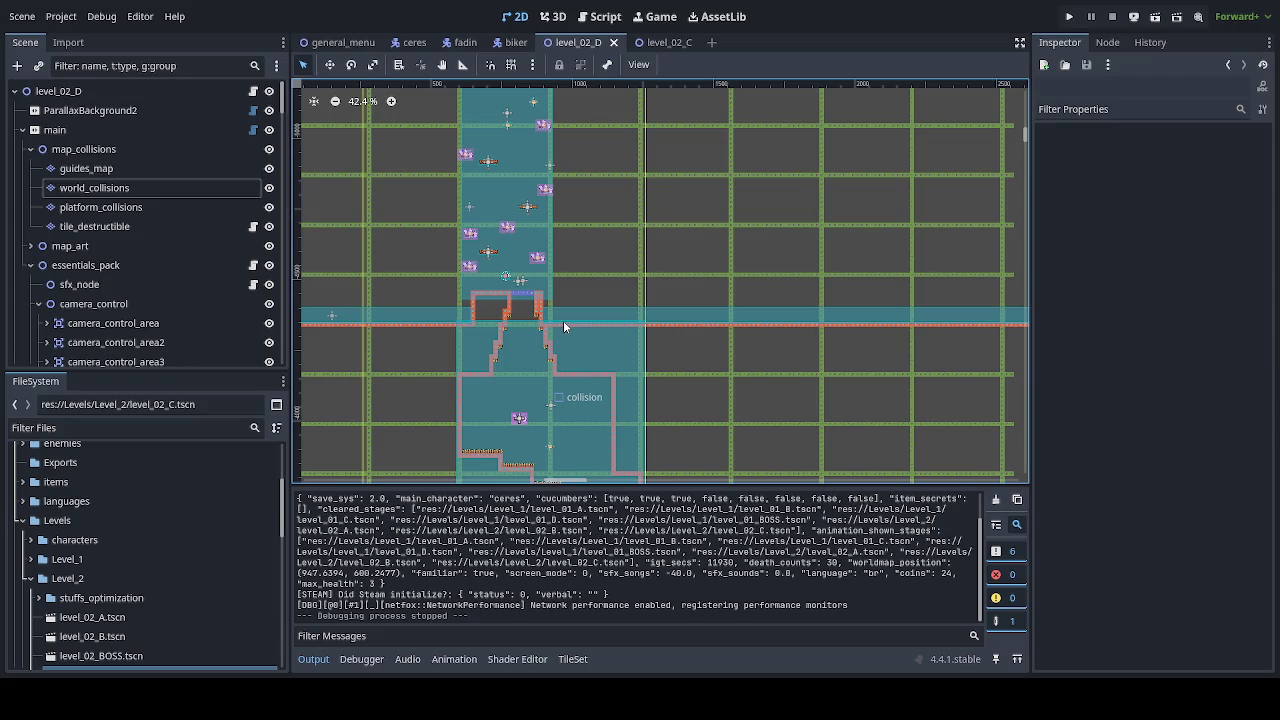
scroll(606, 394, up, 4)
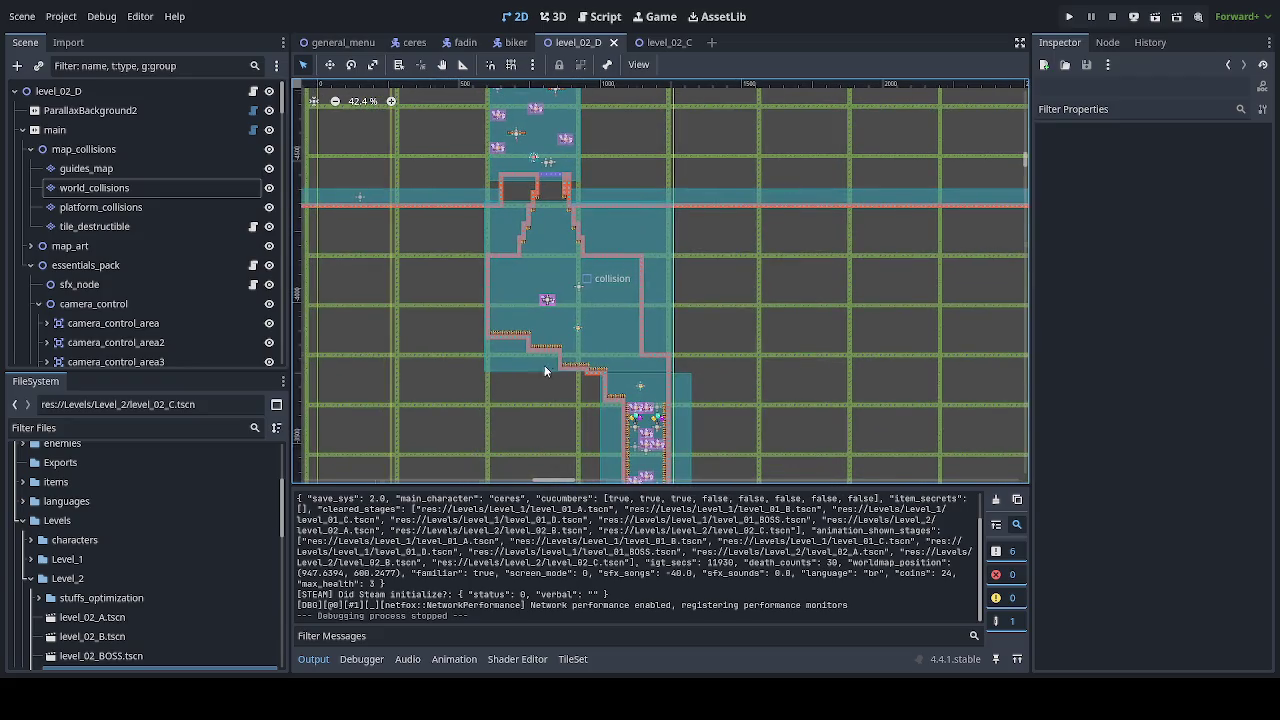
scroll(544, 365, down, 3)
scroll(612, 306, up, 1)
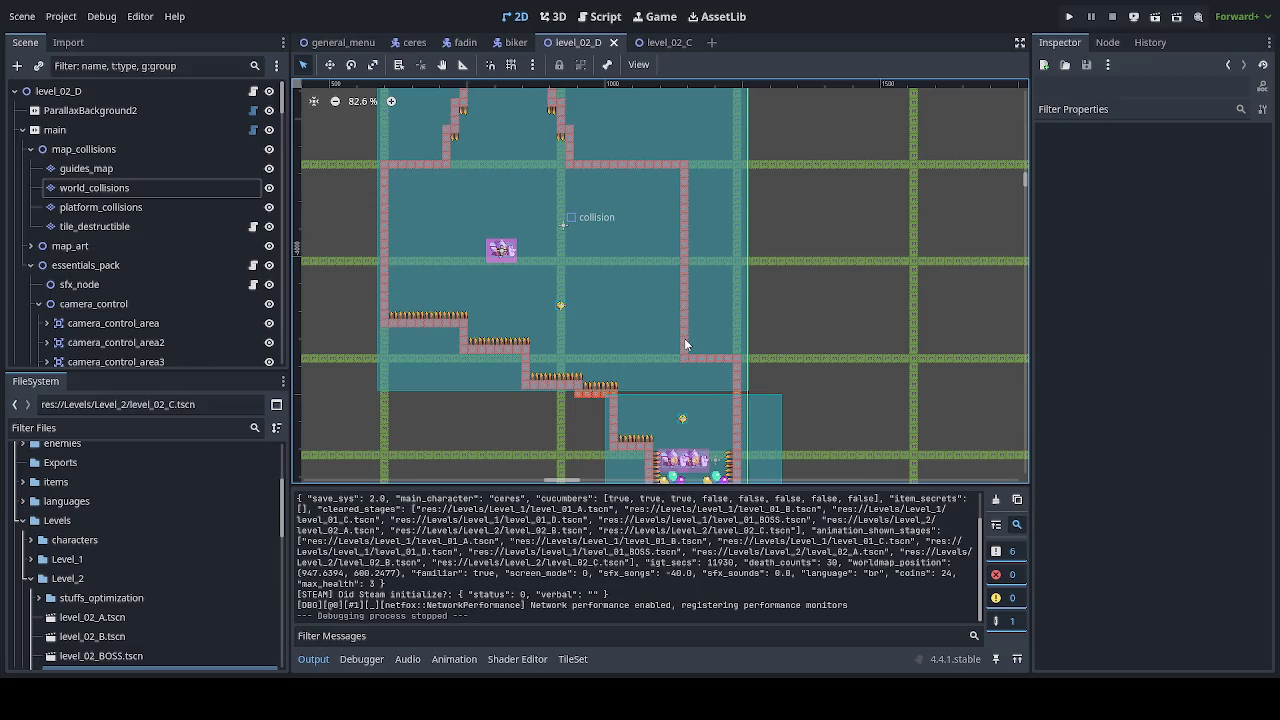
click(685, 345)
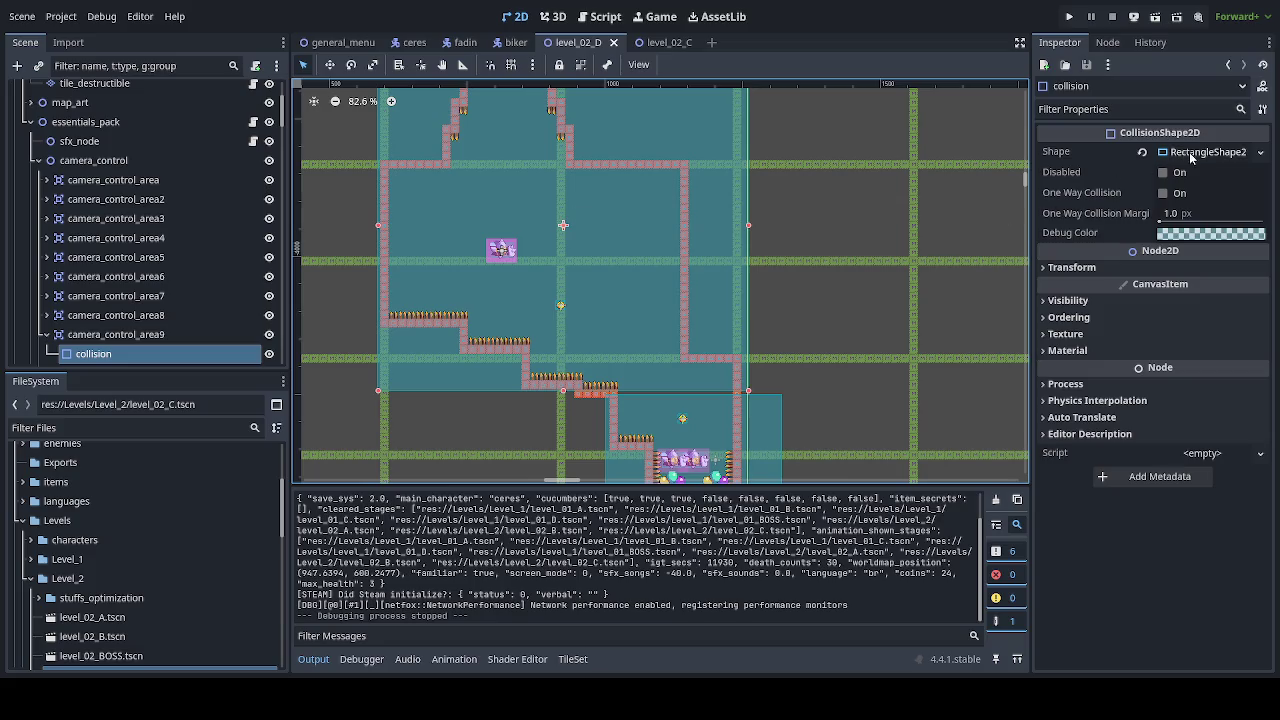
Step: Set the rectangle shape's Size y to 180, making it 672 × 180 px
click(1193, 151)
click(1200, 203)
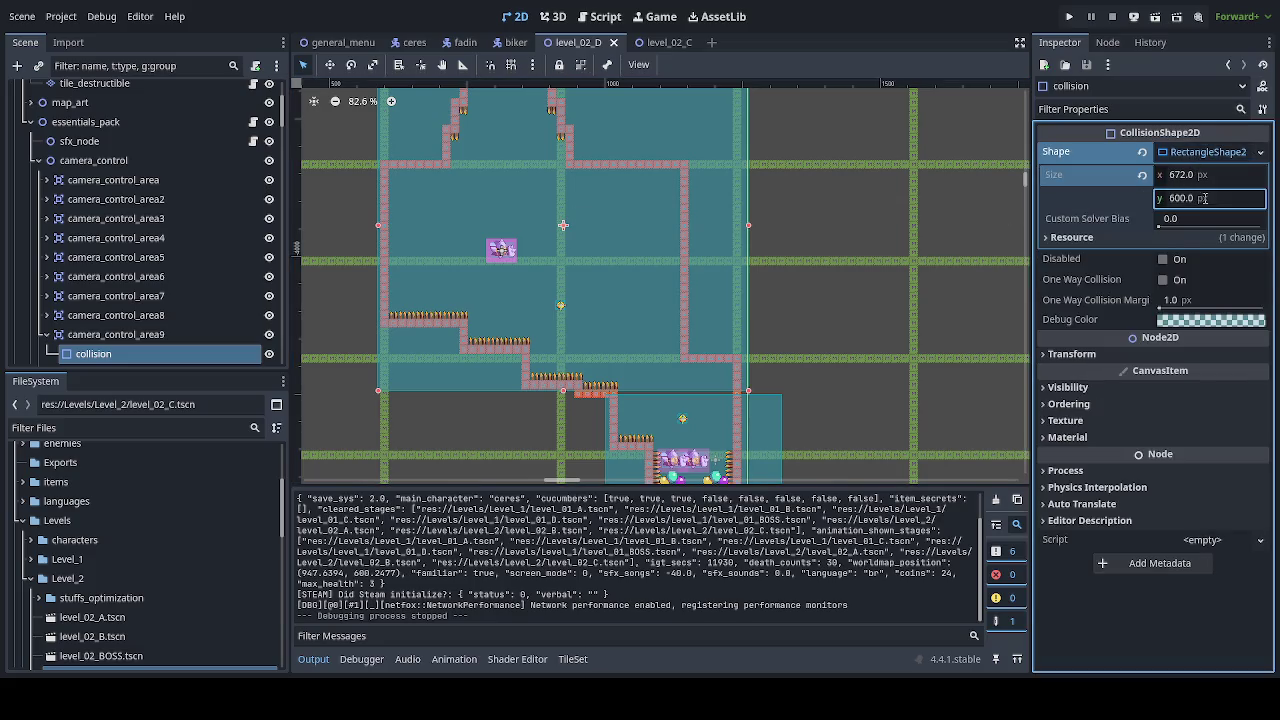
text(180)
key(Return)
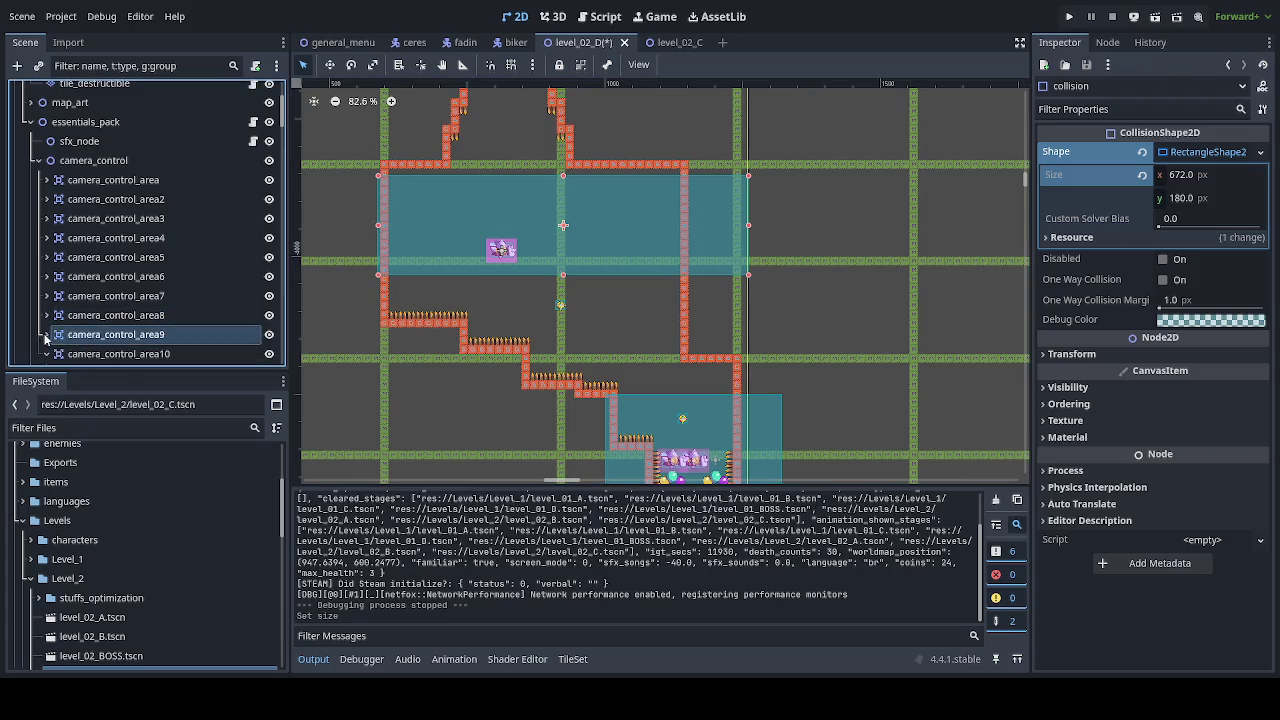
Step: Select the camera_control_area9 node itself in the Scene tree
key(ctrl+d)
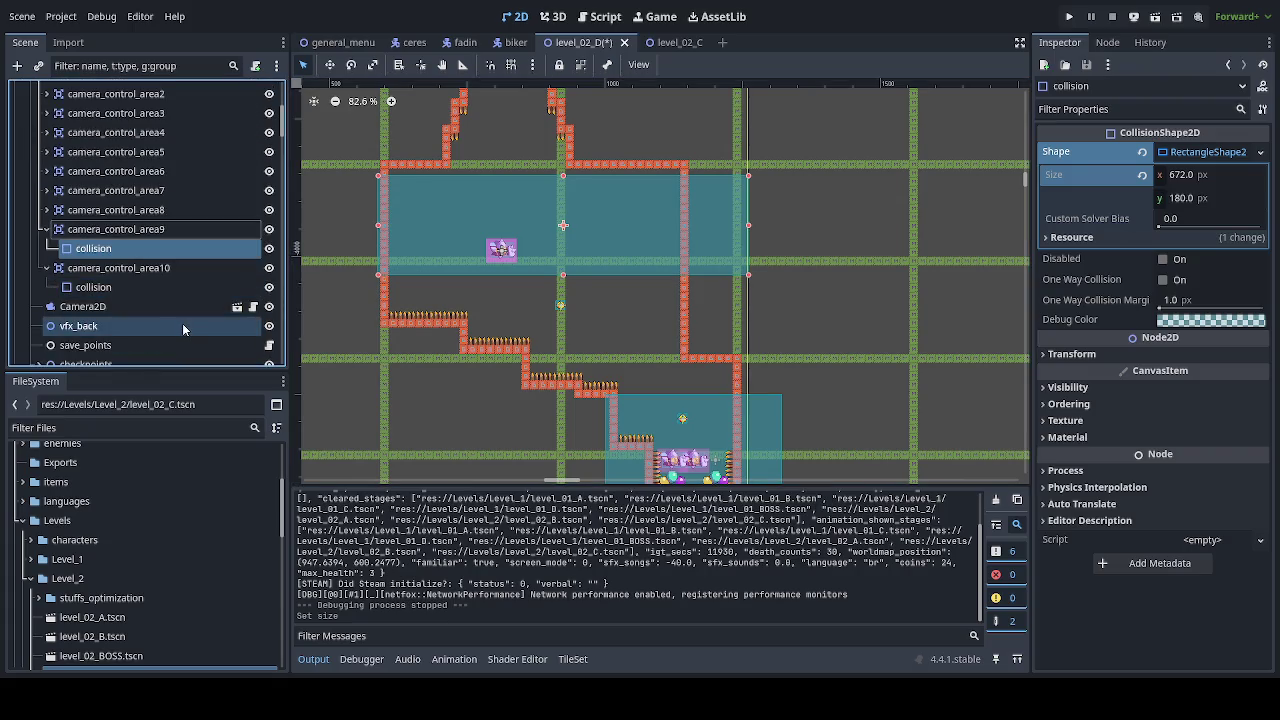
click(46, 268)
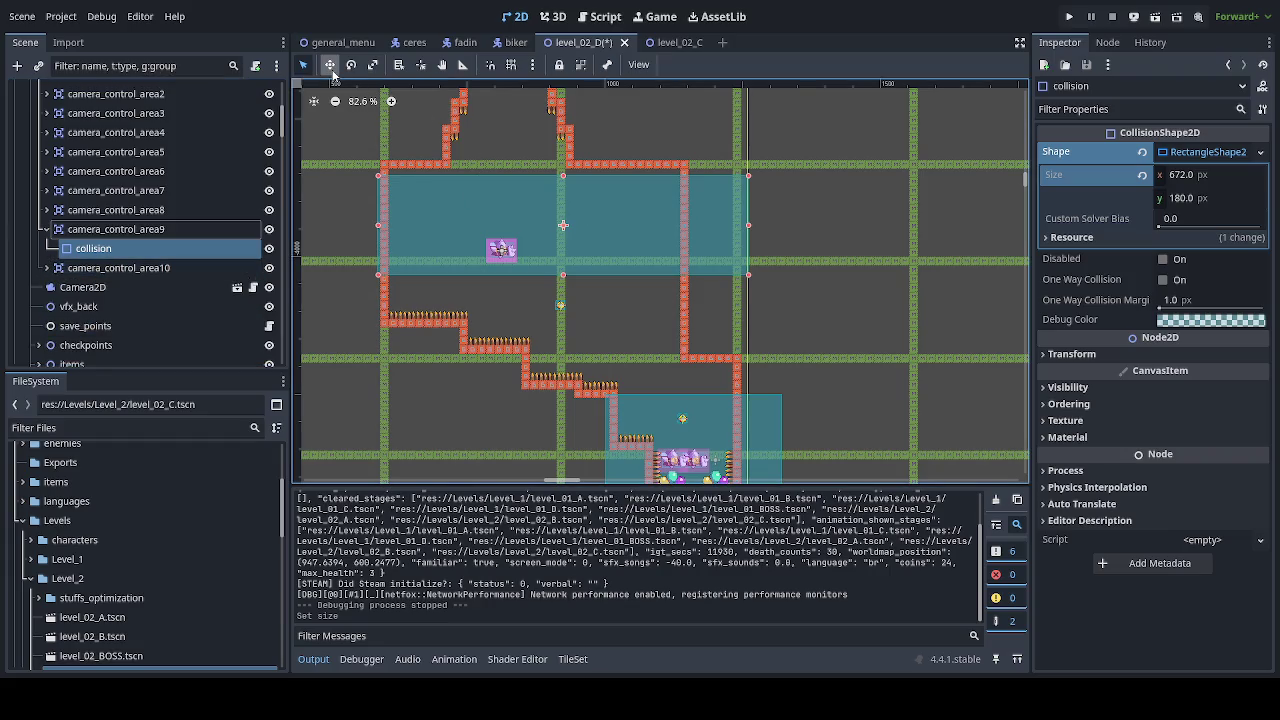
click(150, 232)
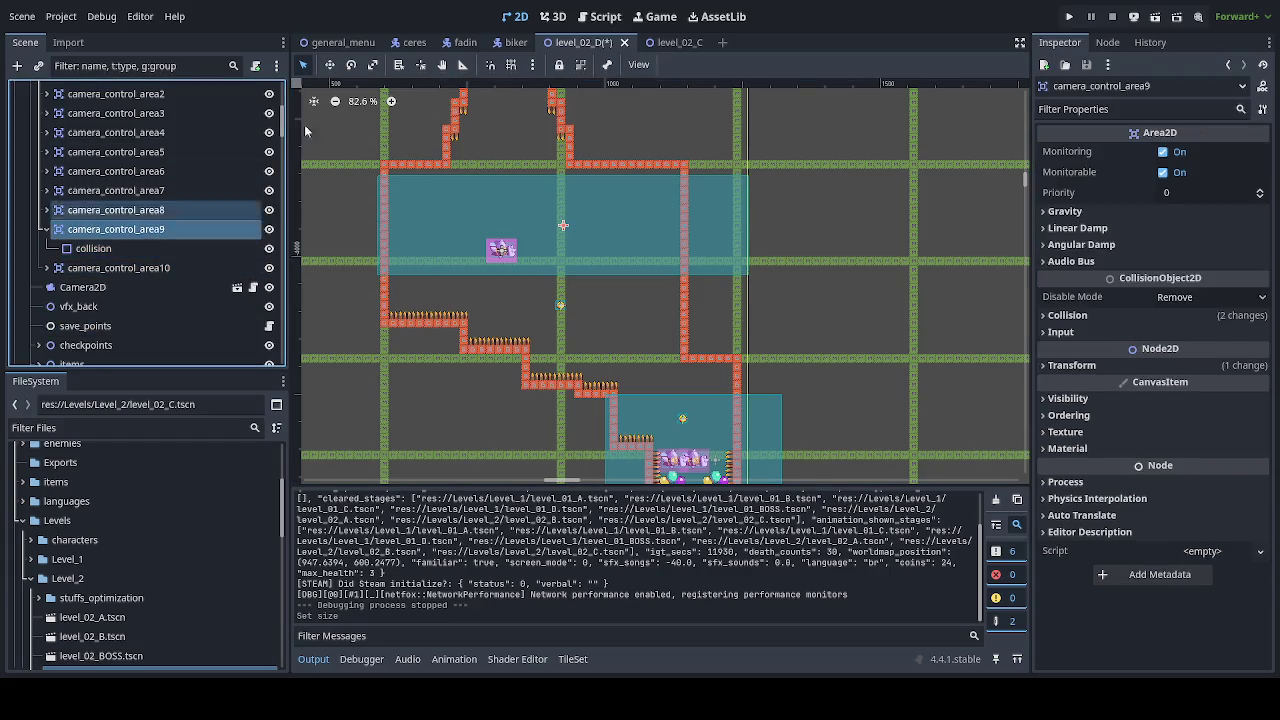
Step: Move camera_control_area9 down to (924, -3984) in line with the shaft
click(331, 69)
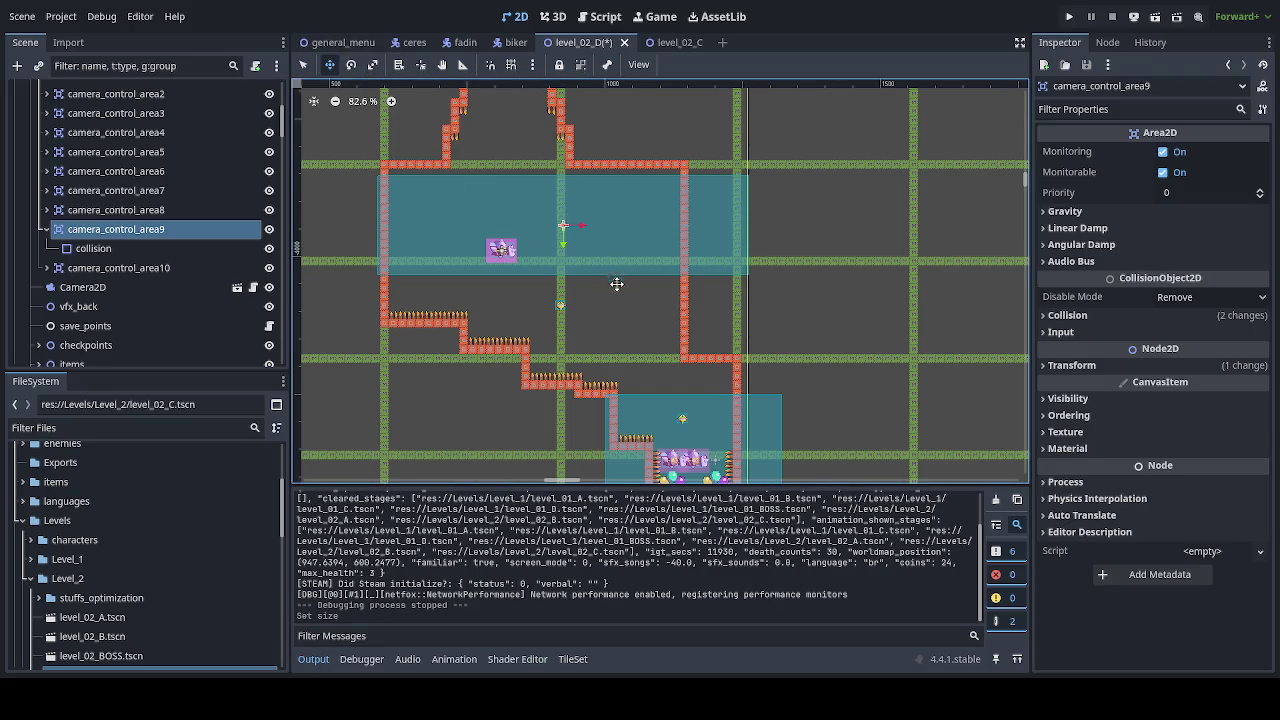
mouse_move(612, 281)
mouse_down()
mouse_move(614, 393)
mouse_move(619, 322)
mouse_up()
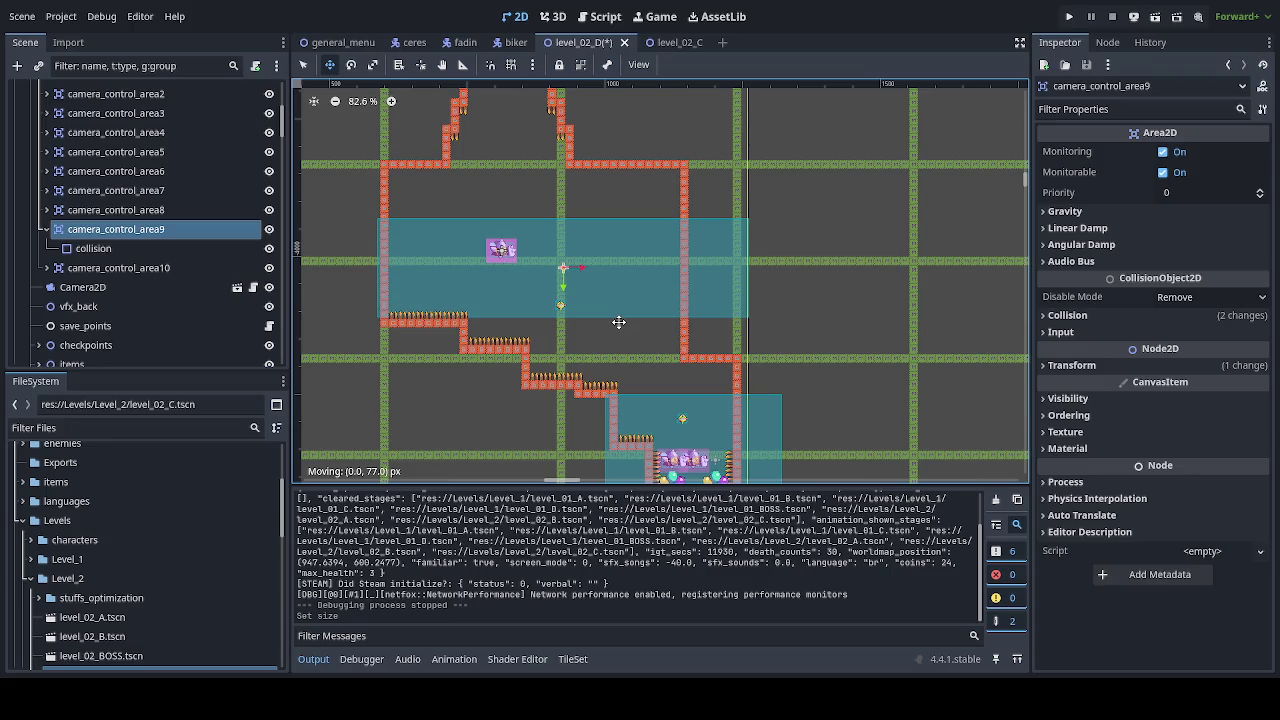
drag(619, 322, 619, 319)
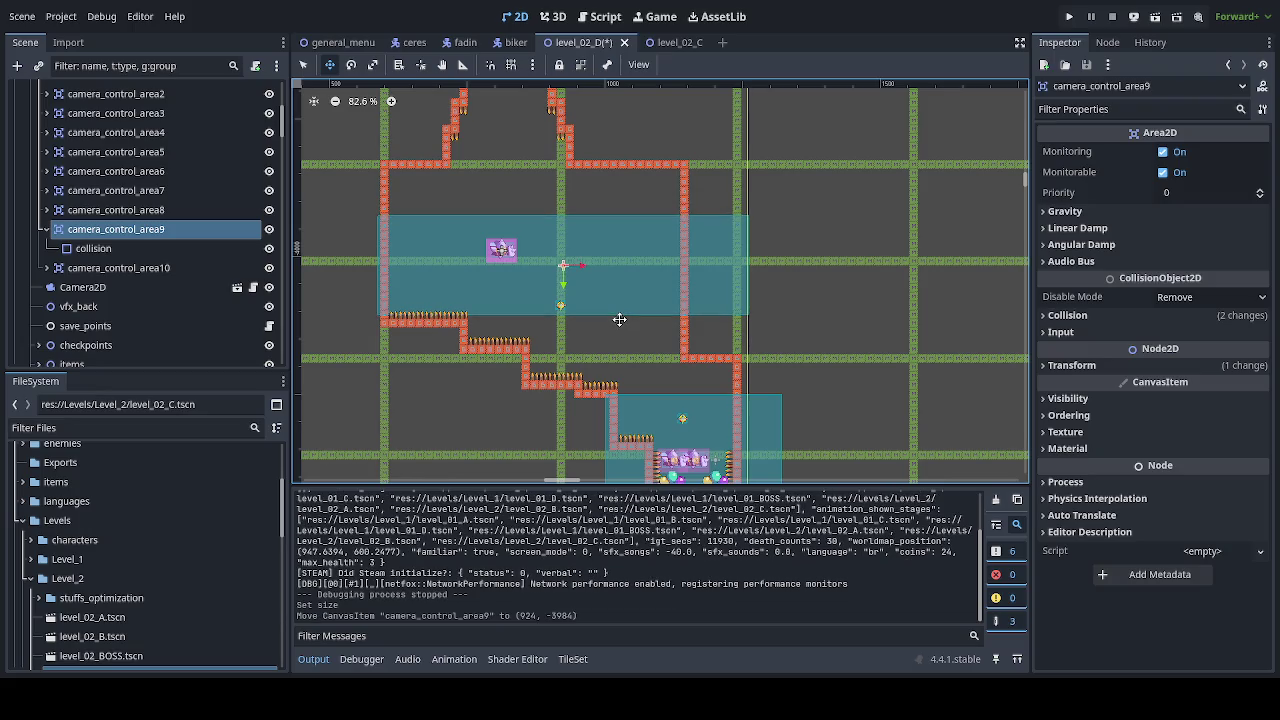
Step: Zoom out and pan along the shaft to check the band's alignment
scroll(570, 305, down, 3)
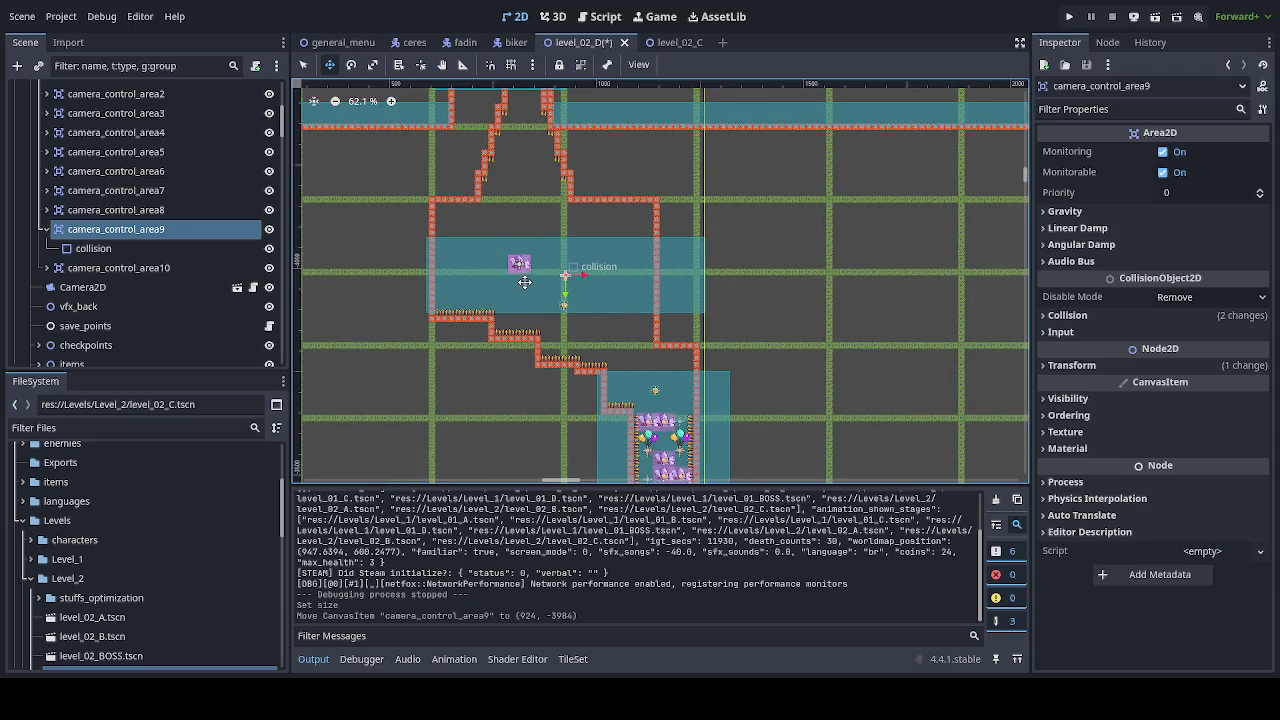
scroll(570, 305, up, 3)
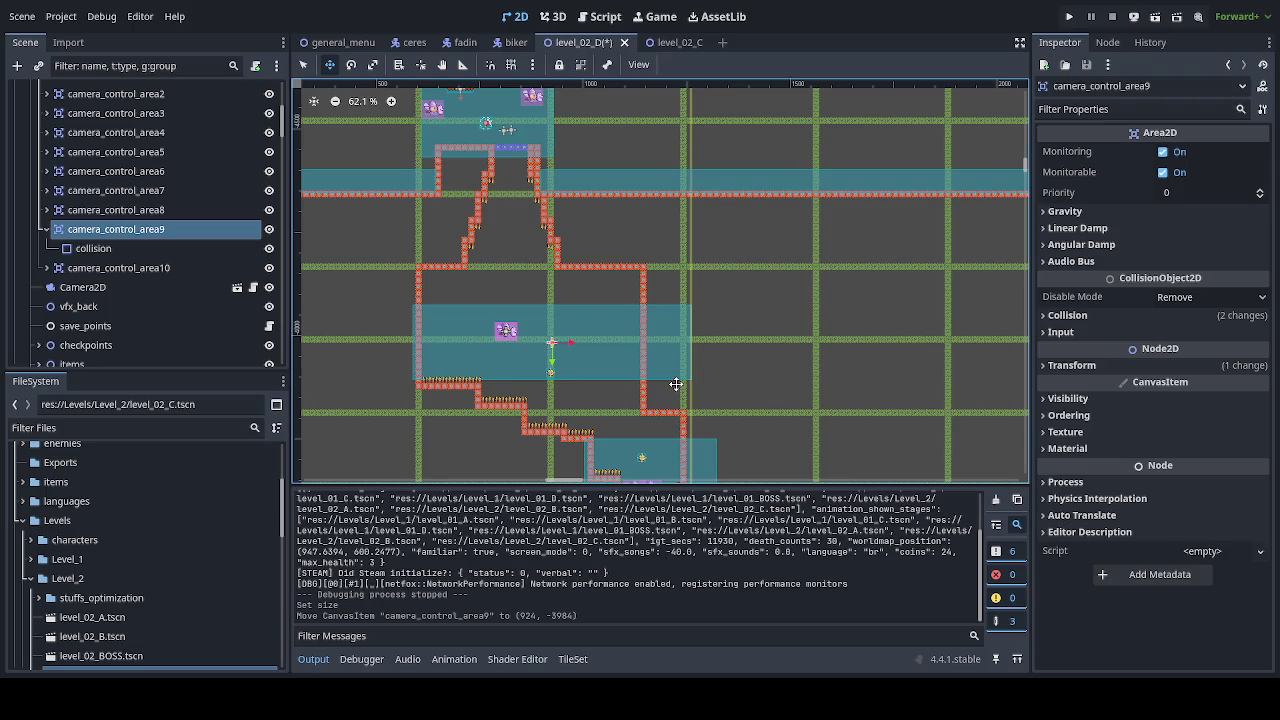
scroll(675, 423, down, 1)
drag(675, 423, 670, 216)
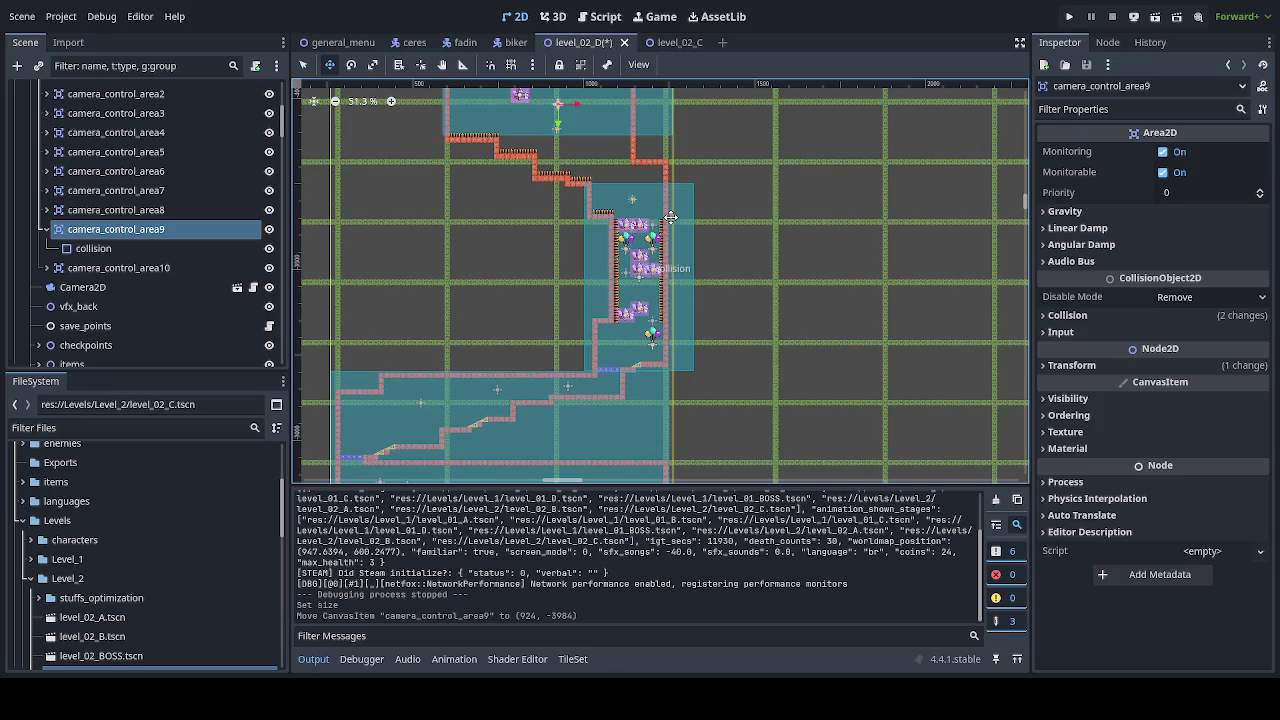
drag(670, 217, 659, 249)
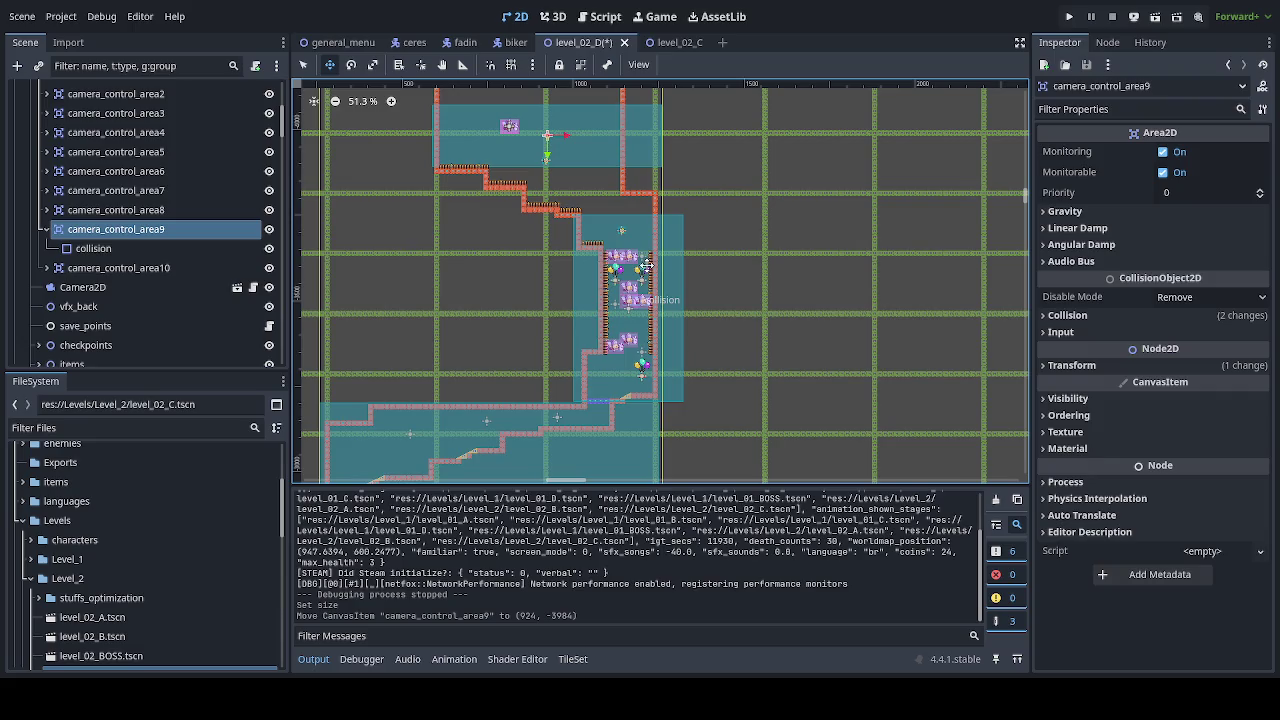
Step: Stretch camera_control_area9's collision rectangle up over the stairs to 672 × 439 px with offset 0, 0
scroll(560, 180, up, 5)
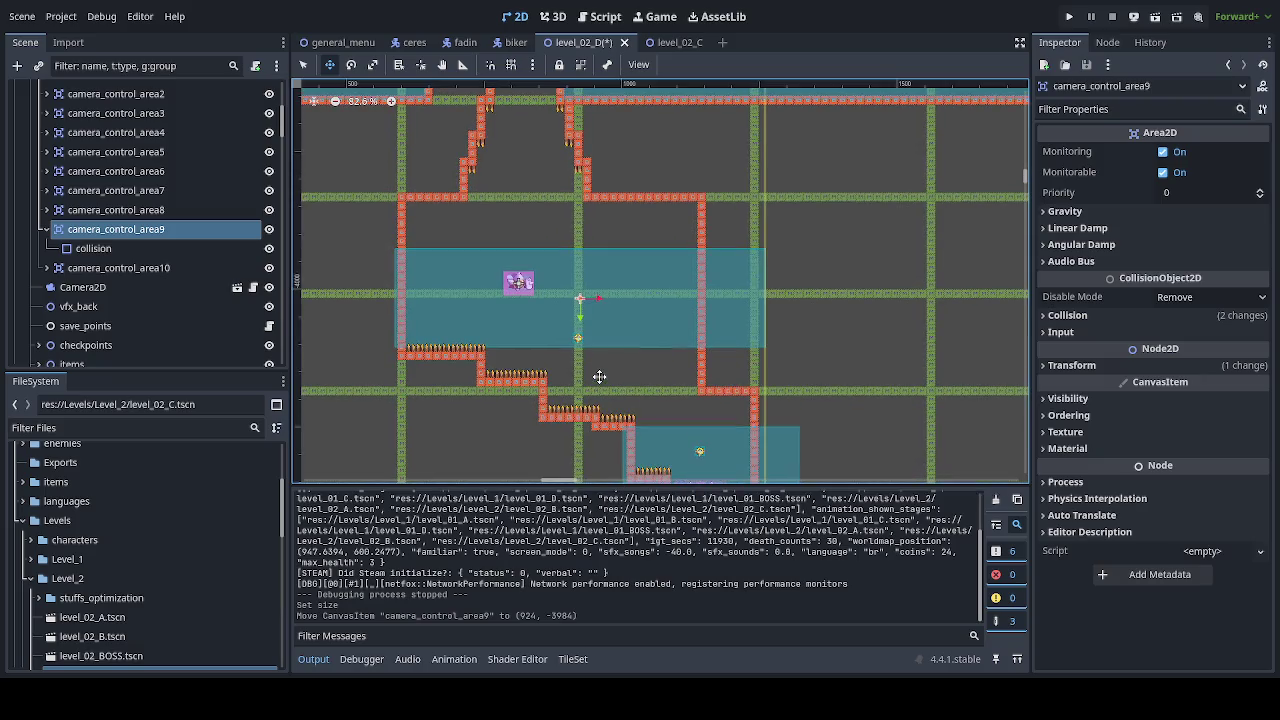
scroll(697, 343, down, 4)
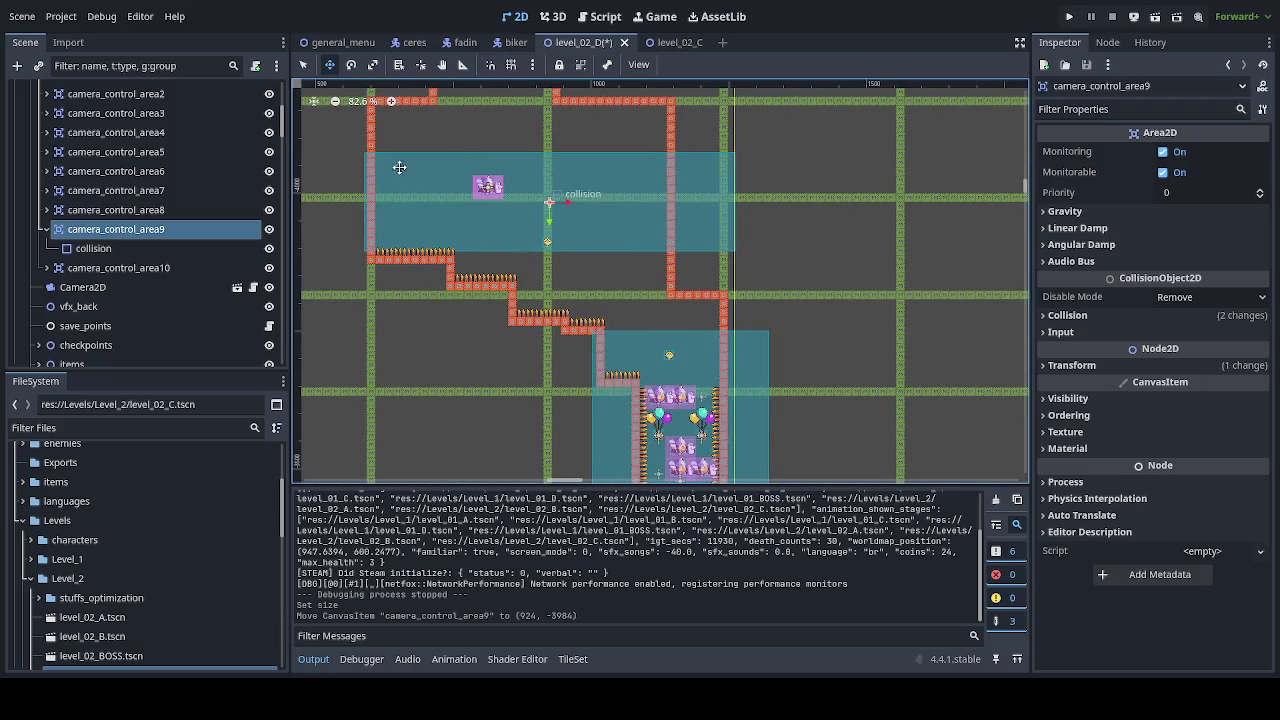
click(303, 64)
click(130, 250)
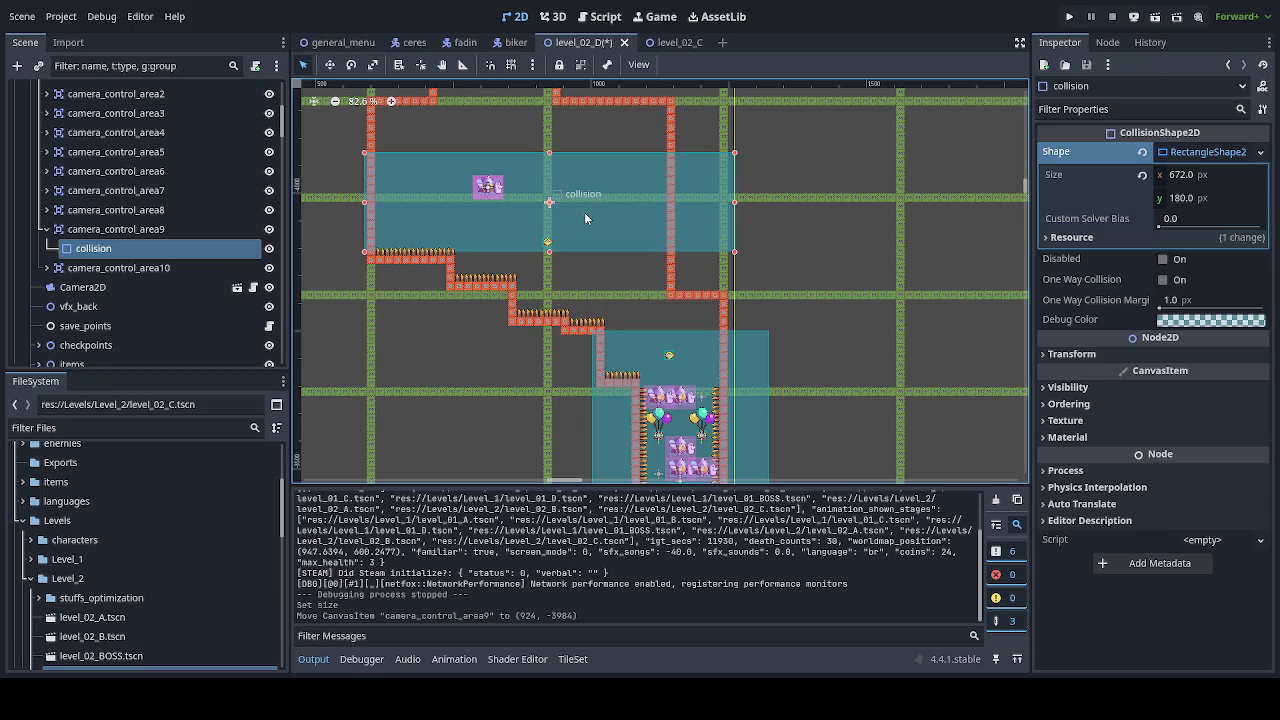
drag(584, 212, 584, 328)
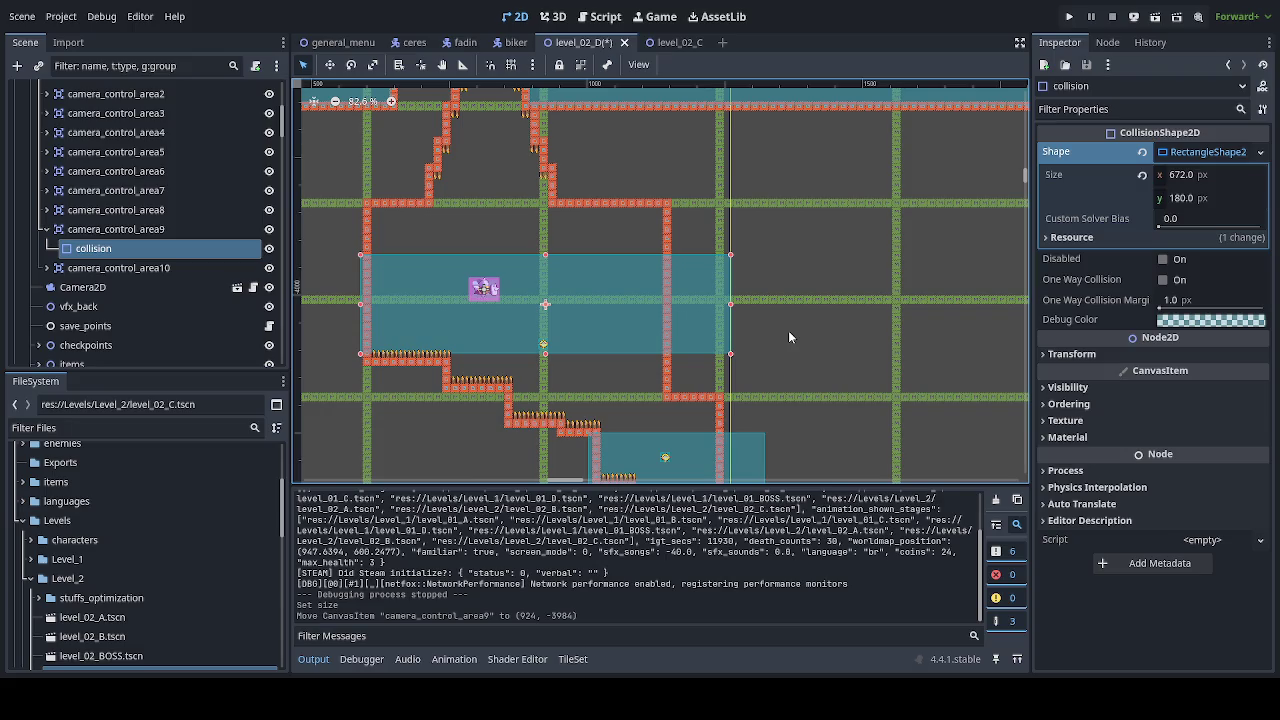
drag(688, 307, 701, 345)
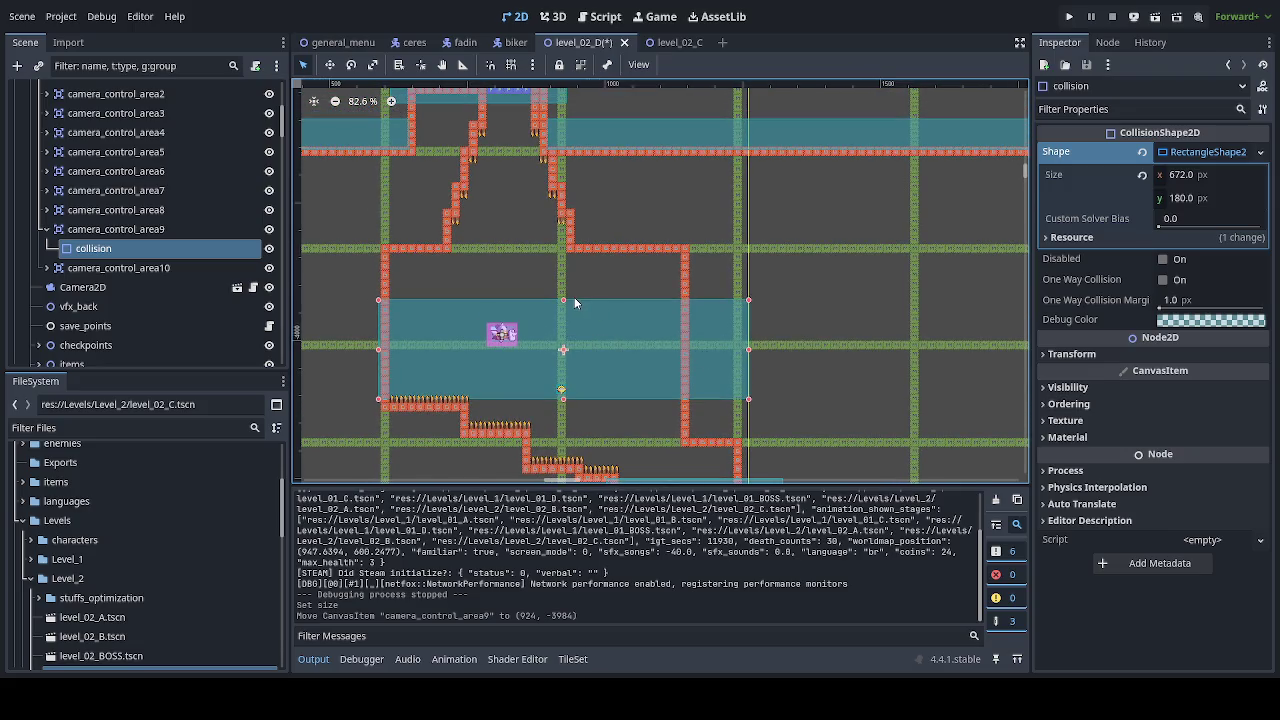
mouse_move(564, 300)
mouse_down()
mouse_move(564, 156)
mouse_move(584, 164)
mouse_up()
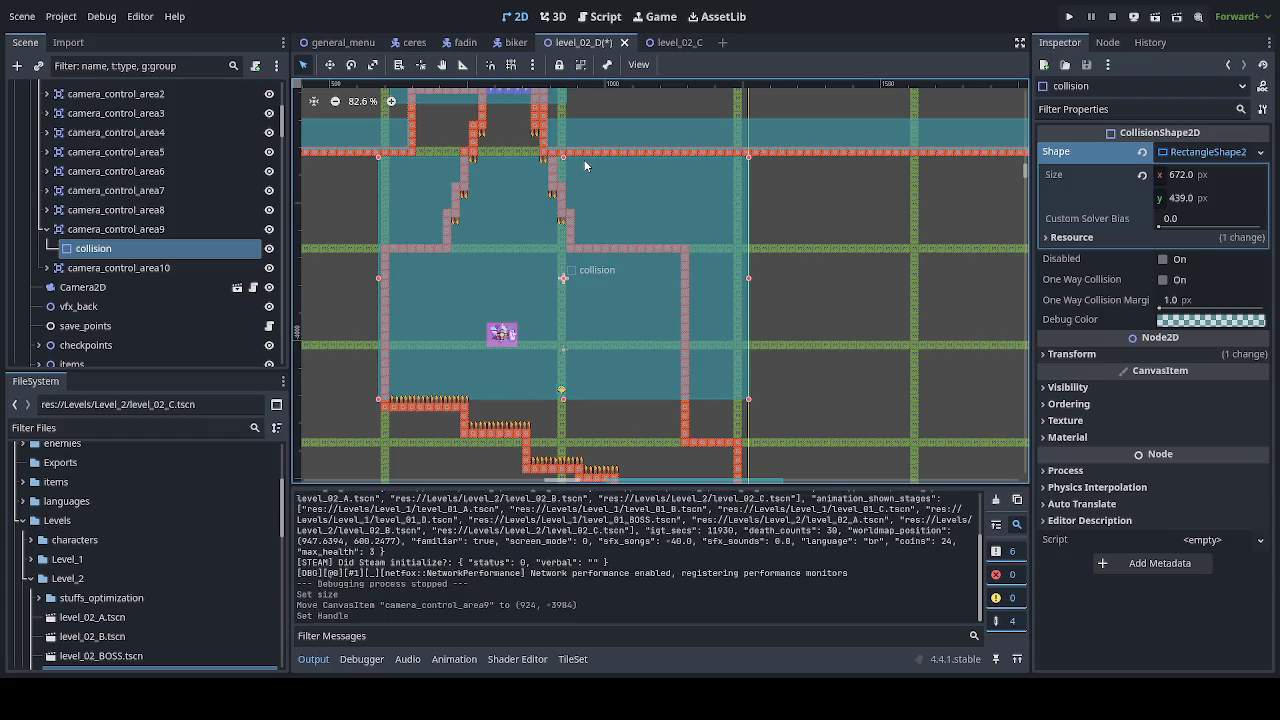
click(1133, 356)
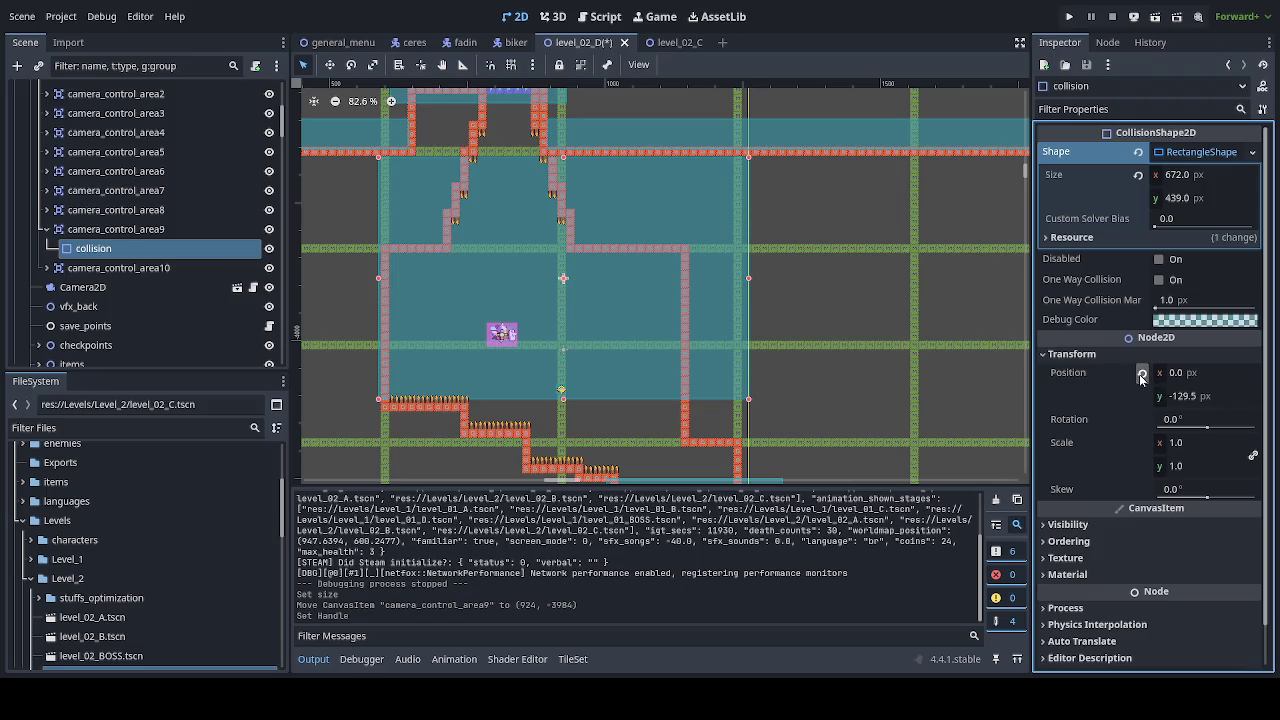
click(1141, 376)
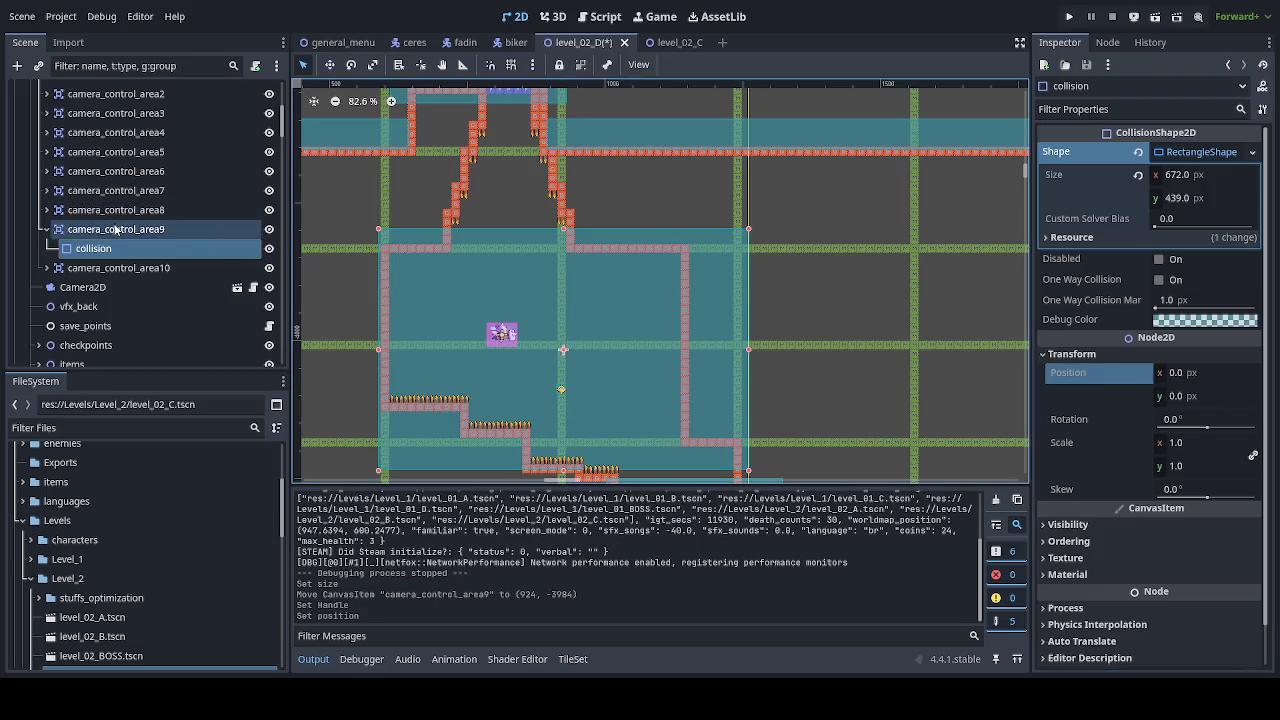
click(116, 229)
Step: Drag camera_control_area9 up and left to position (912, -4120)
key(w)
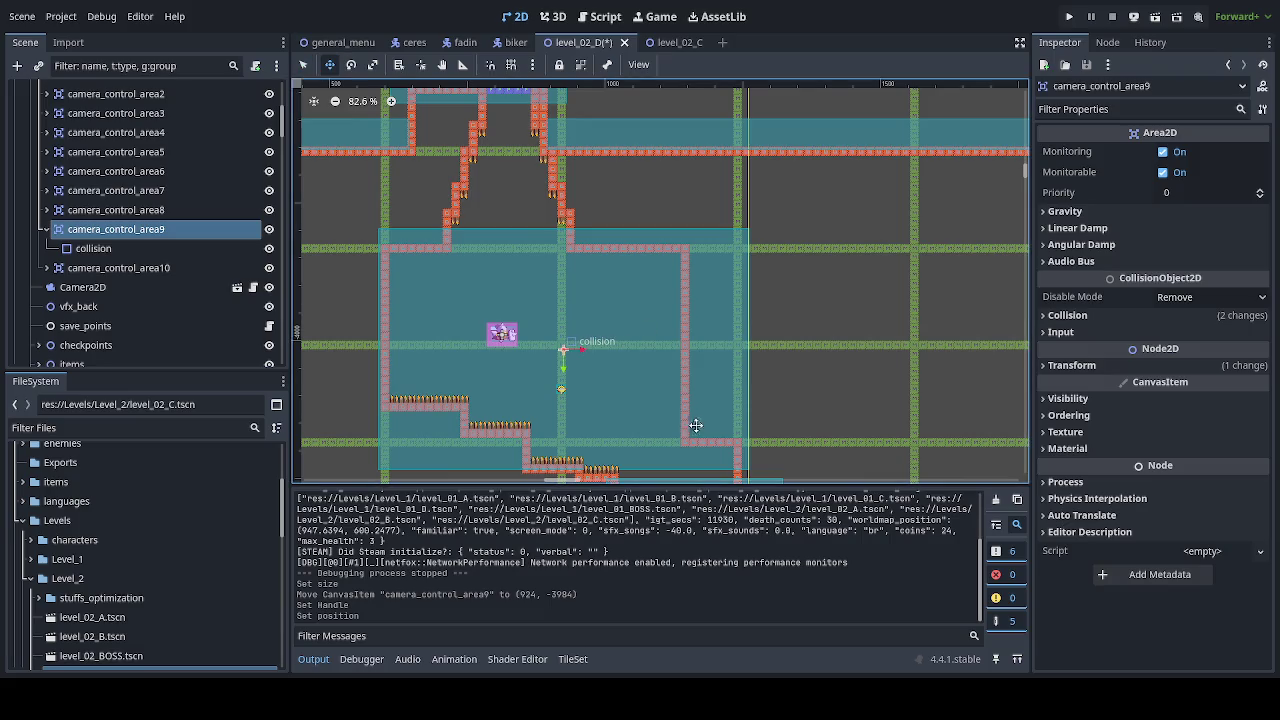
mouse_move(696, 425)
mouse_down()
mouse_move(677, 374)
mouse_move(692, 363)
mouse_up()
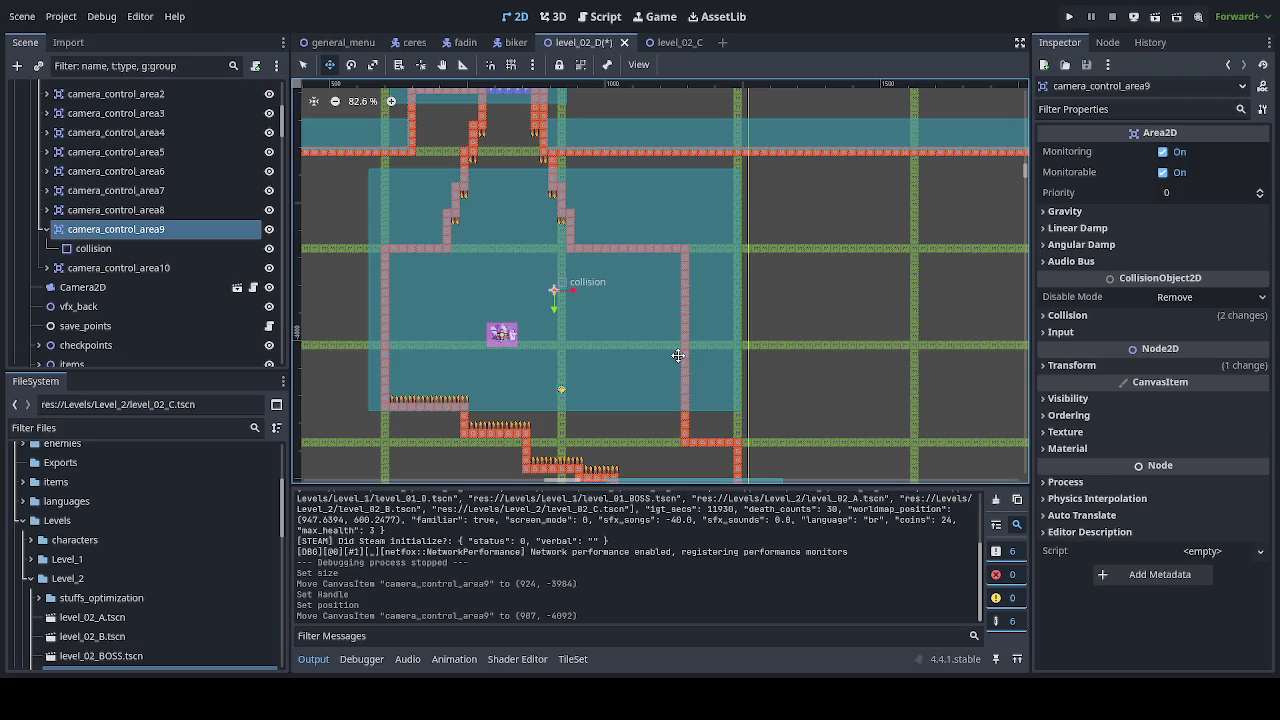
drag(678, 354, 678, 340)
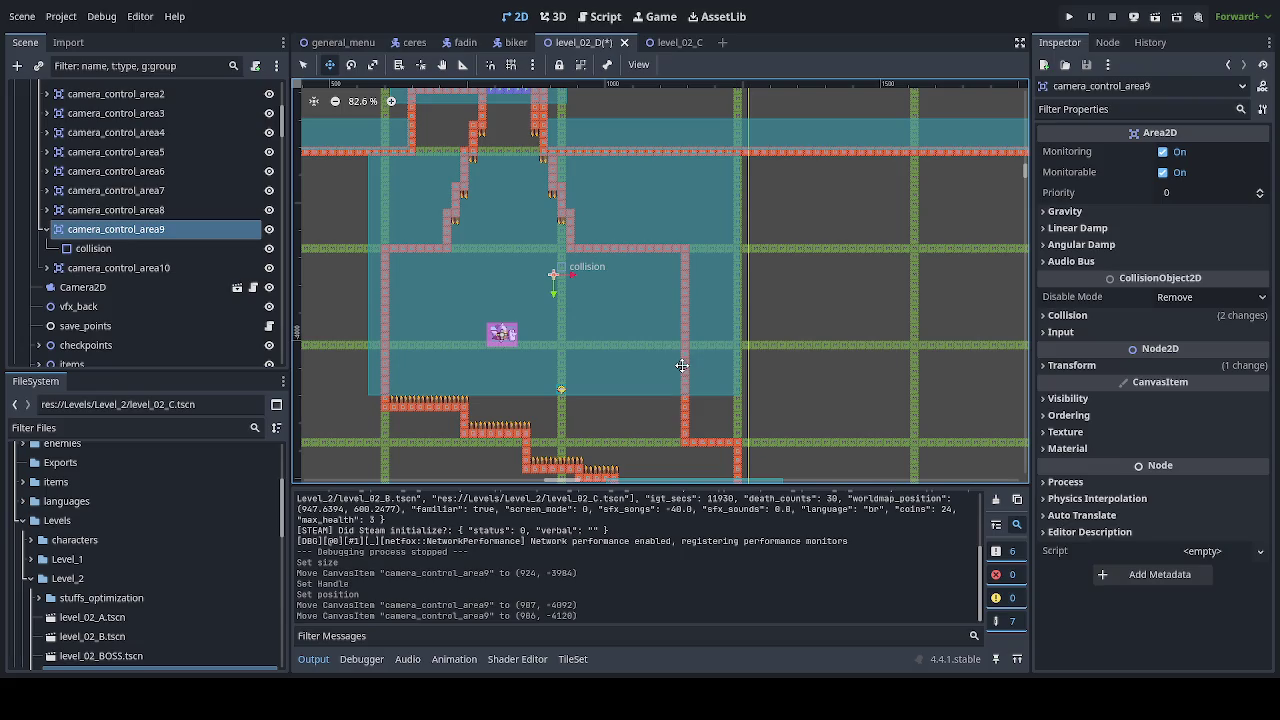
drag(681, 365, 682, 365)
scroll(682, 365, up, 7)
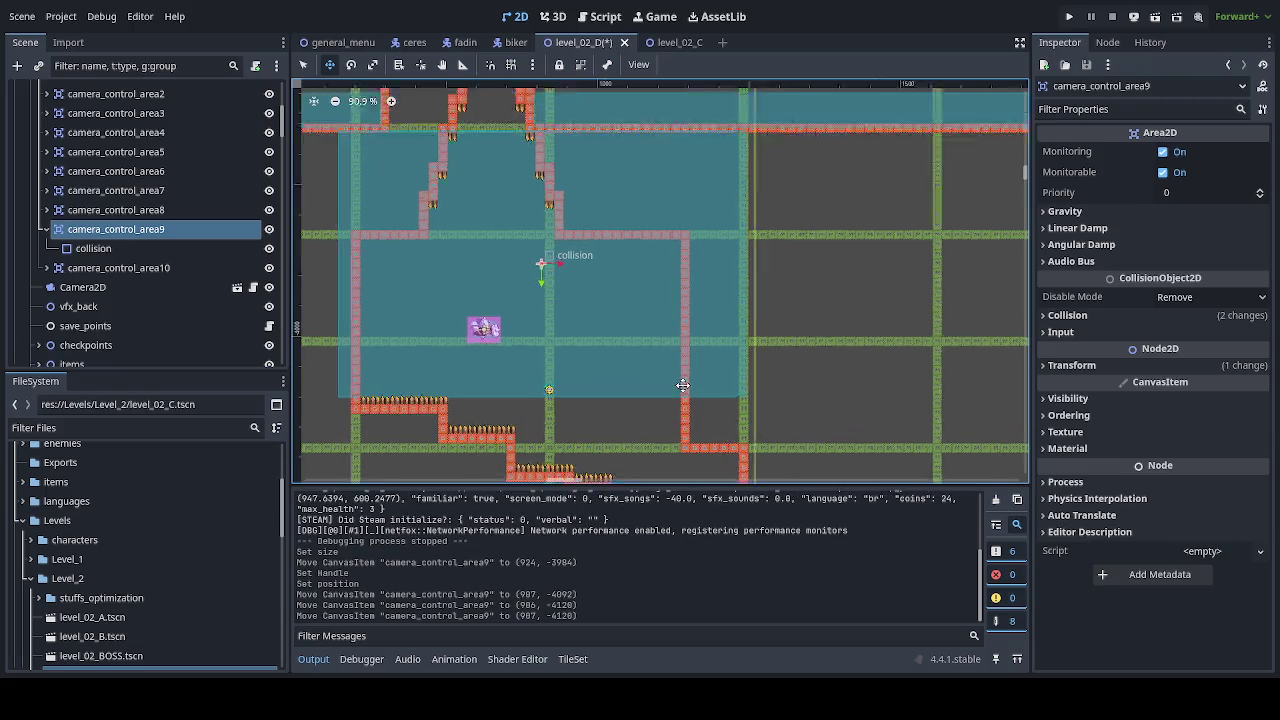
mouse_move(703, 414)
mouse_down()
mouse_move(502, 353)
mouse_move(588, 350)
mouse_up()
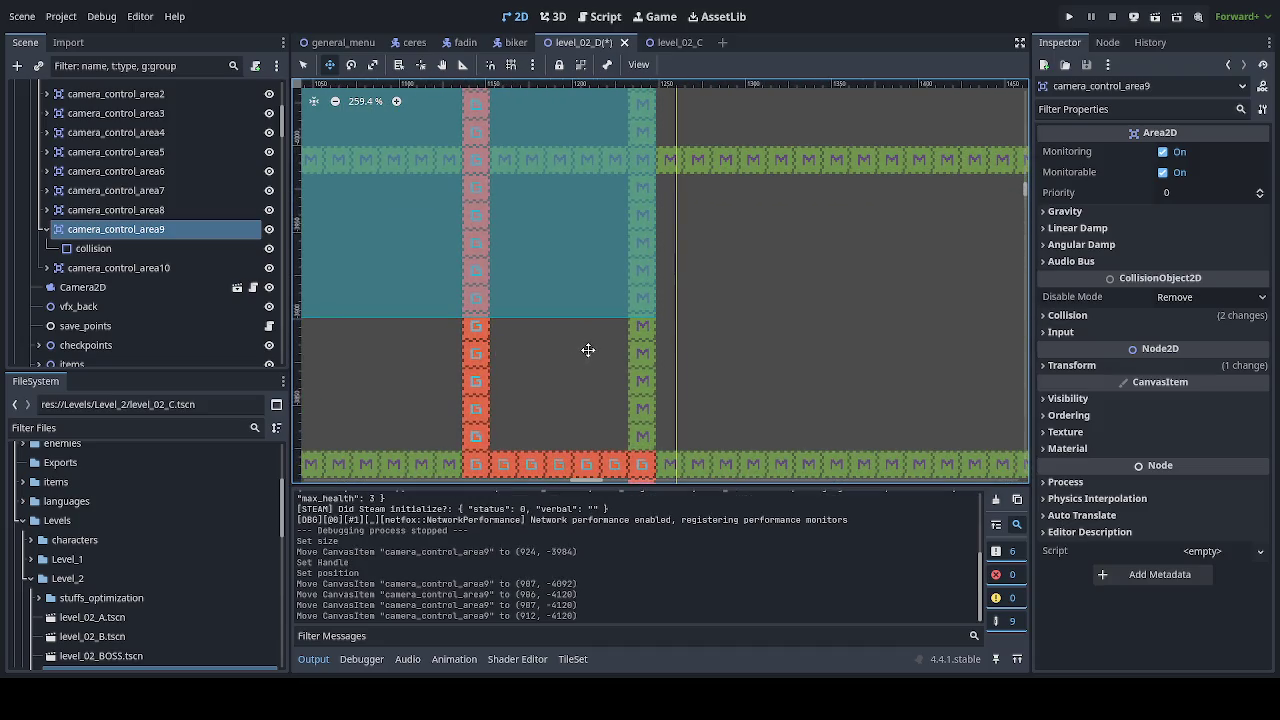
Step: Zoom and pan the view down to the lower stairs
scroll(586, 349, down, 5)
scroll(526, 339, down, 3)
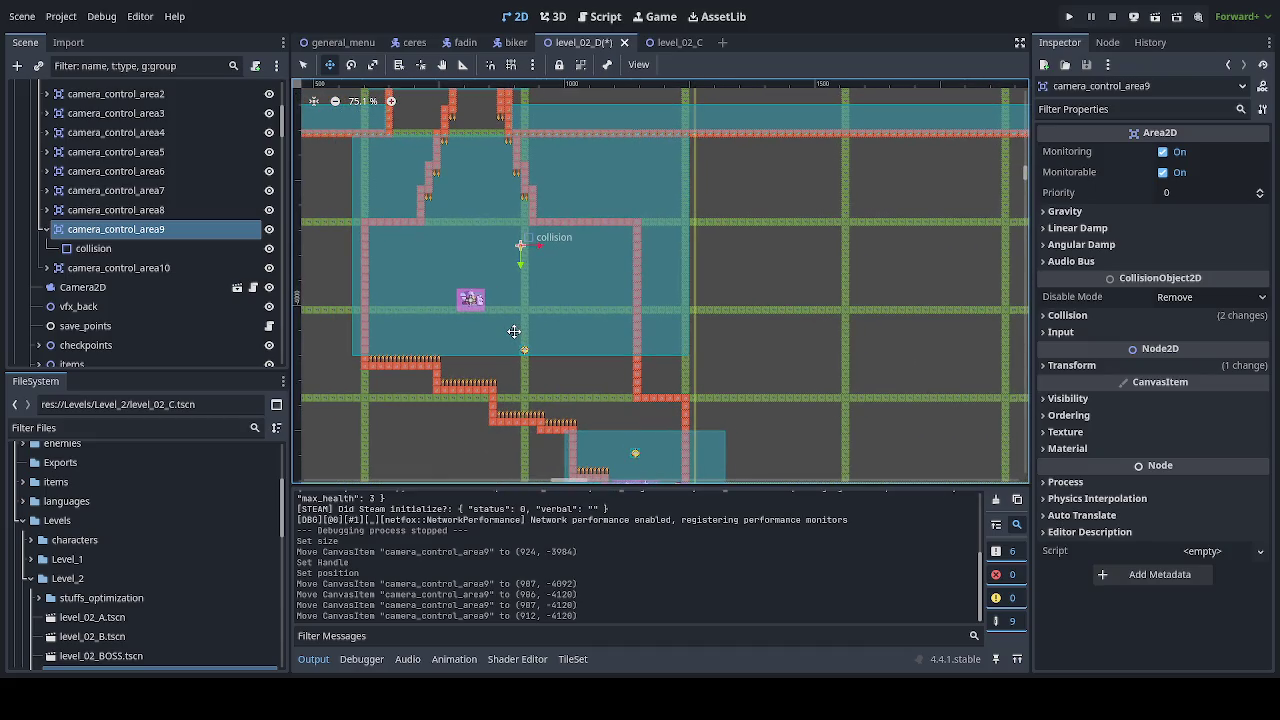
mouse_move(513, 331)
mouse_down()
mouse_move(516, 405)
mouse_move(507, 323)
mouse_up()
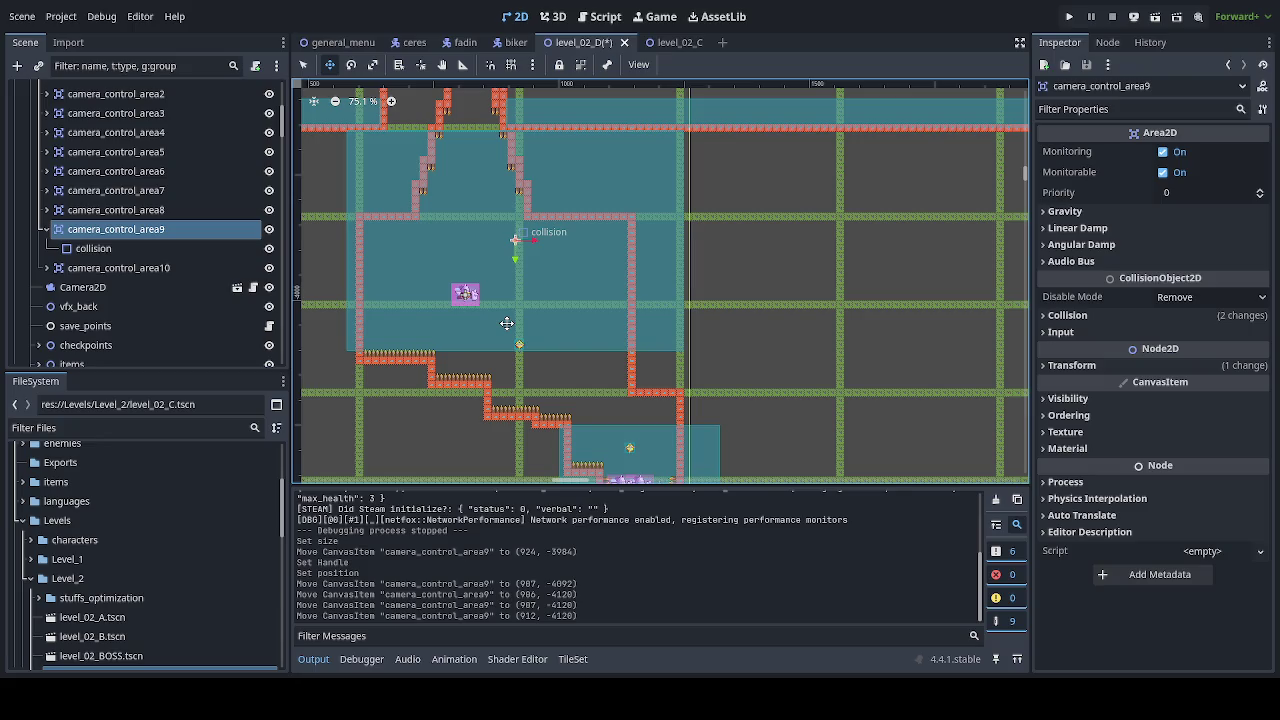
scroll(507, 323, right, 2)
scroll(515, 280, down, 5)
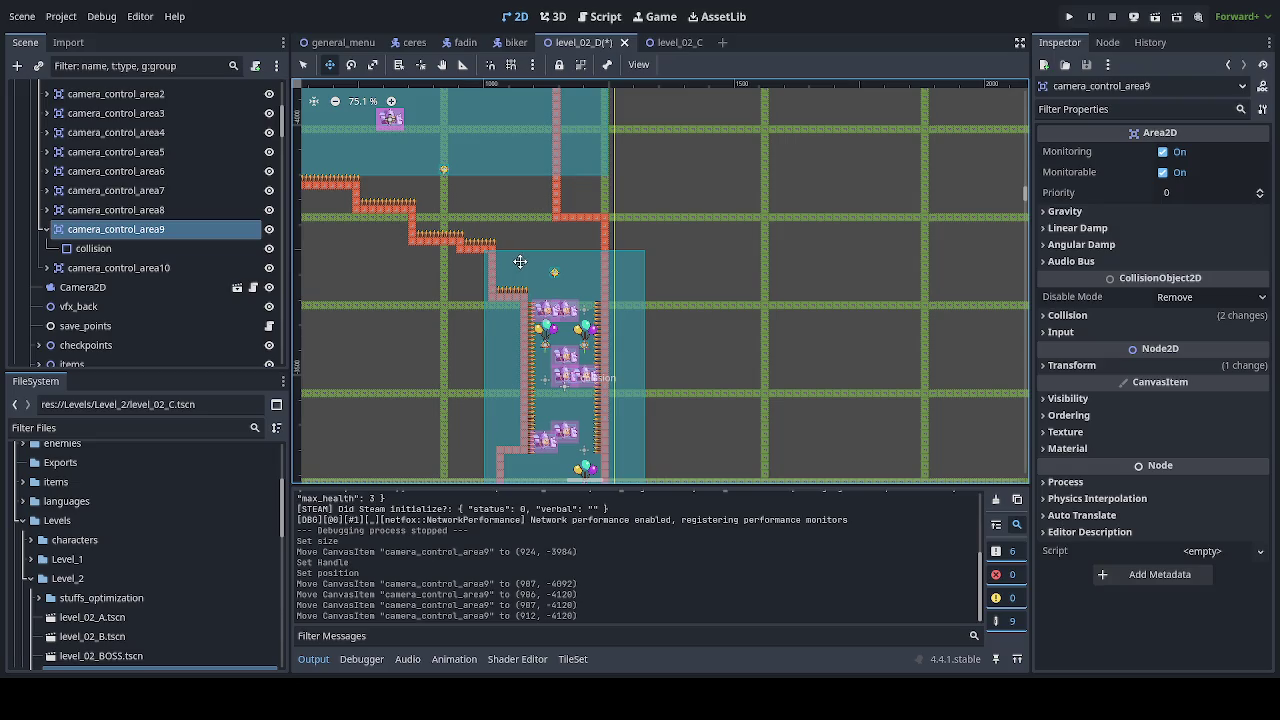
scroll(518, 260, down, 3)
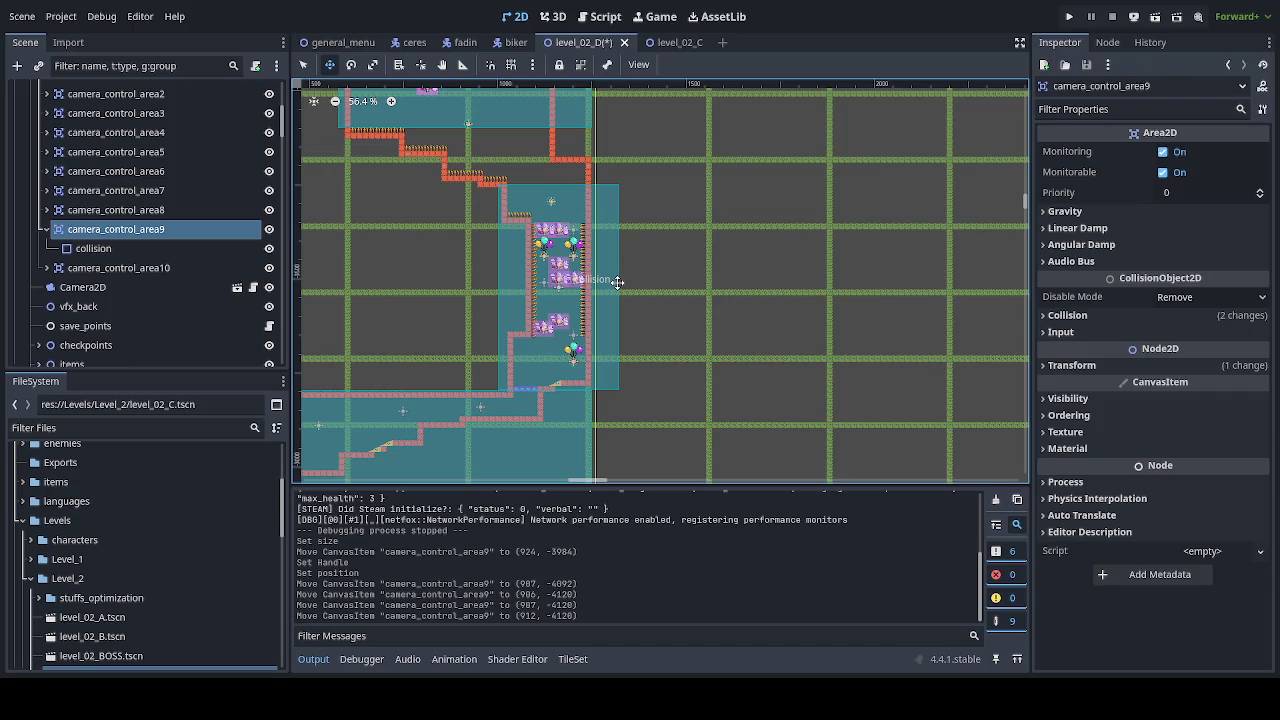
Step: Stretch camera_control_area8's collision rectangle top edge further up the vertical shaft
click(46, 229)
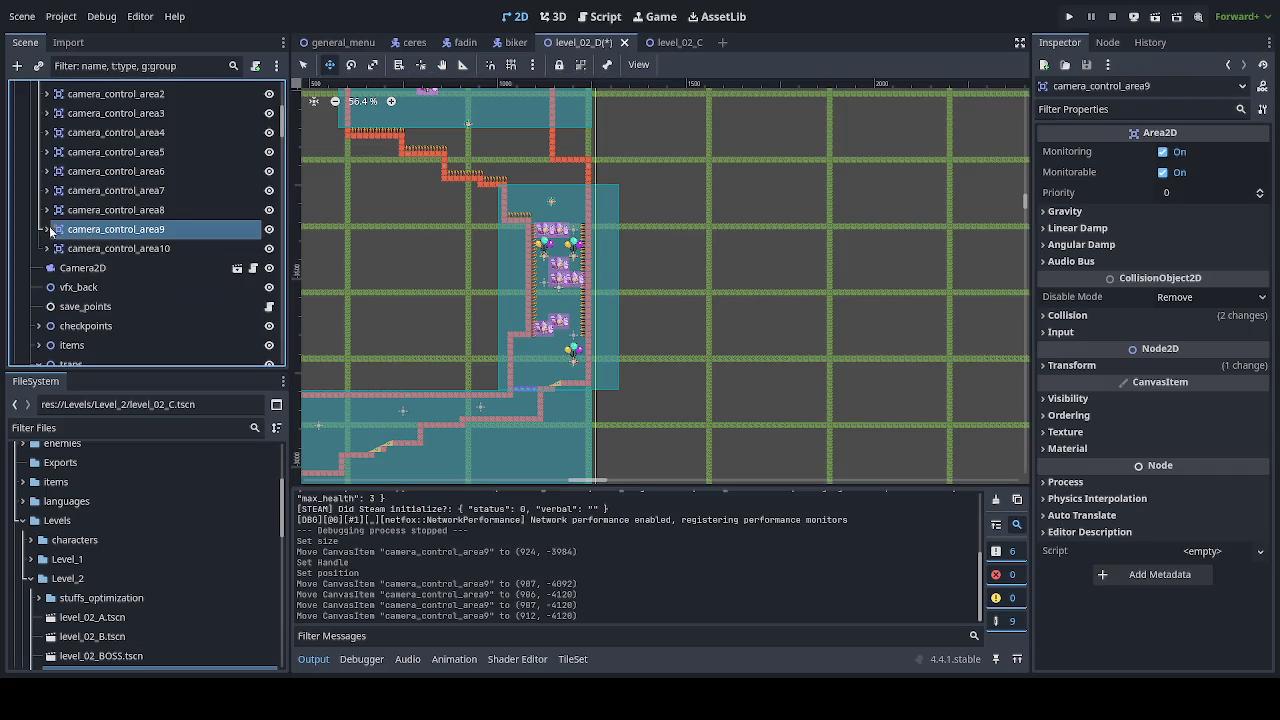
click(595, 220)
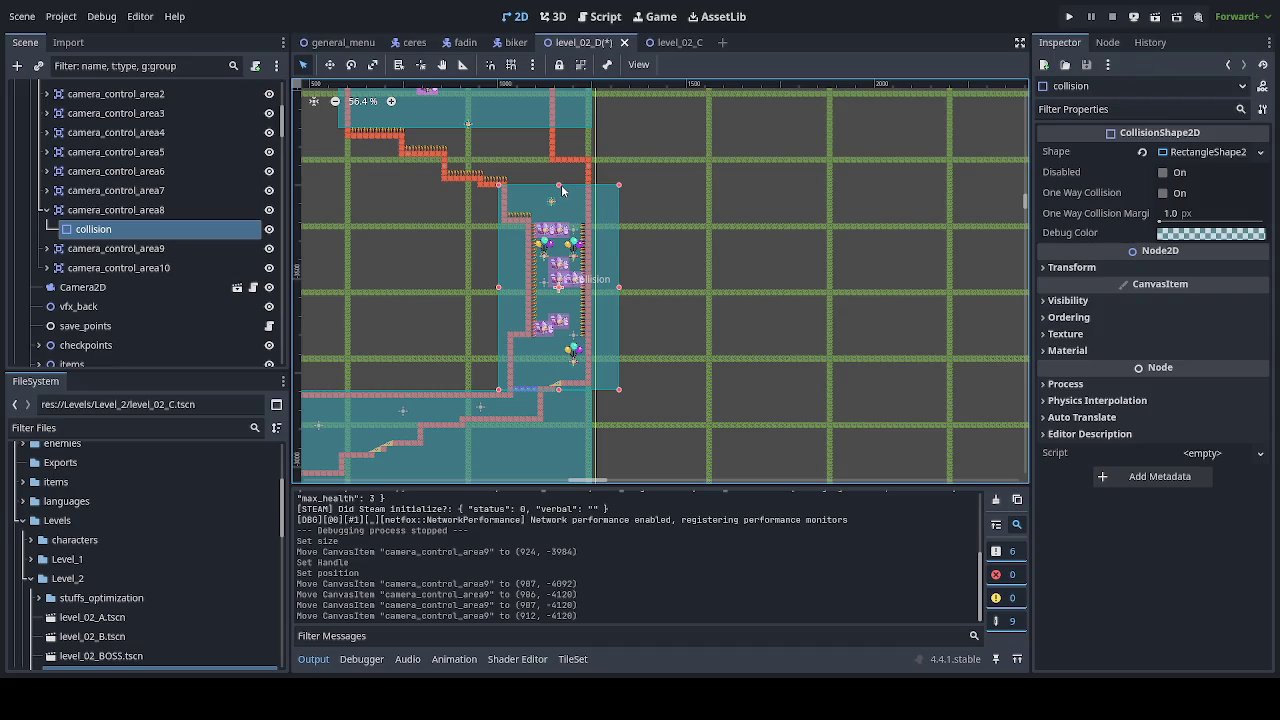
drag(561, 185, 573, 138)
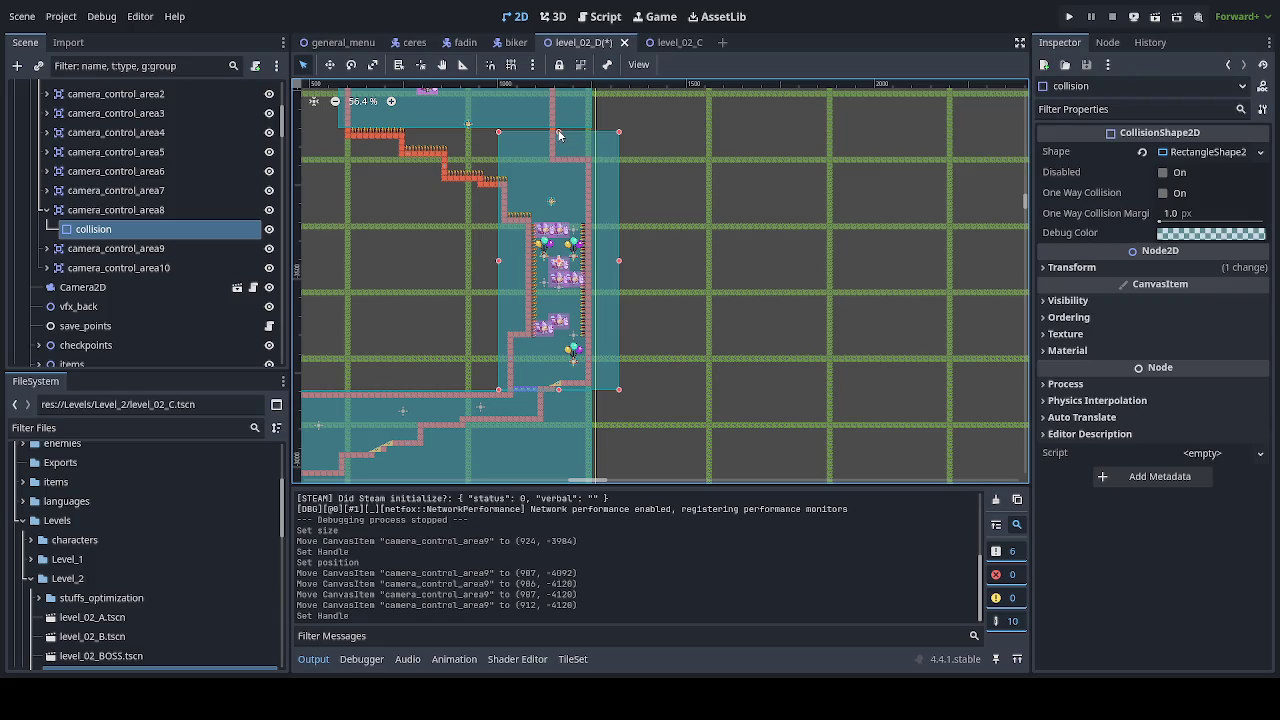
click(559, 131)
scroll(558, 130, up, 1)
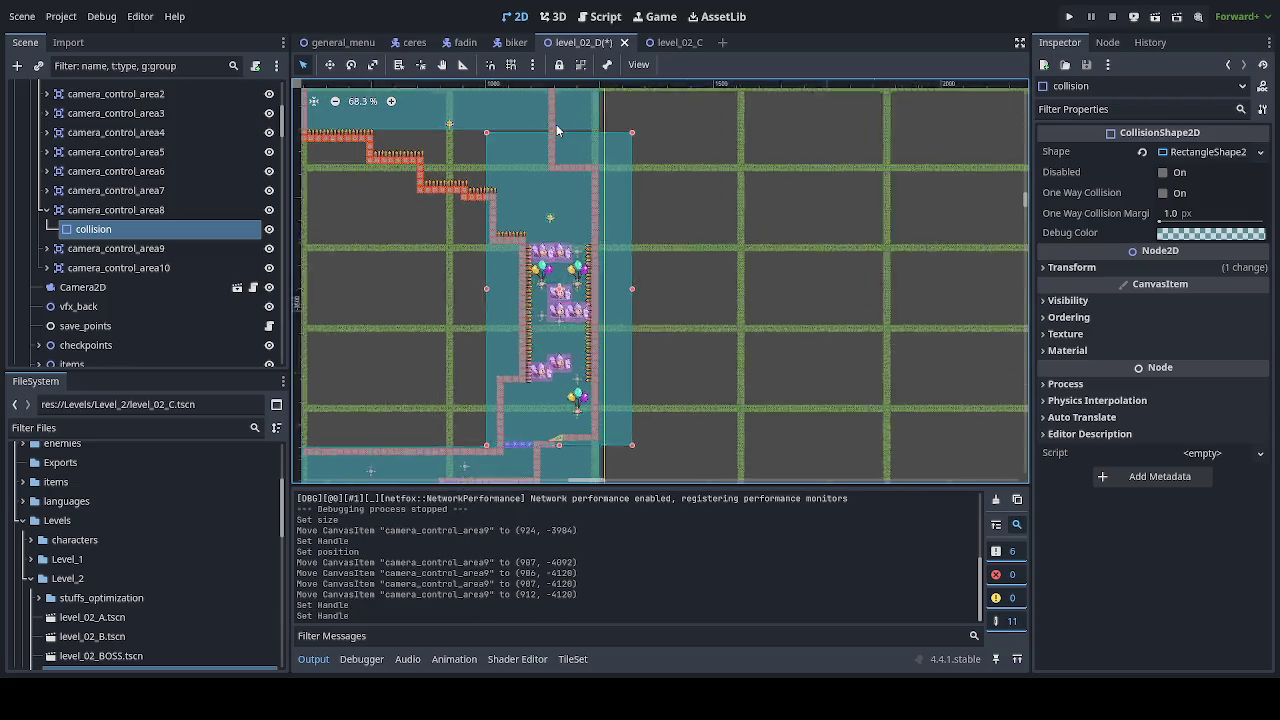
scroll(560, 126, up, 9)
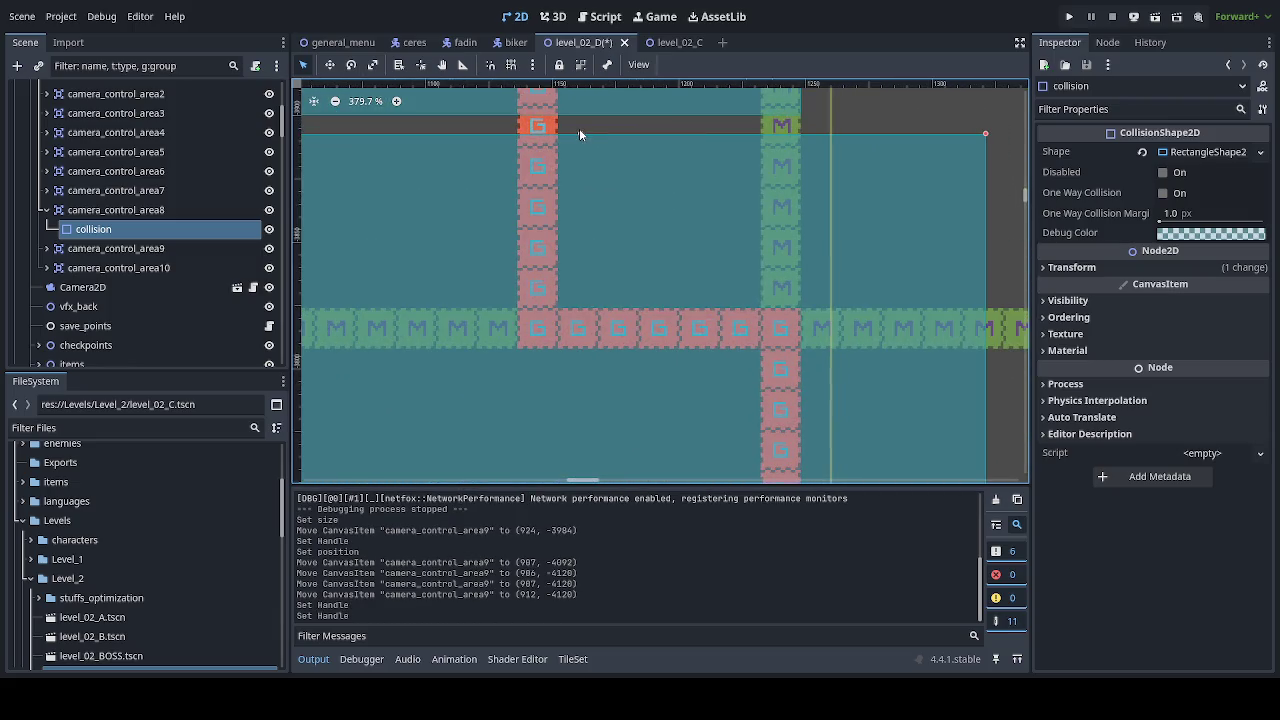
drag(579, 135, 579, 134)
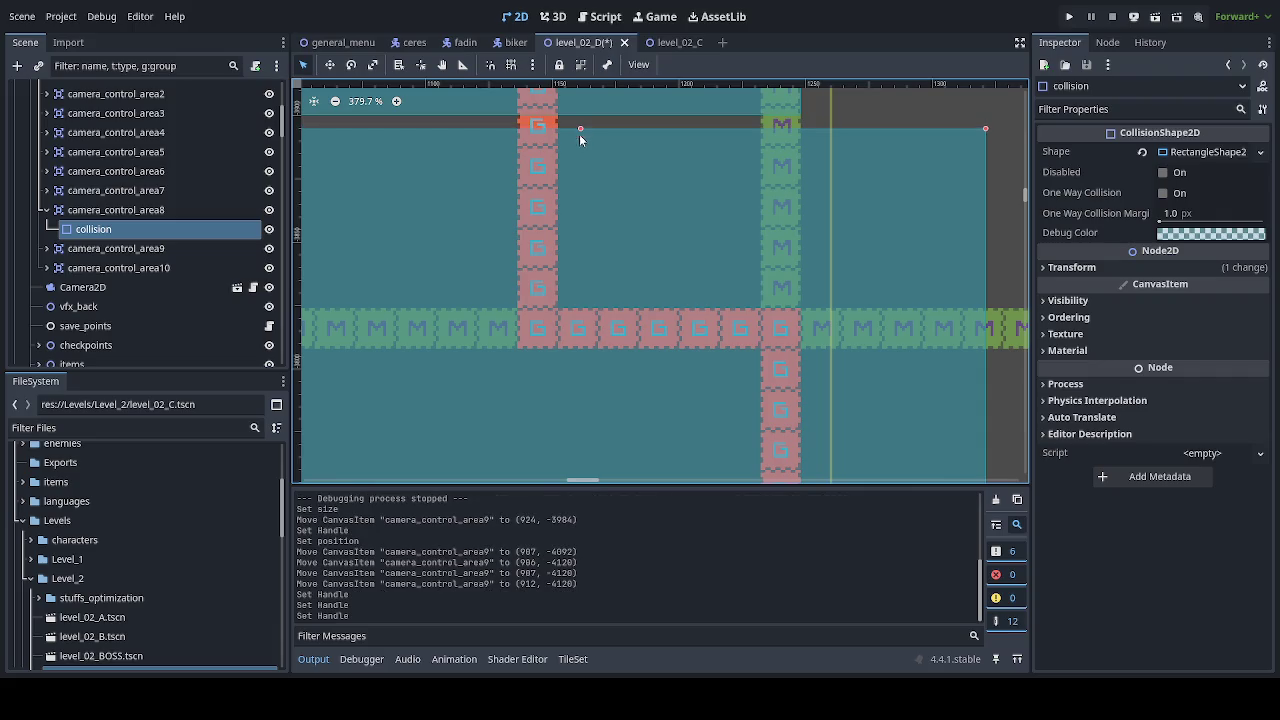
scroll(557, 175, down, 2)
scroll(556, 210, down, 8)
scroll(560, 220, up, 3)
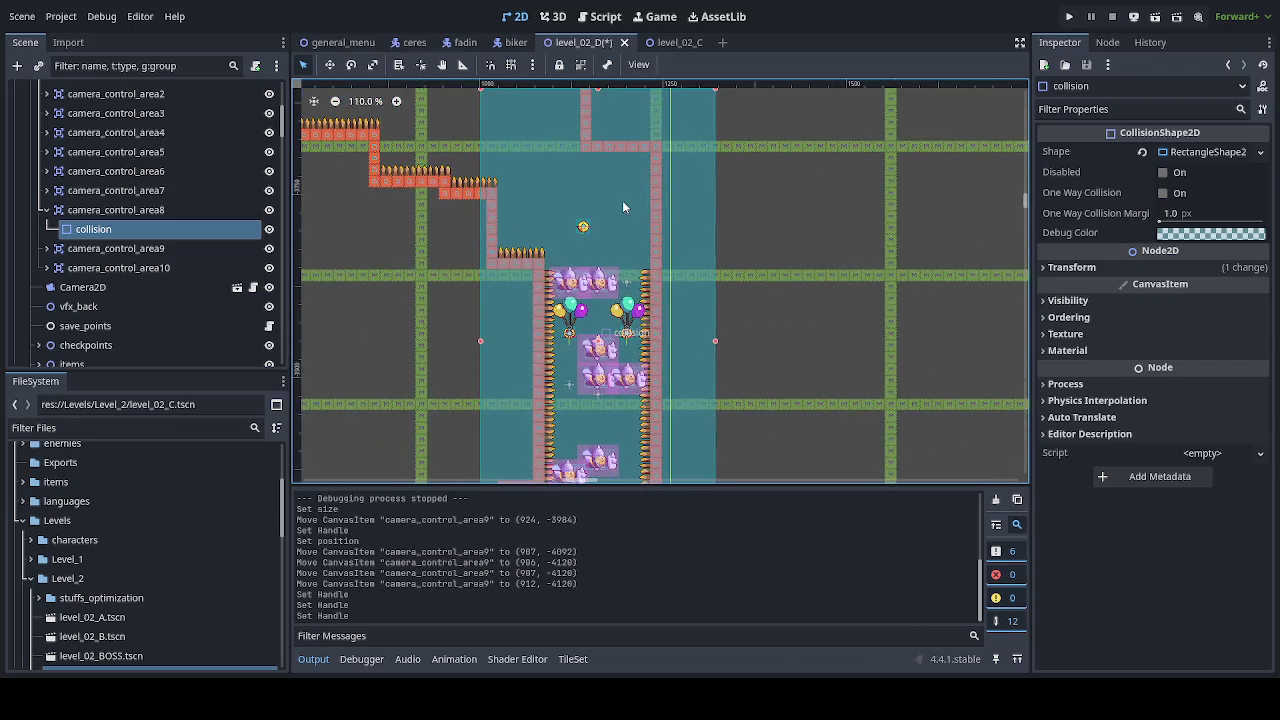
Step: Reset the collision shape's position offset to 0, 0 and select camera_control_area8
click(1122, 270)
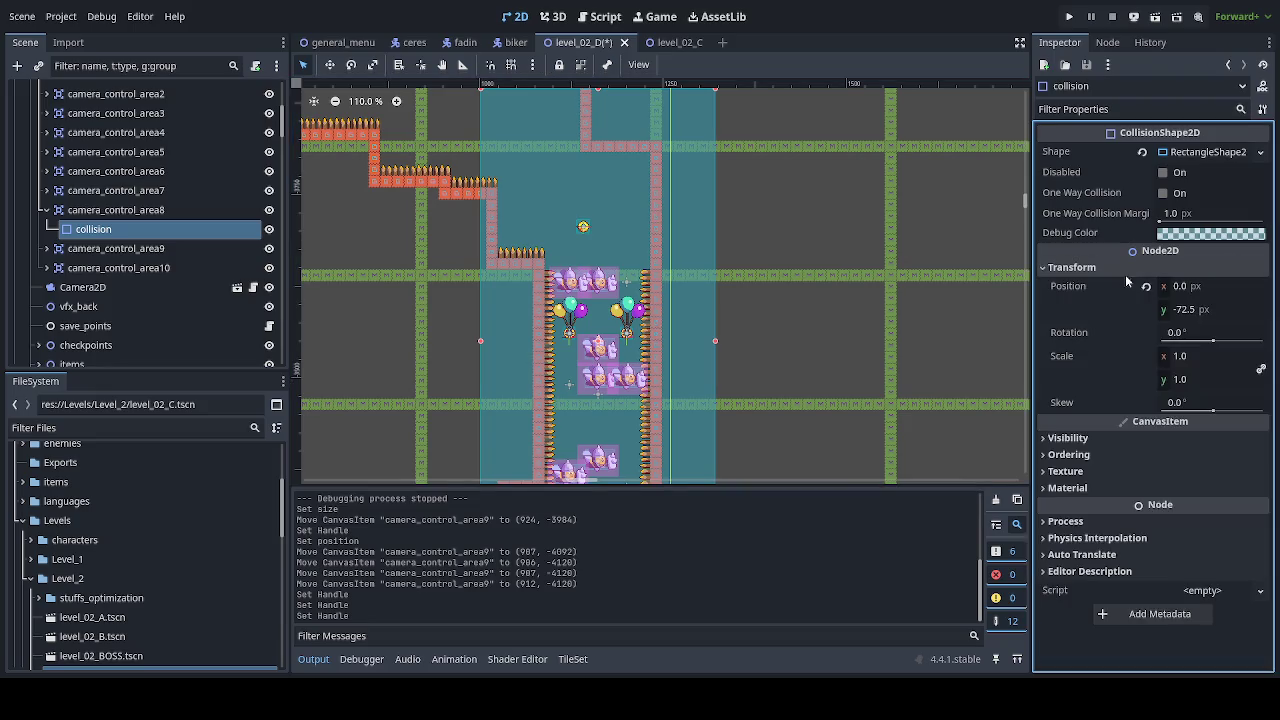
click(1147, 287)
drag(776, 294, 808, 193)
click(240, 210)
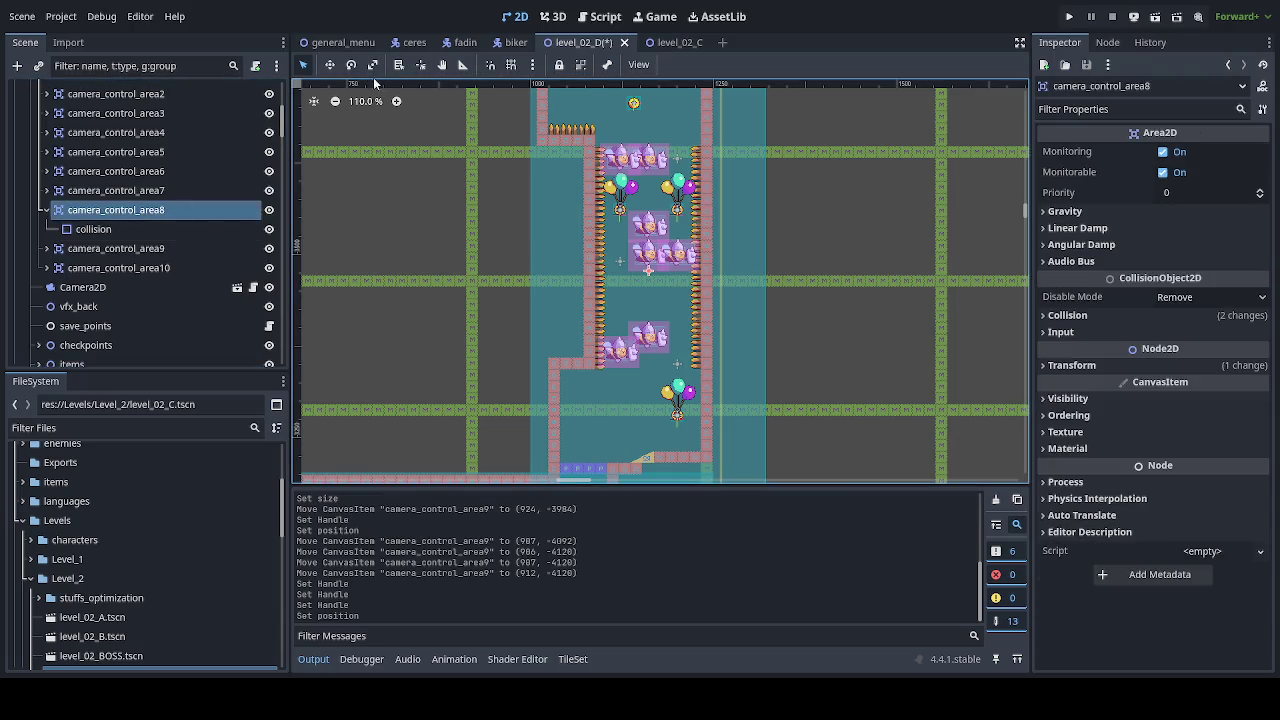
Step: Move camera_control_area8 roughly into place over the vertical shaft
key(w)
scroll(717, 317, down, 5)
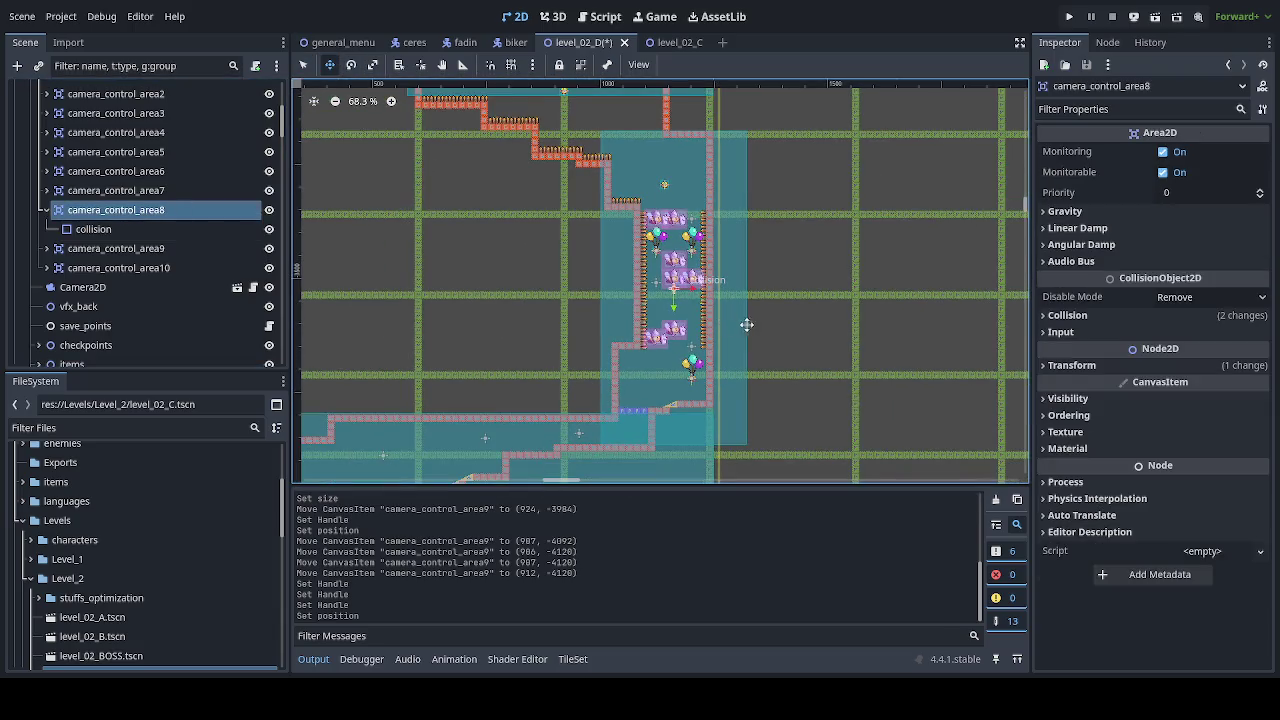
mouse_move(746, 323)
mouse_down()
mouse_move(711, 366)
mouse_move(718, 332)
mouse_up()
scroll(582, 272, up, 5)
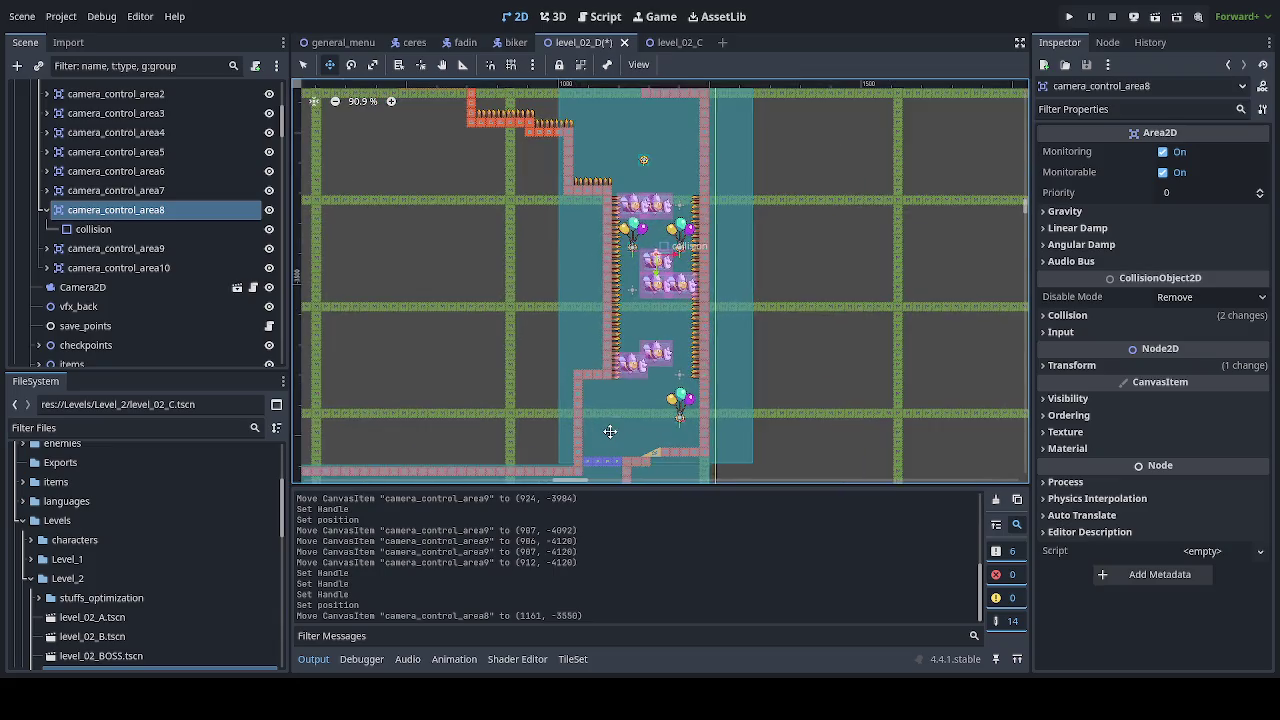
scroll(582, 272, up, 9)
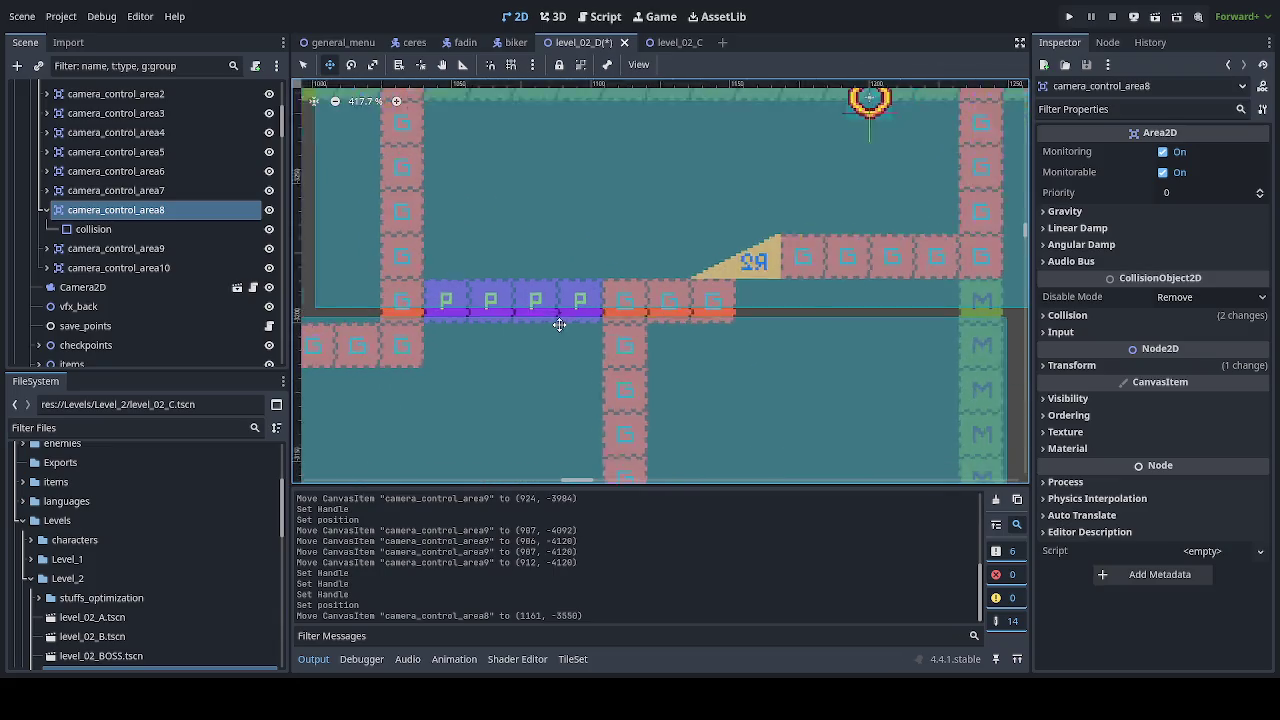
drag(534, 300, 536, 294)
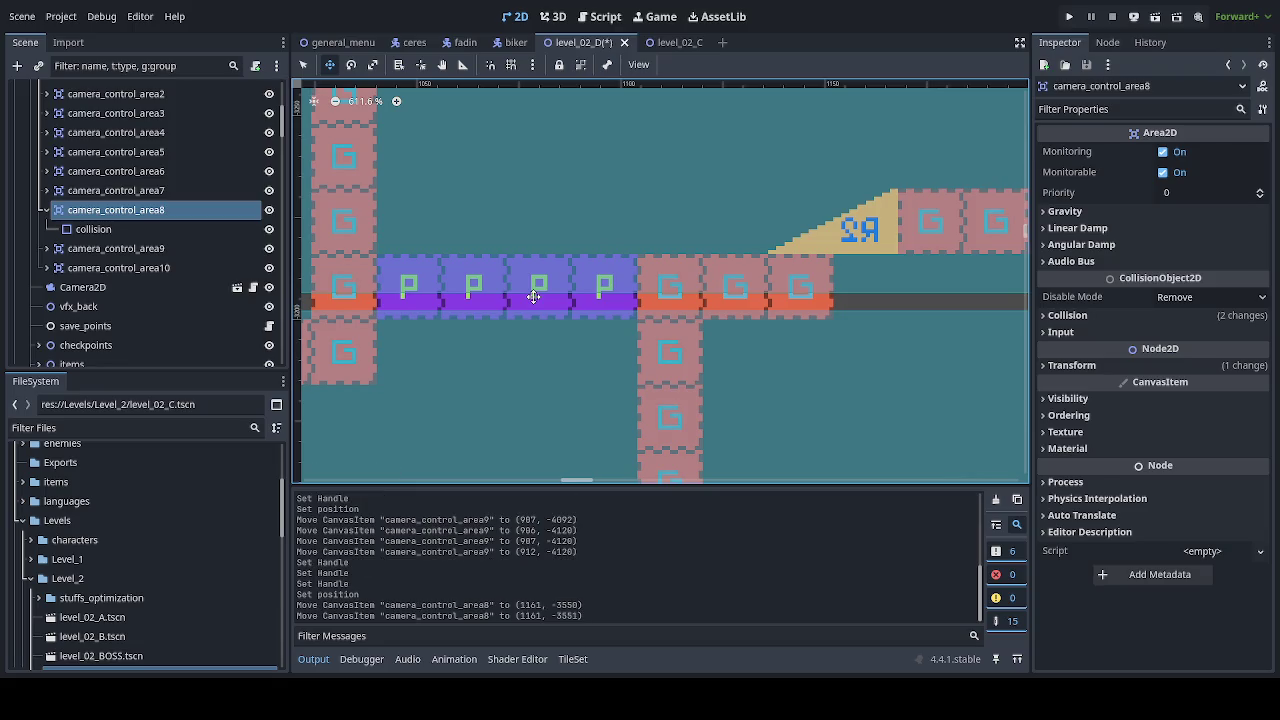
Step: Shift camera_control_area8 left to (1089, -3551)
scroll(537, 289, down, 6)
scroll(537, 289, up, 5)
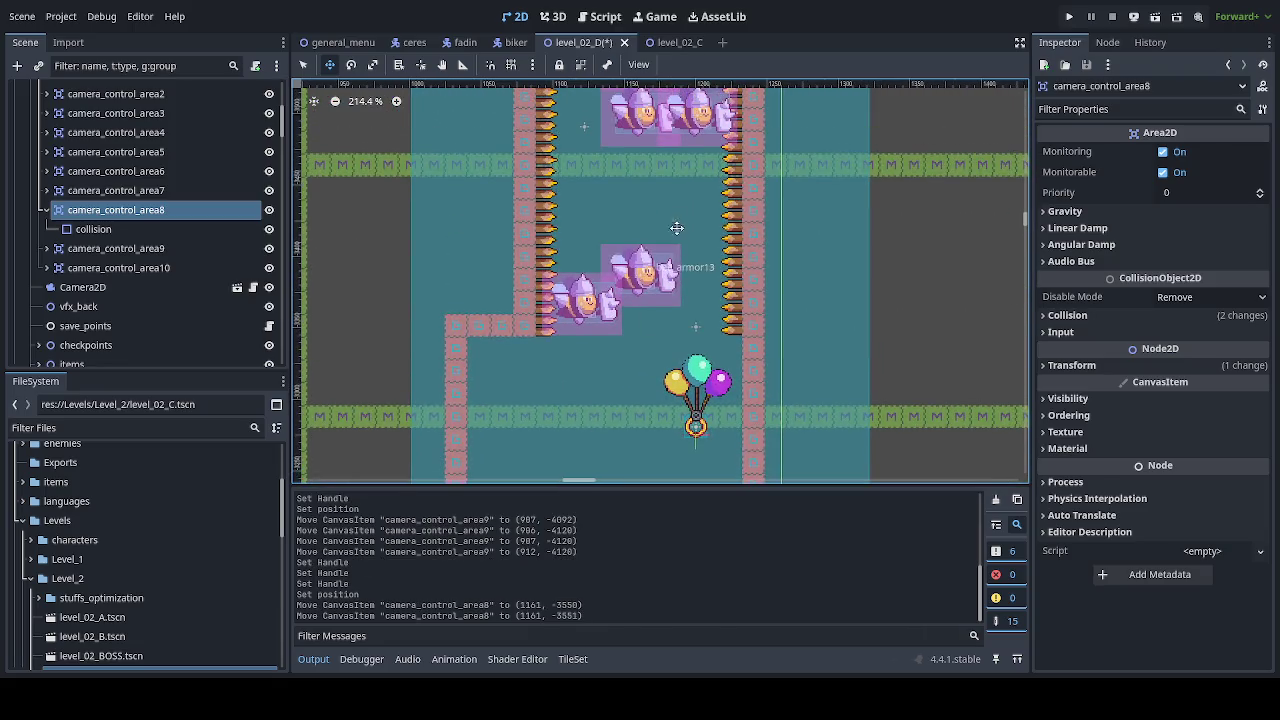
scroll(698, 438, up, 5)
scroll(680, 380, left, 2)
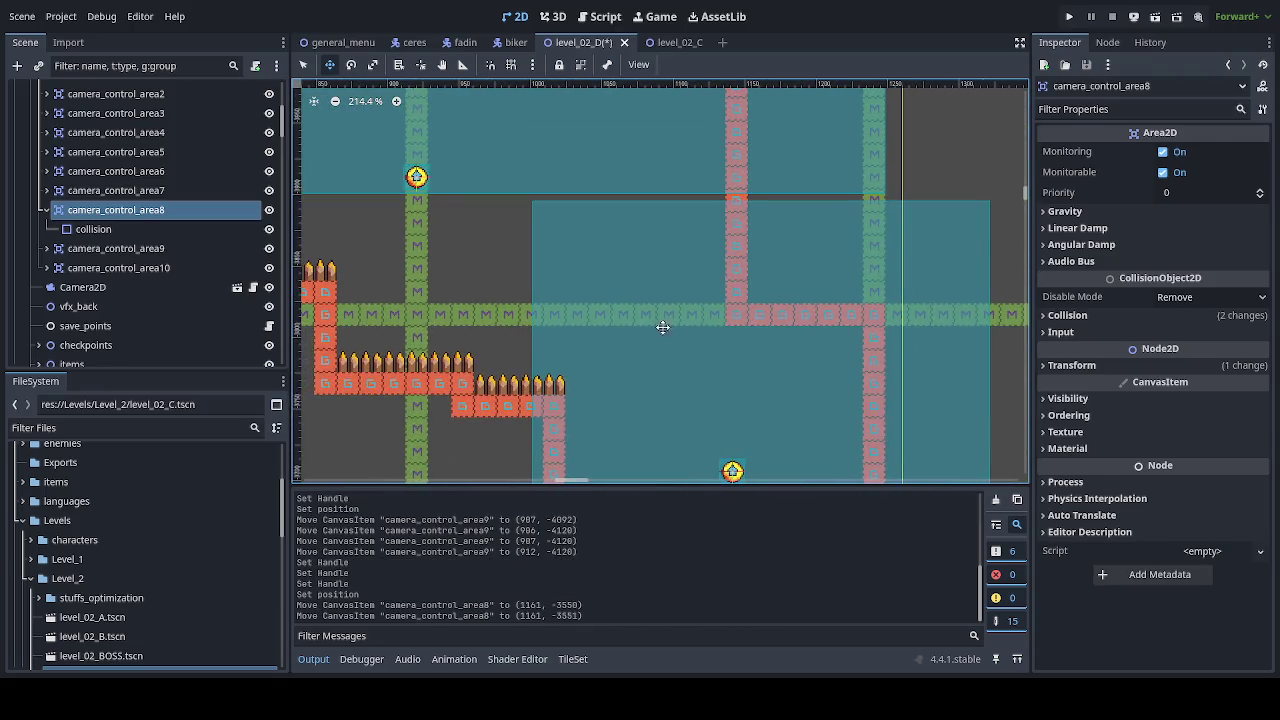
scroll(660, 325, down, 2)
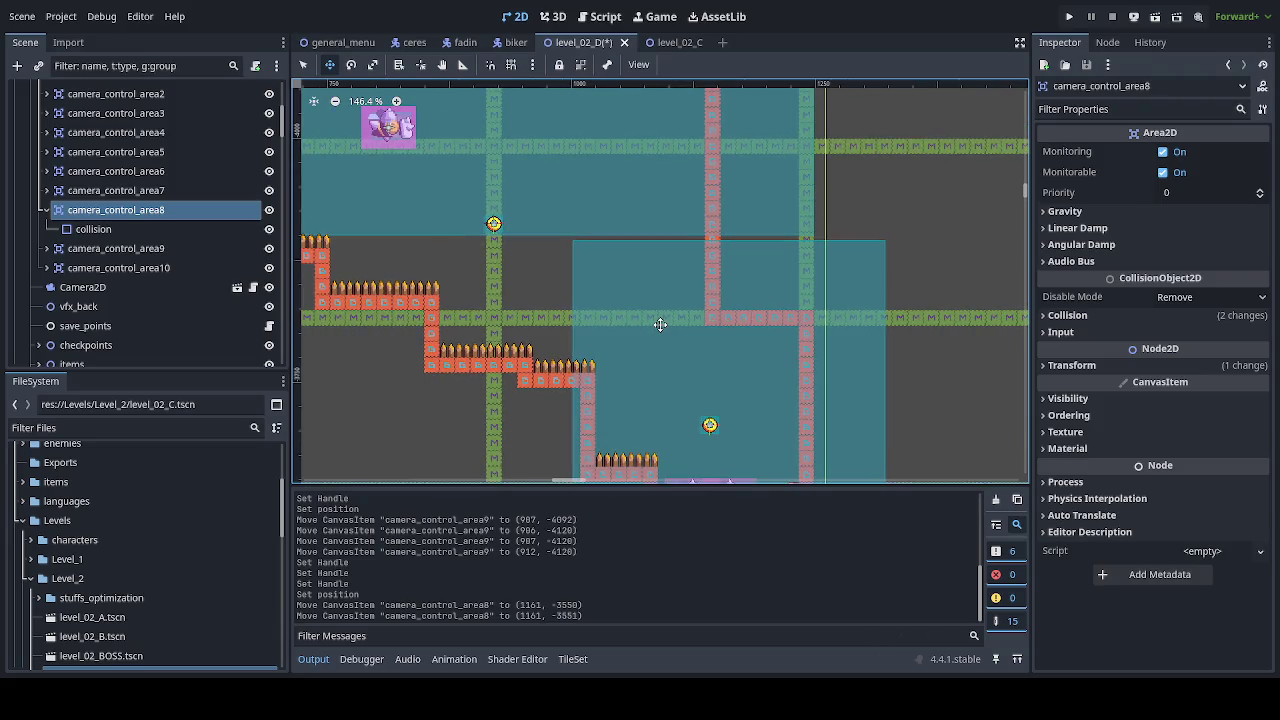
scroll(659, 324, down, 1)
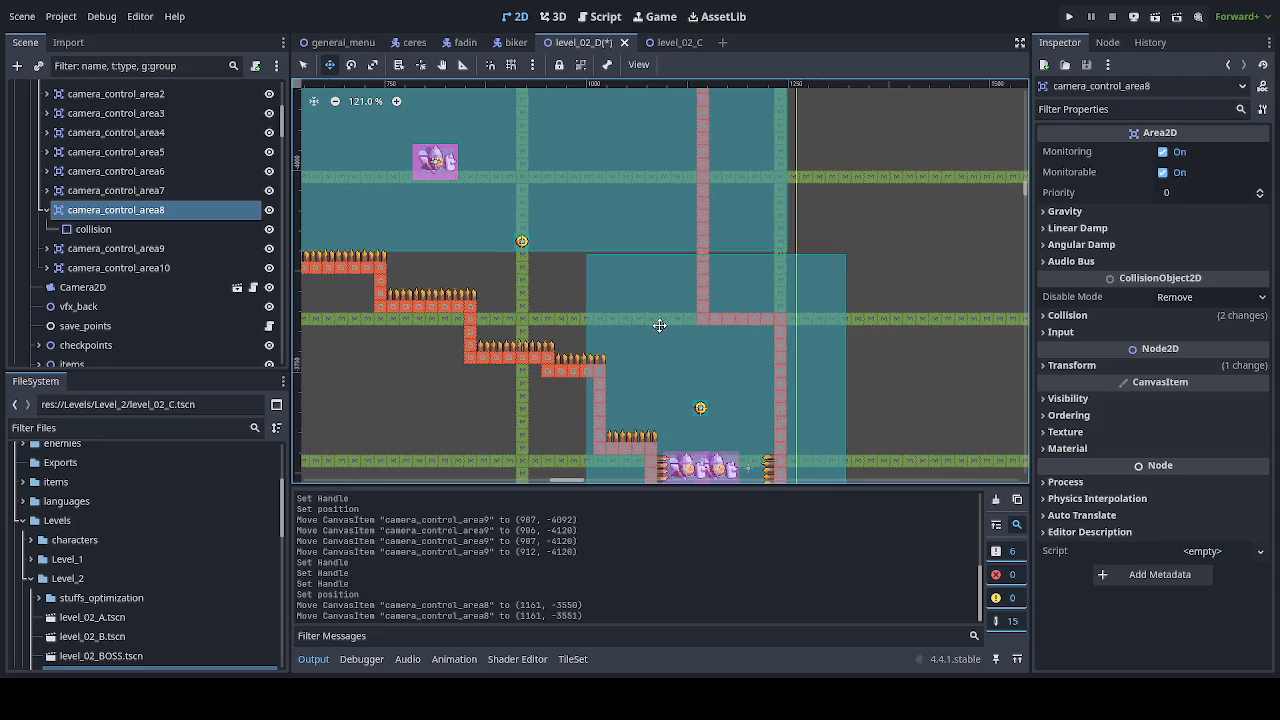
scroll(688, 355, down, 2)
drag(705, 292, 647, 294)
scroll(647, 294, down, 7)
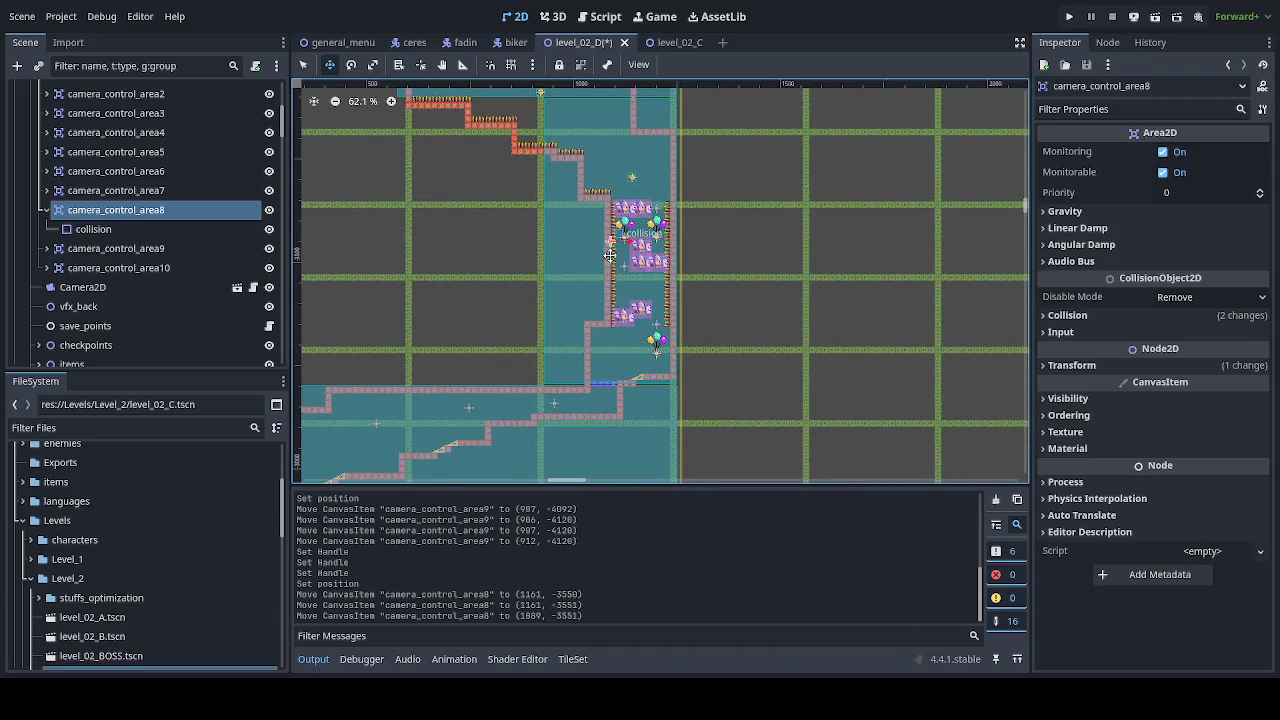
click(551, 243)
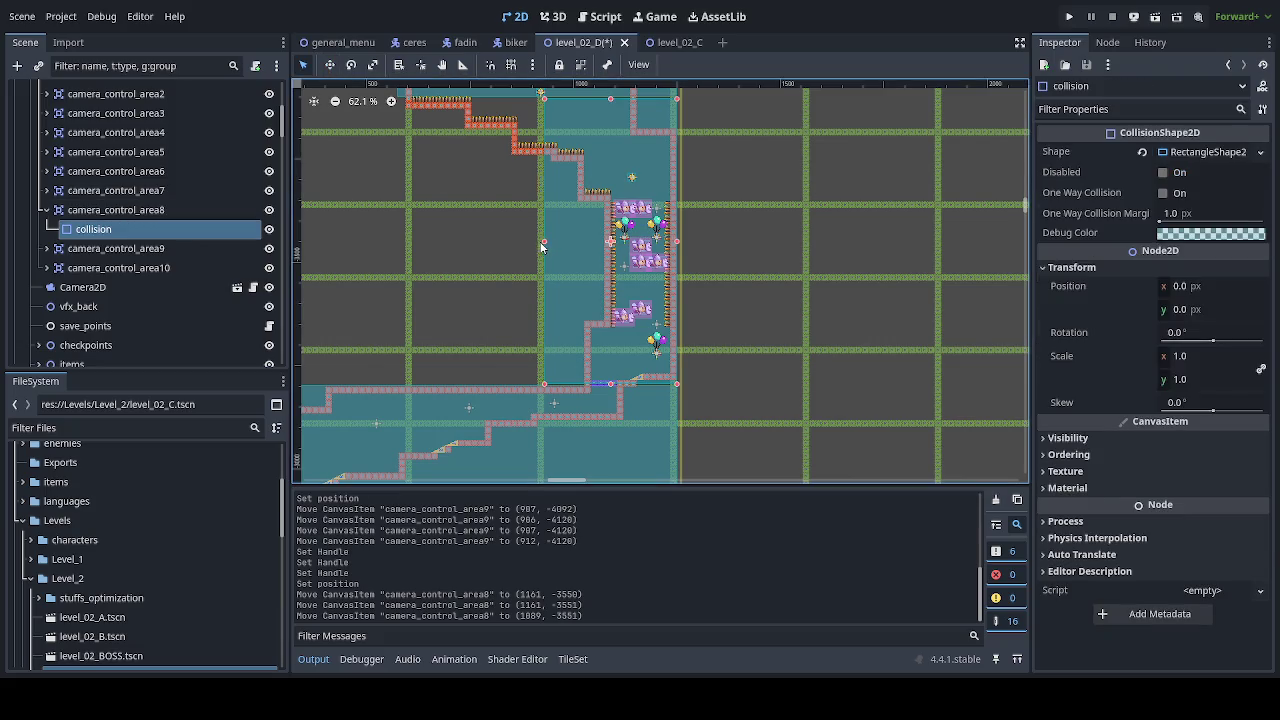
Step: Widen camera_control_area8's collision rectangle leftward and reset its position offset to zero
drag(544, 246, 465, 240)
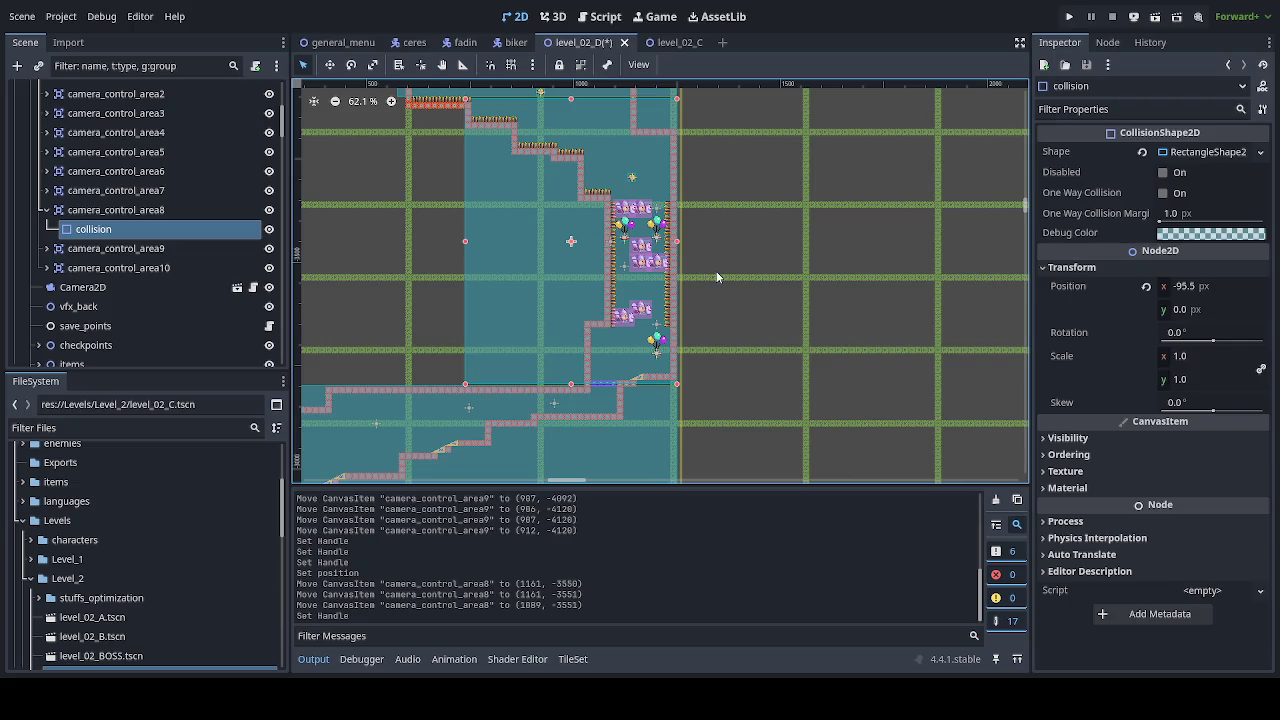
click(1147, 288)
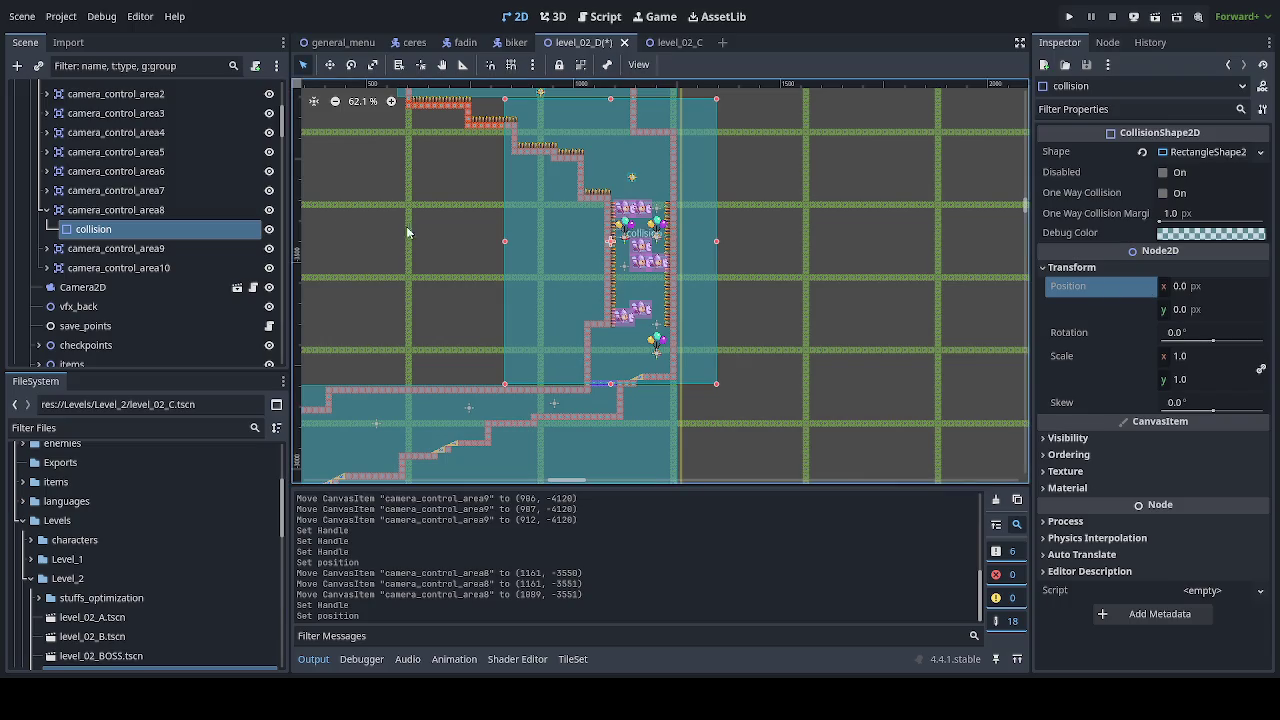
click(110, 210)
click(329, 64)
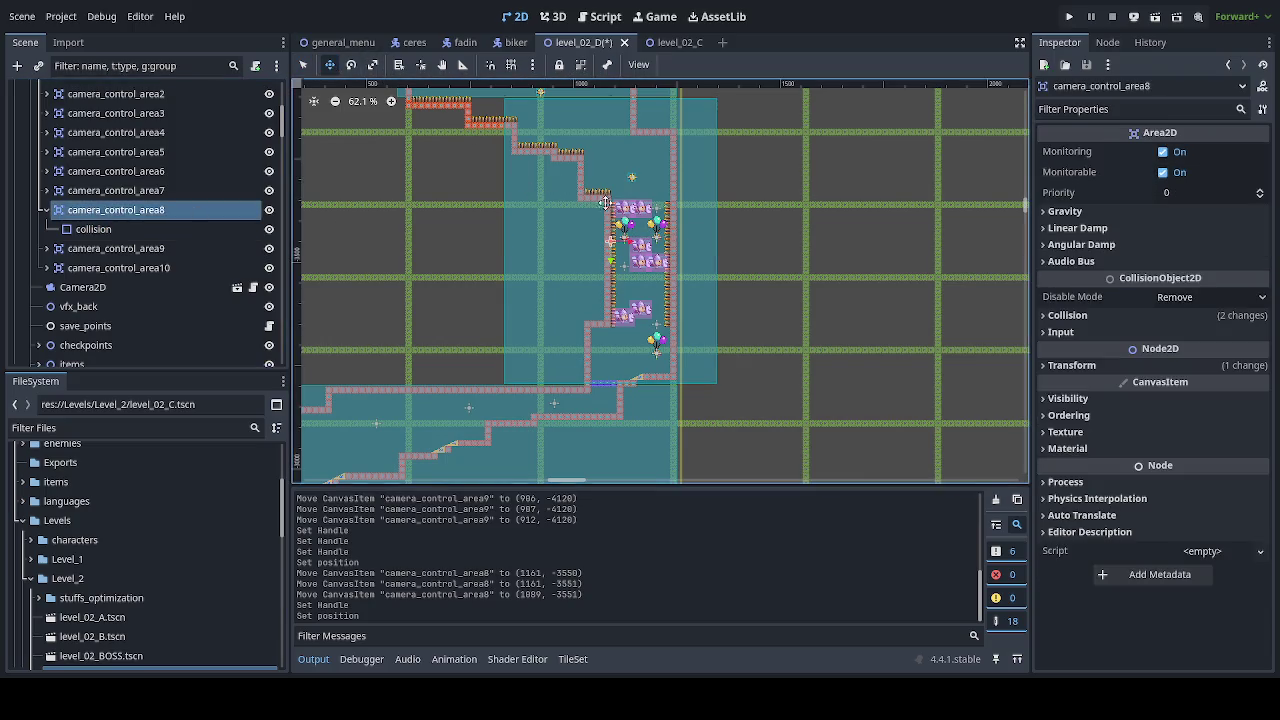
Step: Move camera_control_area8 left to (994, -3551)
drag(765, 303, 729, 305)
scroll(677, 410, up, 3)
scroll(677, 410, up, 20)
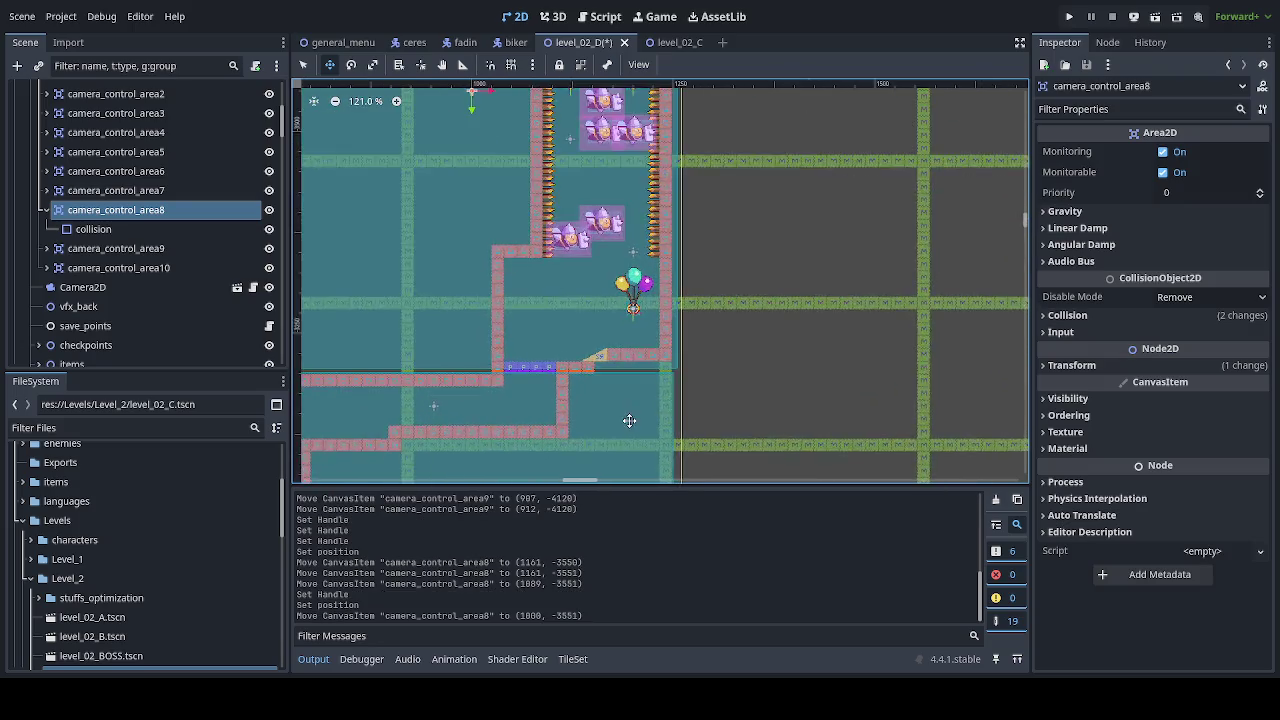
scroll(683, 357, up, 3)
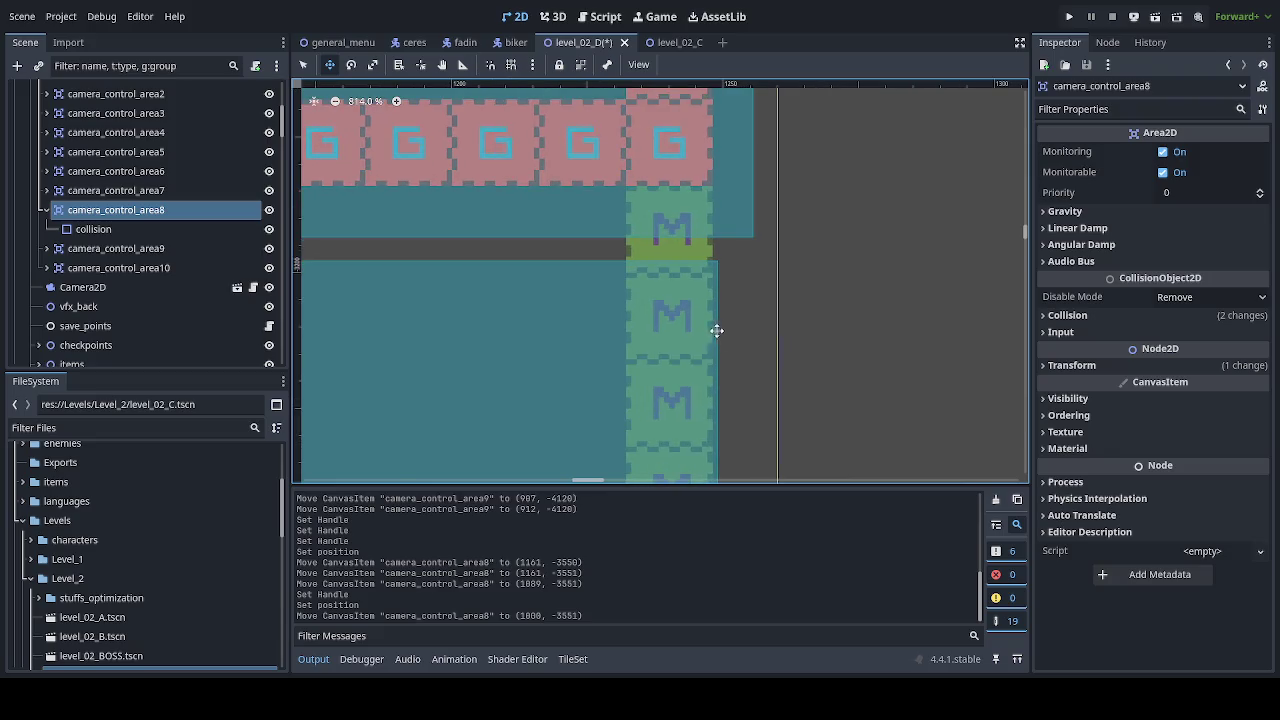
mouse_move(714, 331)
mouse_down()
mouse_move(681, 329)
mouse_move(716, 280)
mouse_up()
scroll(706, 274, up, 16)
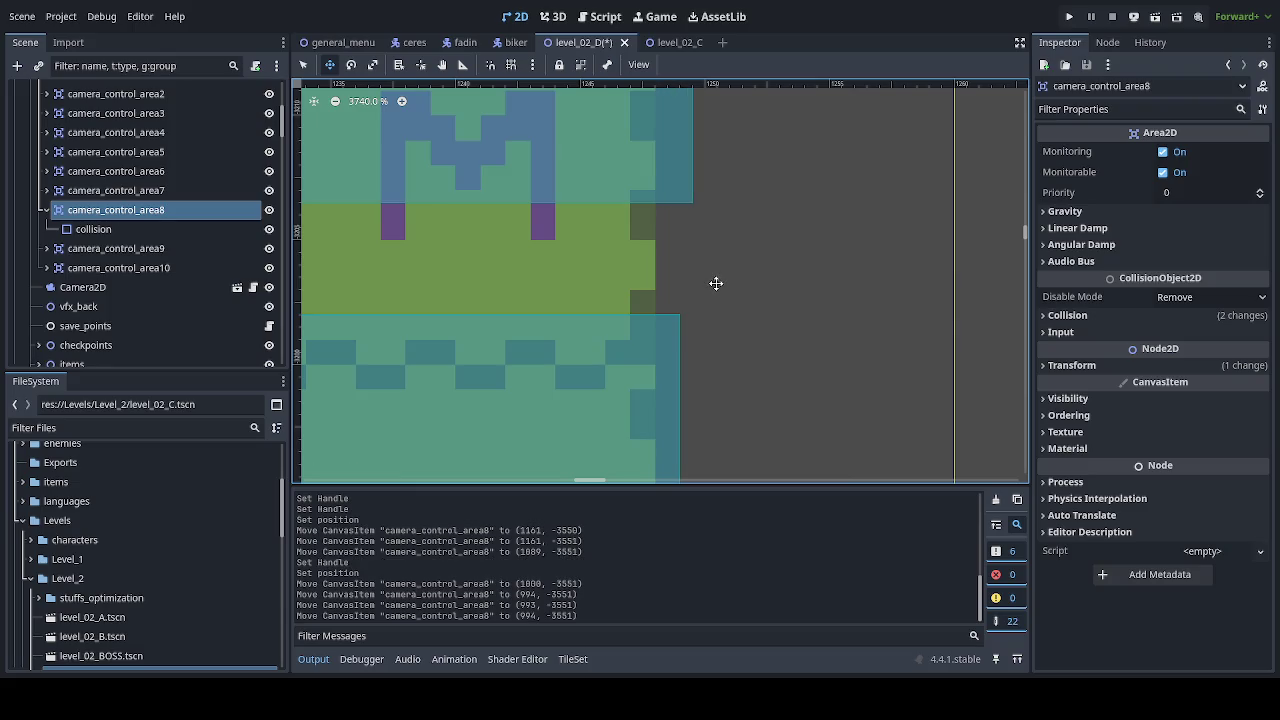
scroll(754, 320, down, 4)
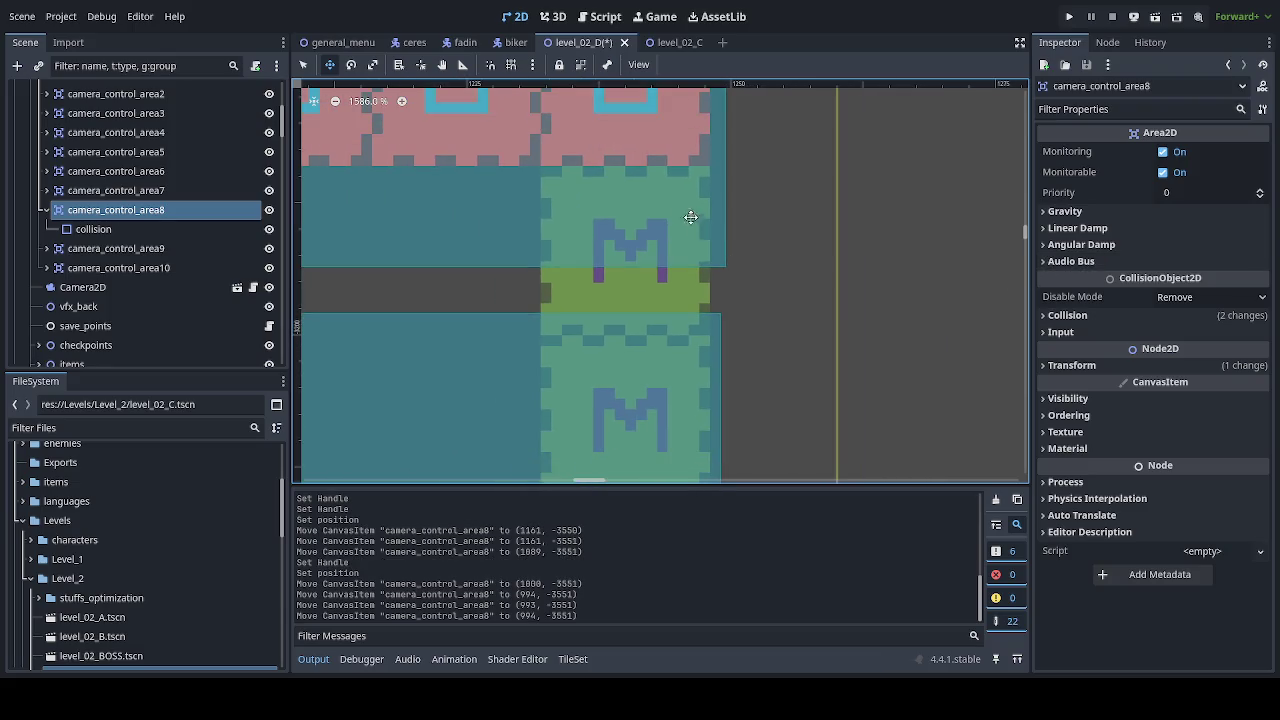
Step: Extend the collision rectangle's left edge slightly further out, to 507.5 × 689 px
click(303, 64)
click(680, 258)
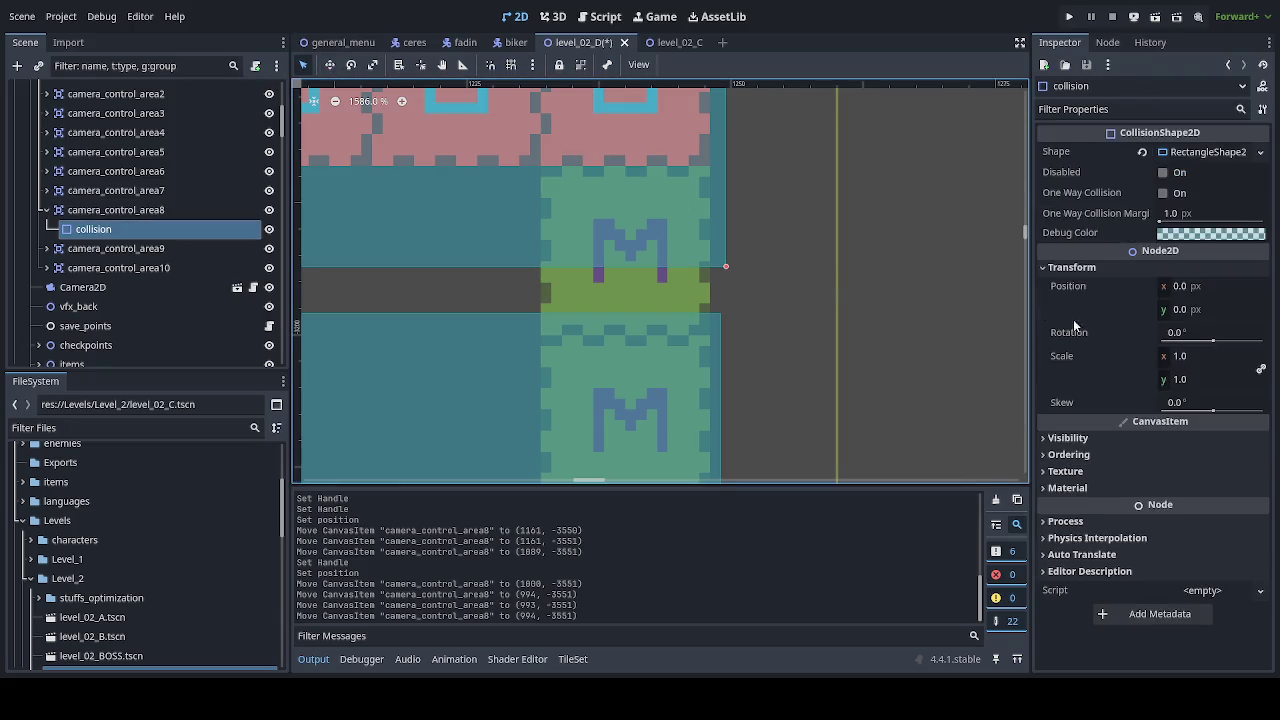
click(1205, 153)
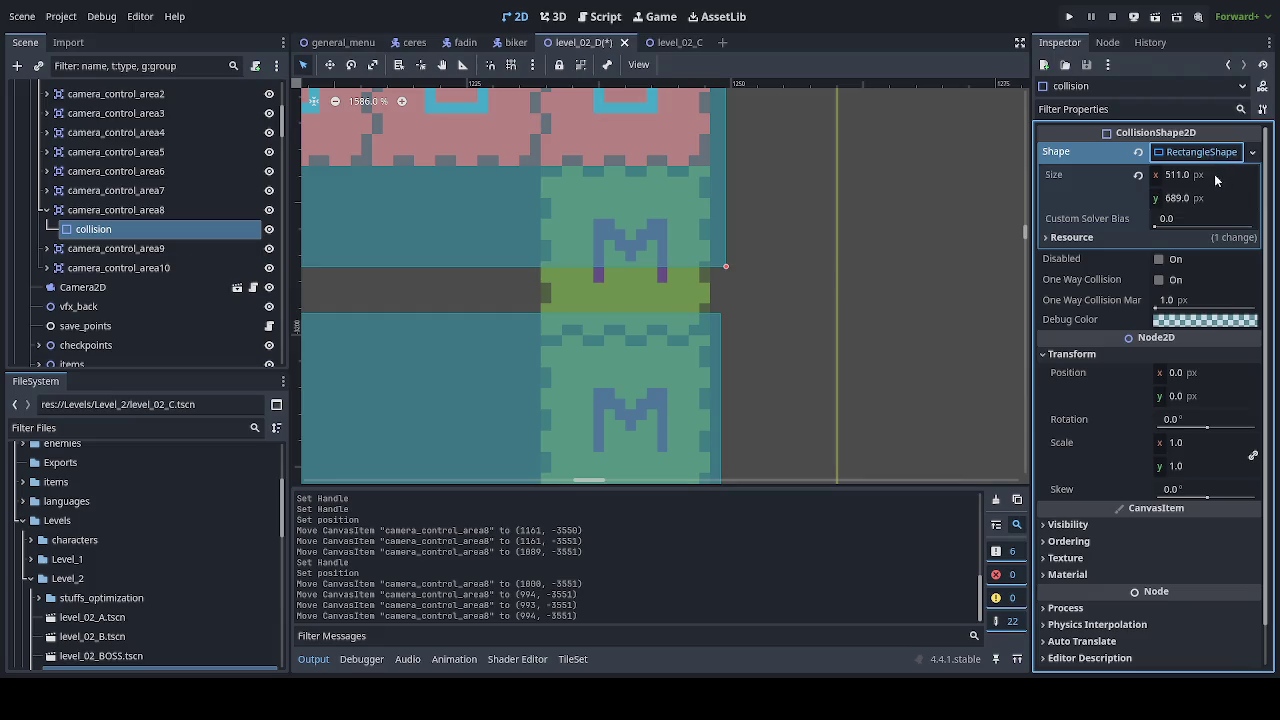
scroll(779, 274, down, 4)
scroll(779, 274, down, 3)
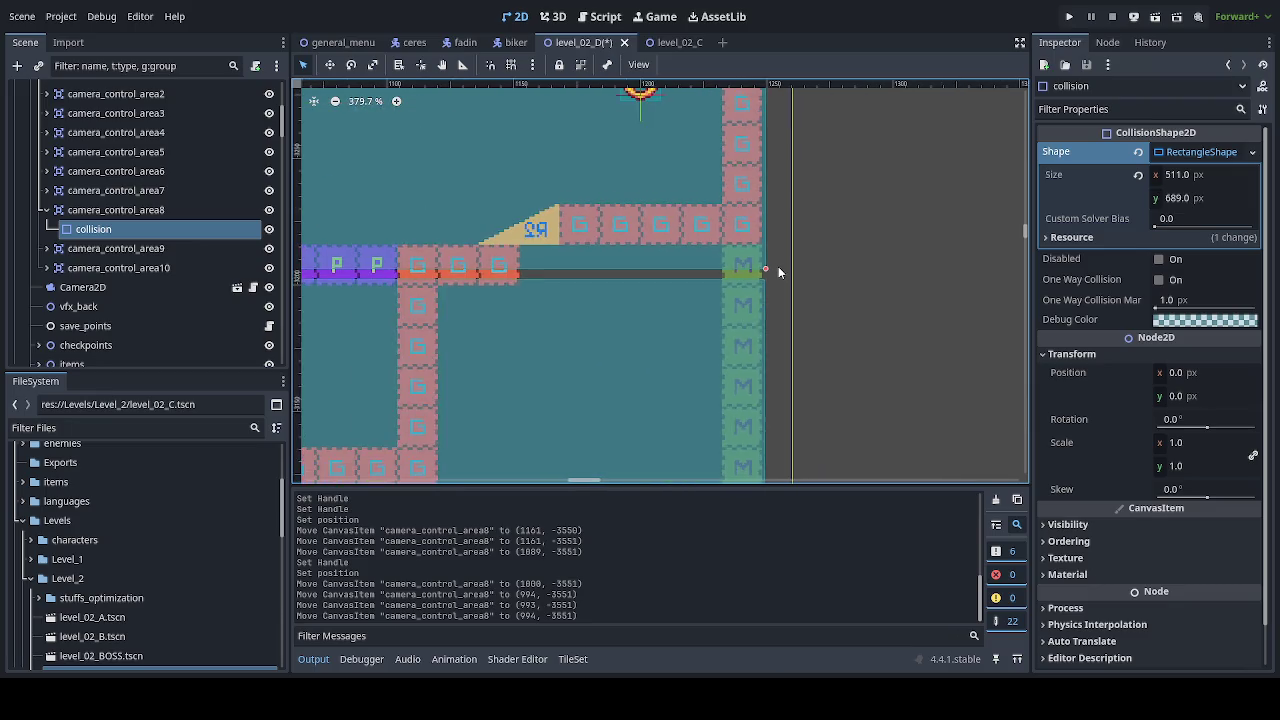
mouse_move(728, 171)
mouse_down()
mouse_move(717, 281)
mouse_move(764, 380)
mouse_up()
scroll(734, 318, down, 6)
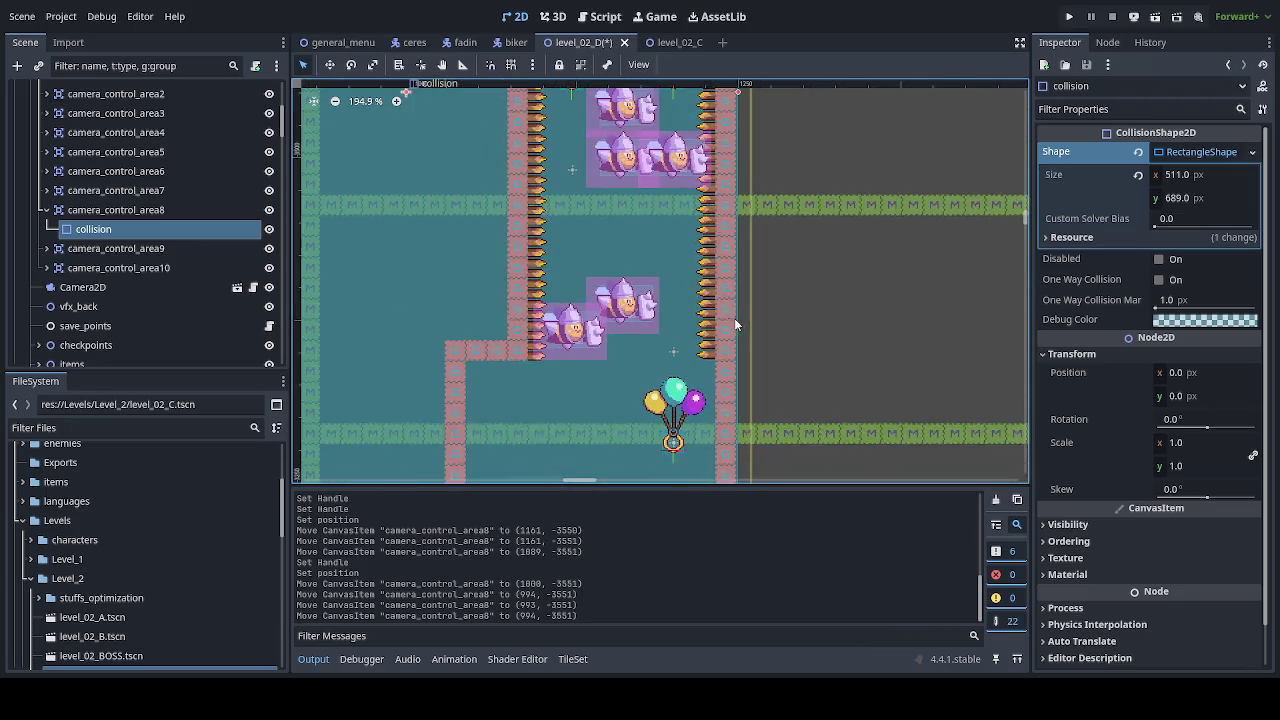
drag(482, 238, 480, 237)
drag(478, 238, 480, 241)
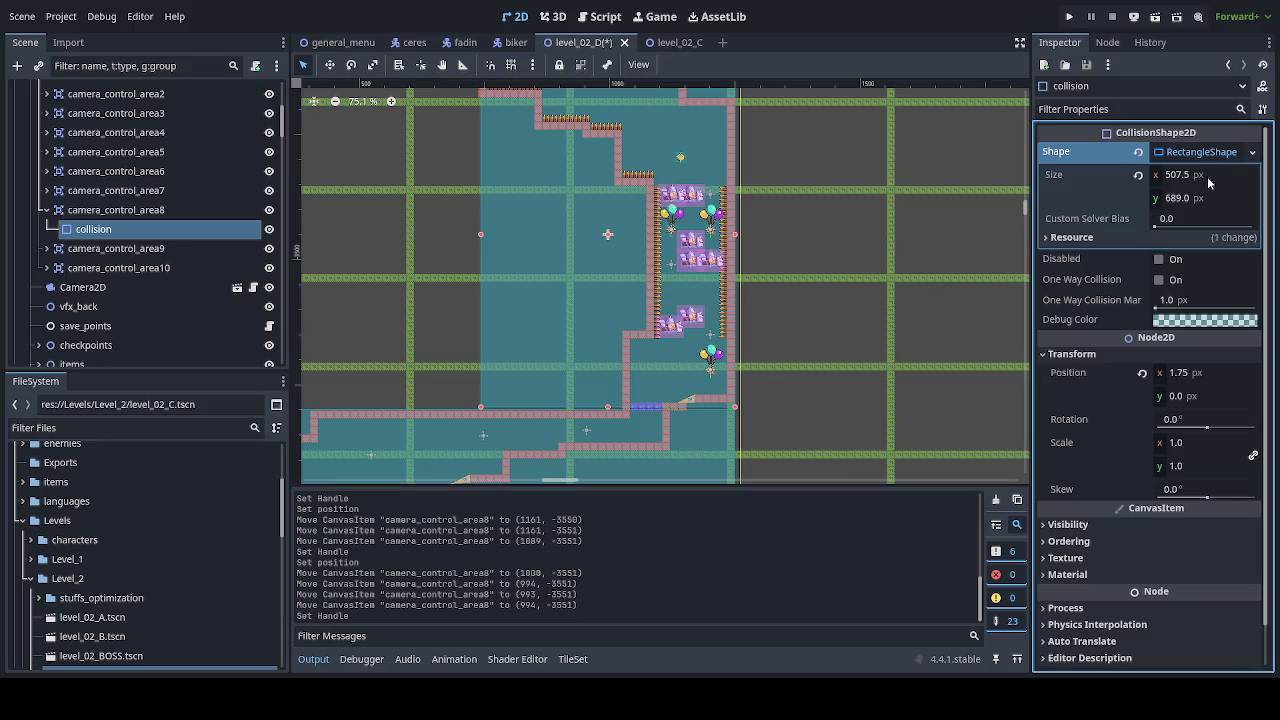
Step: Set the collision rectangle size to 502 × 688, zero its position, and save level_02_D
click(1249, 179)
text(502)
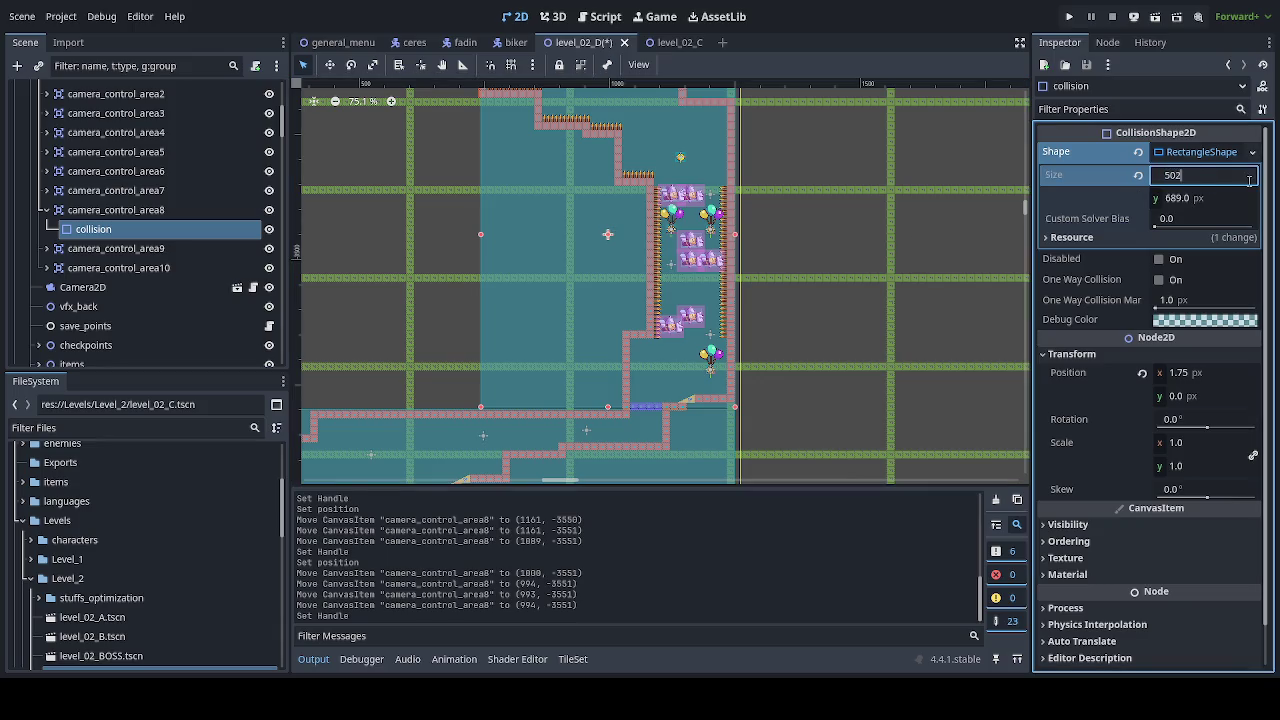
key(Return)
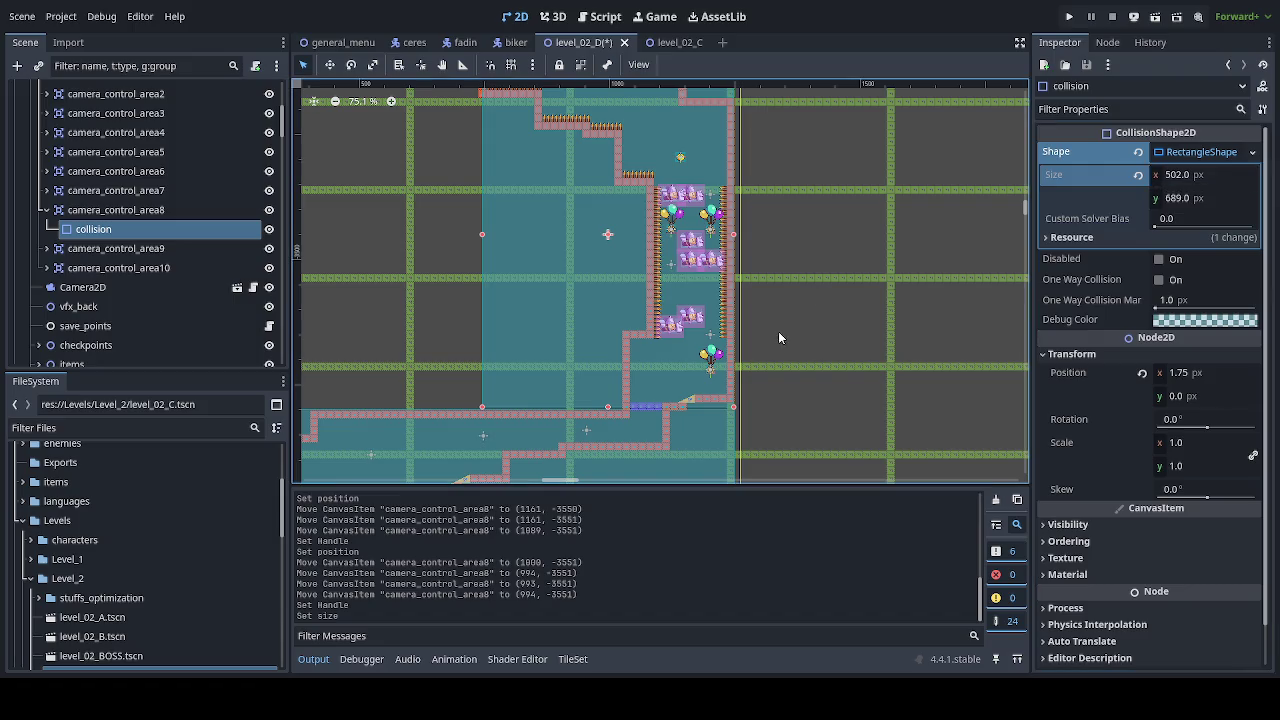
key(ctrl+s)
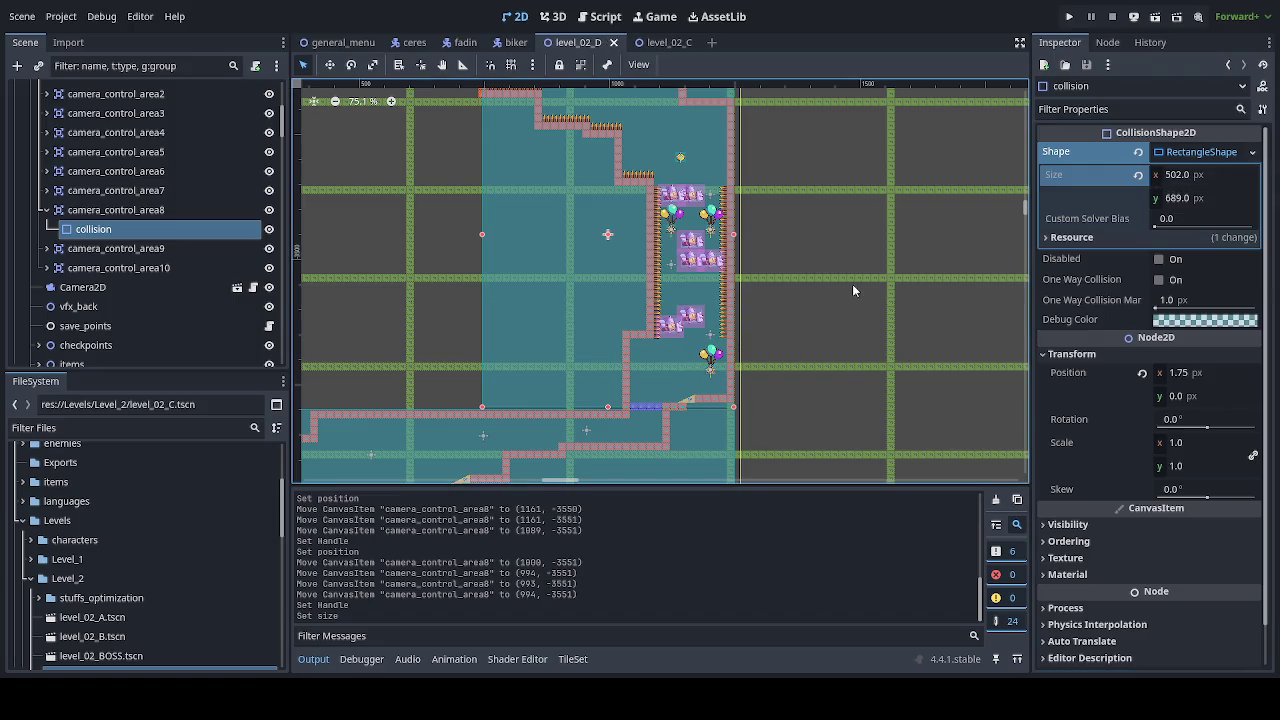
click(1206, 199)
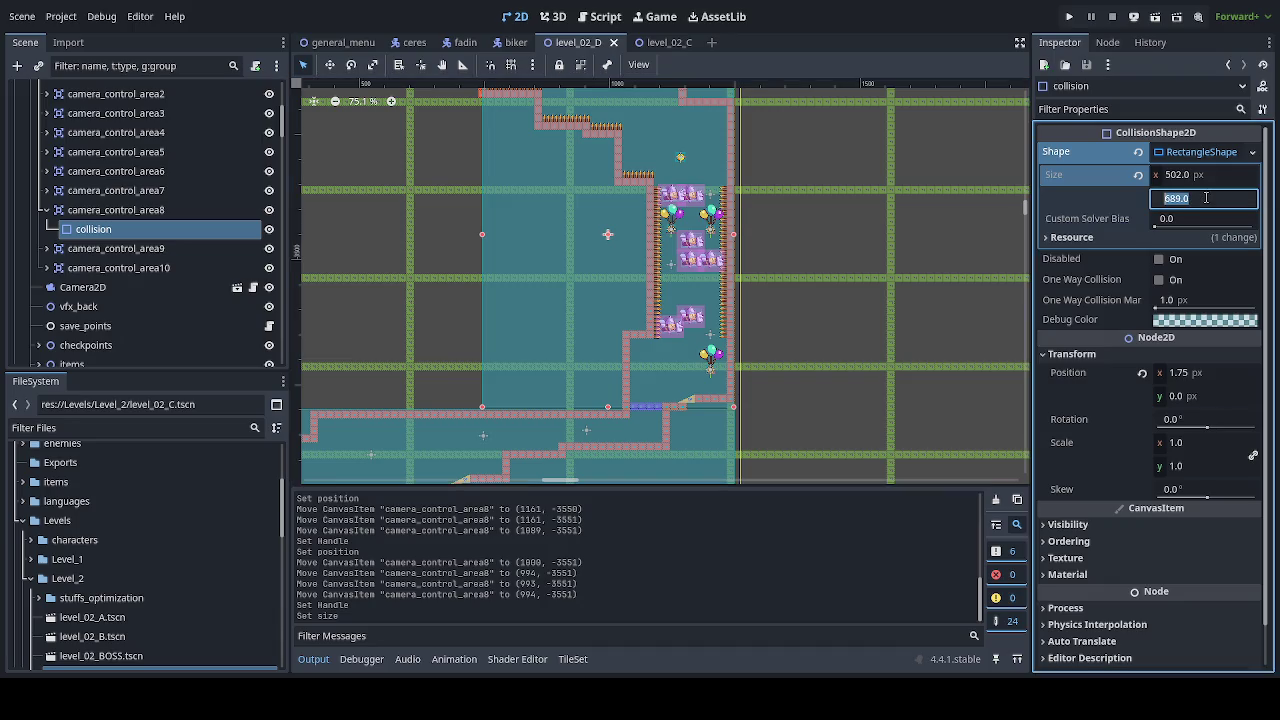
text(688)
key(Return)
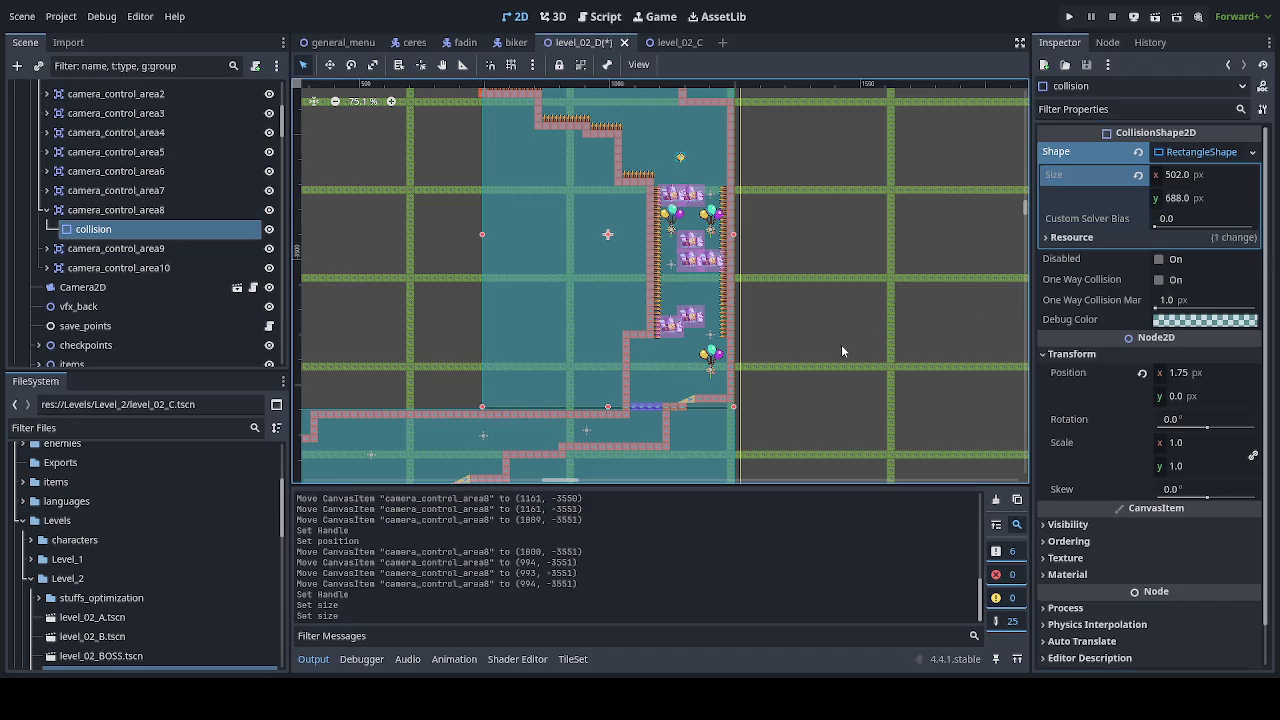
key(ctrl+s)
click(1142, 372)
key(ctrl+s)
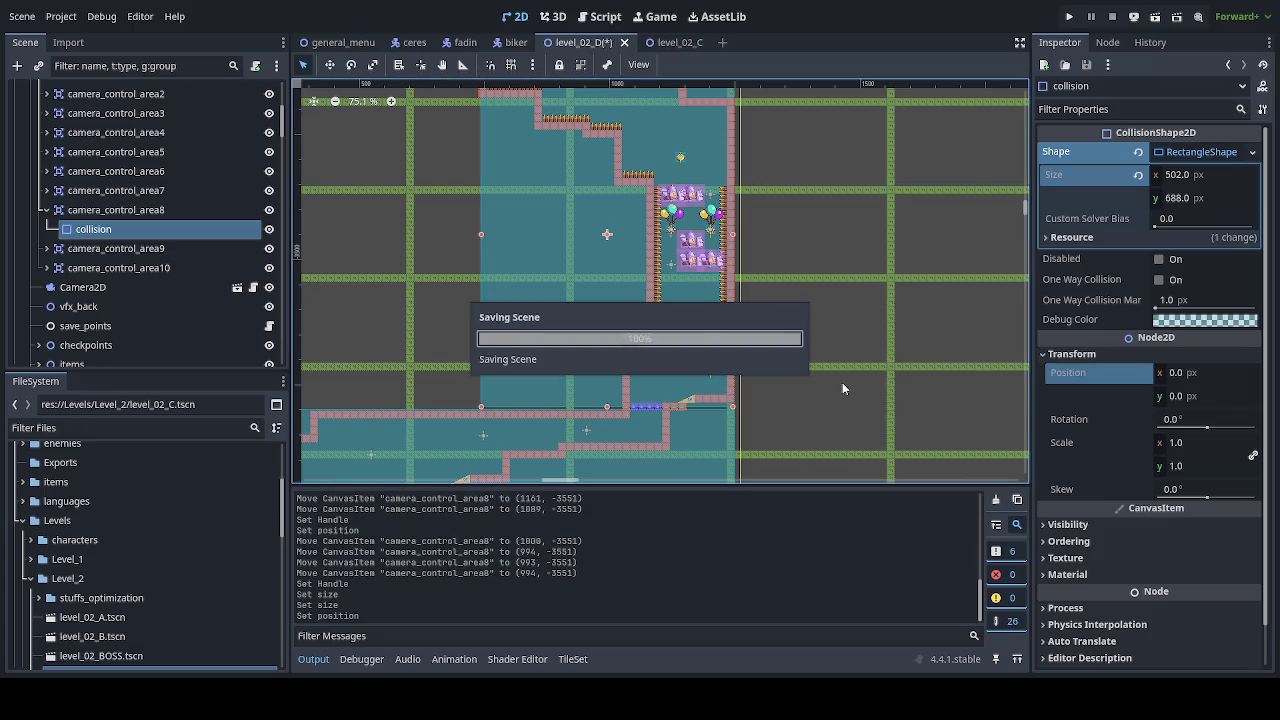
click(160, 210)
Step: Nudge camera_control_area8 slightly right to (998, -3551)
key(w)
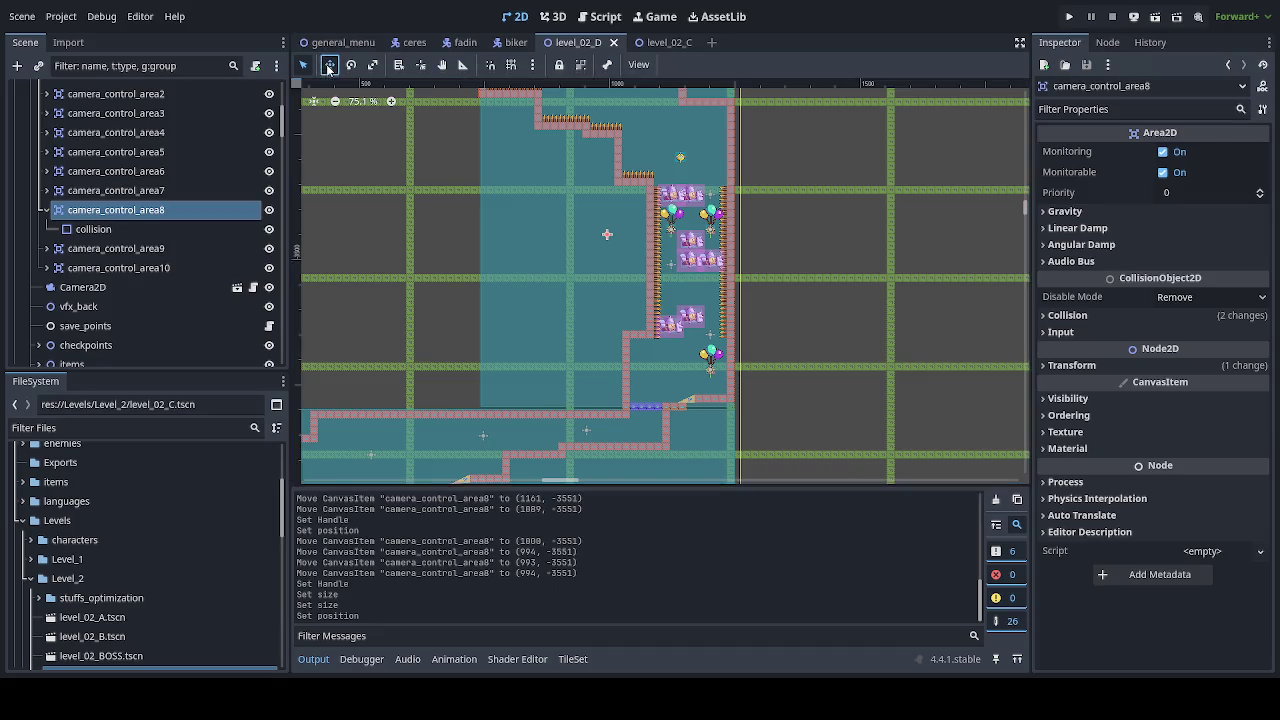
scroll(726, 406, up, 14)
scroll(726, 406, up, 9)
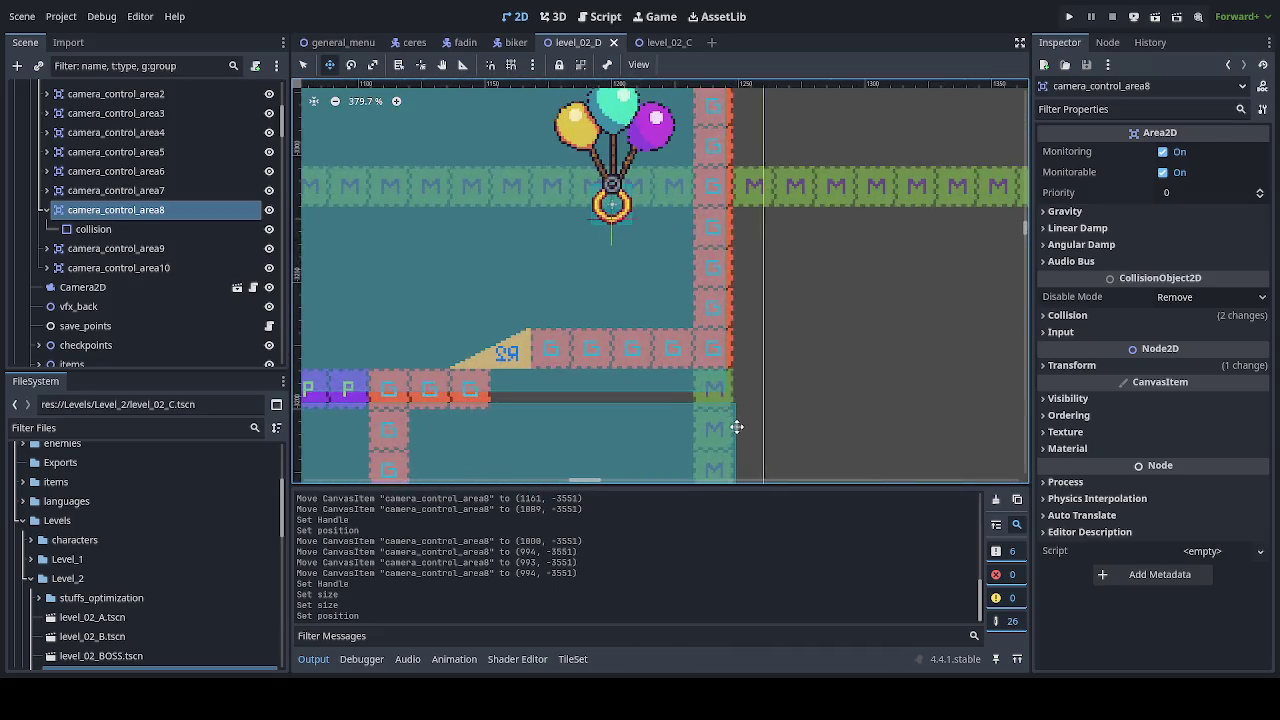
drag(732, 404, 767, 404)
scroll(762, 385, down, 10)
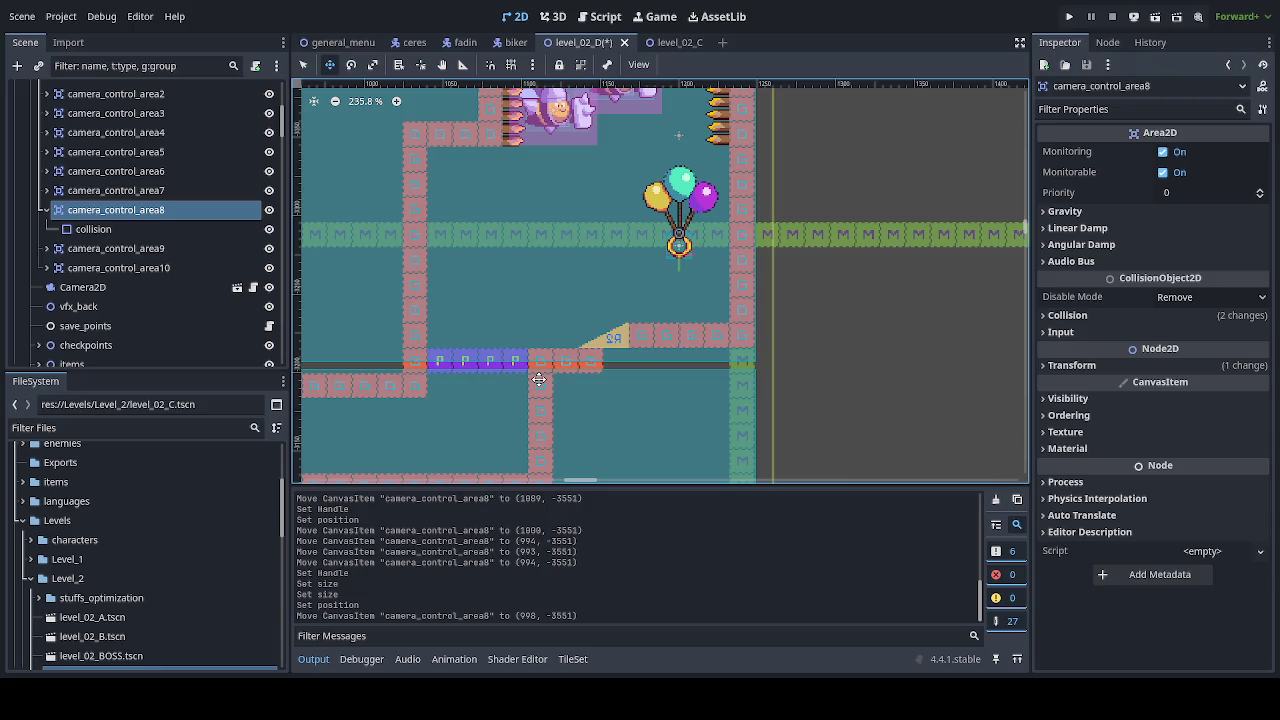
scroll(538, 380, down, 4)
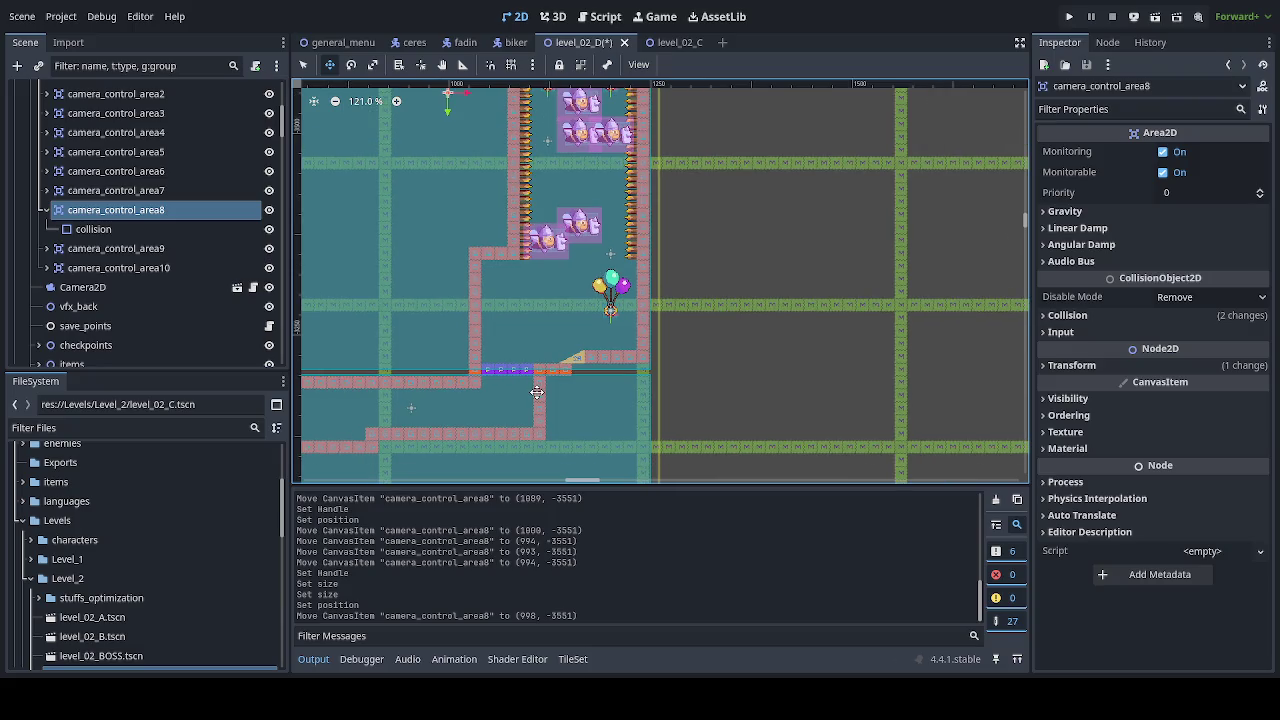
scroll(537, 392, down, 5)
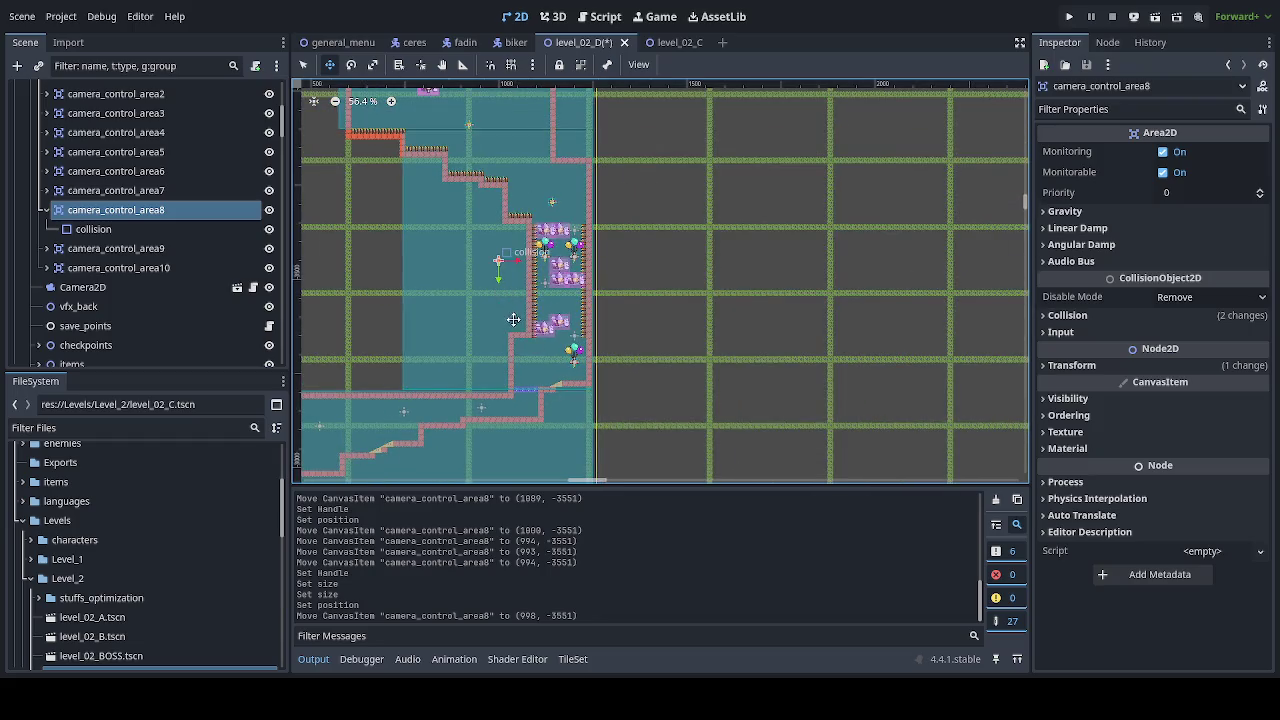
Step: Check camera_control_area8's position and the collision shapes of areas 8 and 9
click(1100, 365)
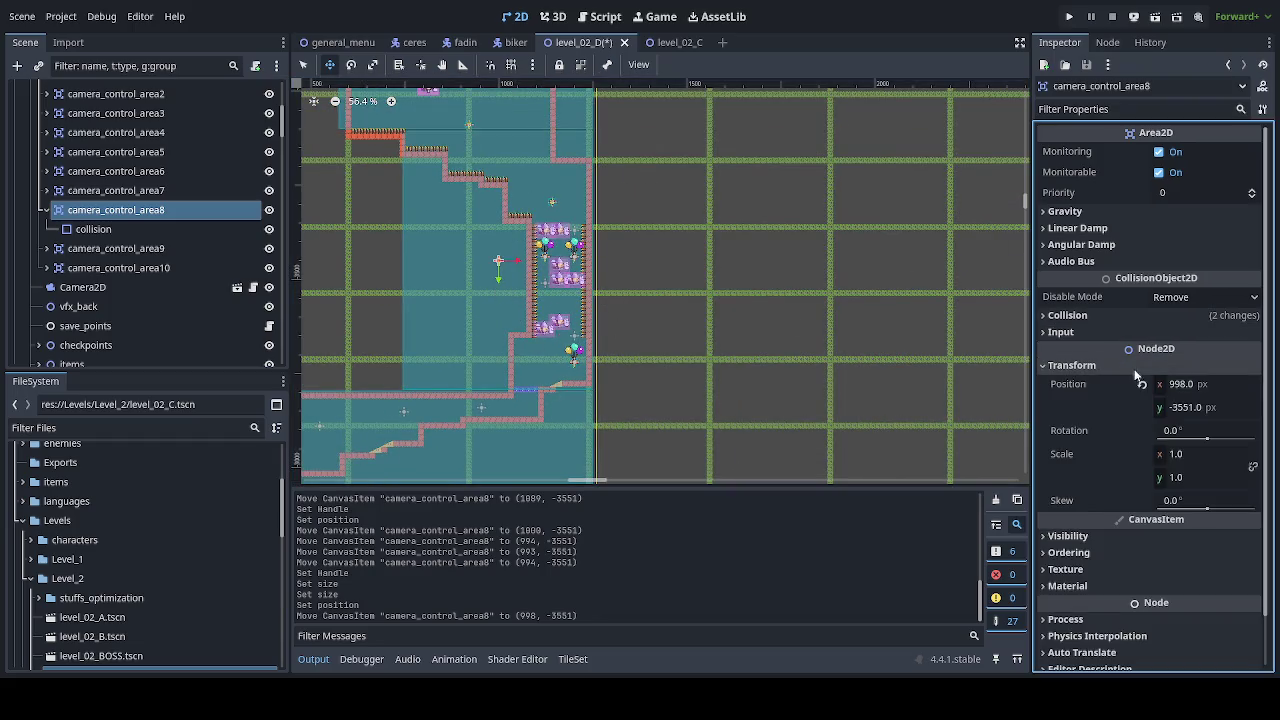
click(93, 229)
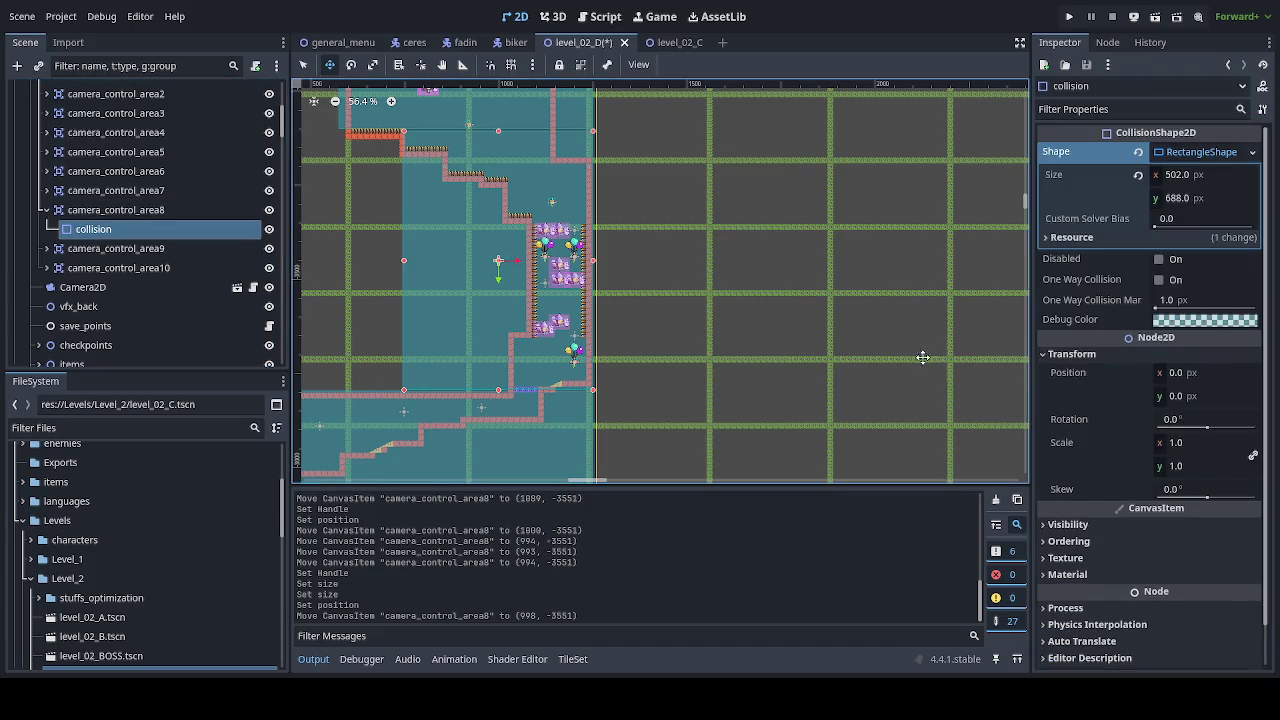
drag(644, 262, 694, 388)
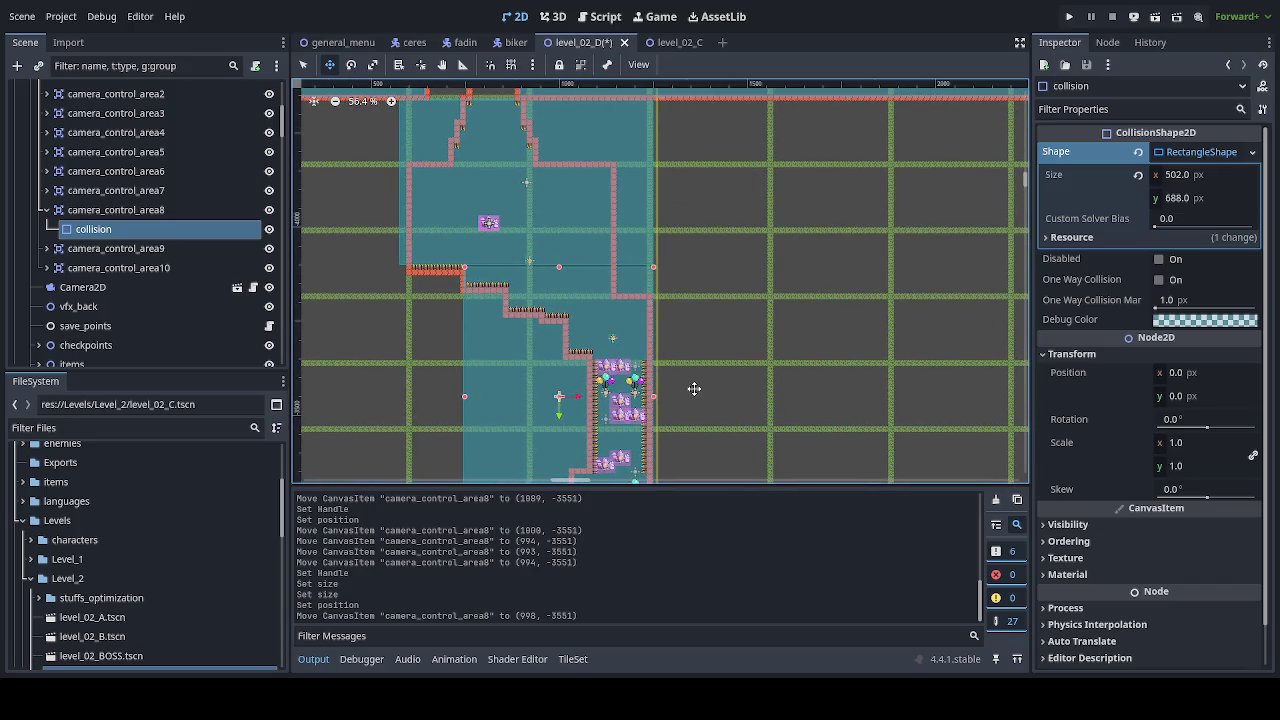
click(633, 196)
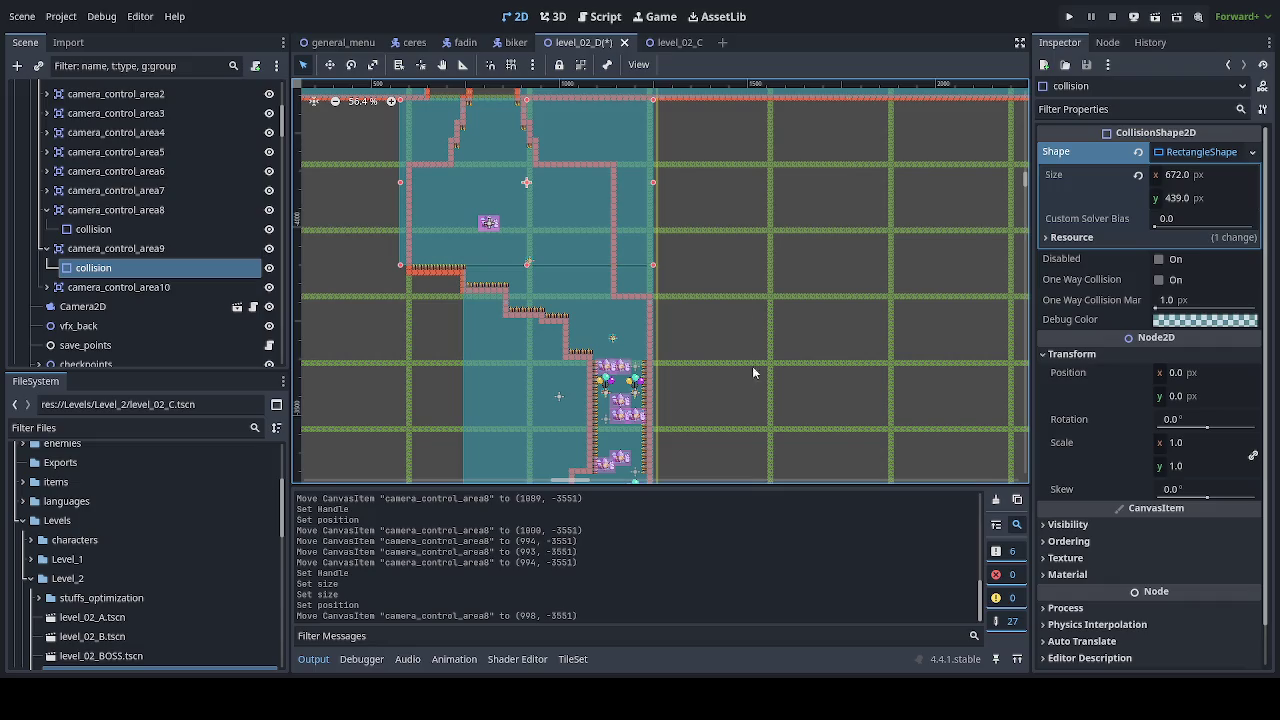
scroll(617, 369, down, 3)
click(614, 424)
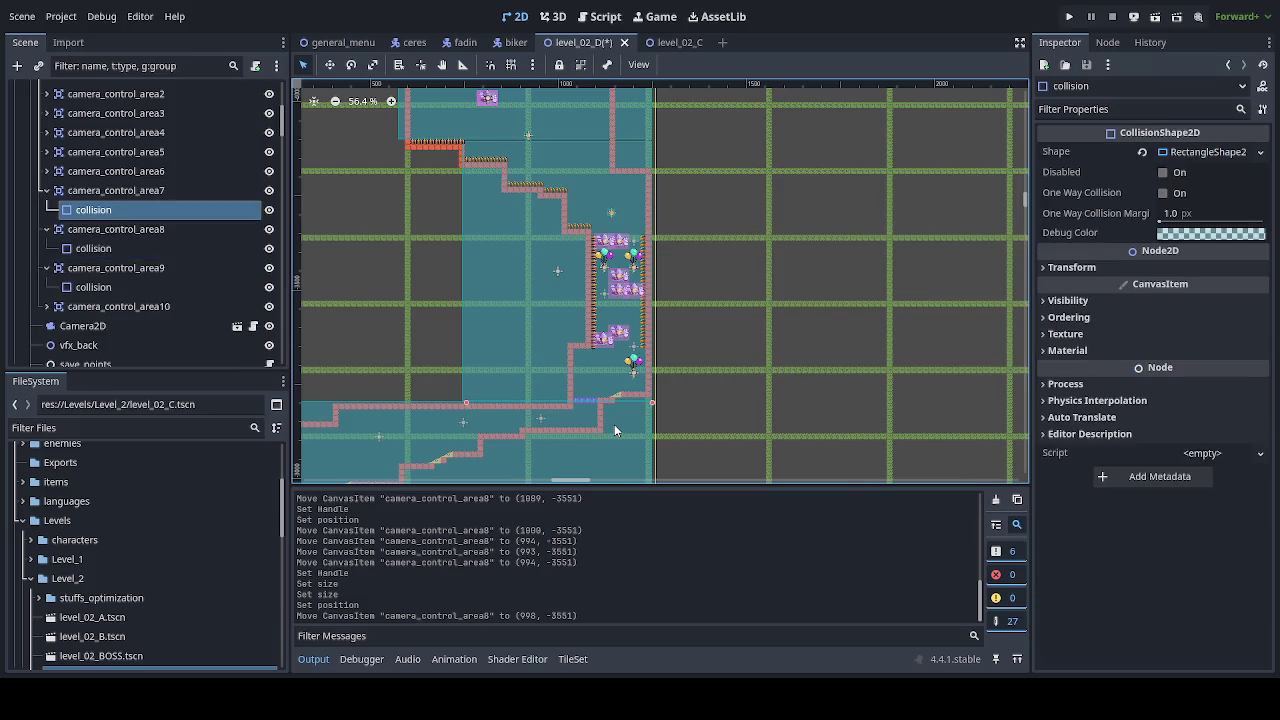
click(1203, 152)
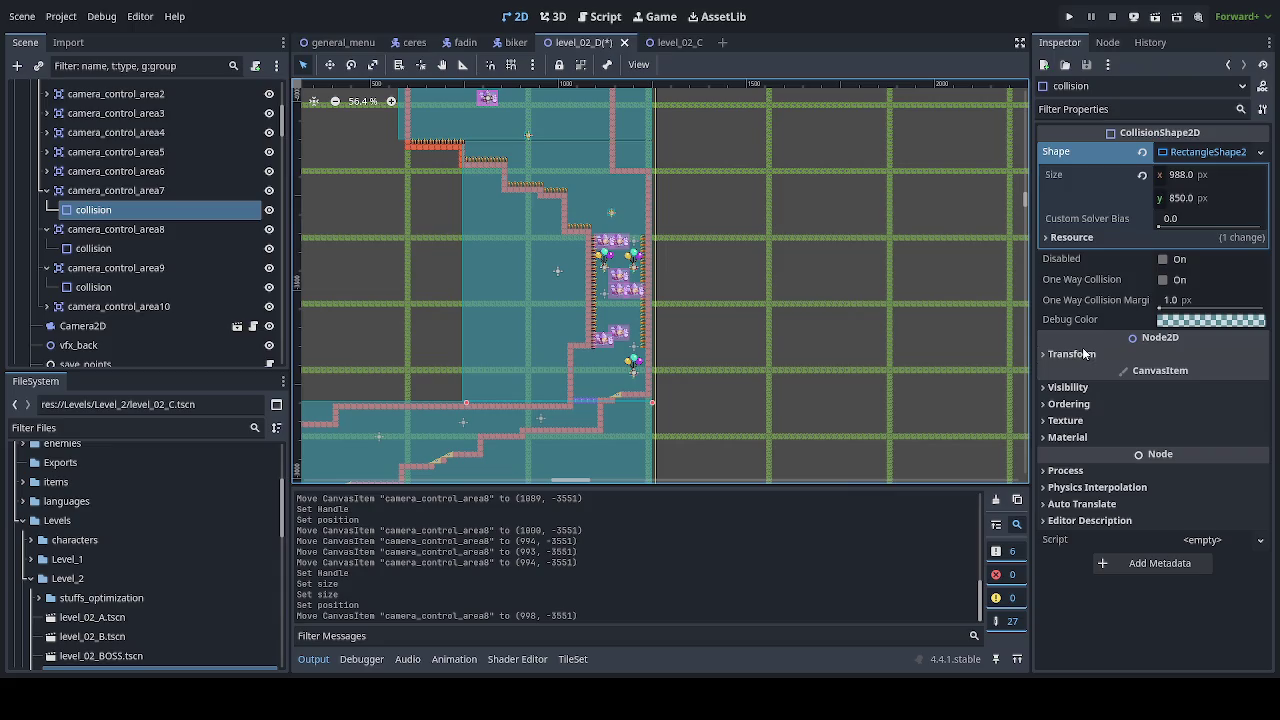
click(46, 190)
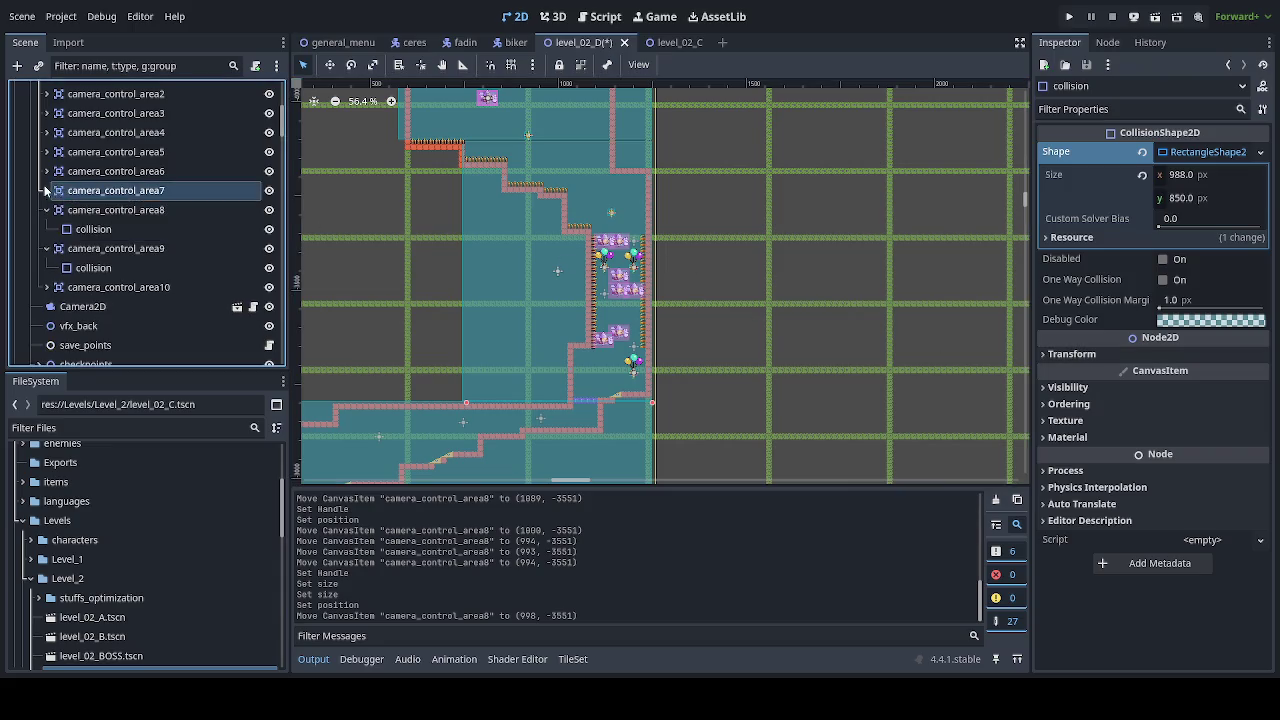
click(60, 210)
click(46, 210)
click(46, 229)
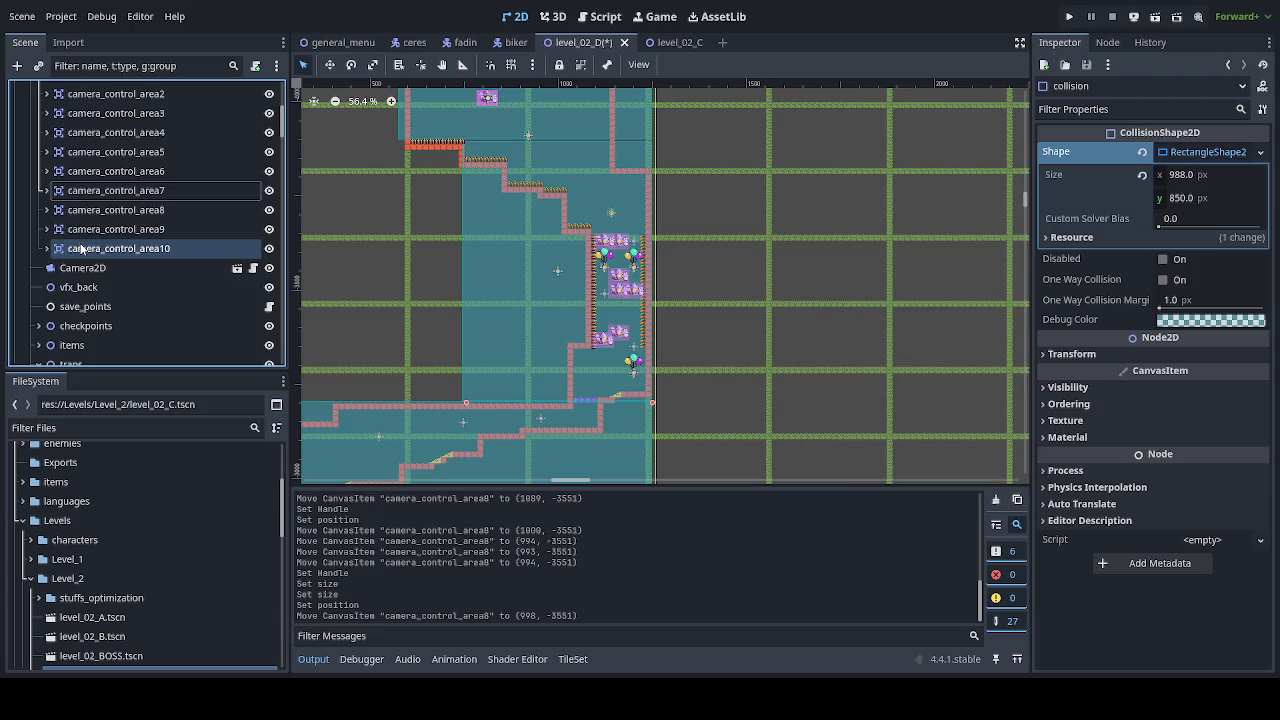
scroll(700, 345, down, 2)
click(762, 330)
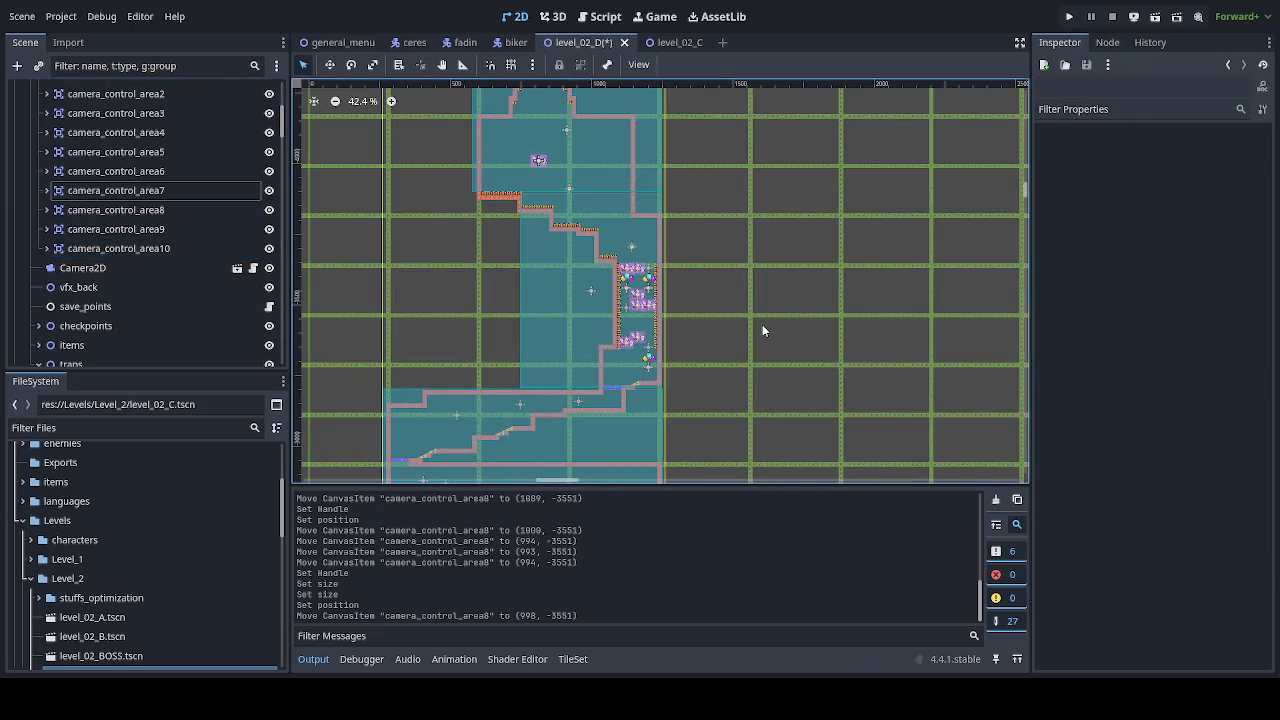
scroll(761, 324, down, 1)
mouse_move(761, 324)
mouse_down()
mouse_move(771, 317)
mouse_move(754, 203)
mouse_up()
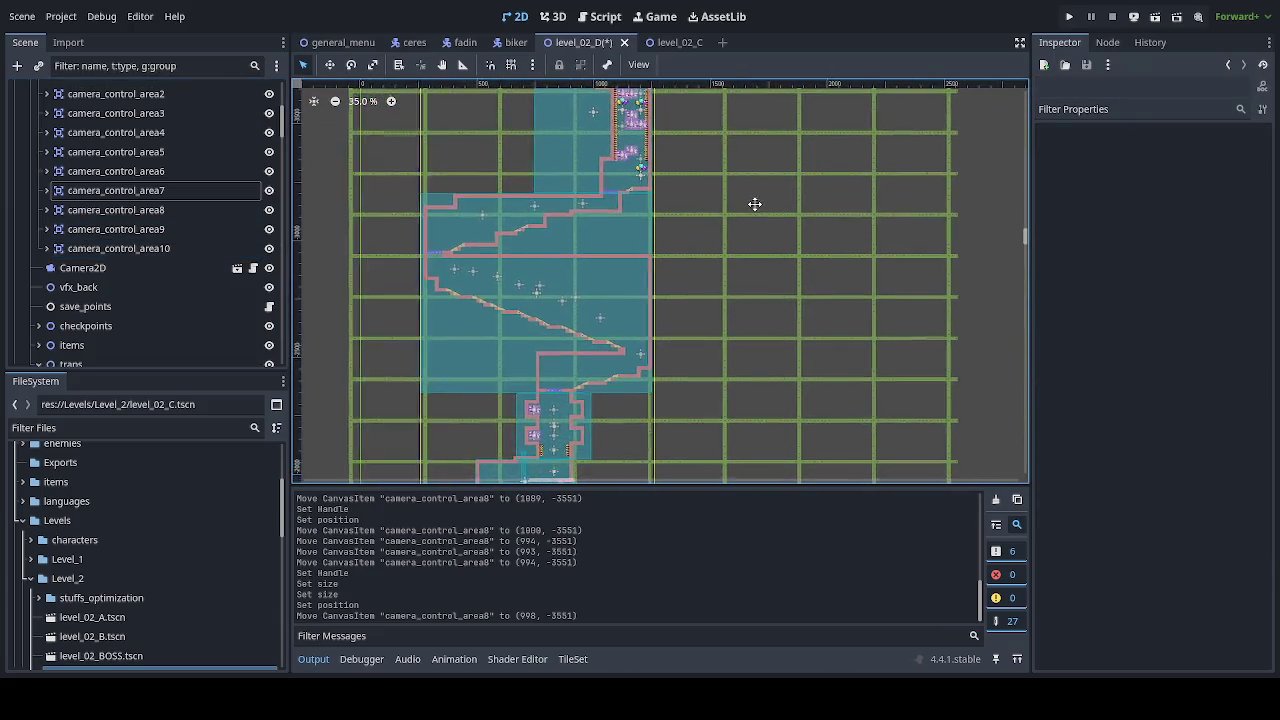
scroll(738, 366, down, 5)
scroll(749, 303, down, 3)
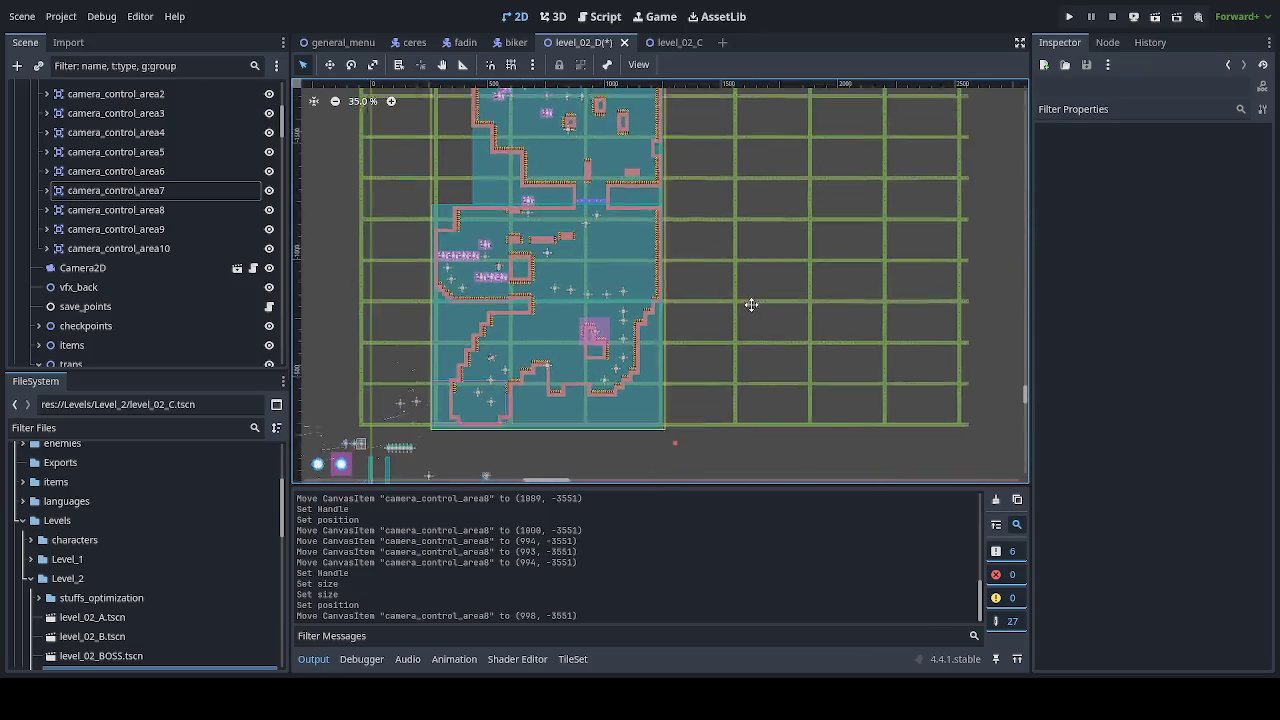
click(652, 400)
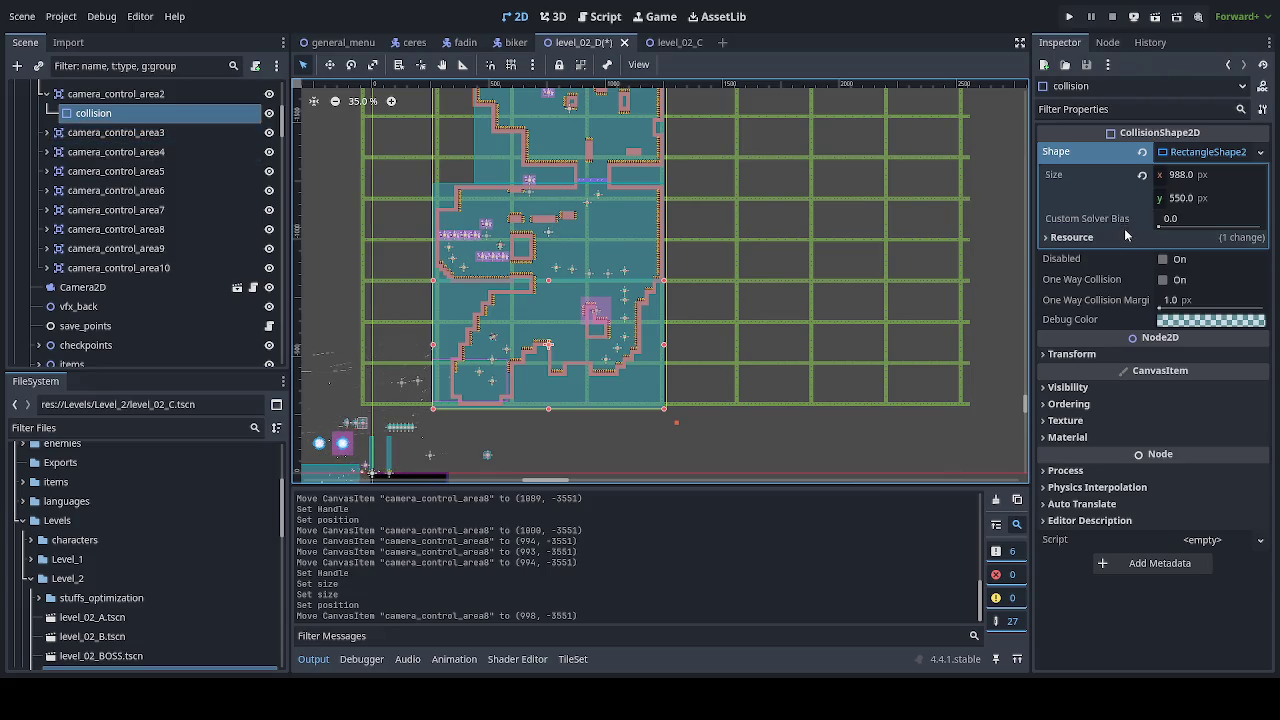
click(1120, 356)
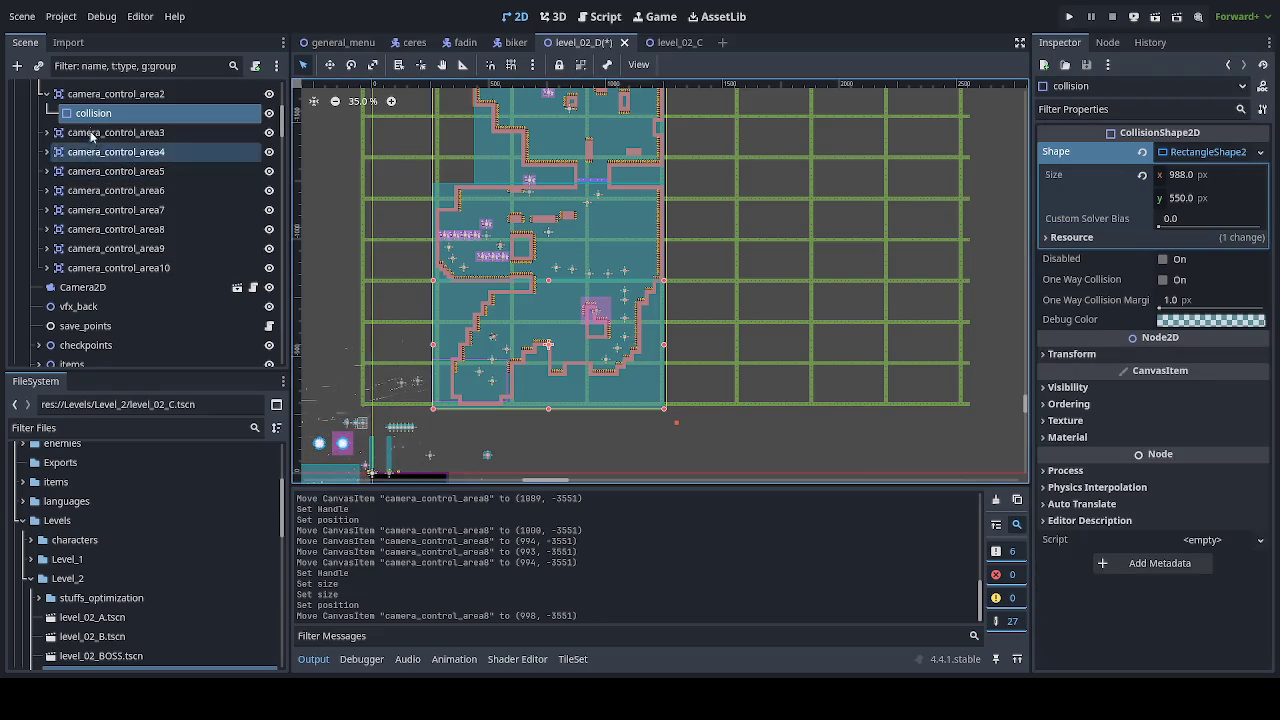
click(58, 93)
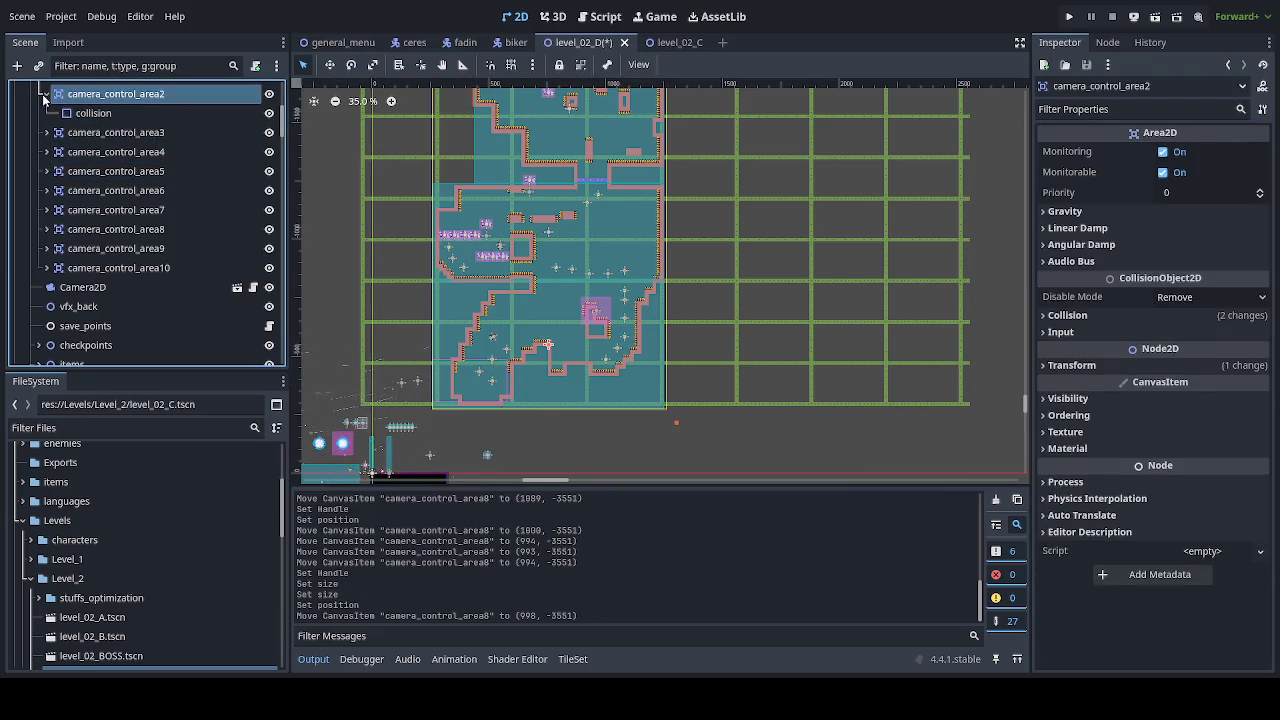
click(1076, 368)
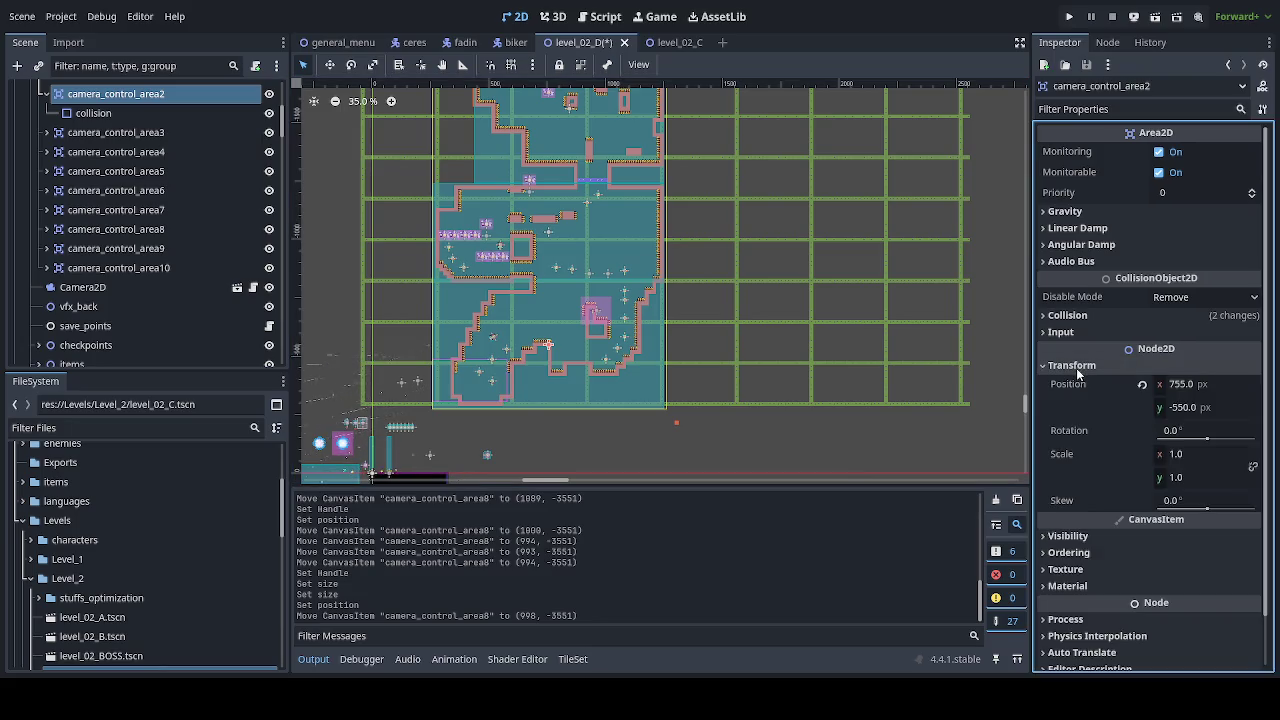
click(48, 92)
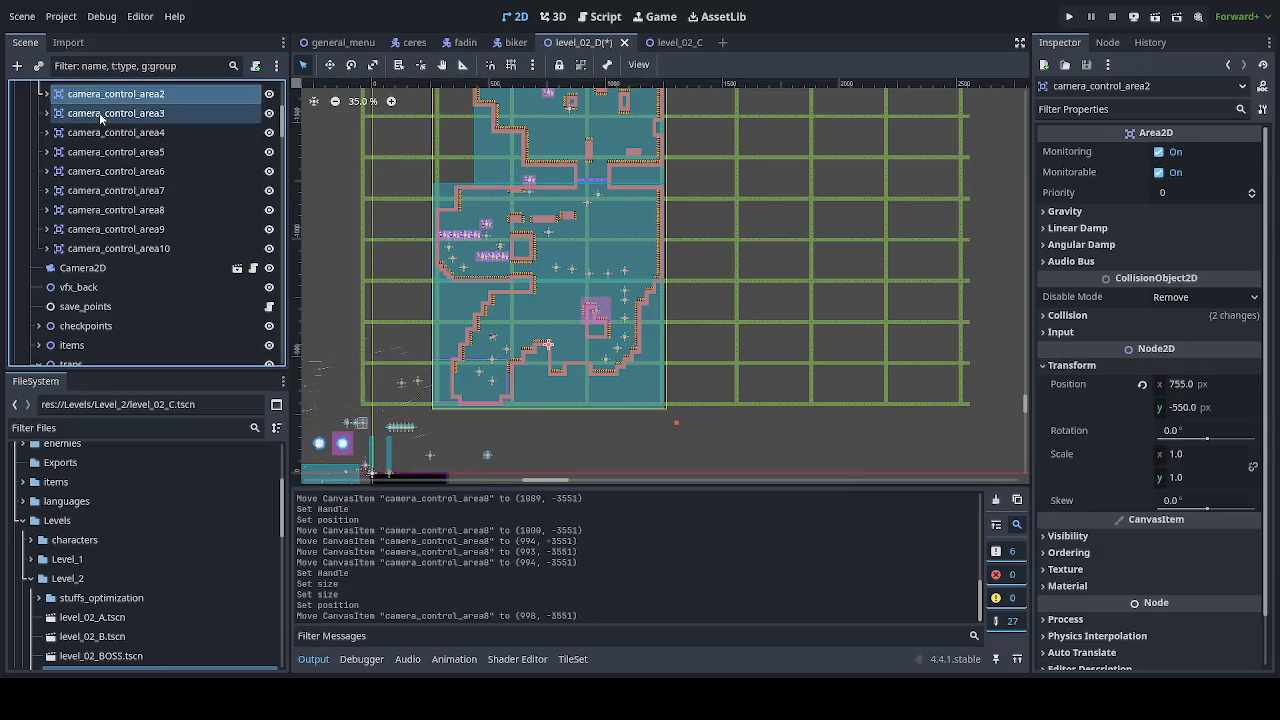
click(778, 308)
scroll(778, 308, up, 5)
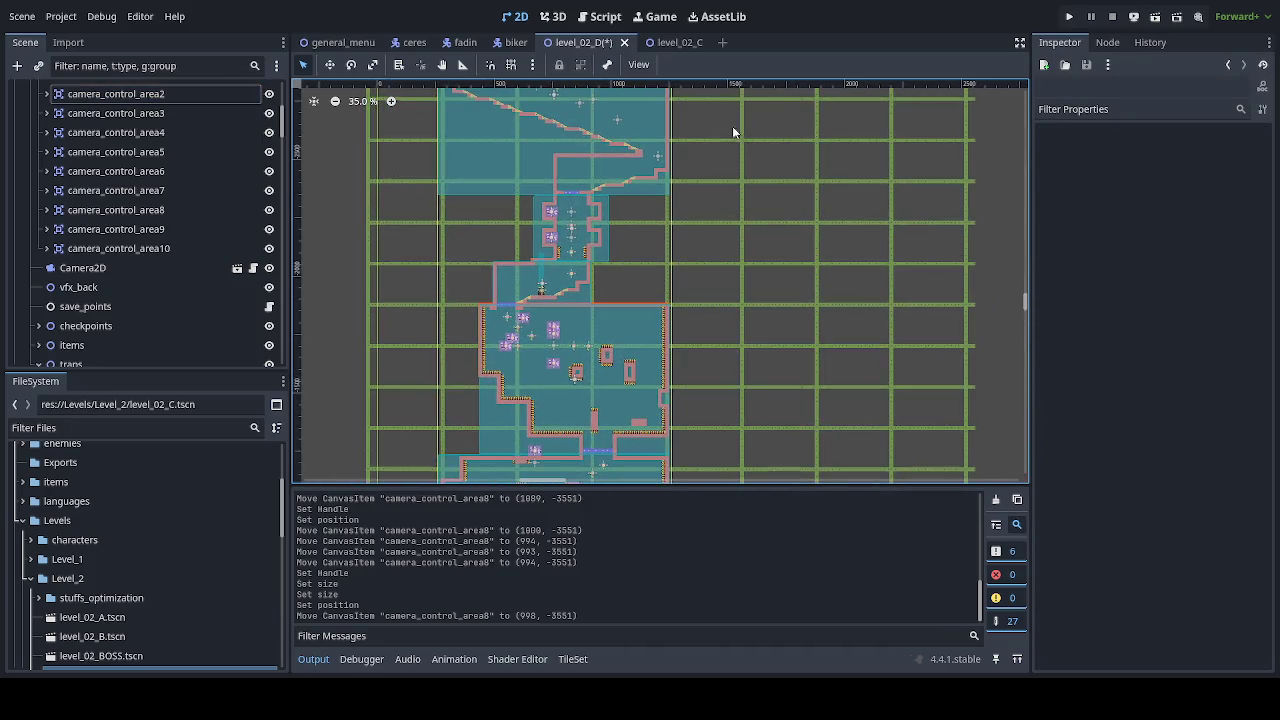
Step: Save level_02_D, then zoom and pan along the spike staircase
scroll(688, 126, up, 8)
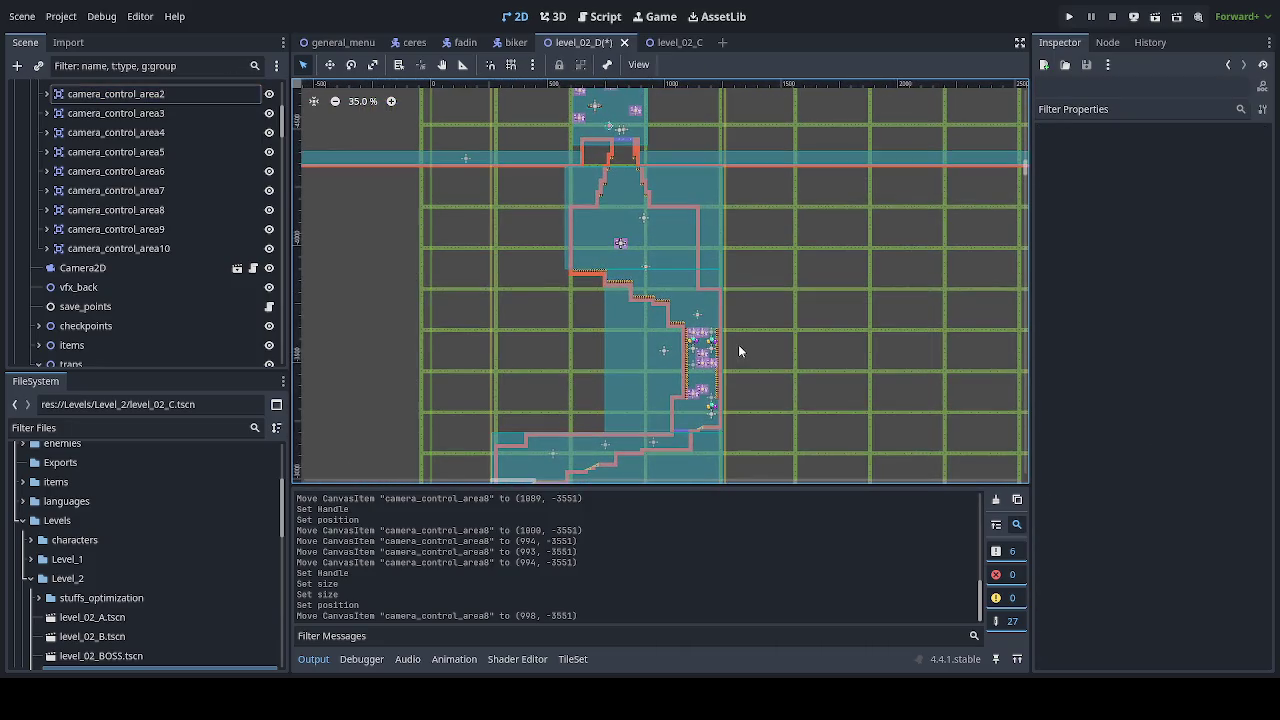
key(ctrl+s)
scroll(734, 336, up, 4)
scroll(734, 336, up, 4)
scroll(620, 298, up, 6)
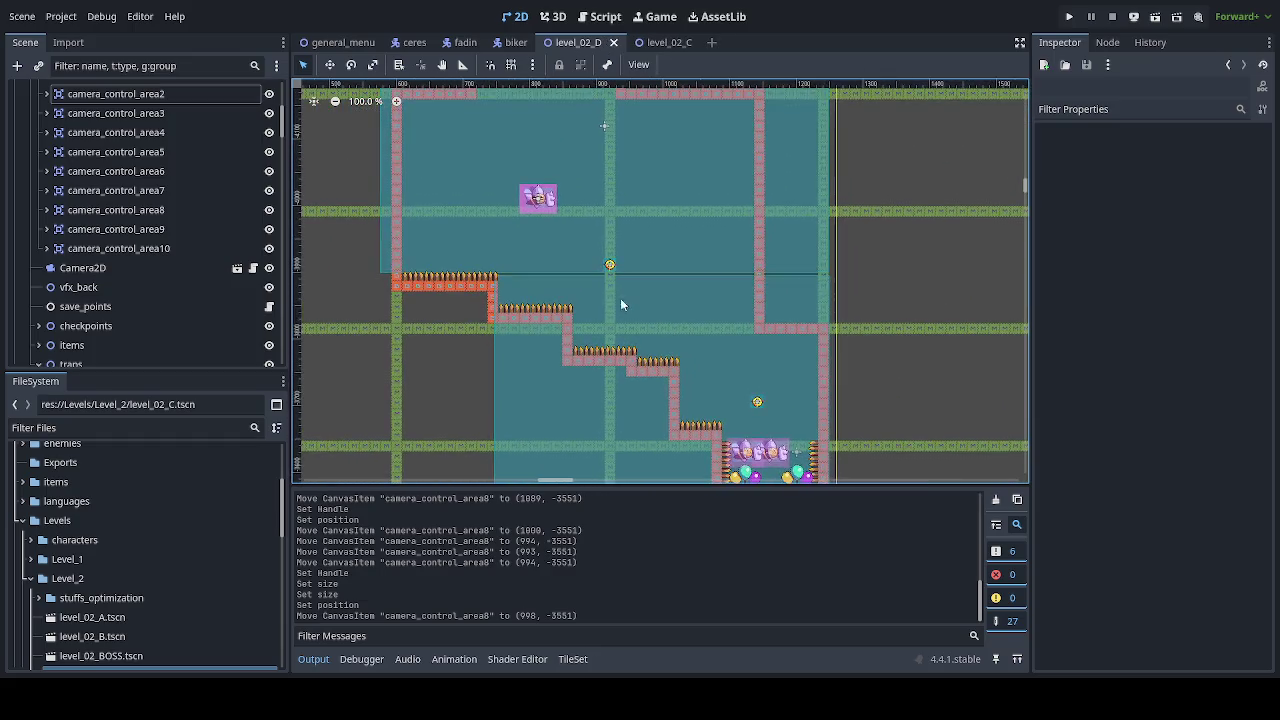
scroll(519, 295, up, 7)
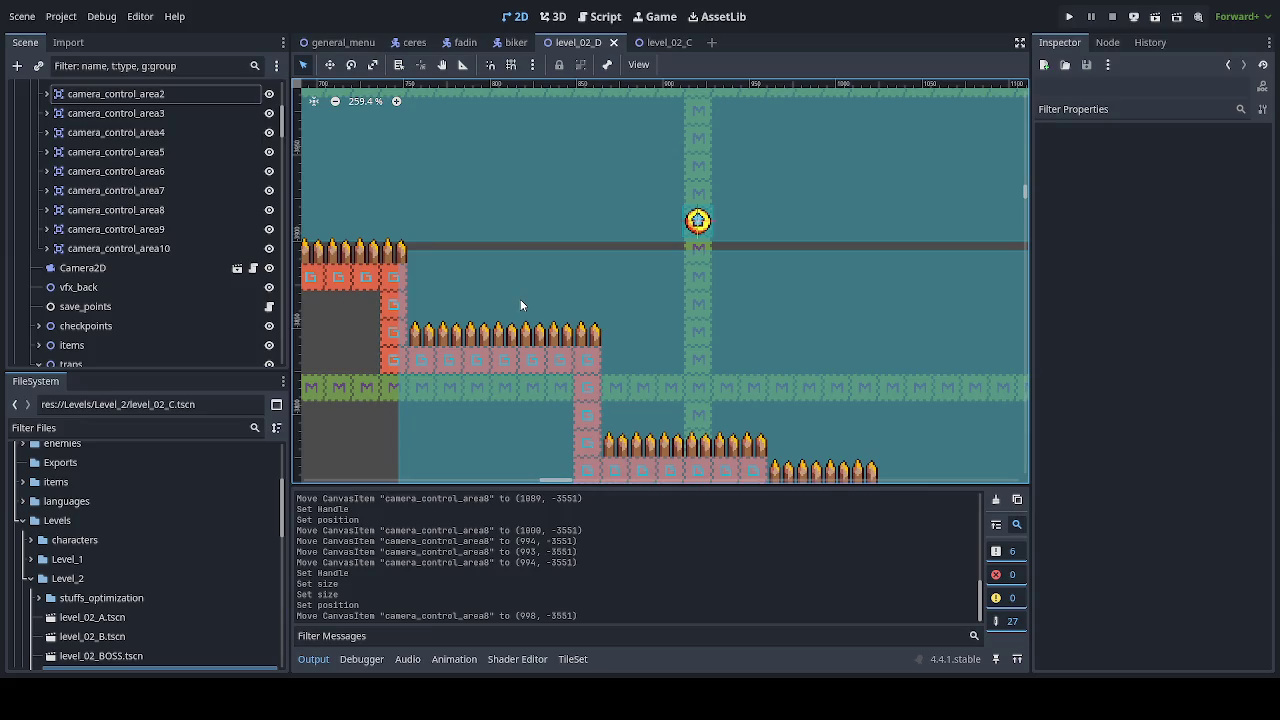
scroll(520, 305, right, 3)
scroll(617, 269, down, 1)
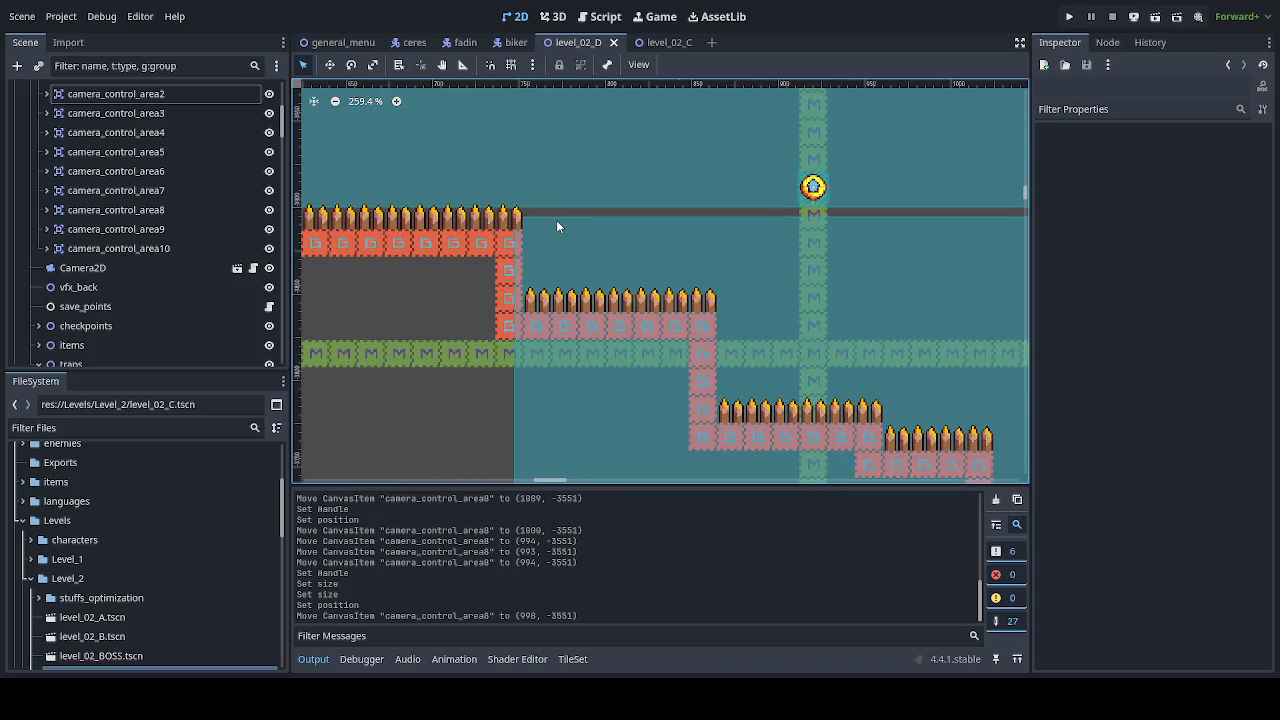
scroll(558, 227, down, 6)
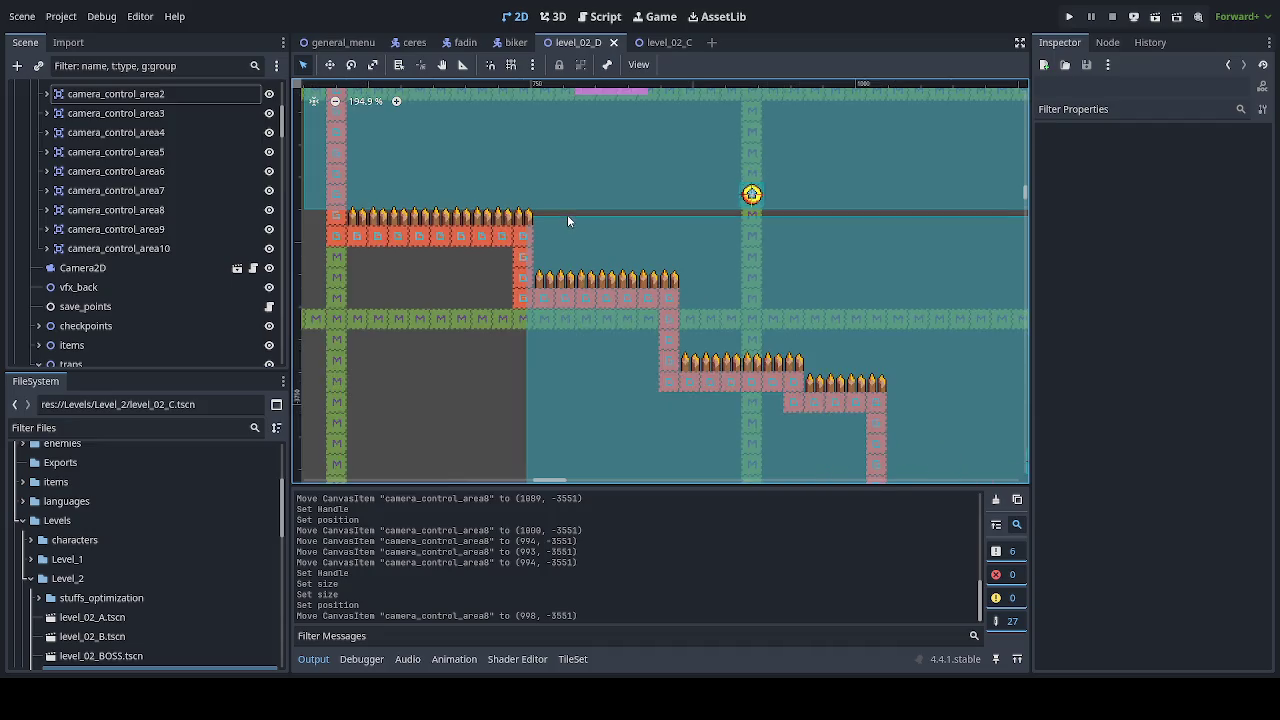
scroll(603, 226, right, 2)
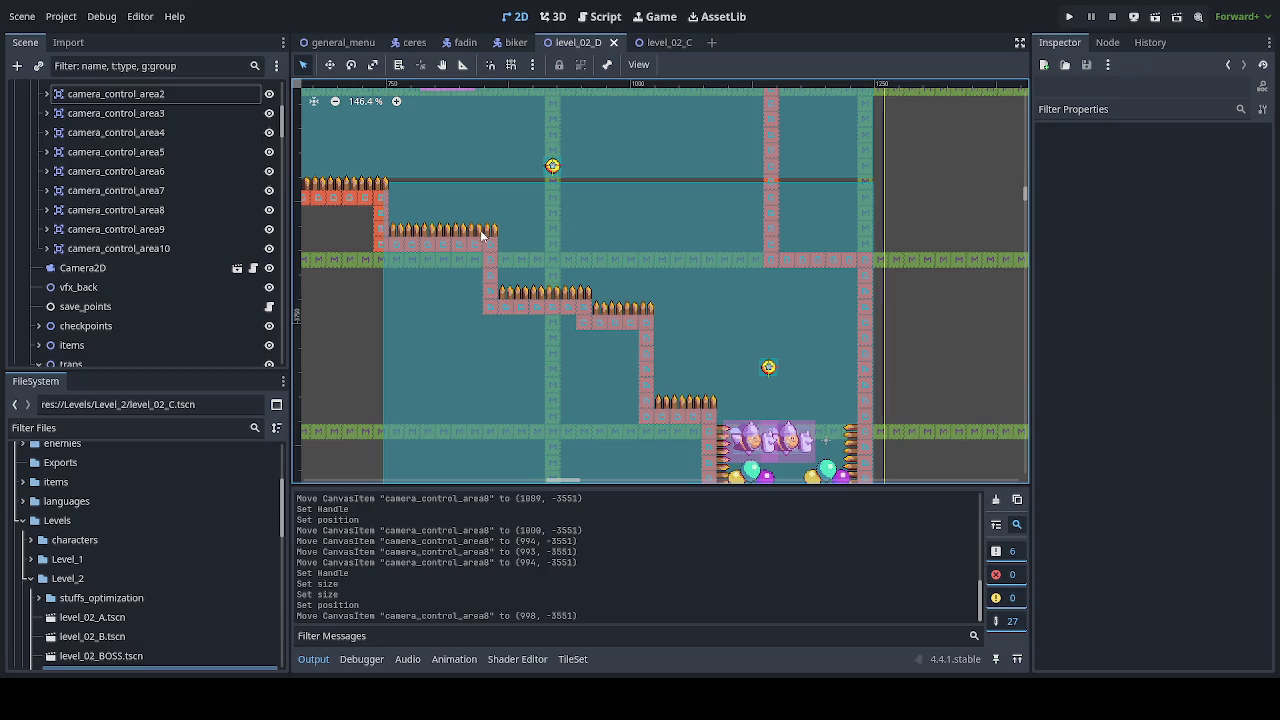
drag(482, 234, 592, 276)
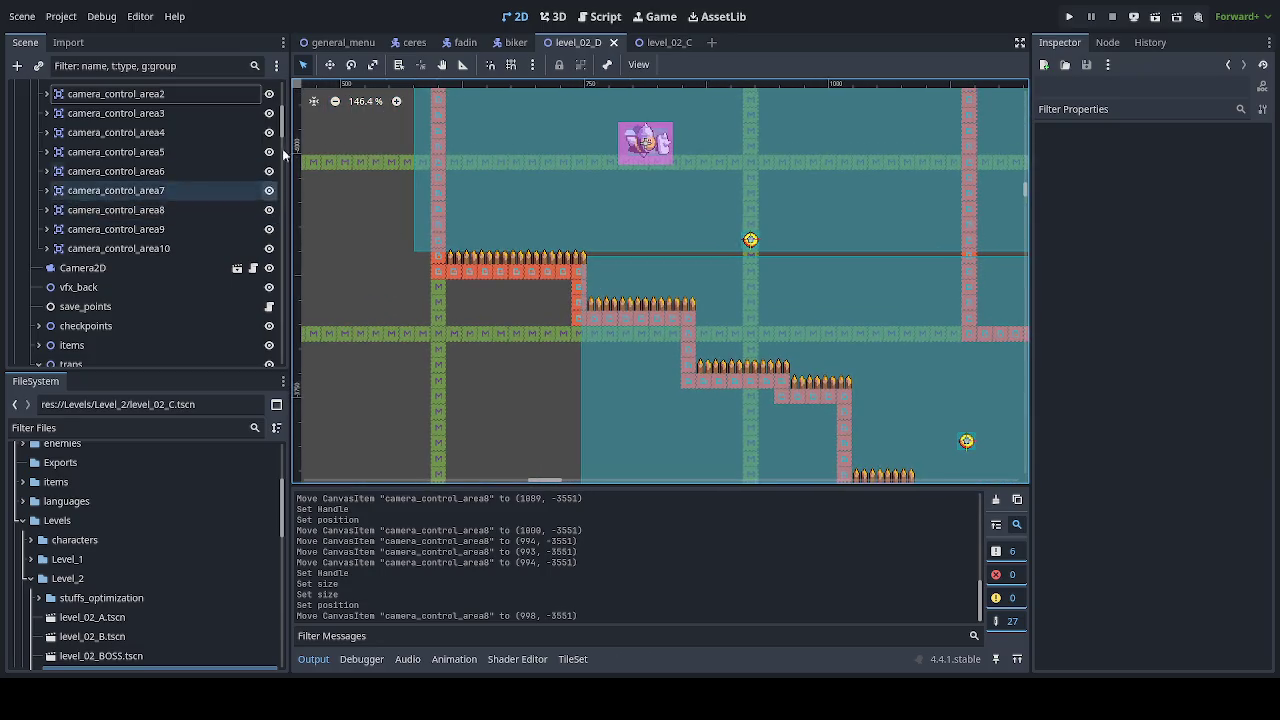
scroll(239, 129, up, 5)
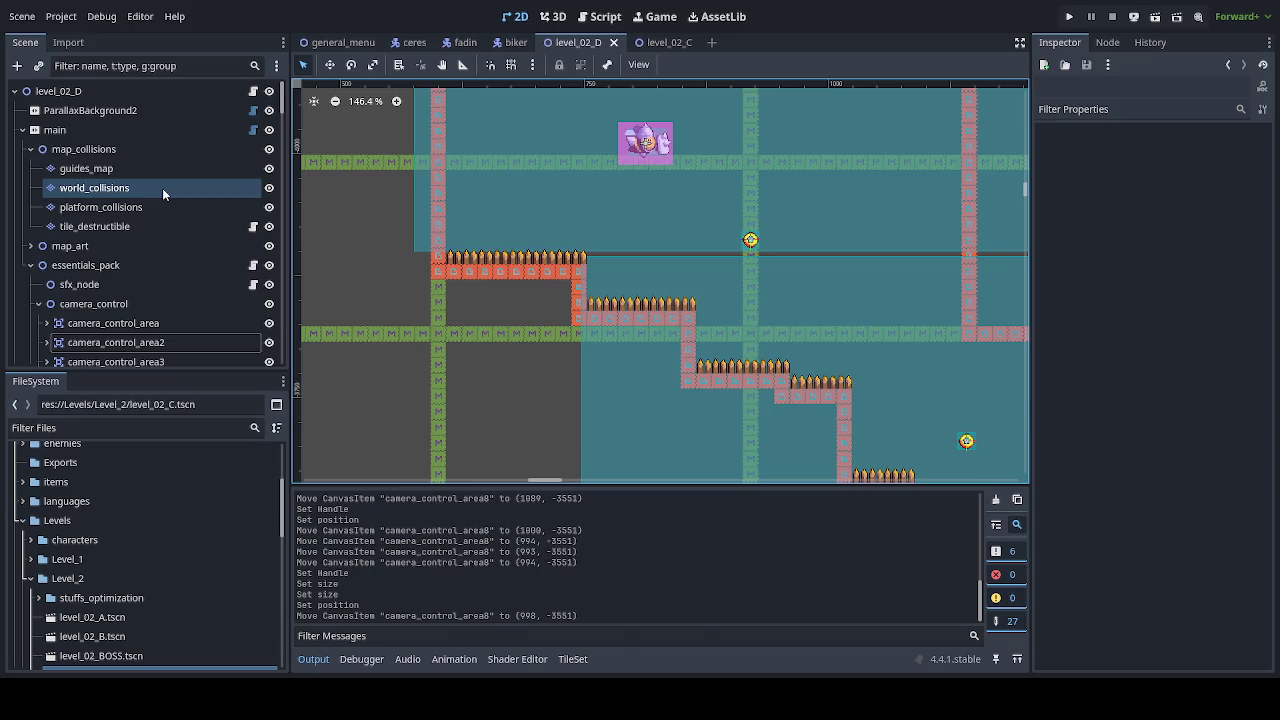
Step: On the world_collisions layer, erase the pink collision tile at the lower spike row's left end
click(162, 188)
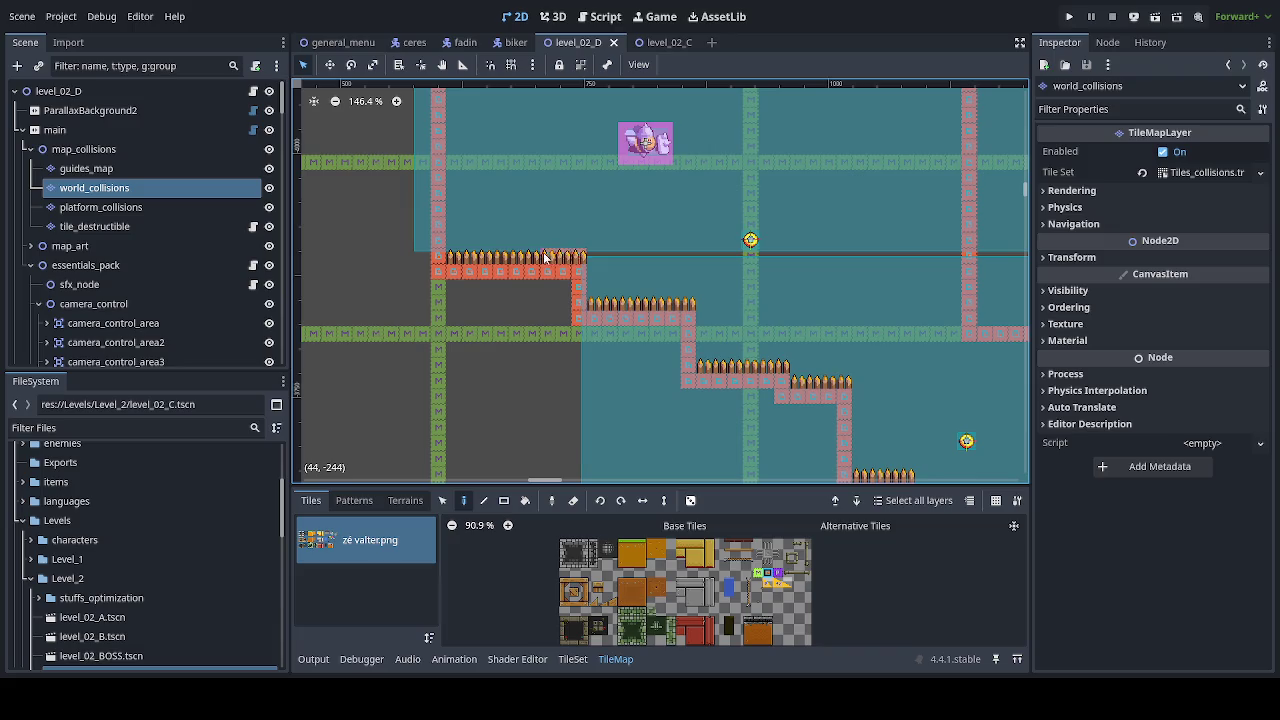
mouse_move(543, 256)
mouse_down()
mouse_move(447, 258)
mouse_move(567, 272)
mouse_move(627, 352)
mouse_up()
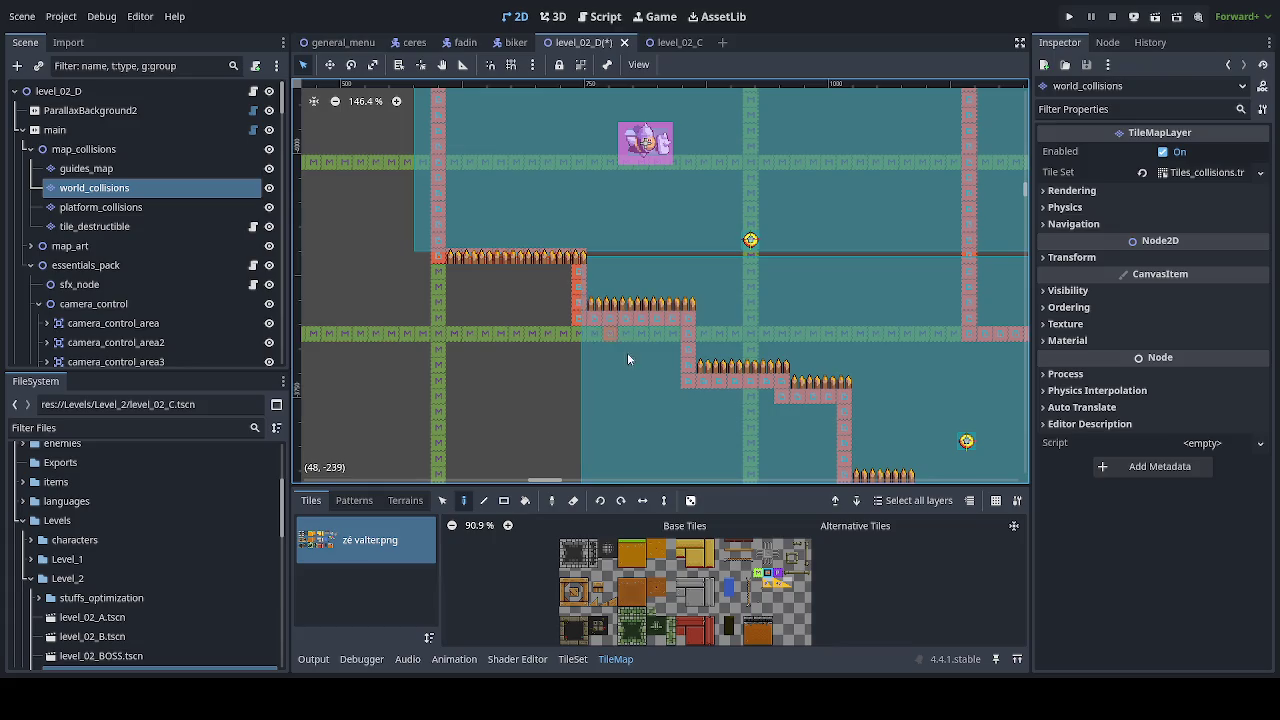
right_click(665, 378)
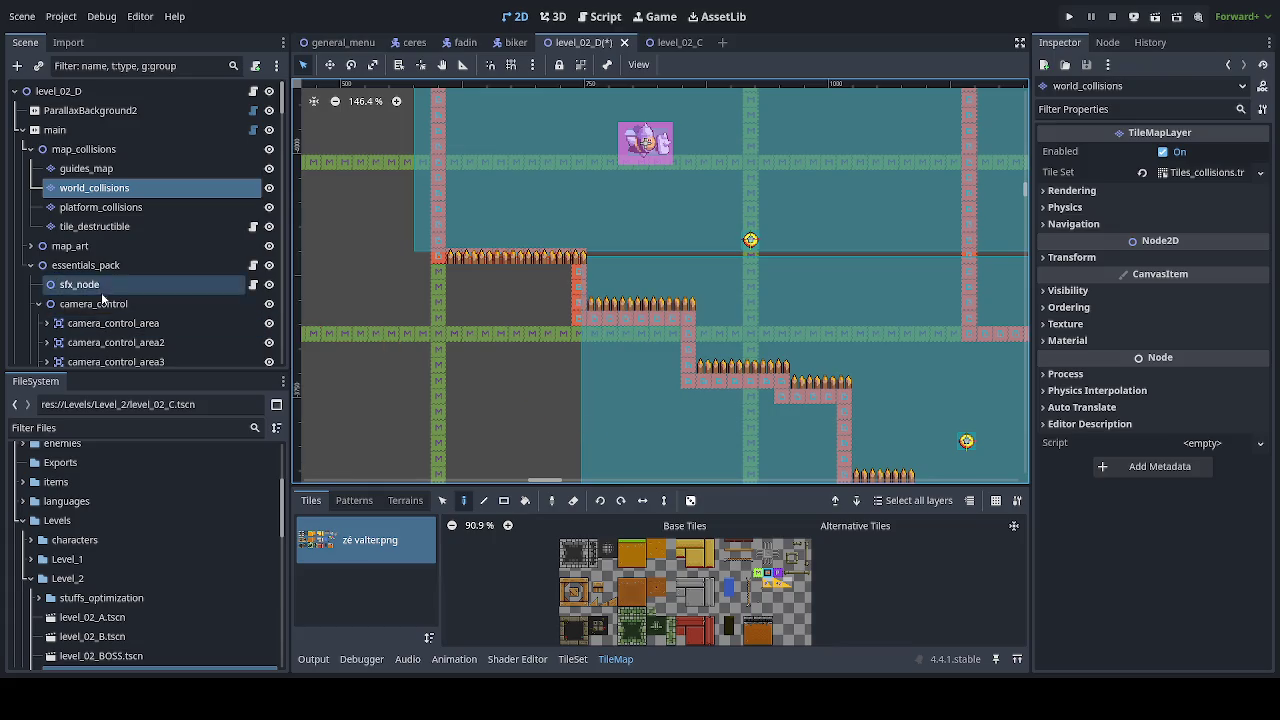
scroll(110, 295, down, 3)
scroll(113, 299, down, 4)
scroll(88, 251, up, 3)
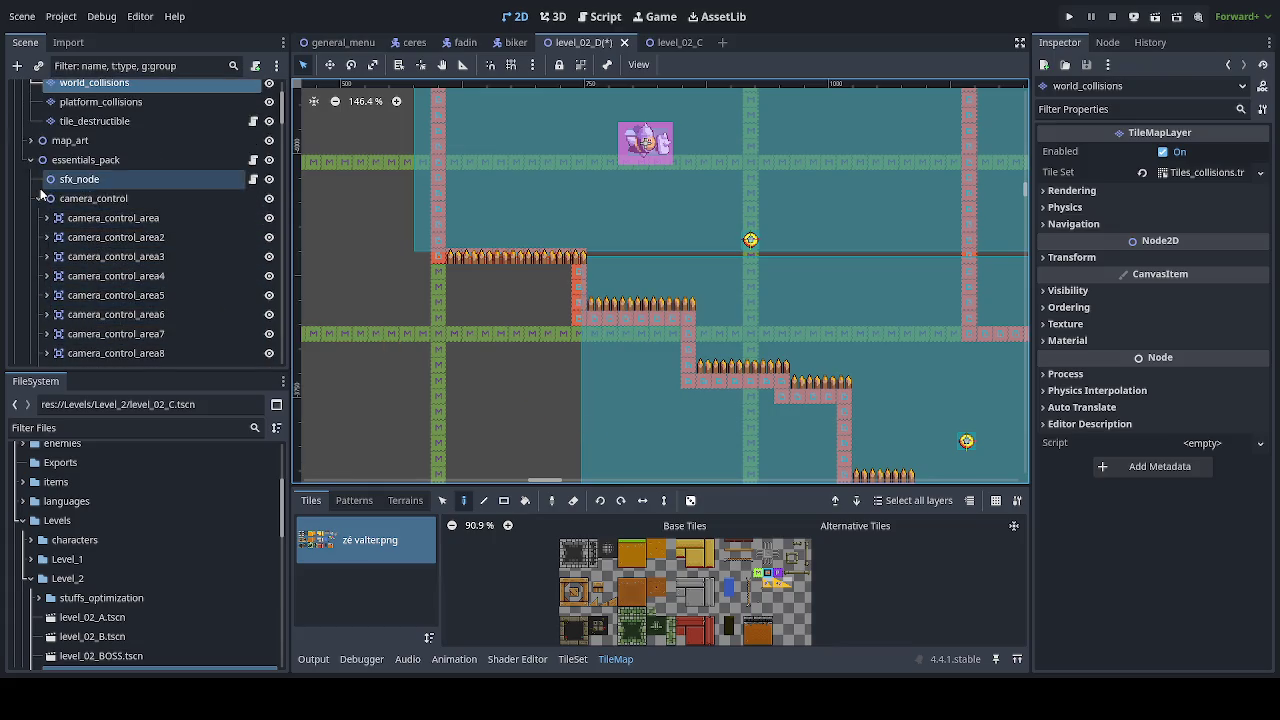
scroll(115, 305, down, 9)
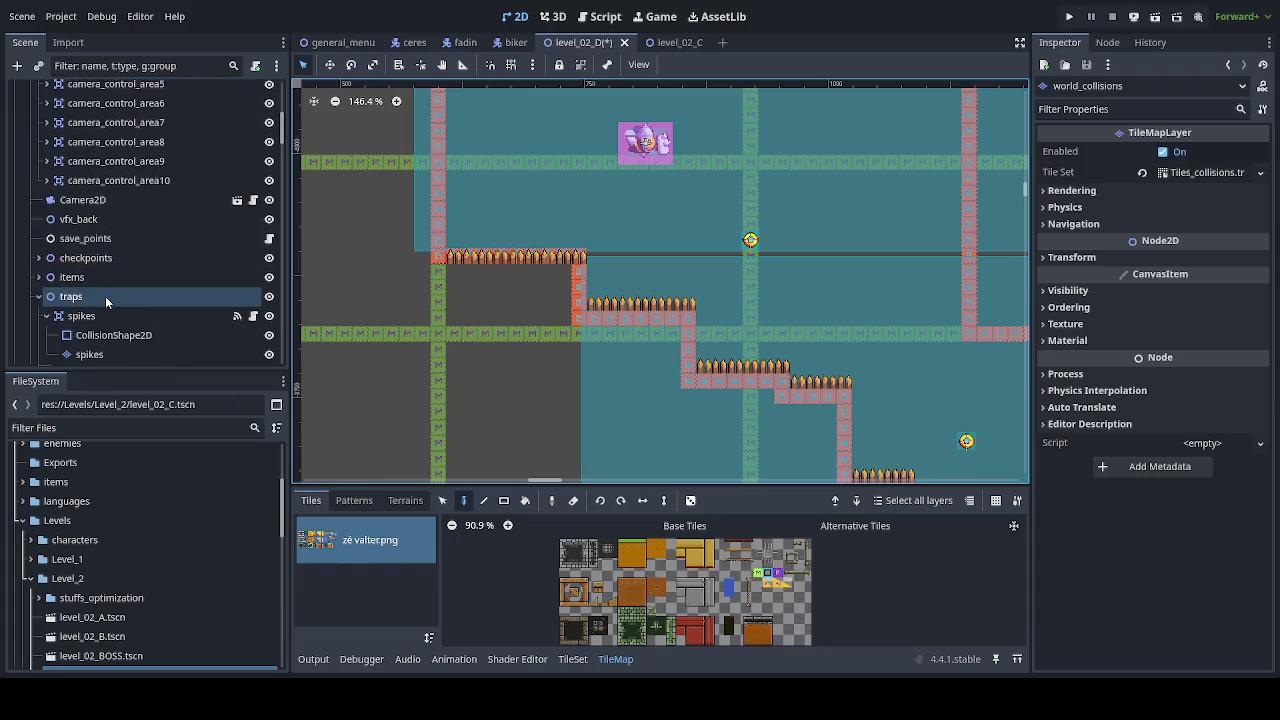
Step: Paint a spike row on the upper-left ledge and replace the lower spikes with red bricks
click(89, 354)
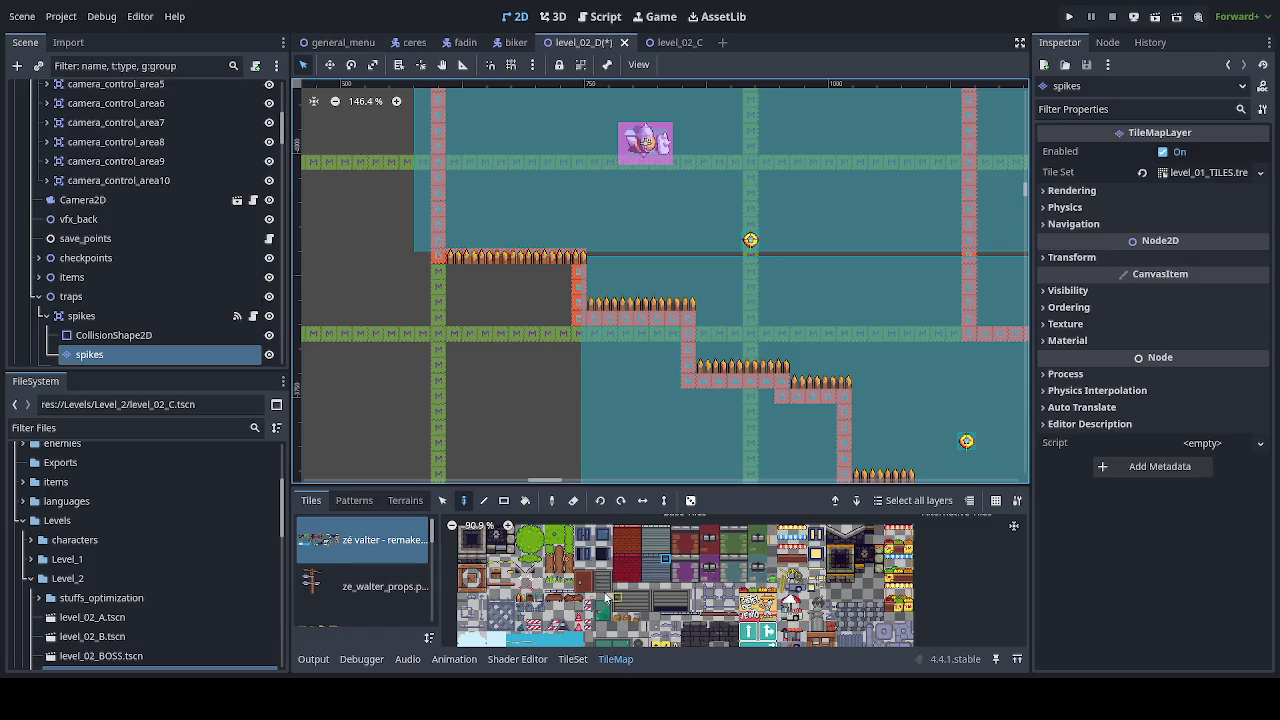
click(521, 598)
drag(454, 242, 575, 241)
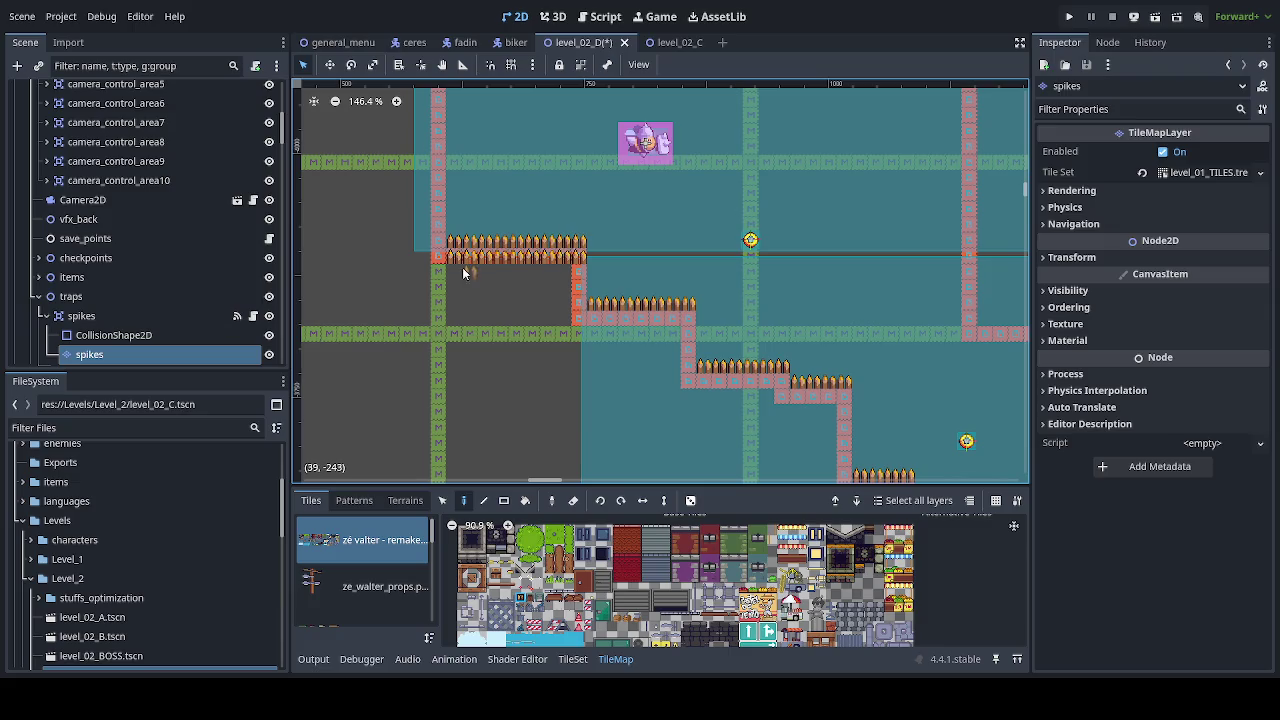
drag(438, 258, 578, 256)
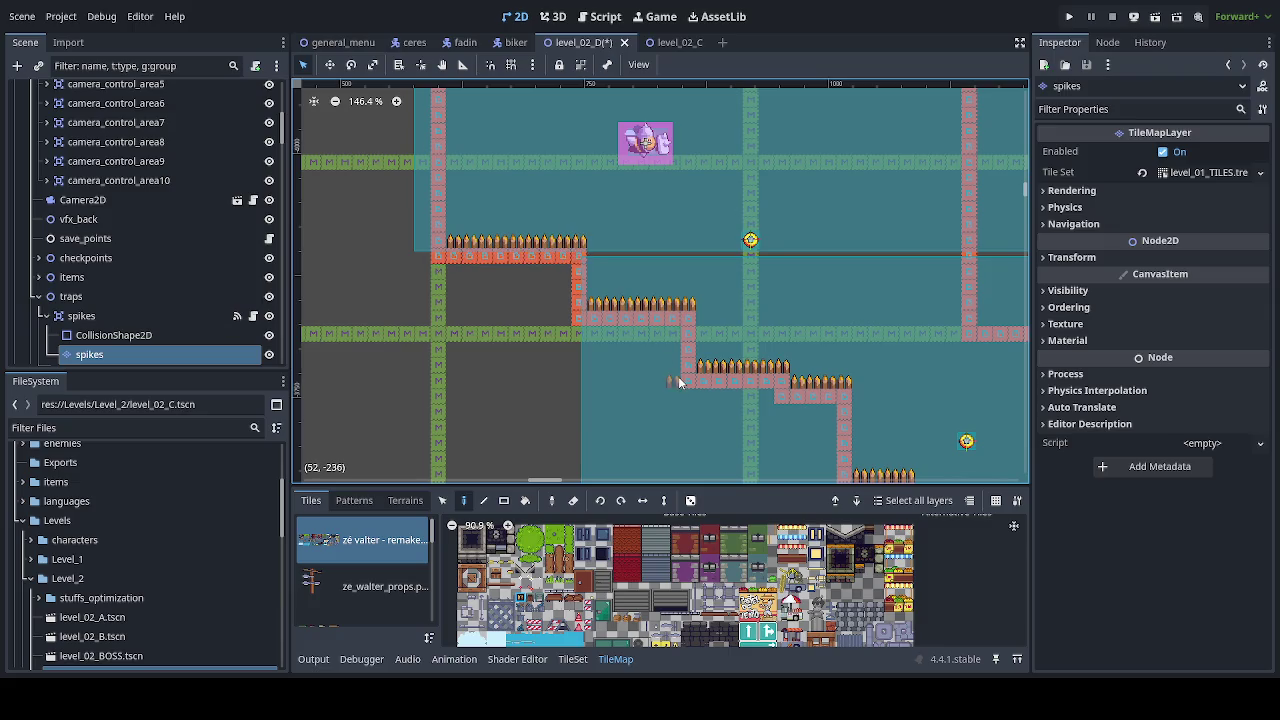
Step: Review the lower level, save level_02_D, and launch the game with F5
scroll(661, 371, down, 5)
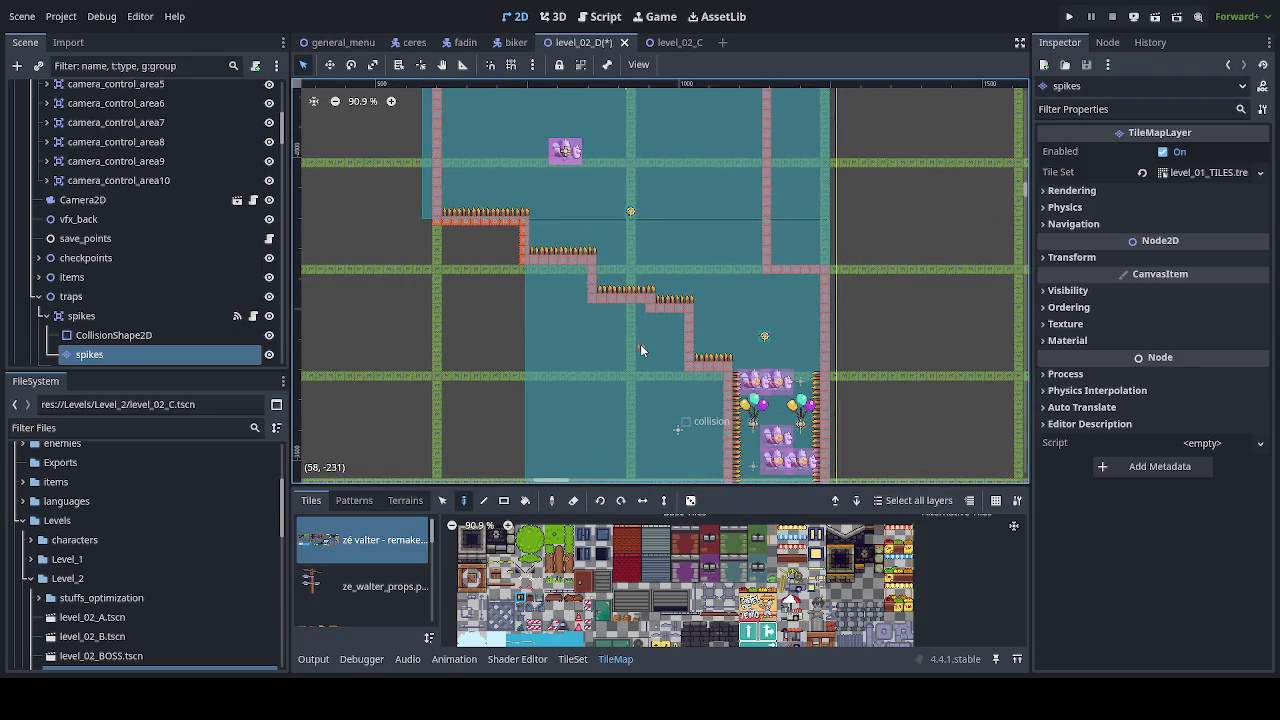
scroll(641, 344, down, 3)
scroll(658, 348, down, 3)
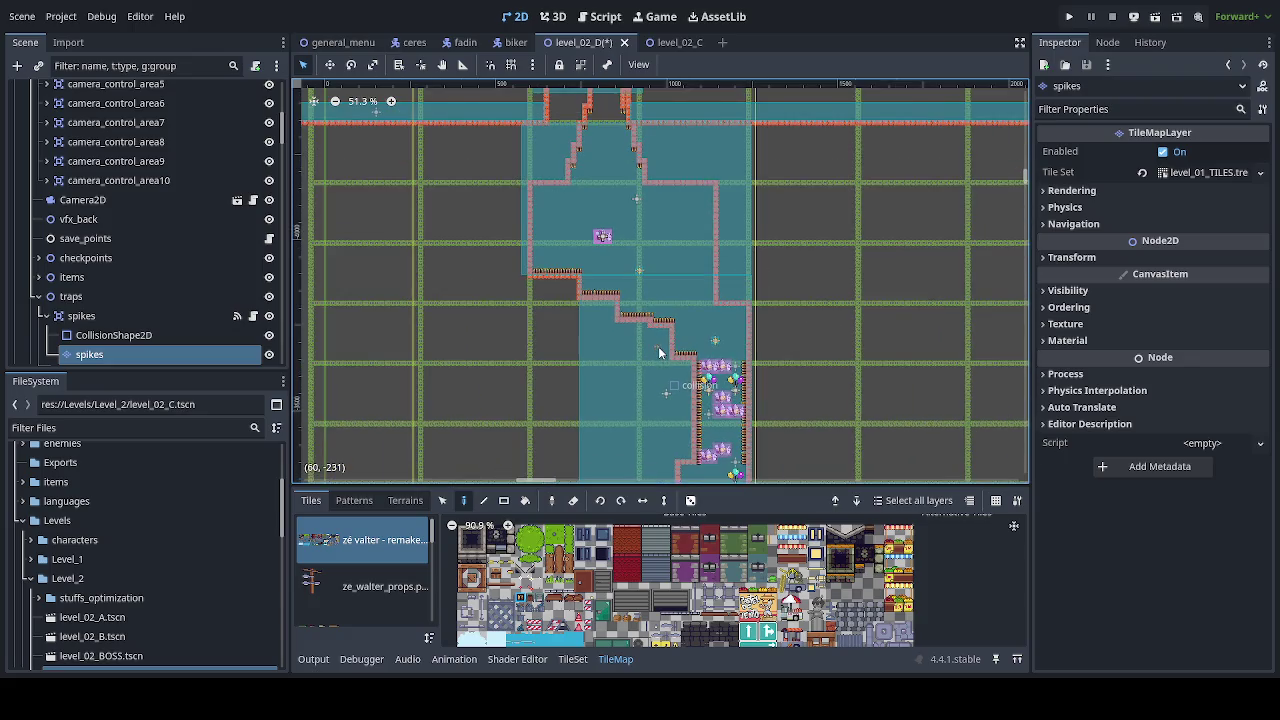
scroll(658, 346, down, 1)
drag(658, 346, 619, 165)
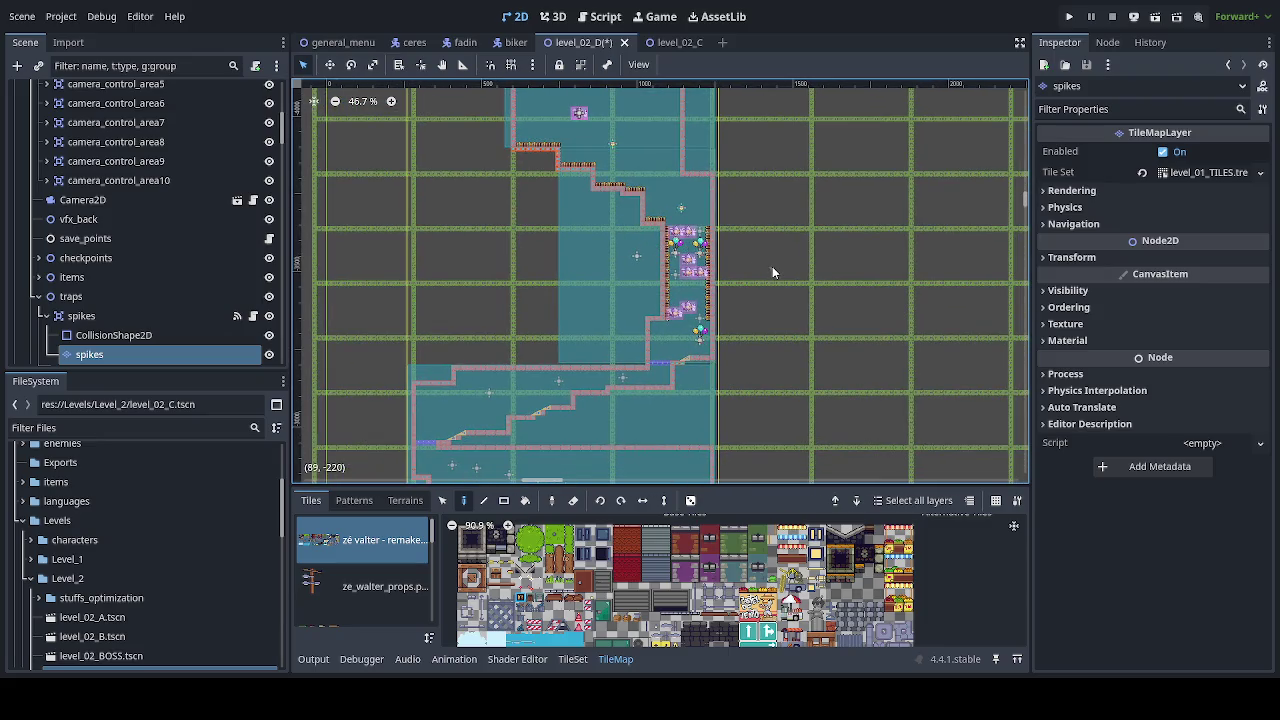
scroll(772, 266, down, 8)
scroll(768, 270, up, 5)
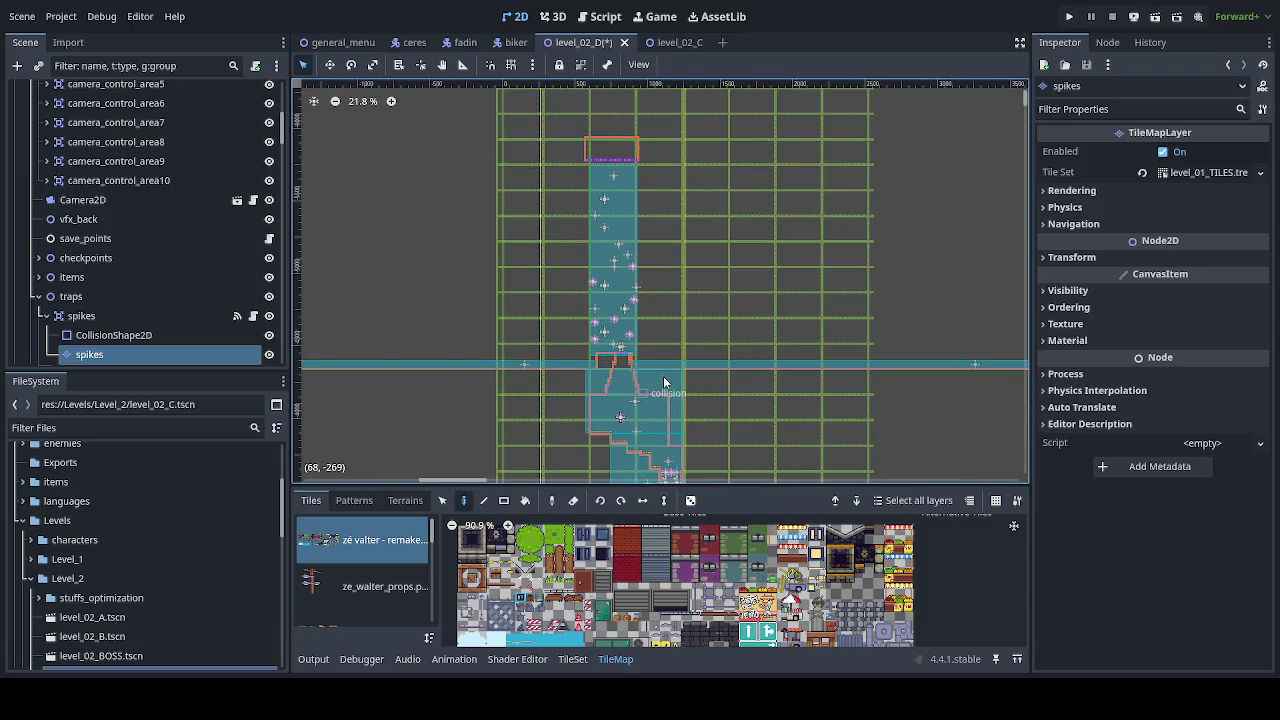
scroll(706, 300, down, 5)
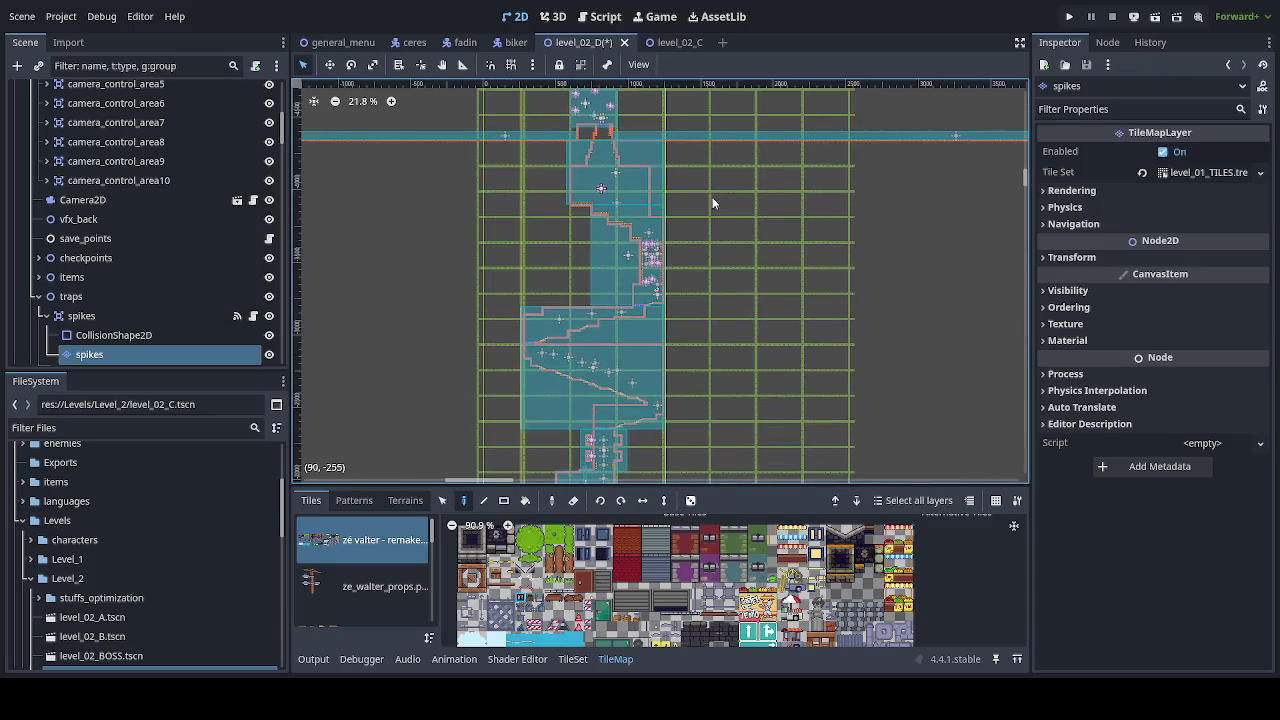
scroll(705, 190, down, 2)
key(ctrl+s)
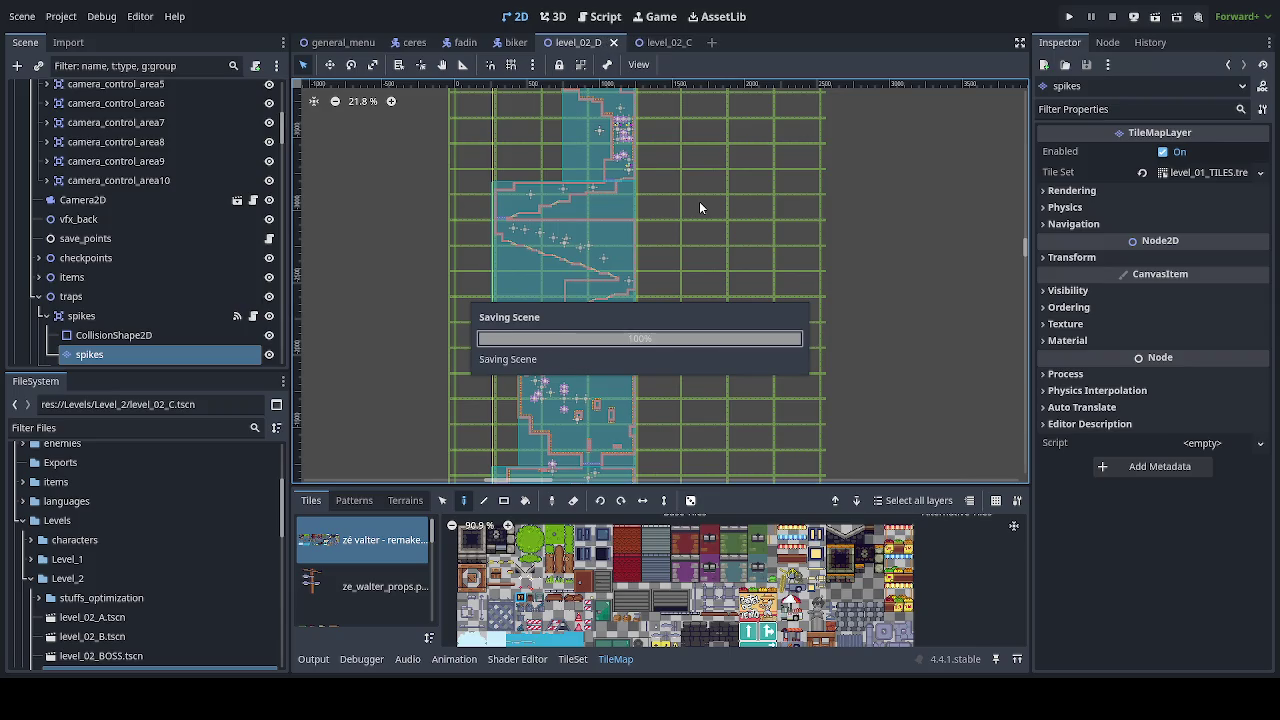
key(F5)
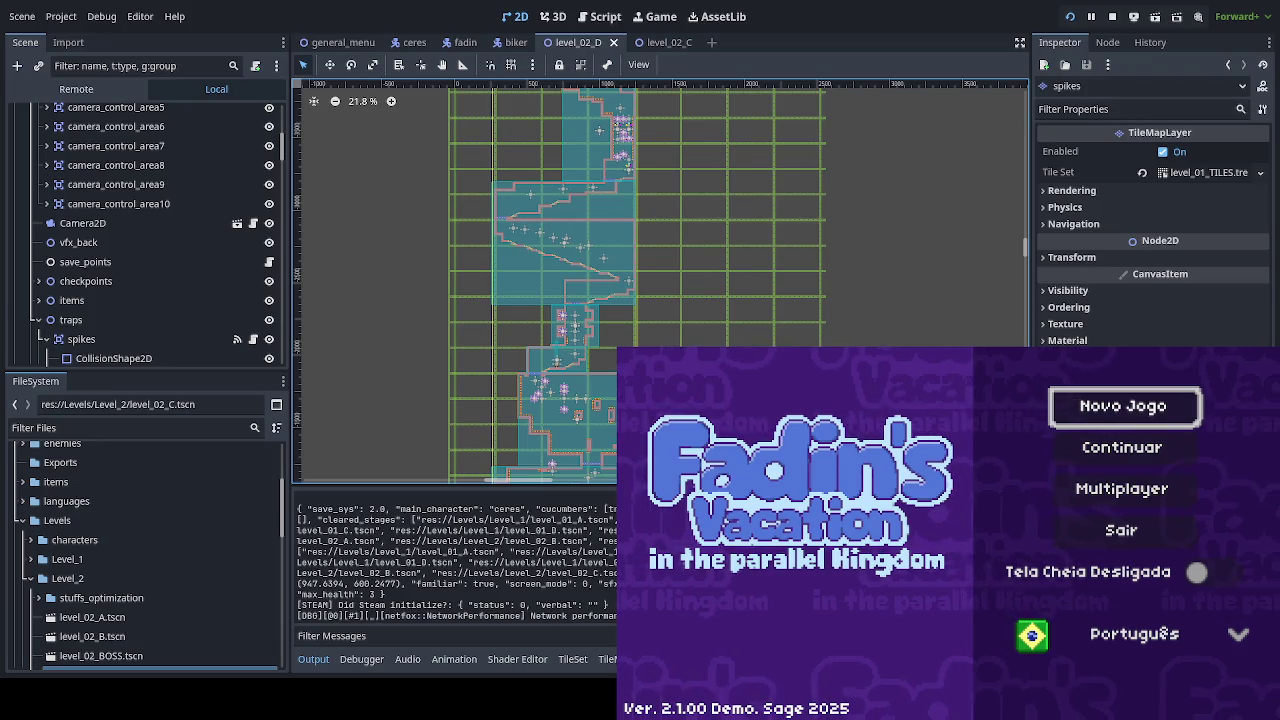
Step: Continue from the saved progress on the title menu and enter the Floresta Abelhuda 4 stage
key(Down)
key(Return)
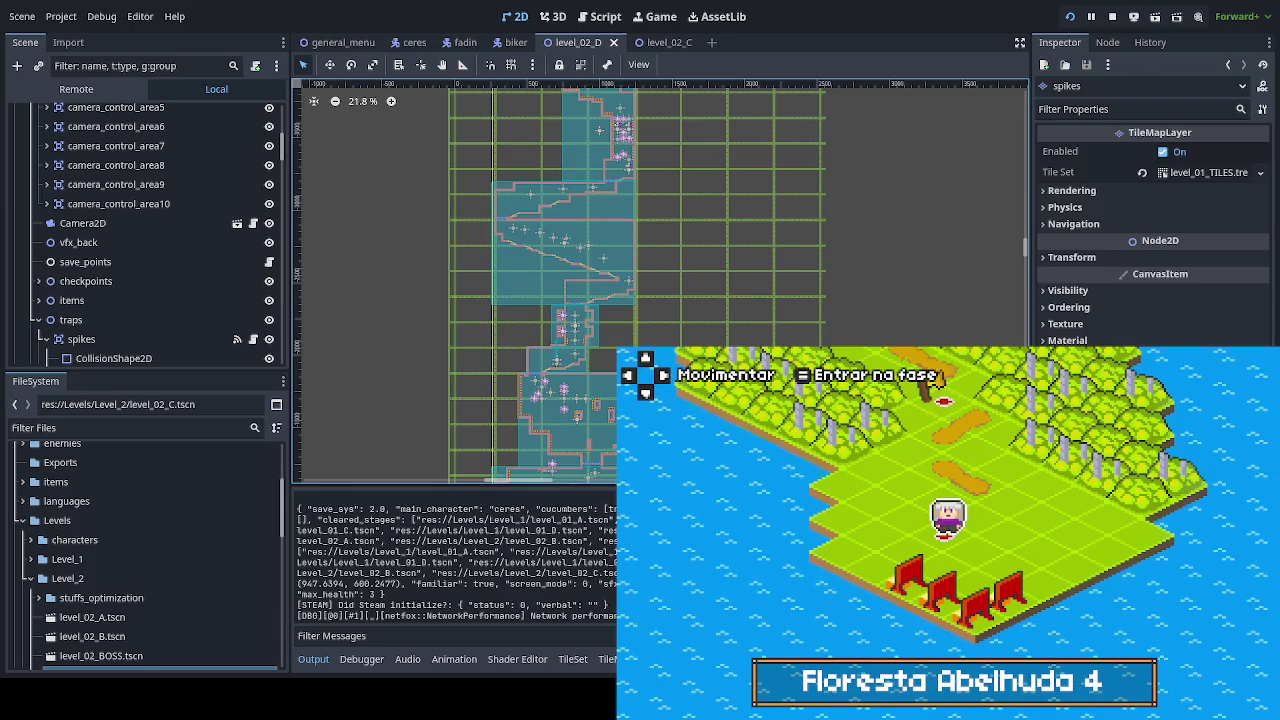
key(Return)
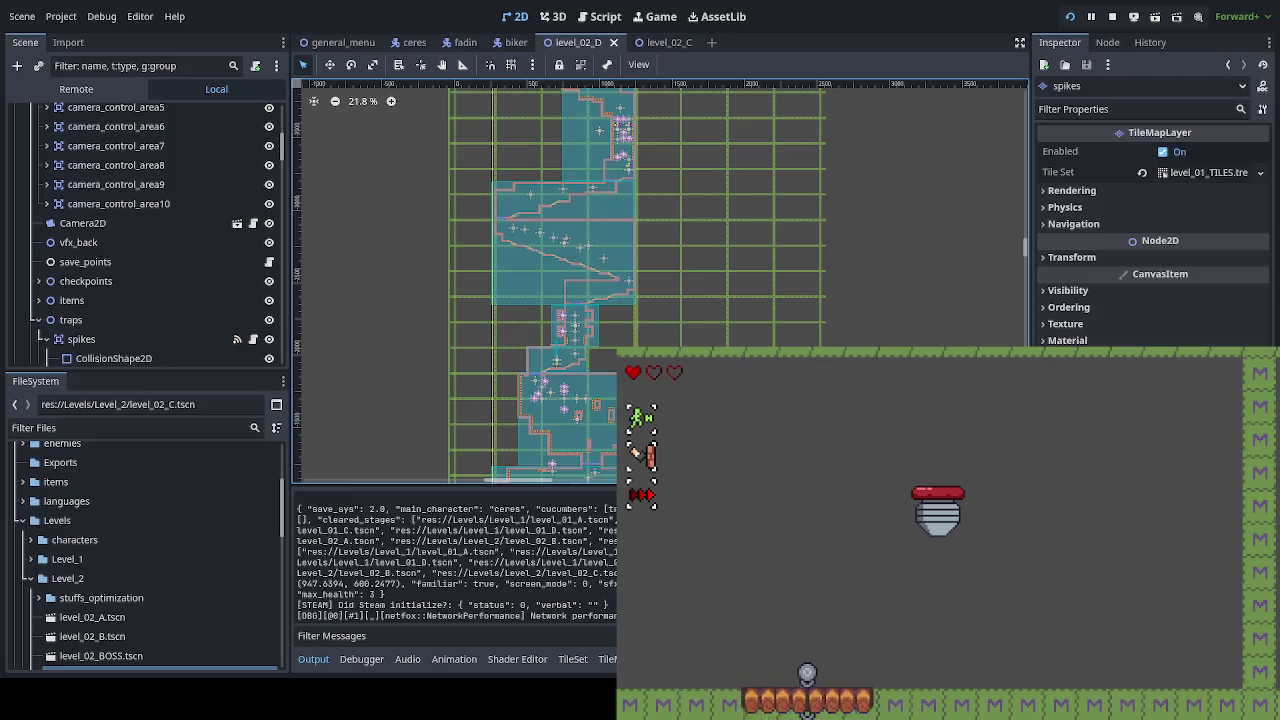
Step: Stop the running game with F8 after playing through the stage
key(F8)
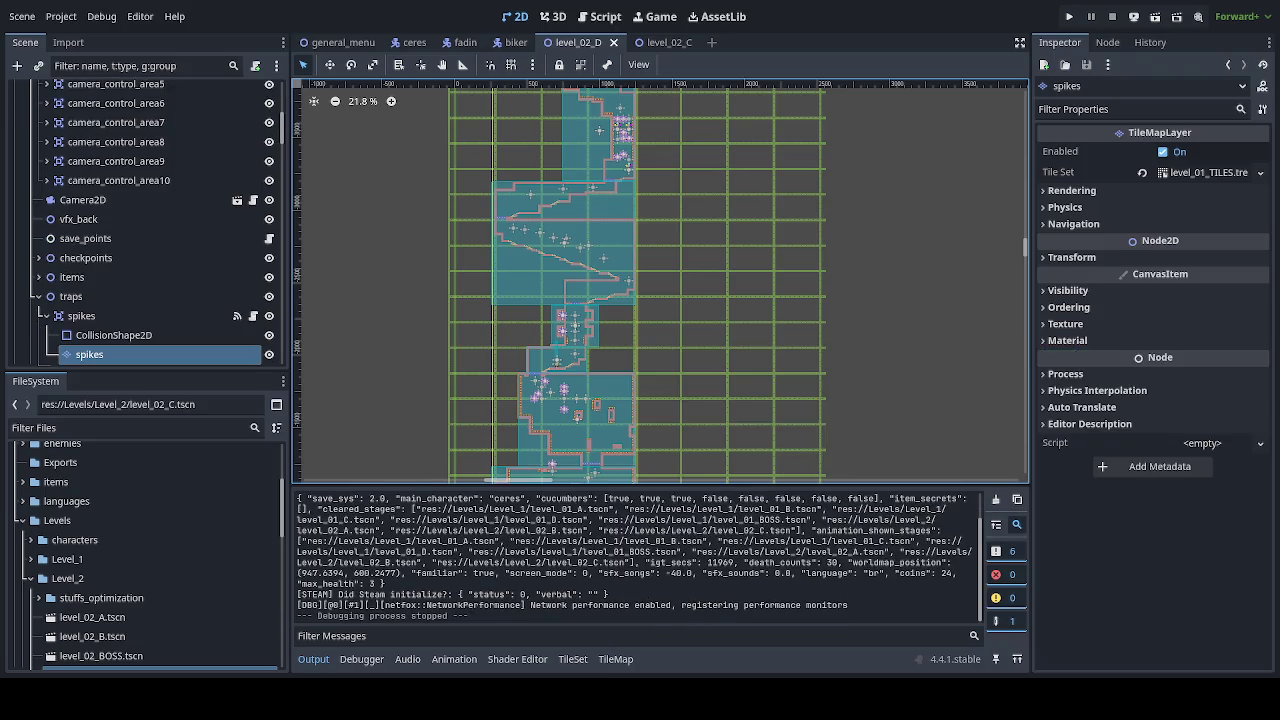
Step: Collapse the traps and enemies groups in the Scene dock
scroll(698, 362, down, 6)
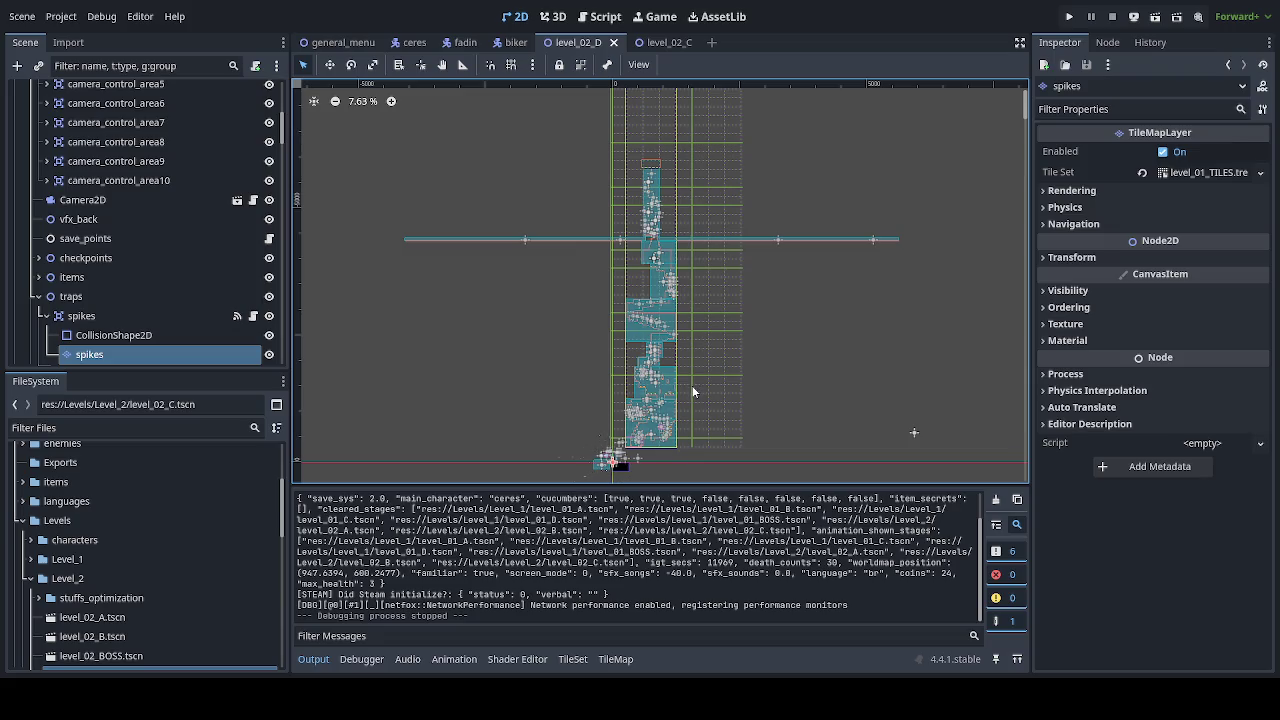
click(60, 296)
click(39, 297)
click(50, 316)
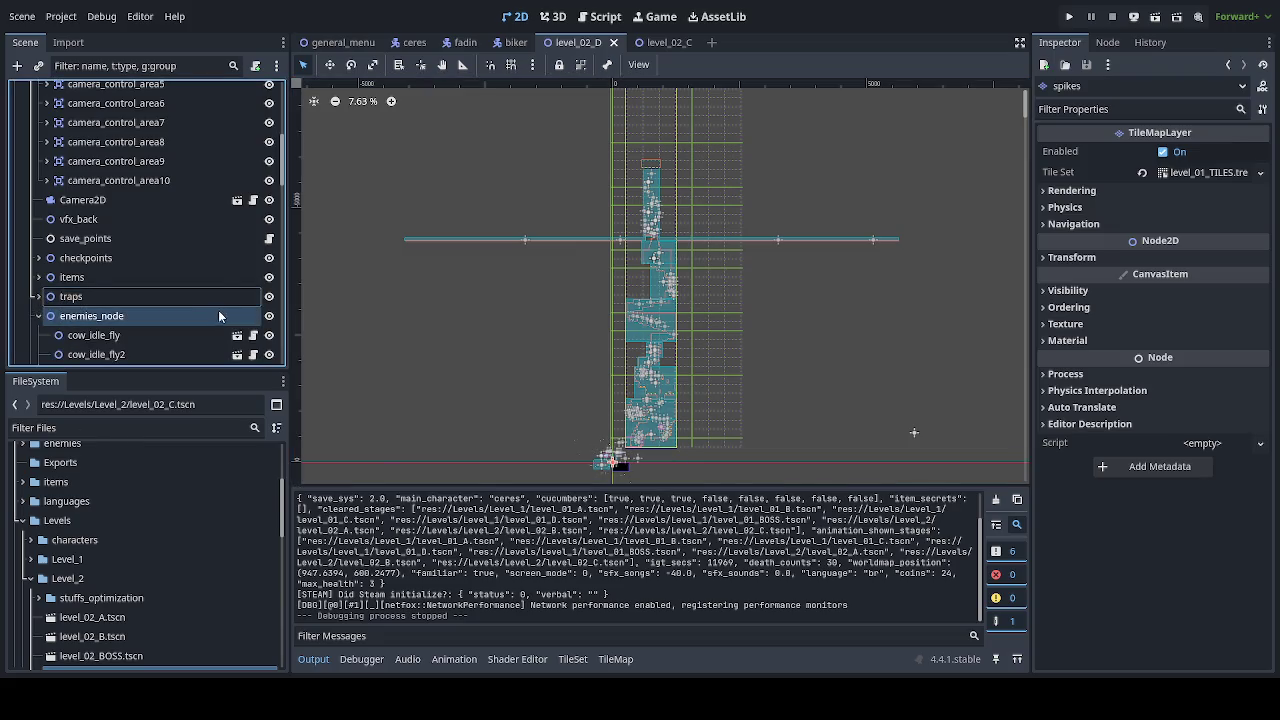
click(38, 316)
click(72, 277)
Step: Select the portal_end_stage_clear object at the bottom of the level
scroll(150, 326, down, 3)
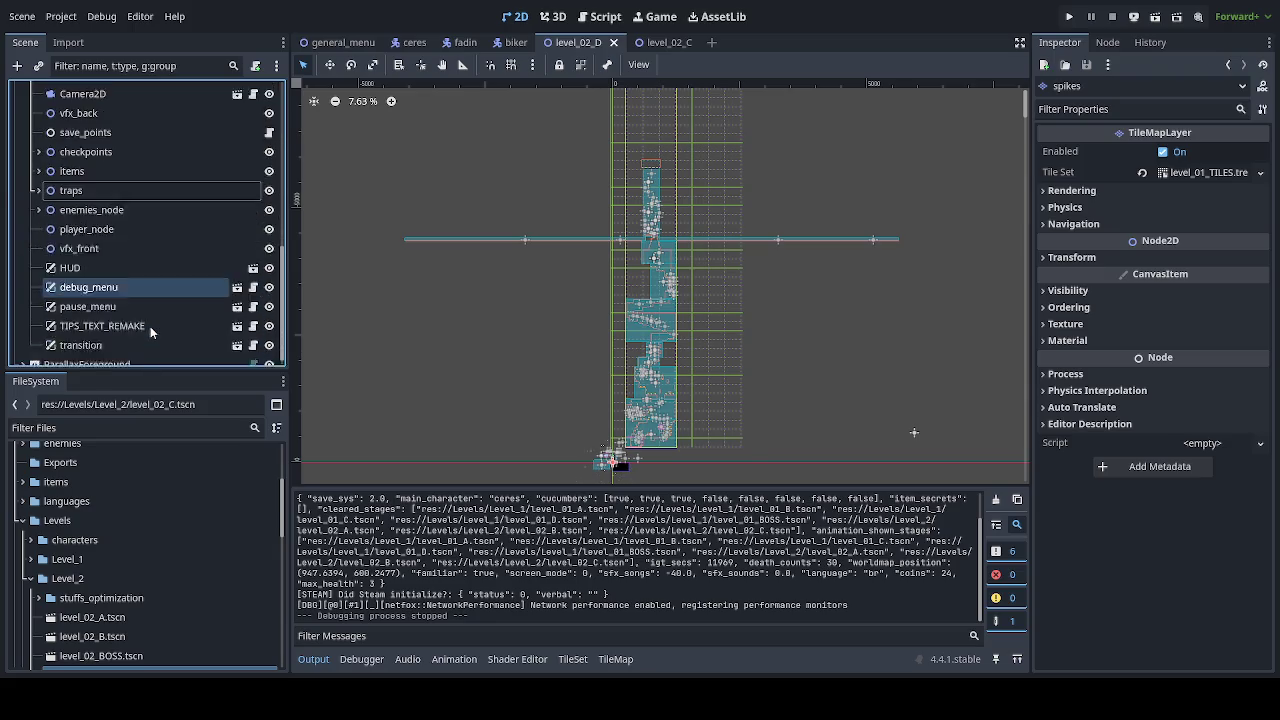
scroll(617, 465, up, 3)
scroll(617, 465, up, 8)
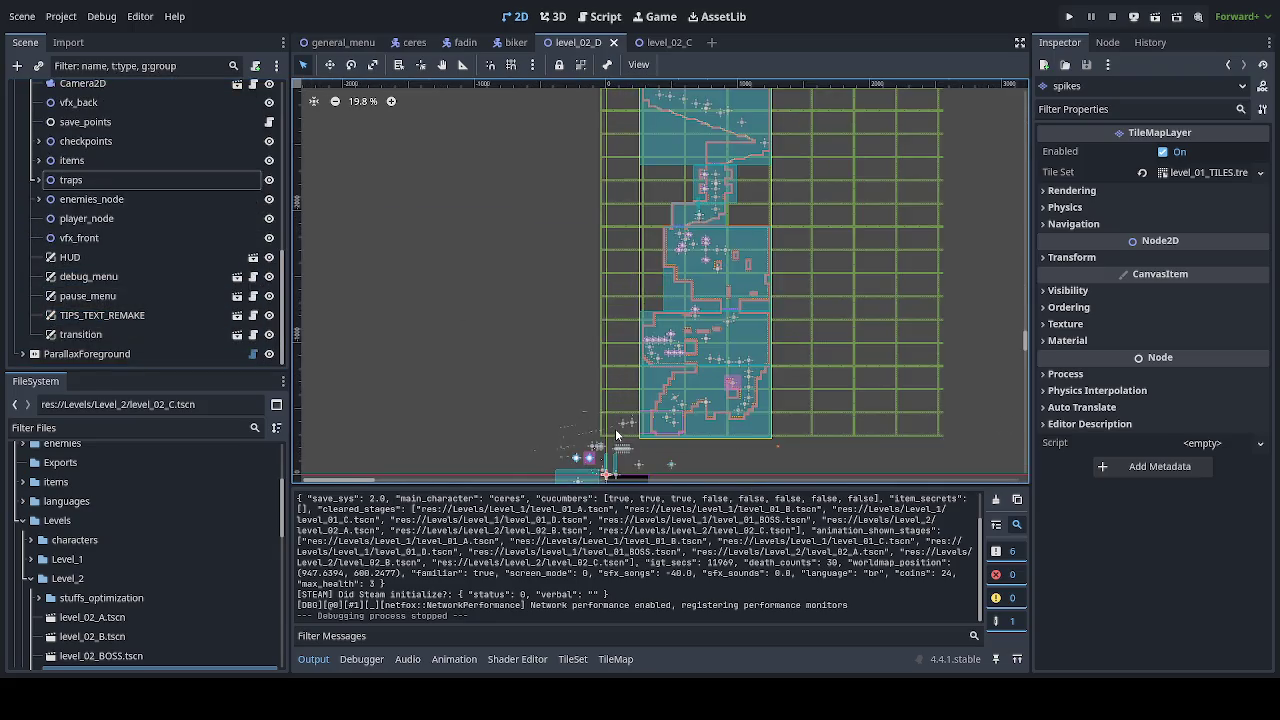
scroll(557, 313, up, 2)
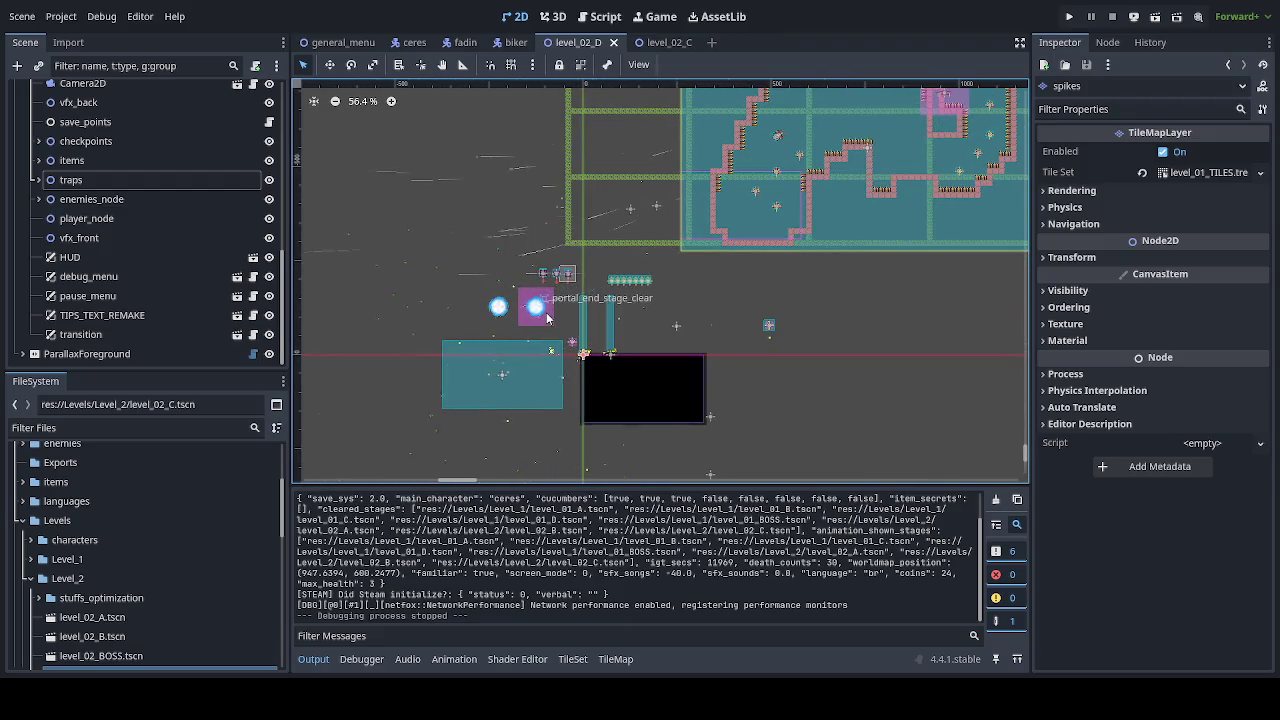
click(534, 311)
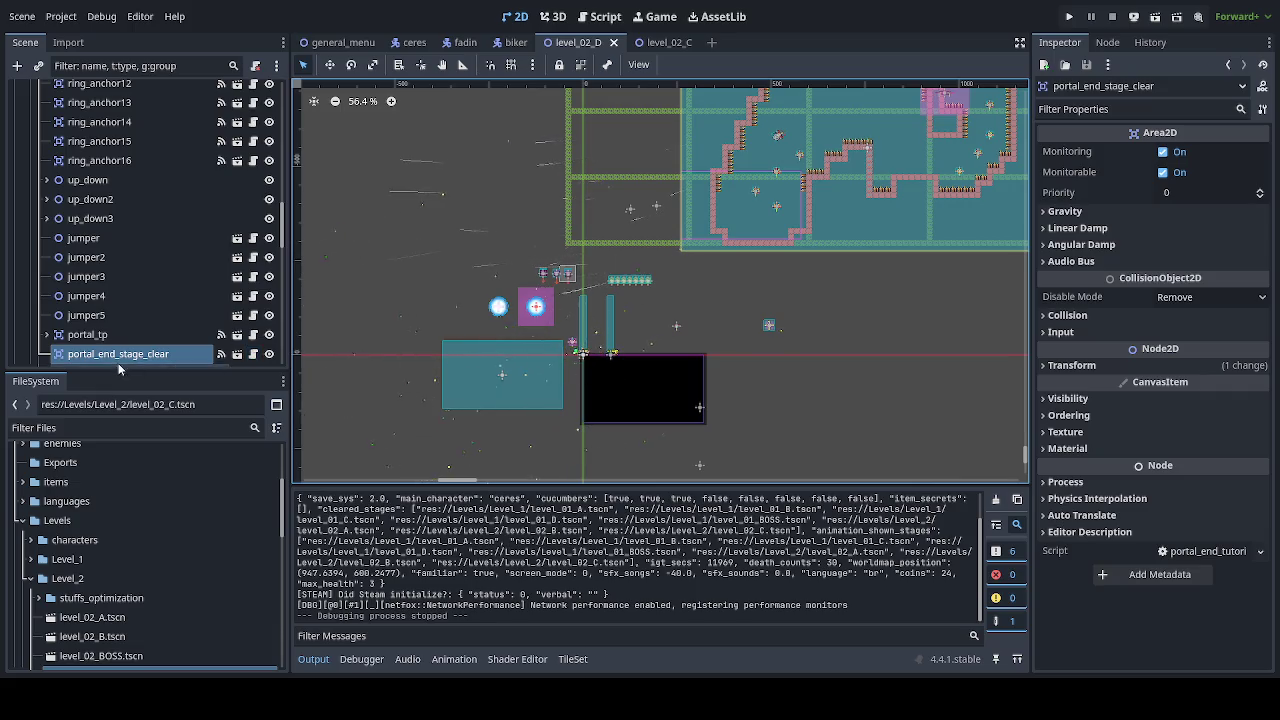
scroll(118, 340, down, 1)
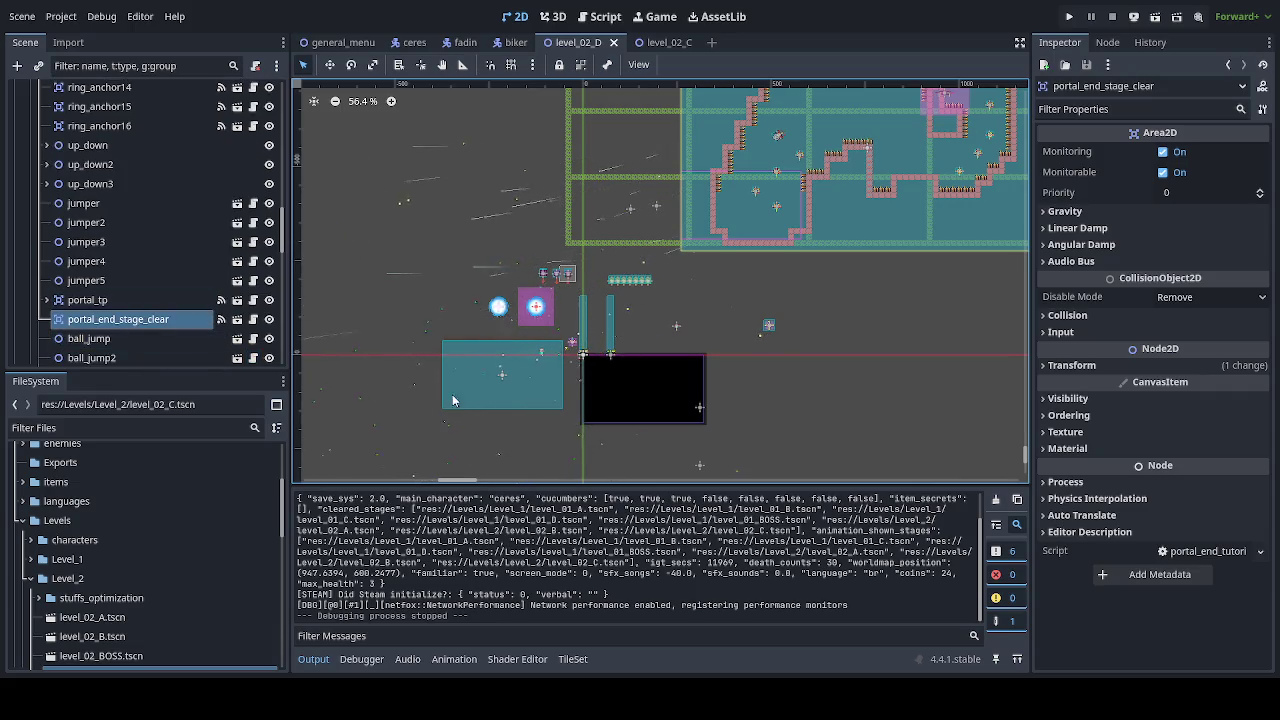
Step: In Move mode, drag the end-stage portal steadily up toward the top of the level
click(329, 64)
drag(642, 357, 570, 211)
scroll(570, 211, up, 5)
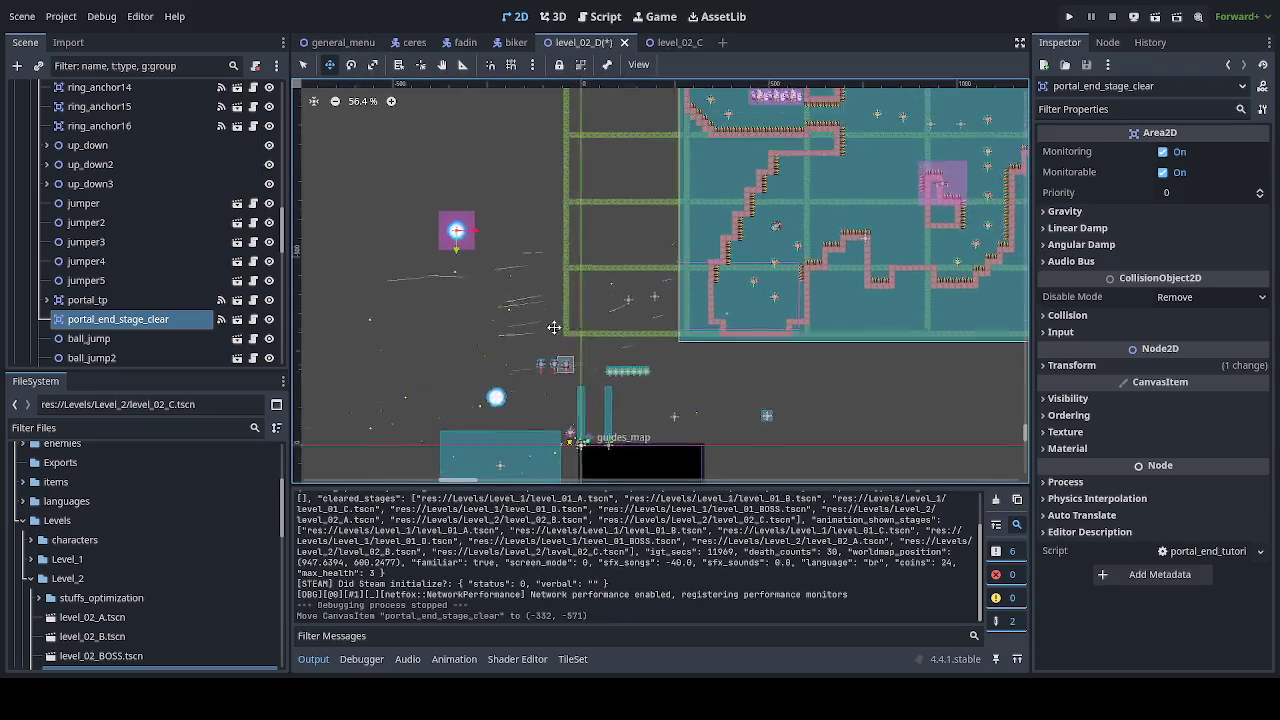
drag(415, 388, 470, 192)
scroll(470, 192, up, 5)
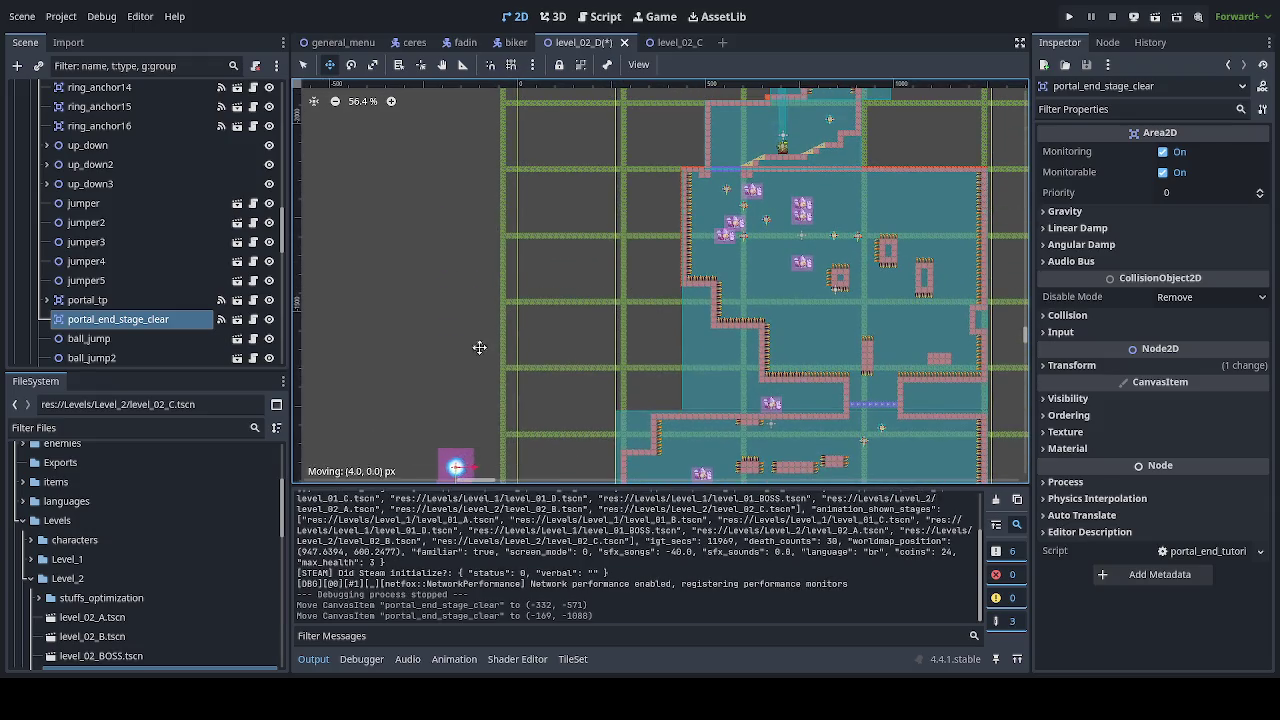
drag(460, 460, 471, 180)
scroll(471, 180, up, 5)
drag(470, 436, 460, 134)
scroll(429, 391, up, 5)
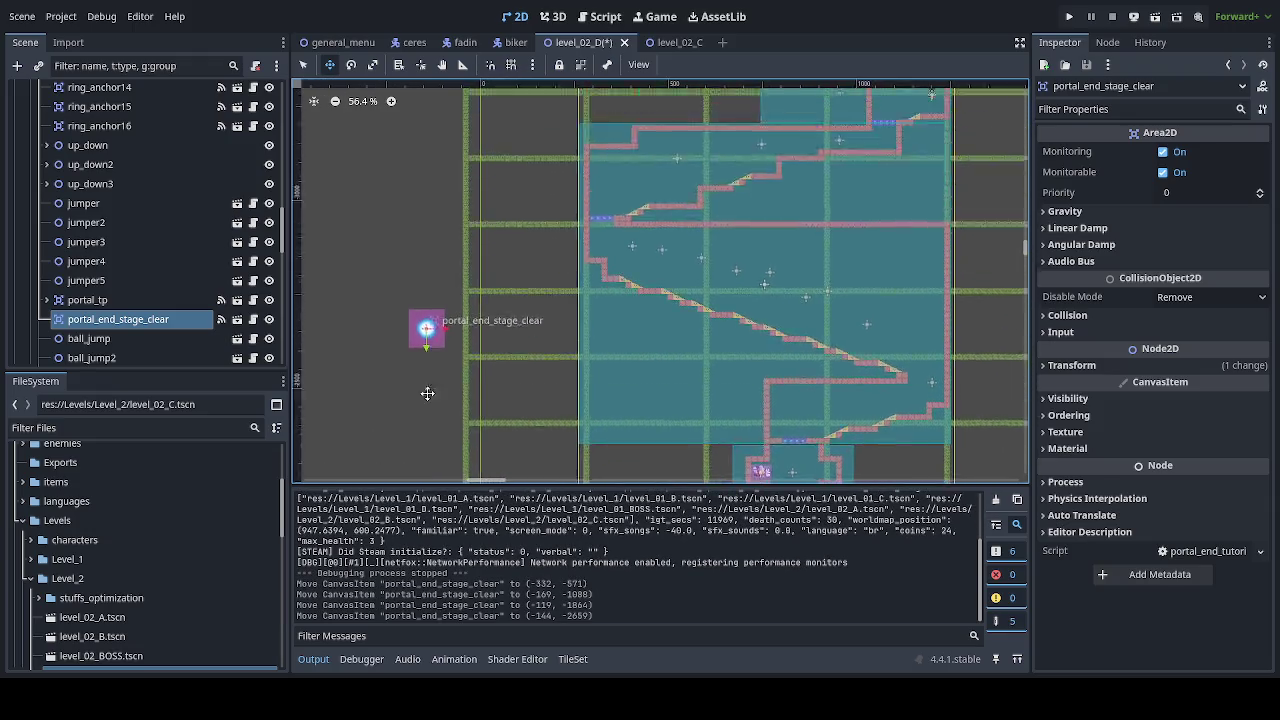
drag(432, 406, 416, 157)
scroll(415, 157, up, 5)
drag(410, 346, 440, 160)
scroll(451, 277, up, 5)
drag(399, 372, 400, 142)
scroll(437, 383, up, 5)
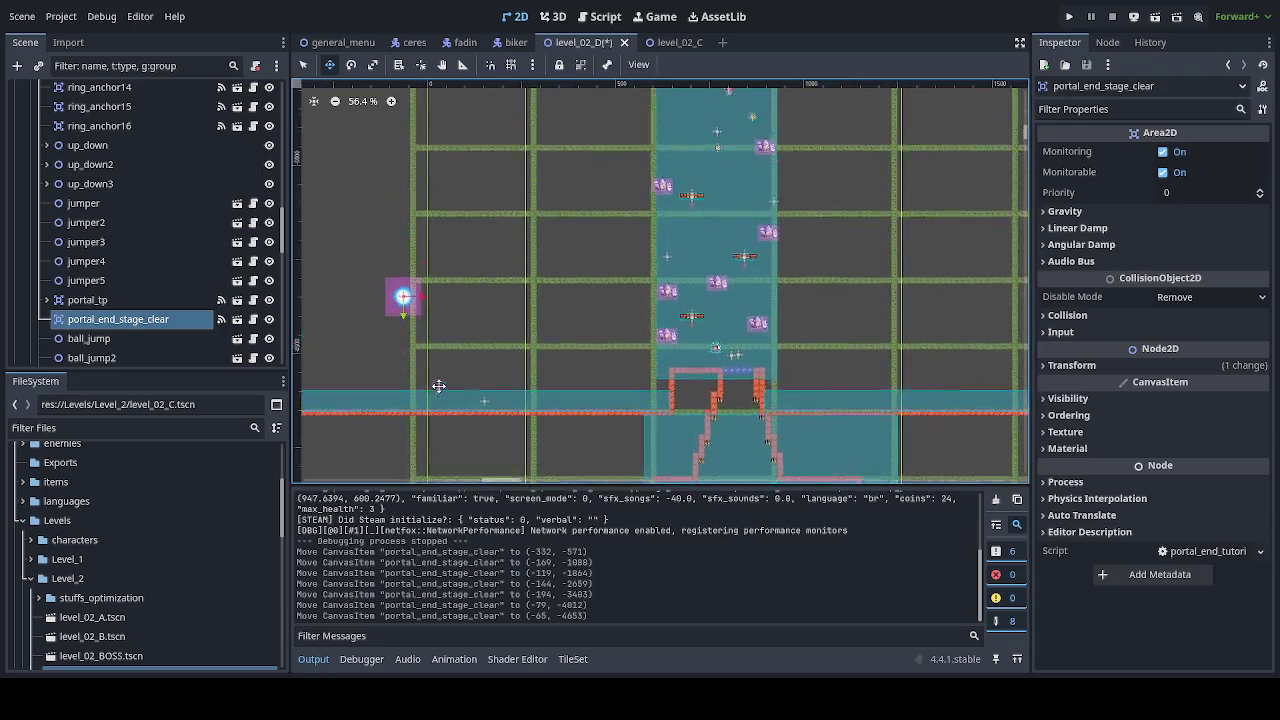
Step: Place the portal just above the purple platform at (768, -5824) and open its scene
drag(446, 351, 448, 175)
scroll(432, 420, up, 5)
mouse_move(429, 437)
mouse_down()
mouse_move(629, 217)
mouse_move(757, 180)
mouse_up()
scroll(745, 182, up, 3)
scroll(740, 190, up, 10)
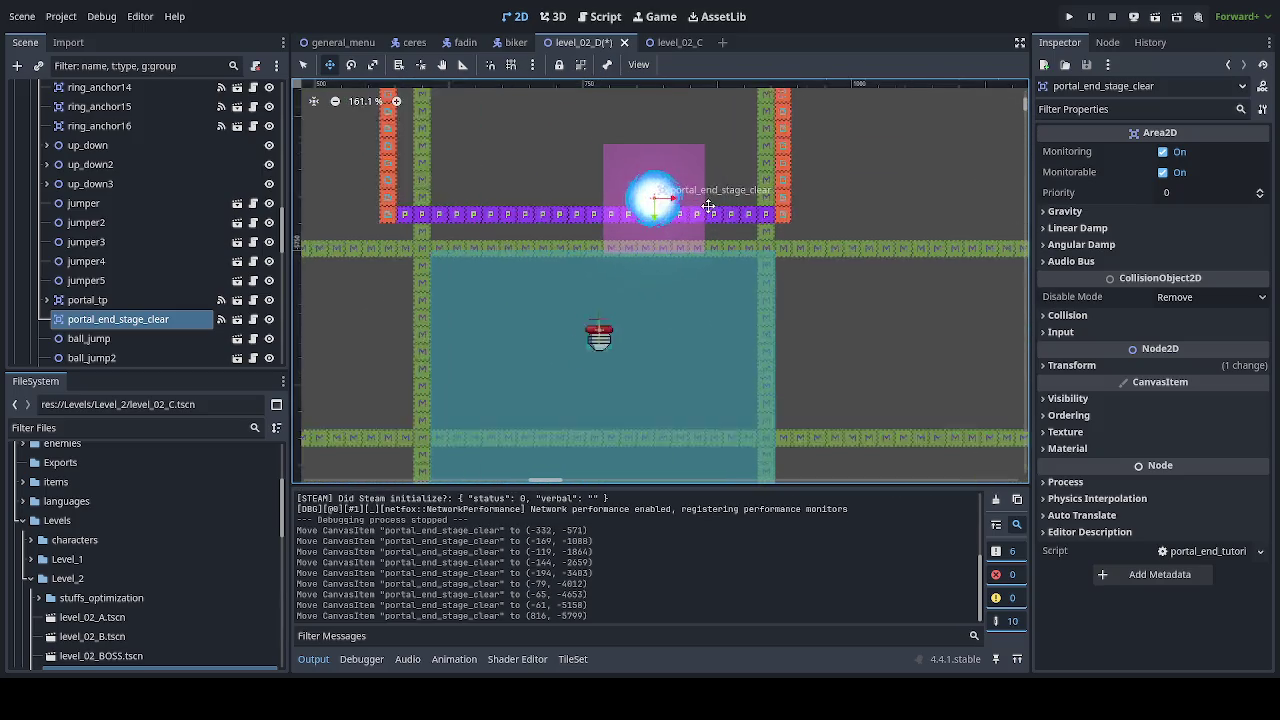
mouse_move(751, 330)
mouse_down()
mouse_move(697, 292)
mouse_move(683, 299)
mouse_up()
click(255, 319)
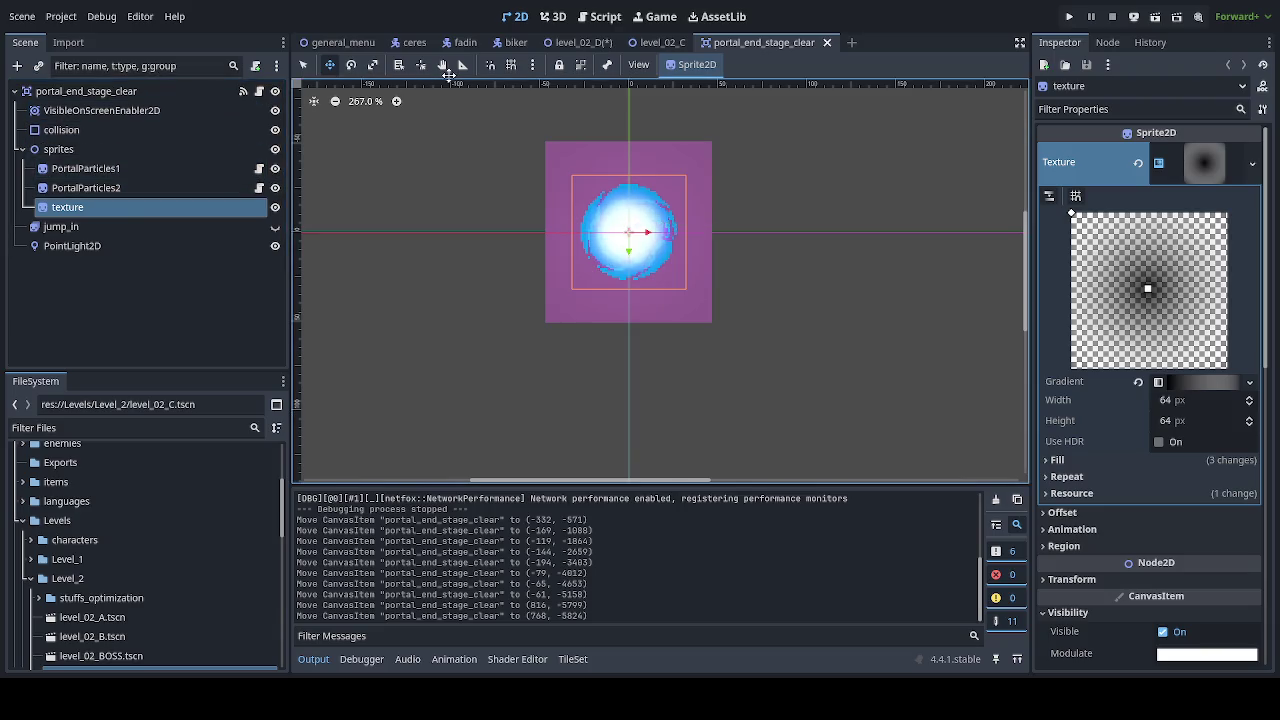
Step: Move the portal's collision node to the end of the tree, directly under the root
click(122, 130)
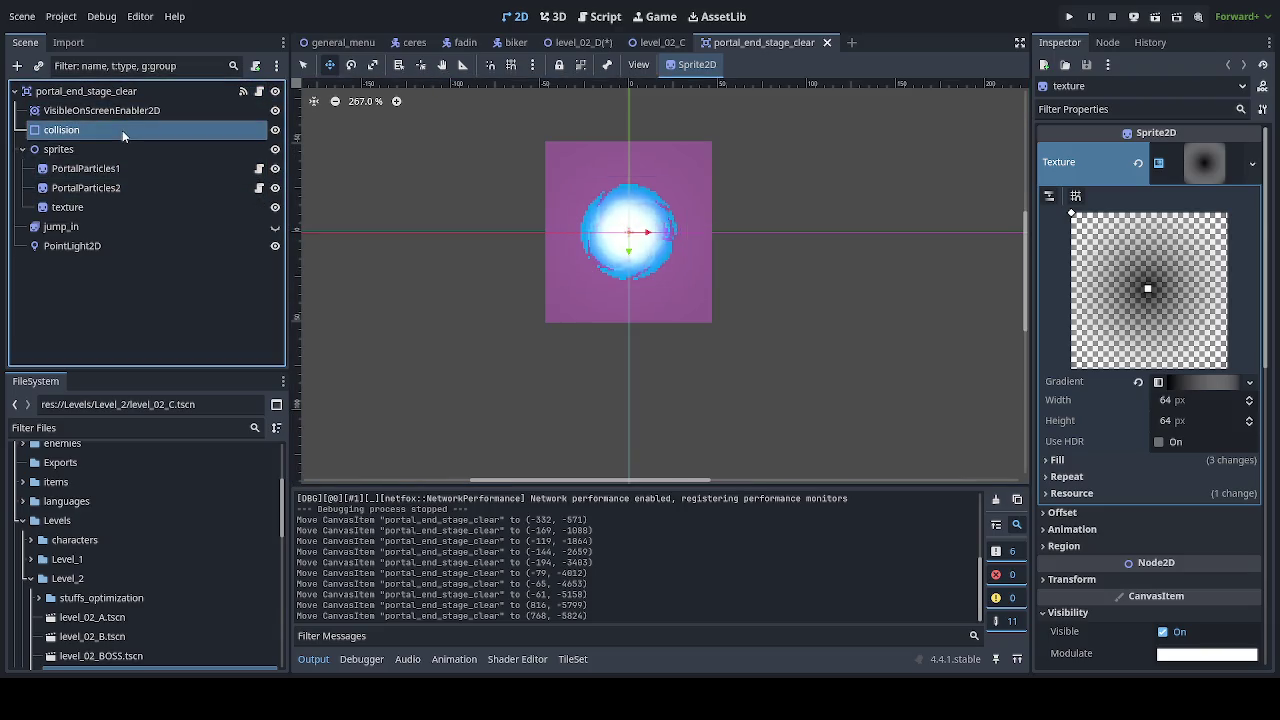
key(ctrl+s)
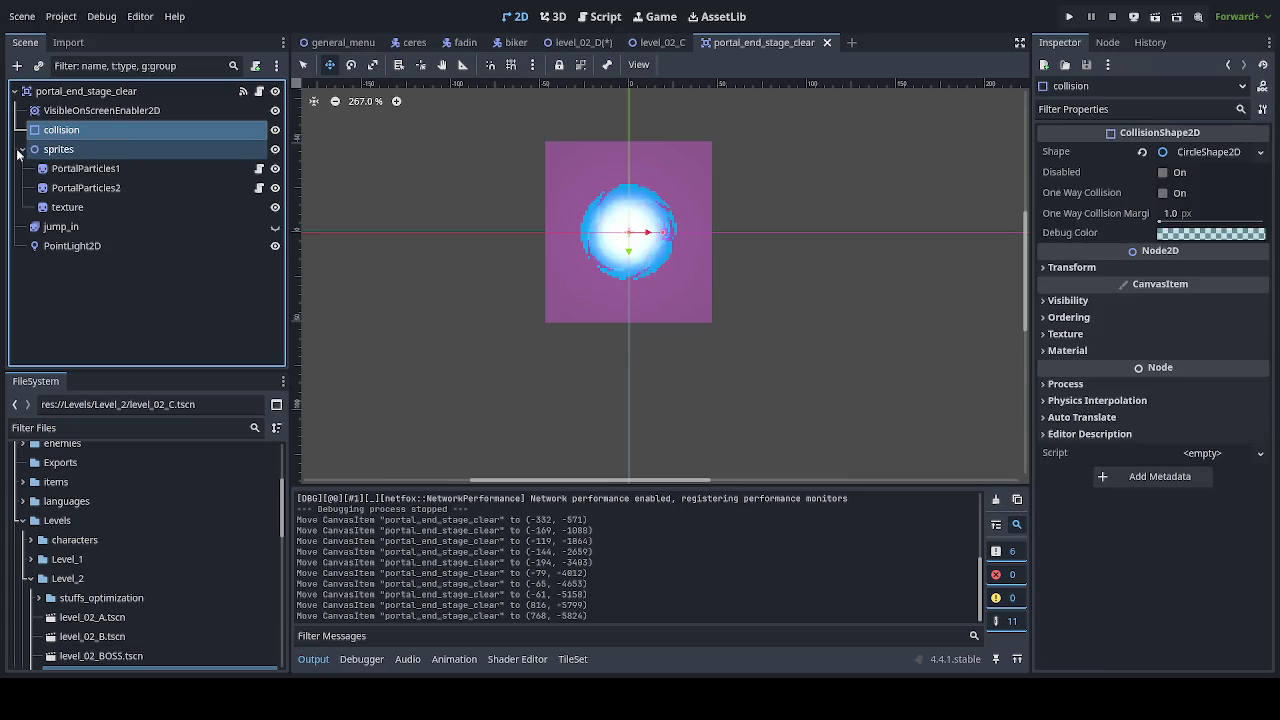
click(22, 149)
drag(73, 179, 73, 194)
scroll(670, 250, up, 4)
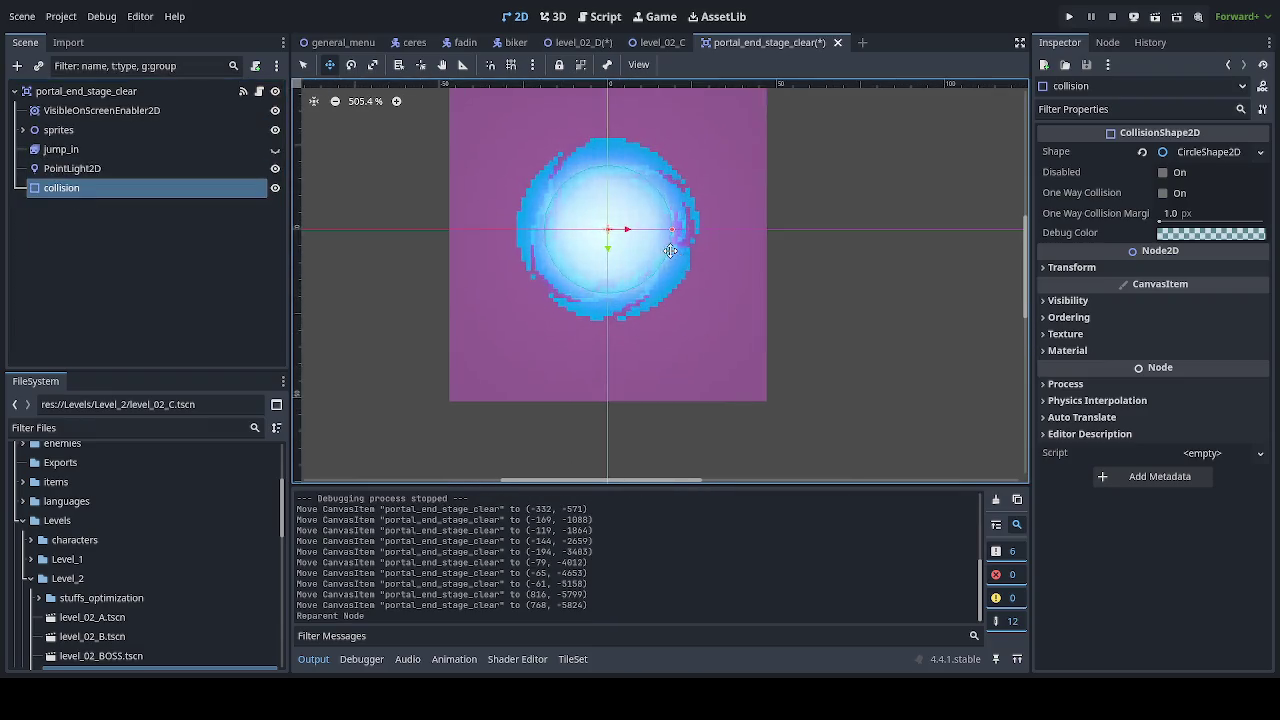
scroll(670, 250, up, 3)
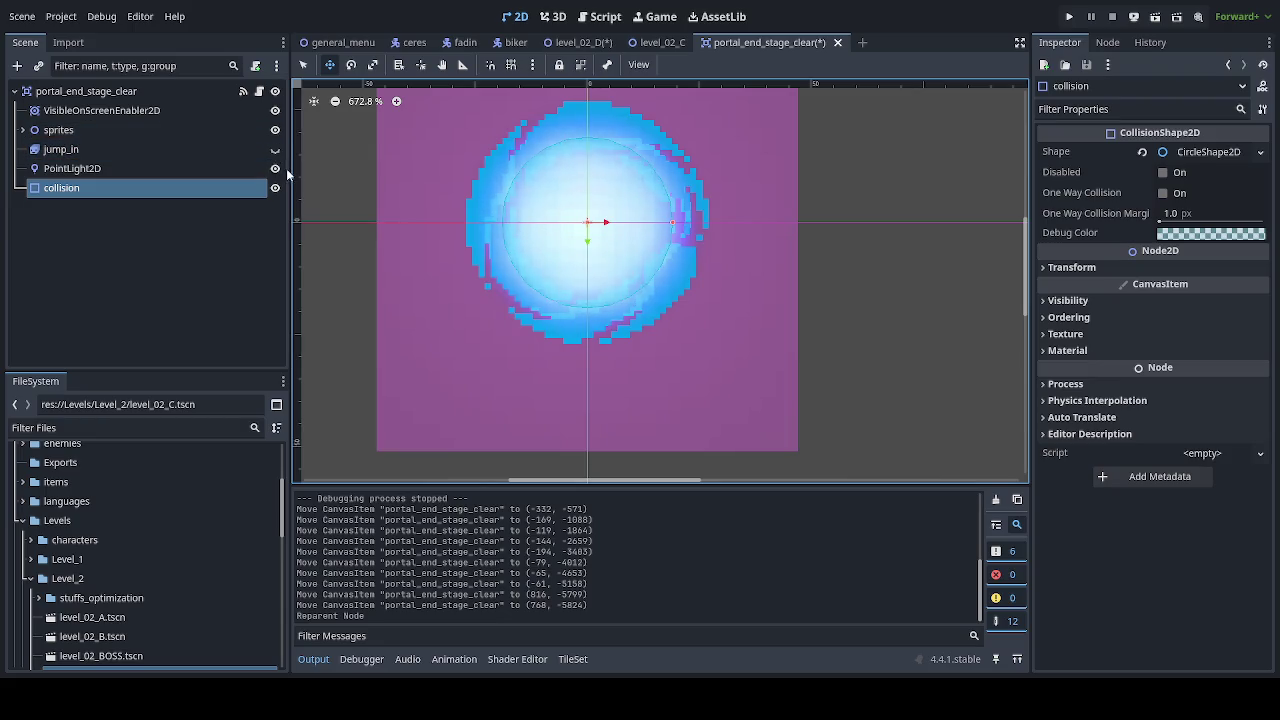
Step: Toggle the VisibleOnScreenEnabler2D and sprites visibility to inspect the collision circle, then save the scene
click(275, 111)
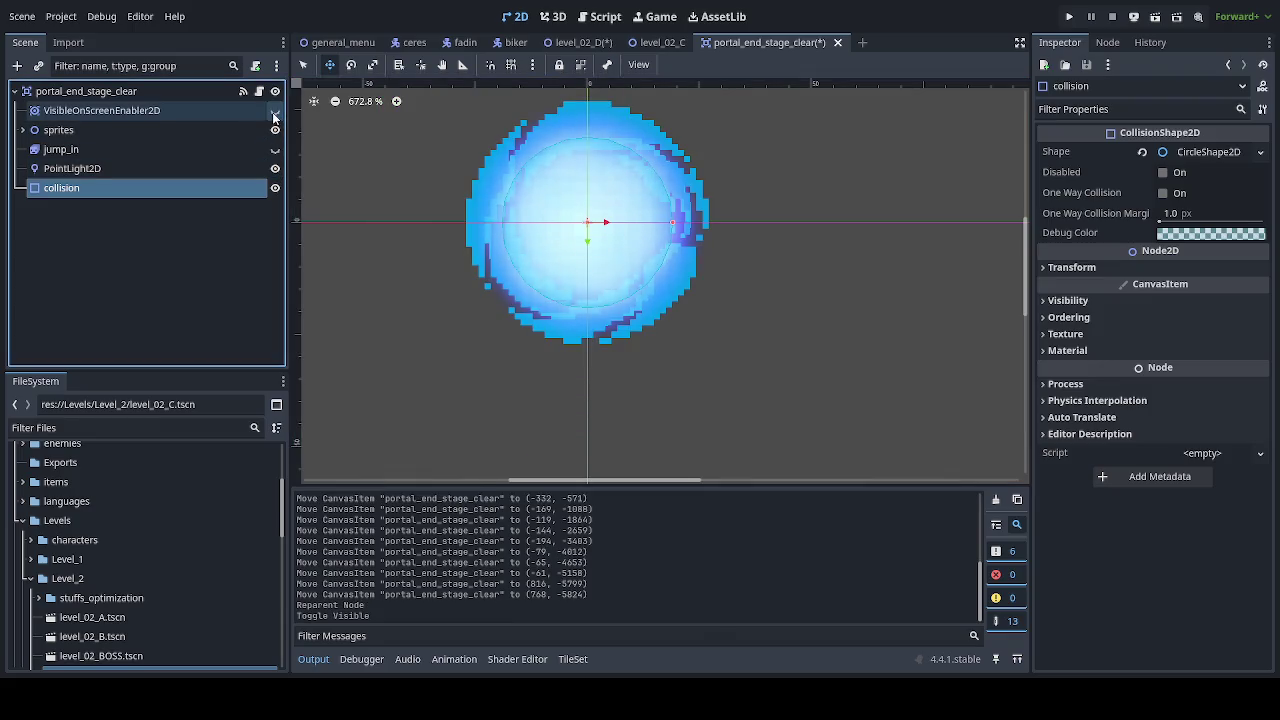
click(275, 111)
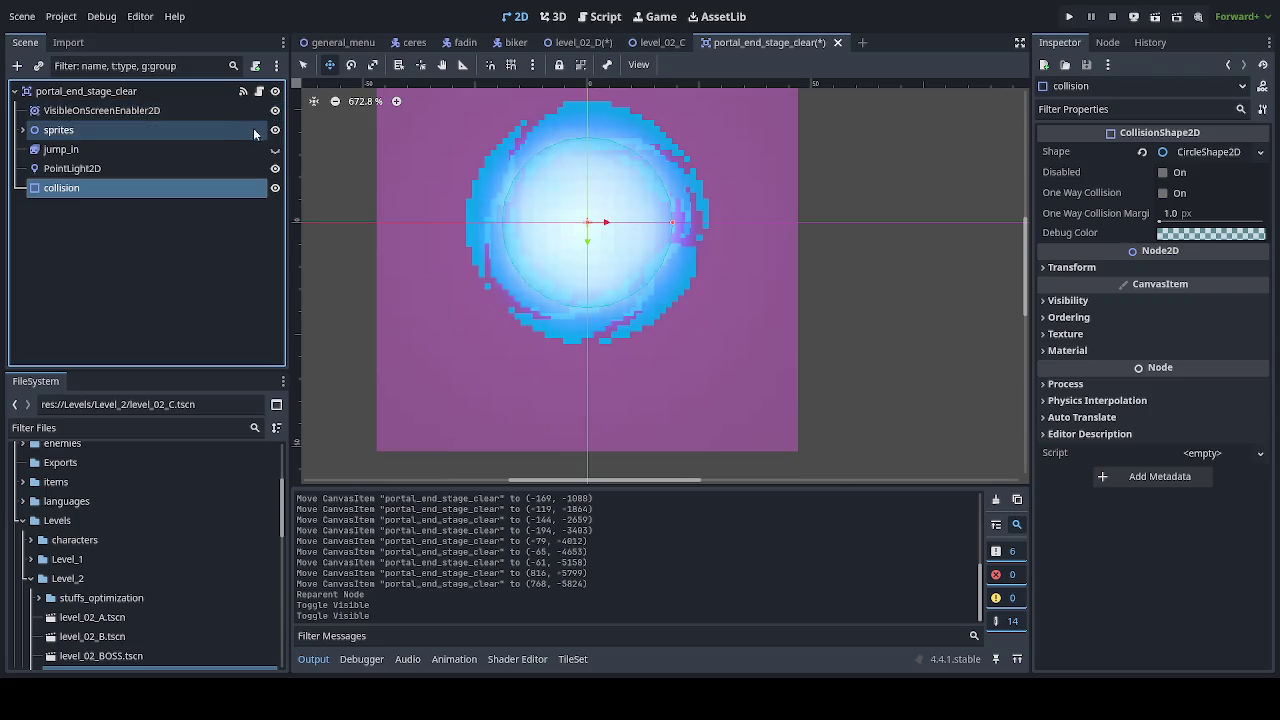
click(275, 131)
click(275, 131)
click(275, 131)
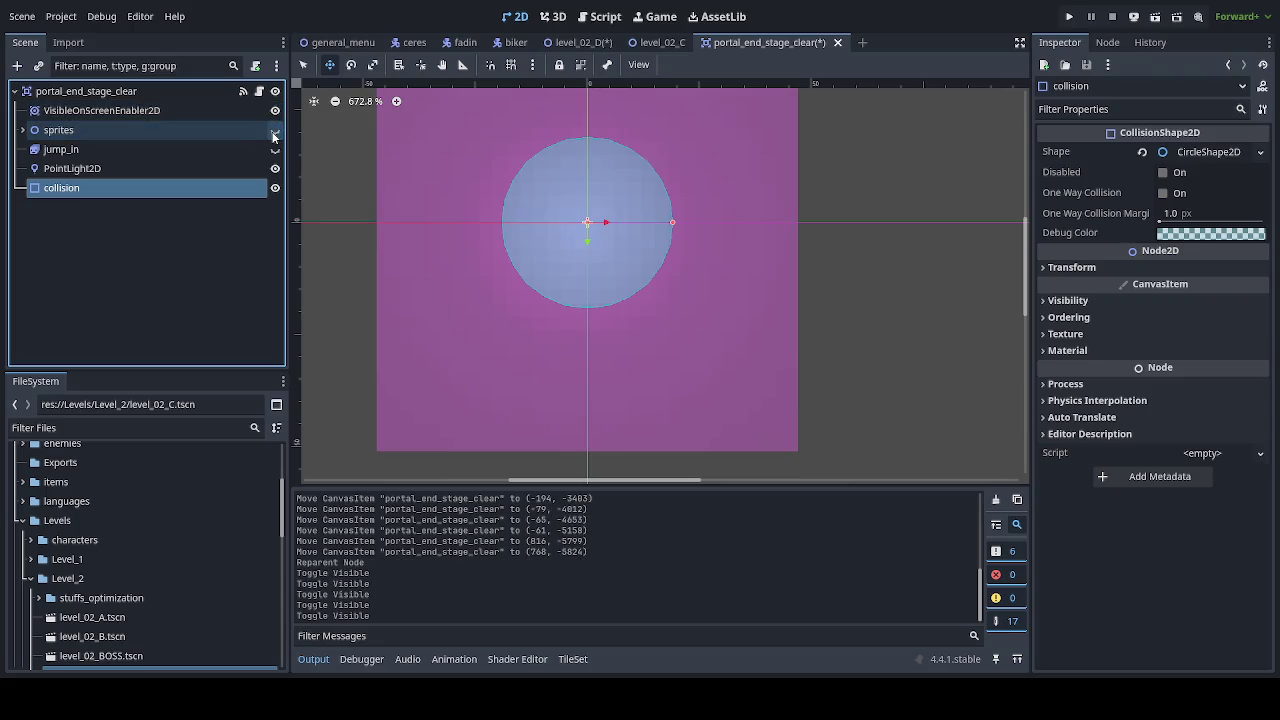
click(275, 131)
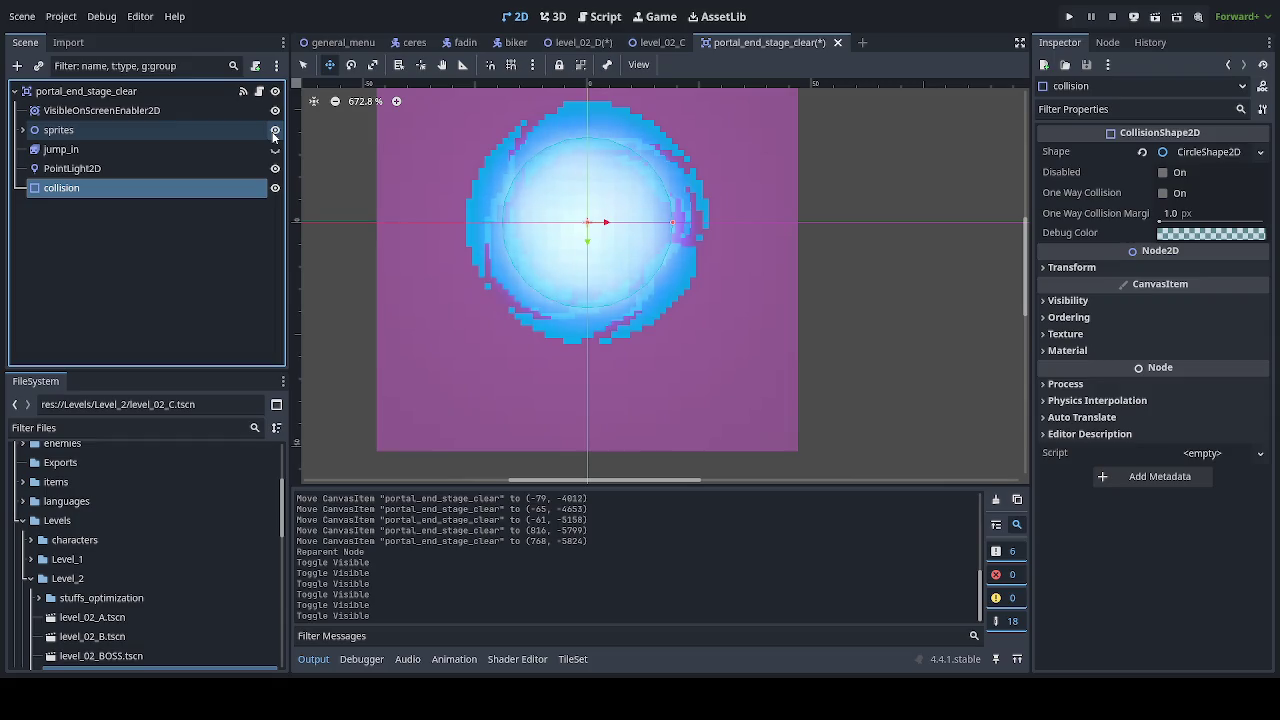
click(275, 131)
click(275, 131)
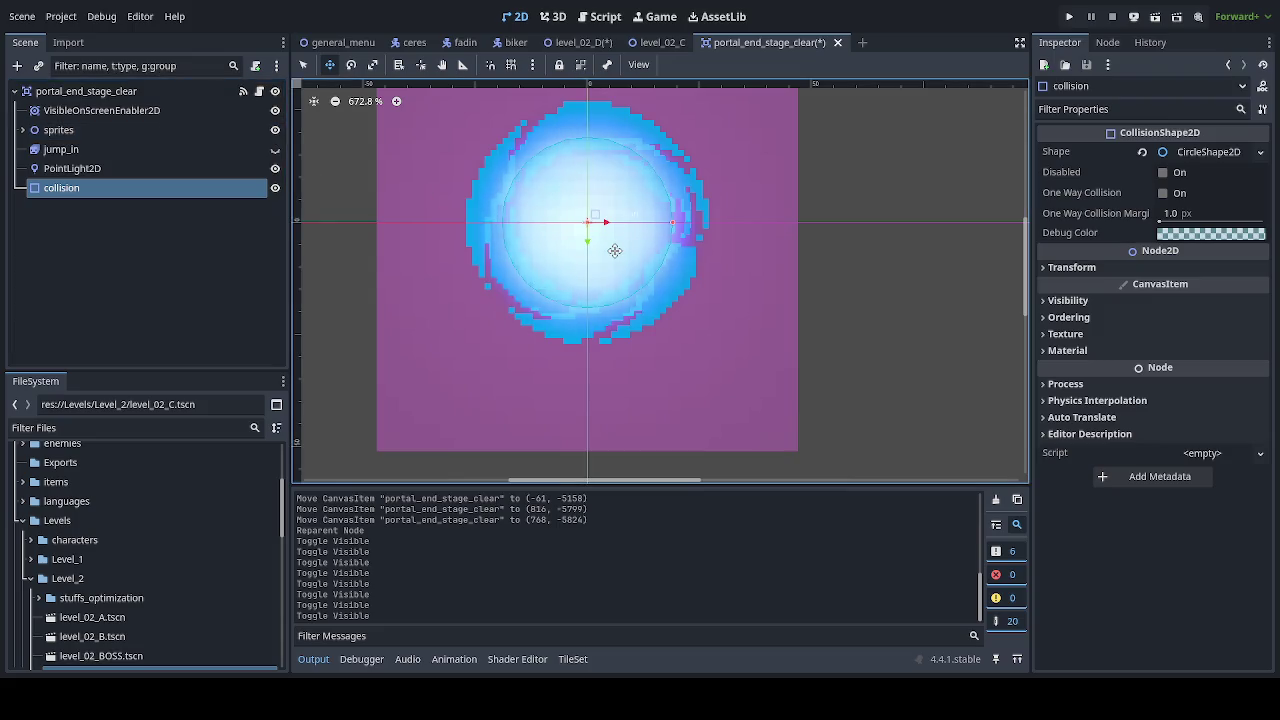
key(ctrl+s)
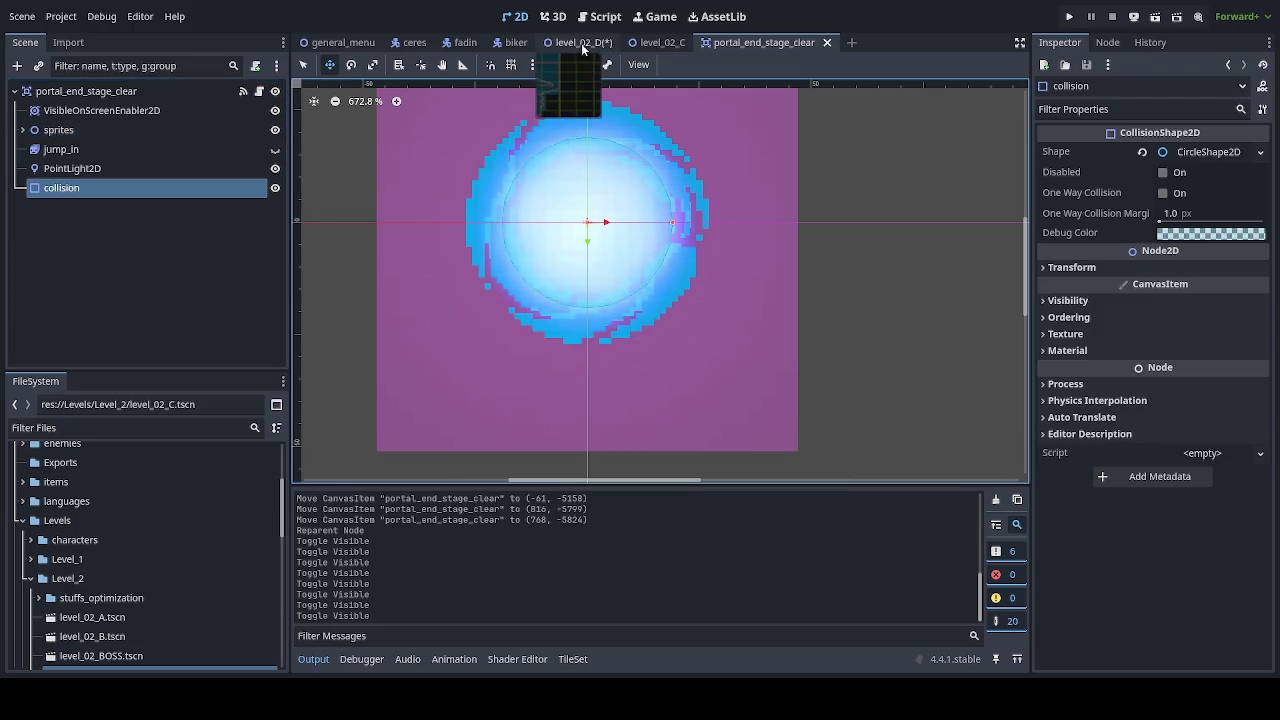
Step: Lower the level_02_D portal to (768, -5817) onto the platform and open portal_end_tutorial.gd
click(581, 48)
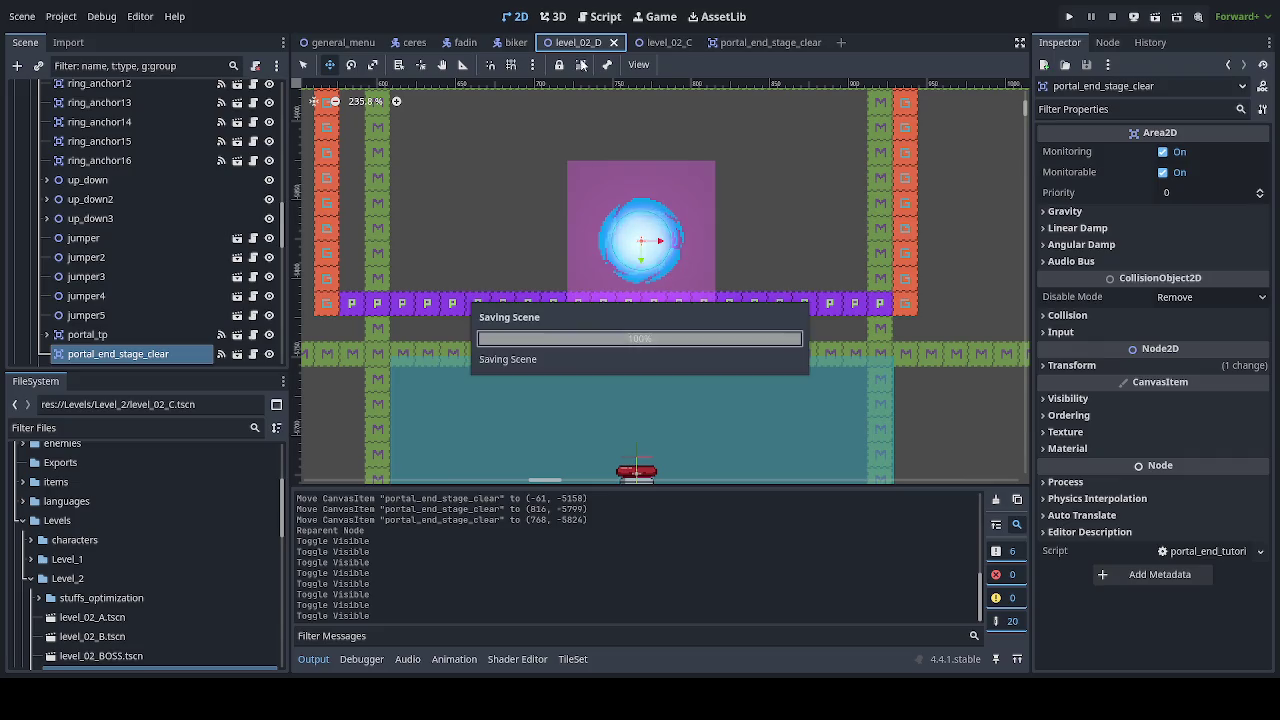
scroll(666, 357, up, 2)
scroll(666, 357, down, 3)
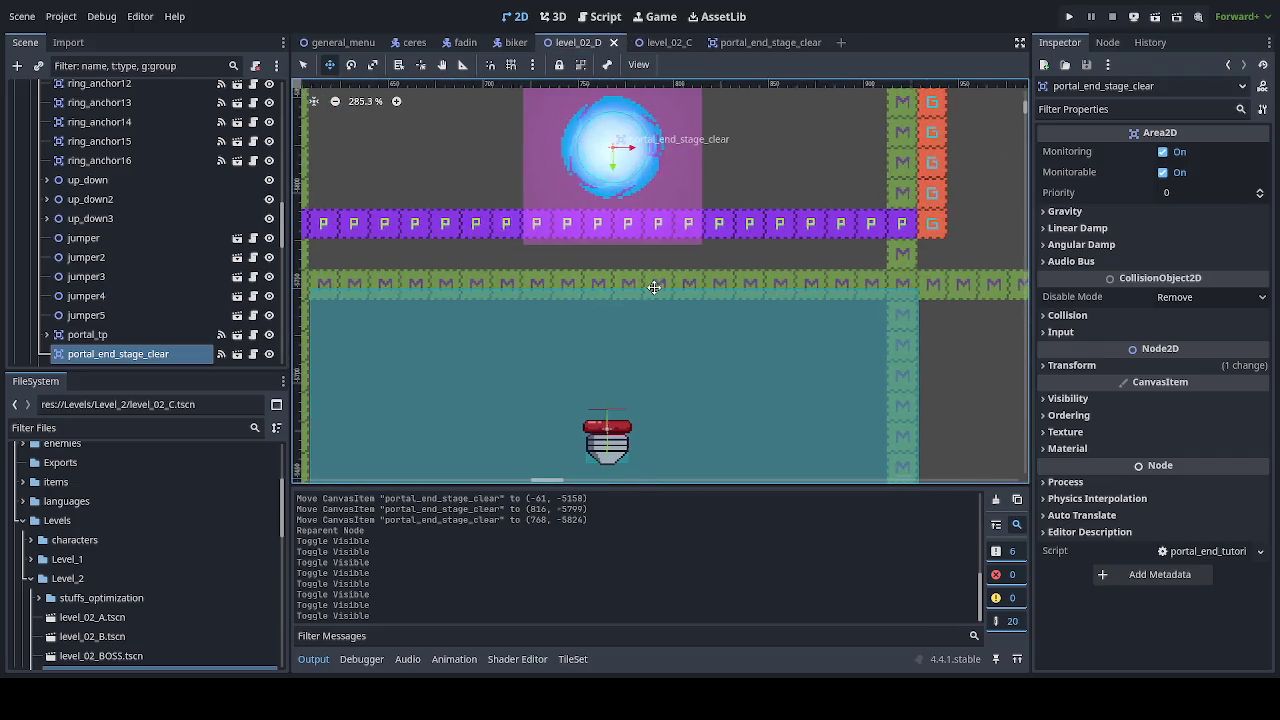
scroll(640, 290, up, 2)
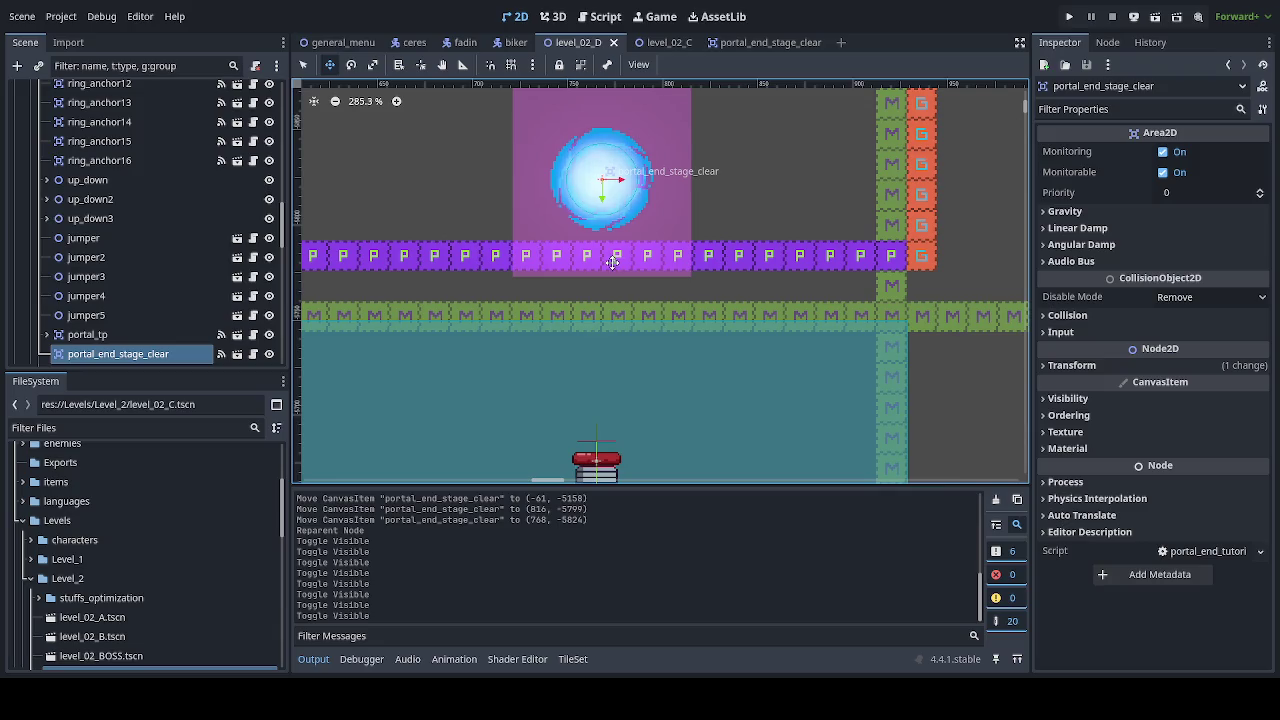
drag(612, 258, 611, 273)
click(240, 354)
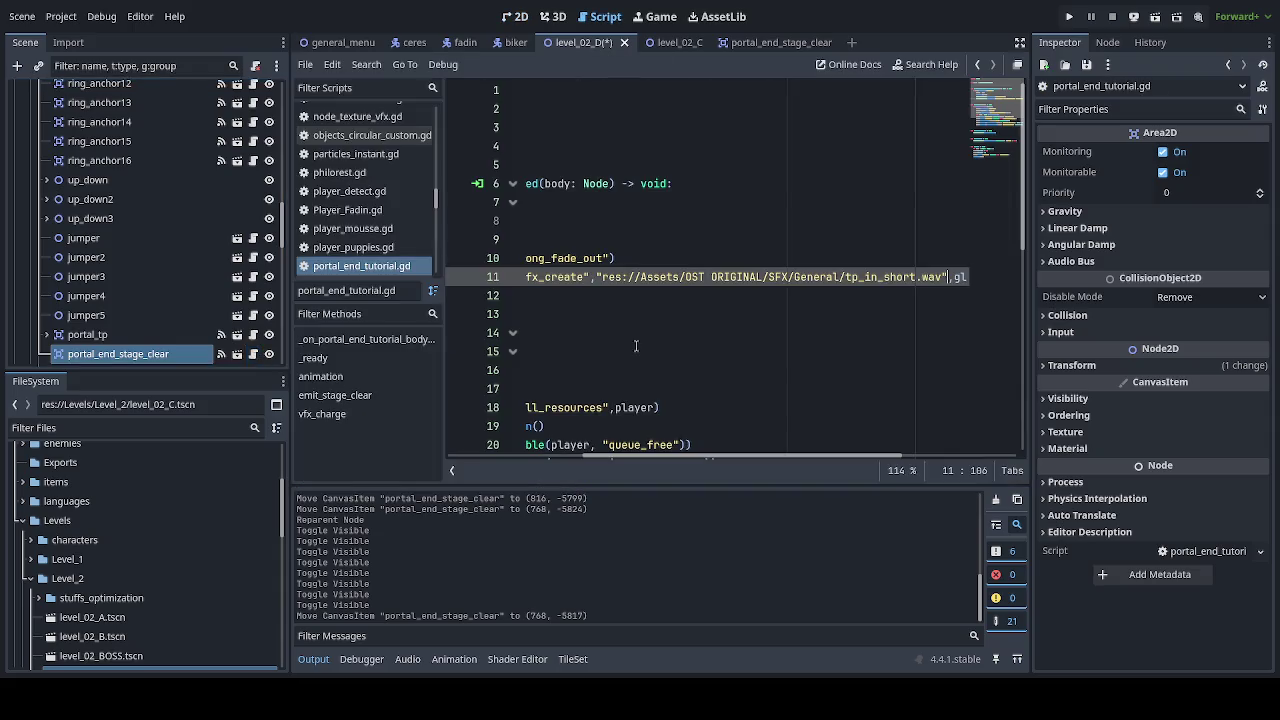
Step: Review the portal_end_tutorial.gd body-entered code from line 1
scroll(652, 455, left, 5)
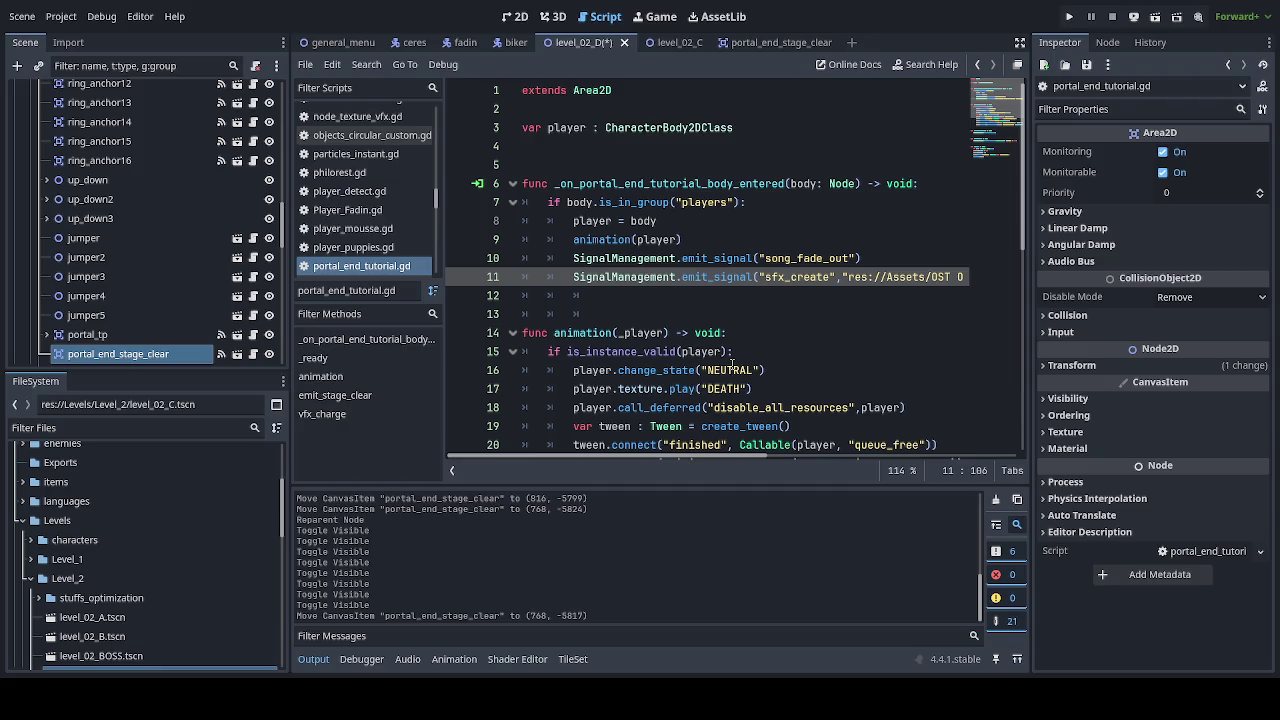
scroll(731, 366, down, 3)
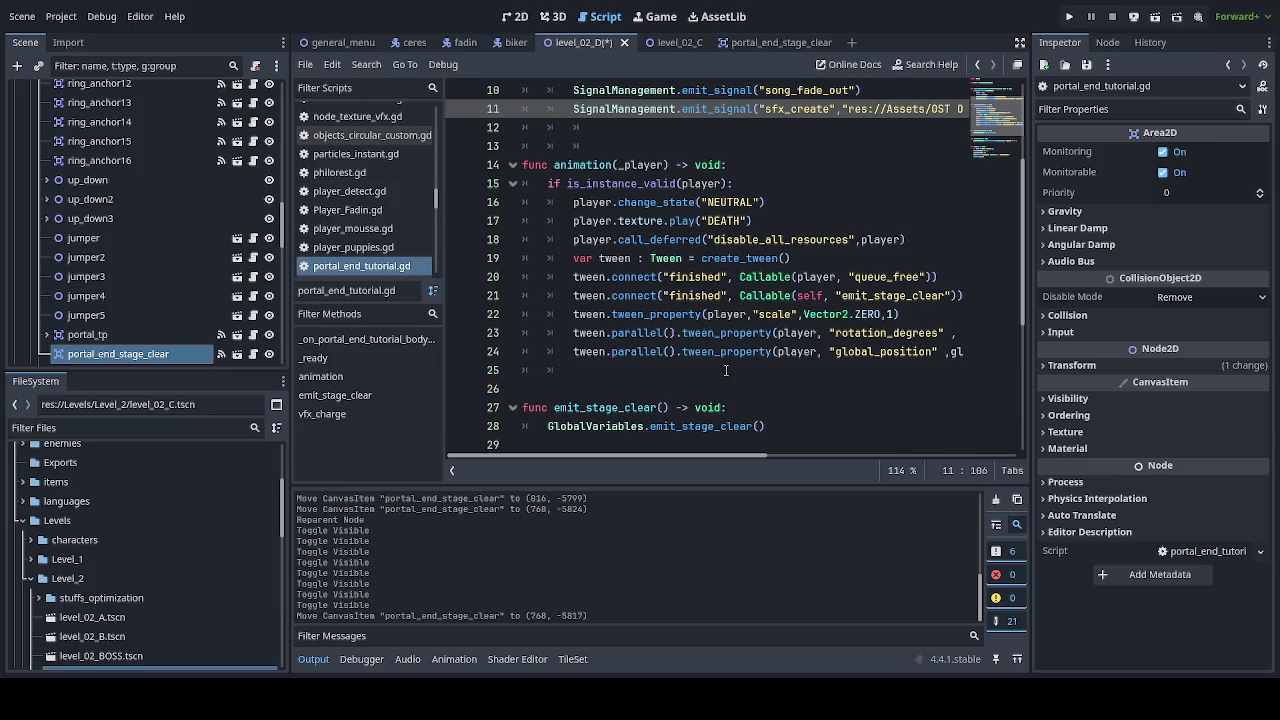
scroll(726, 371, up, 3)
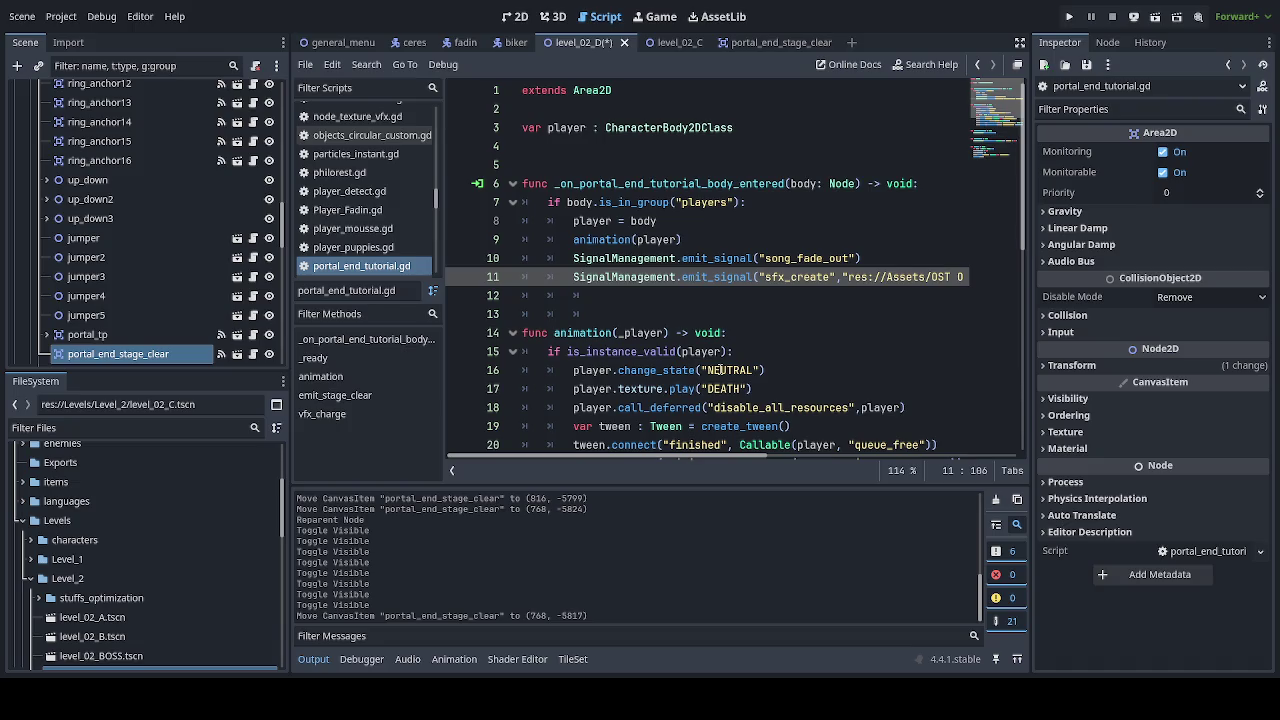
scroll(717, 370, down, 2)
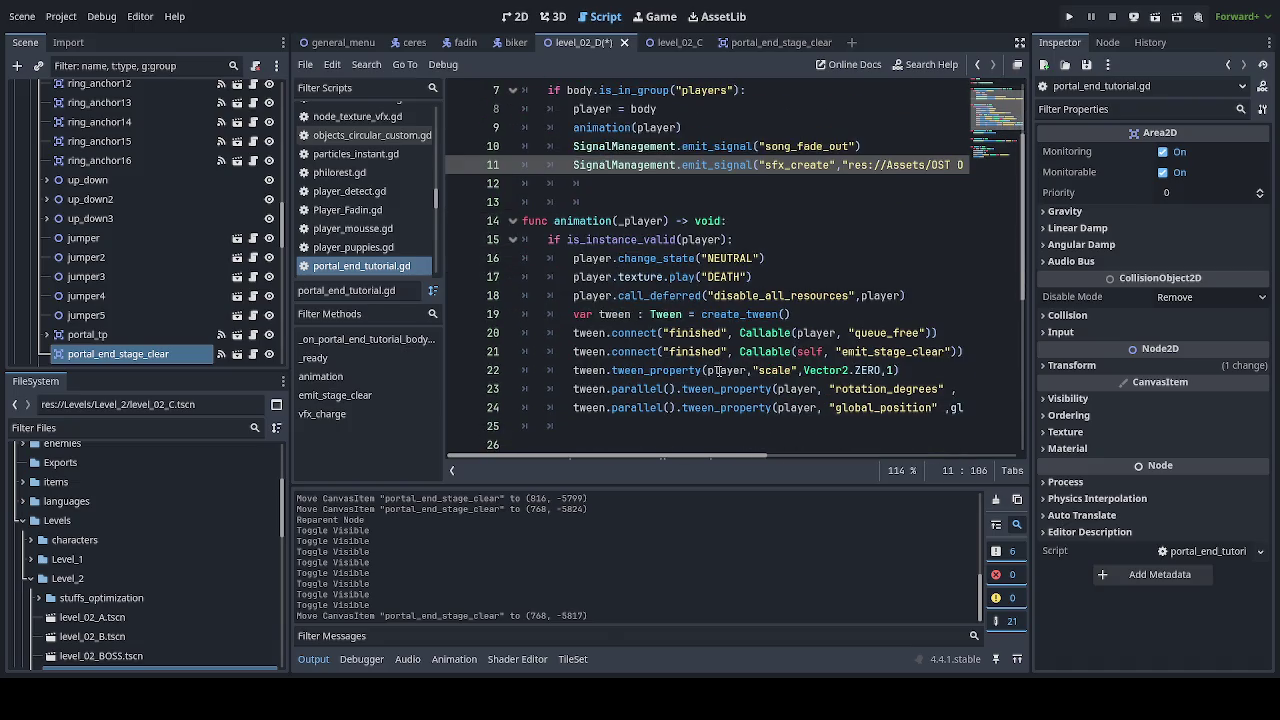
scroll(718, 370, up, 1)
Step: Add 'if player.current_state == "NEUTRAL": return' after player = body and save
click(725, 165)
key(Return)
text(if)
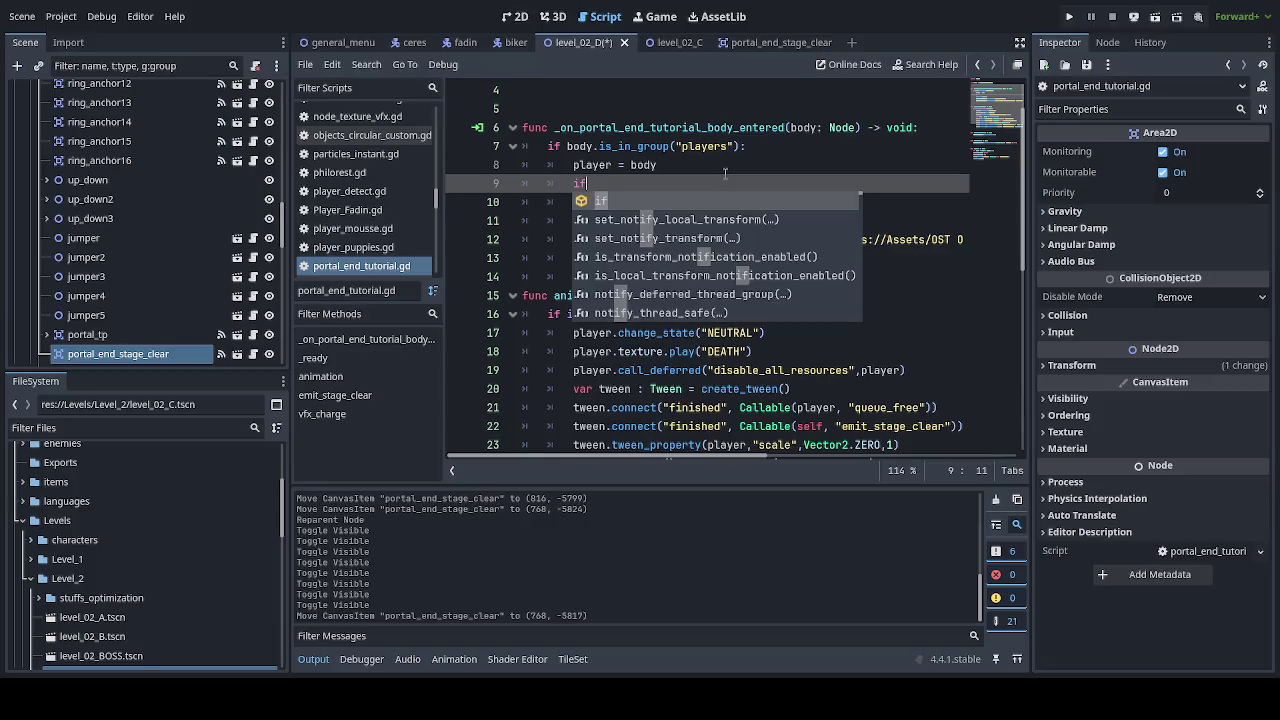
text( player.cu)
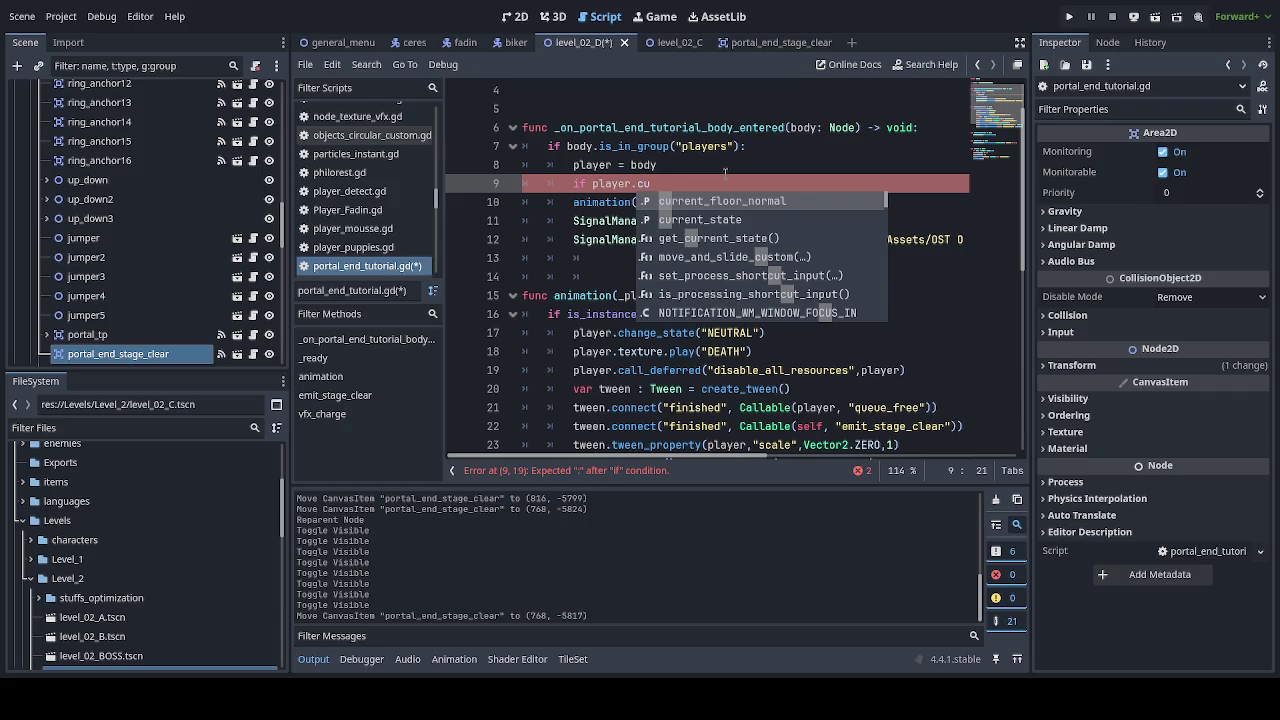
key(Down)
key(Return)
text(== ")
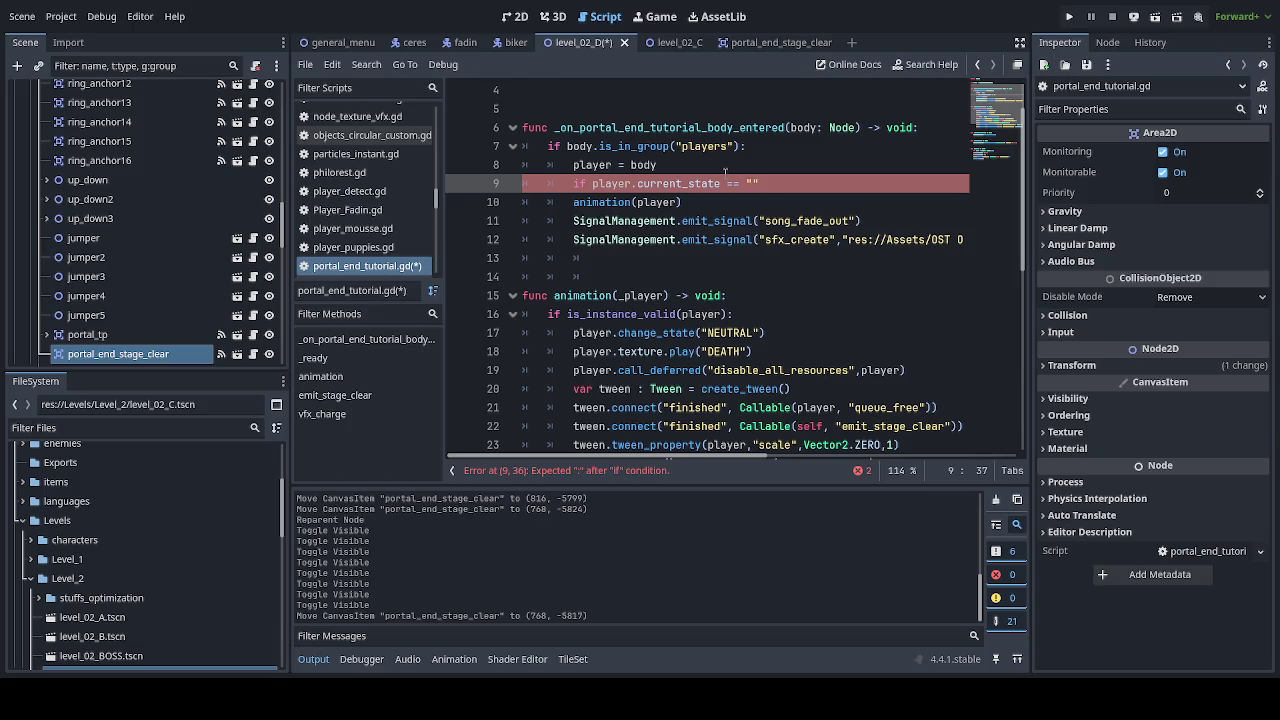
click(734, 332)
double_click(734, 332)
key(ctrl+c)
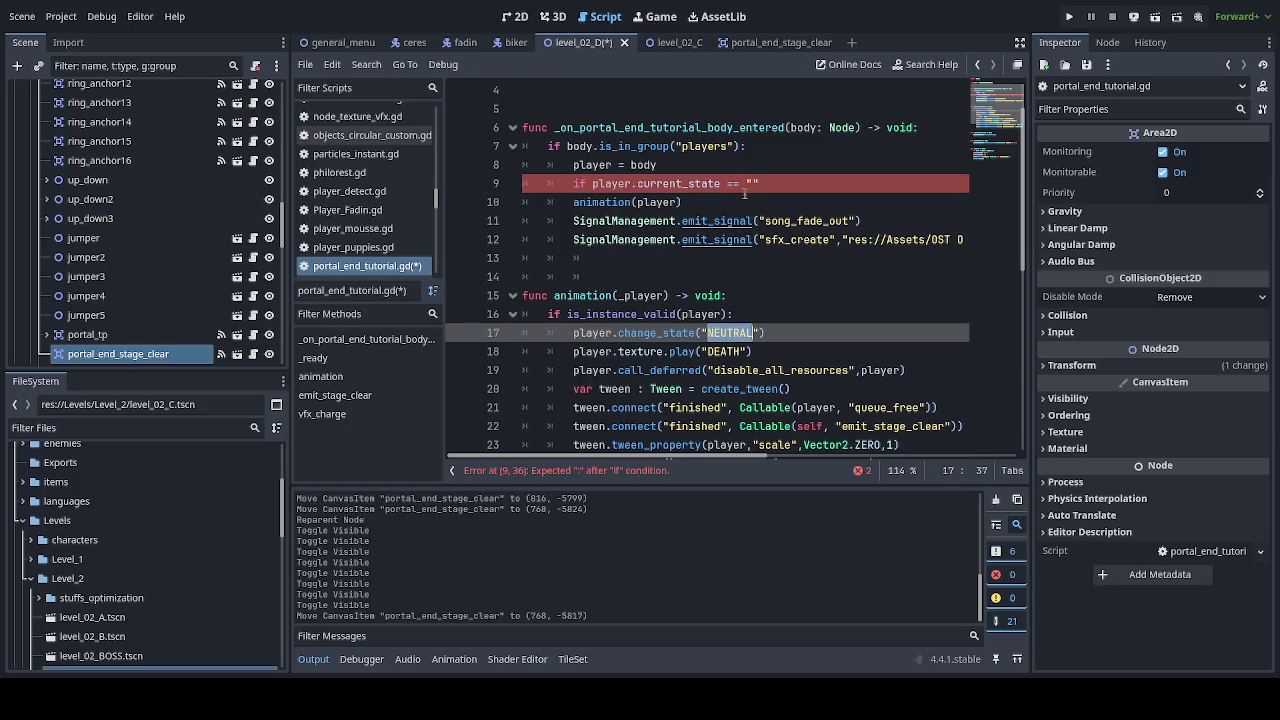
click(825, 183)
key(ctrl+v)
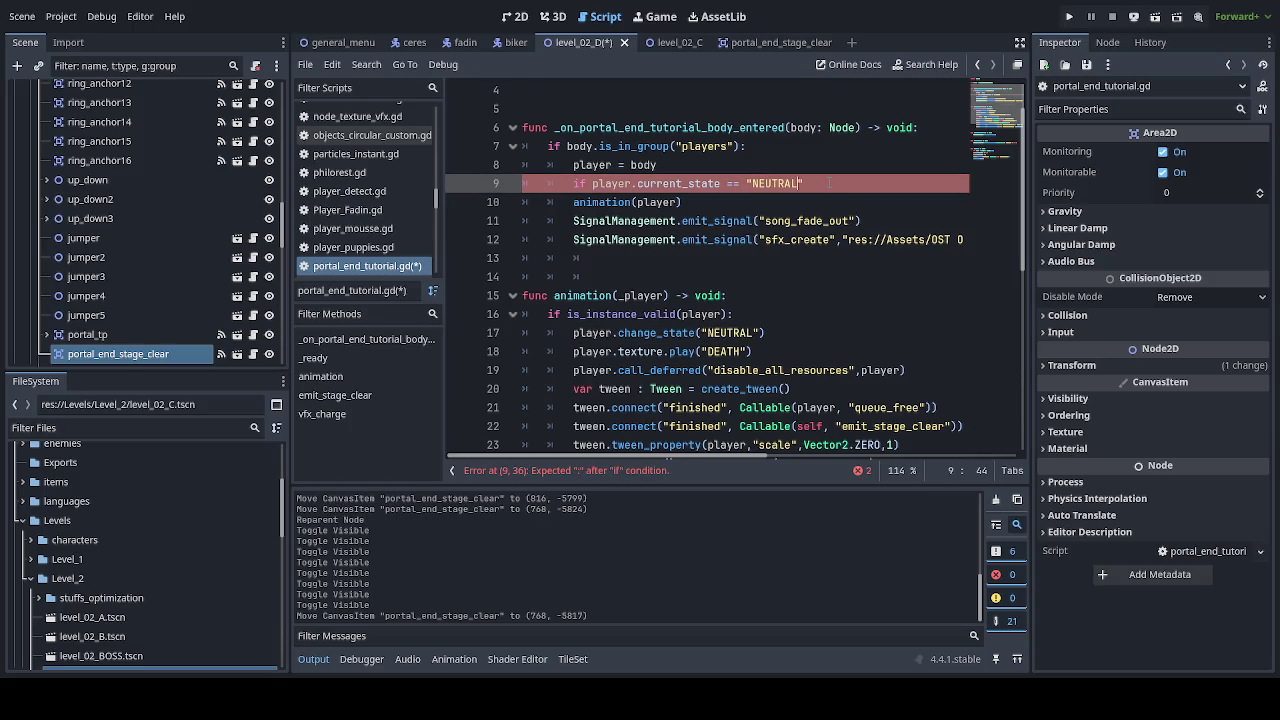
key(Right)
text(: return)
click(821, 240)
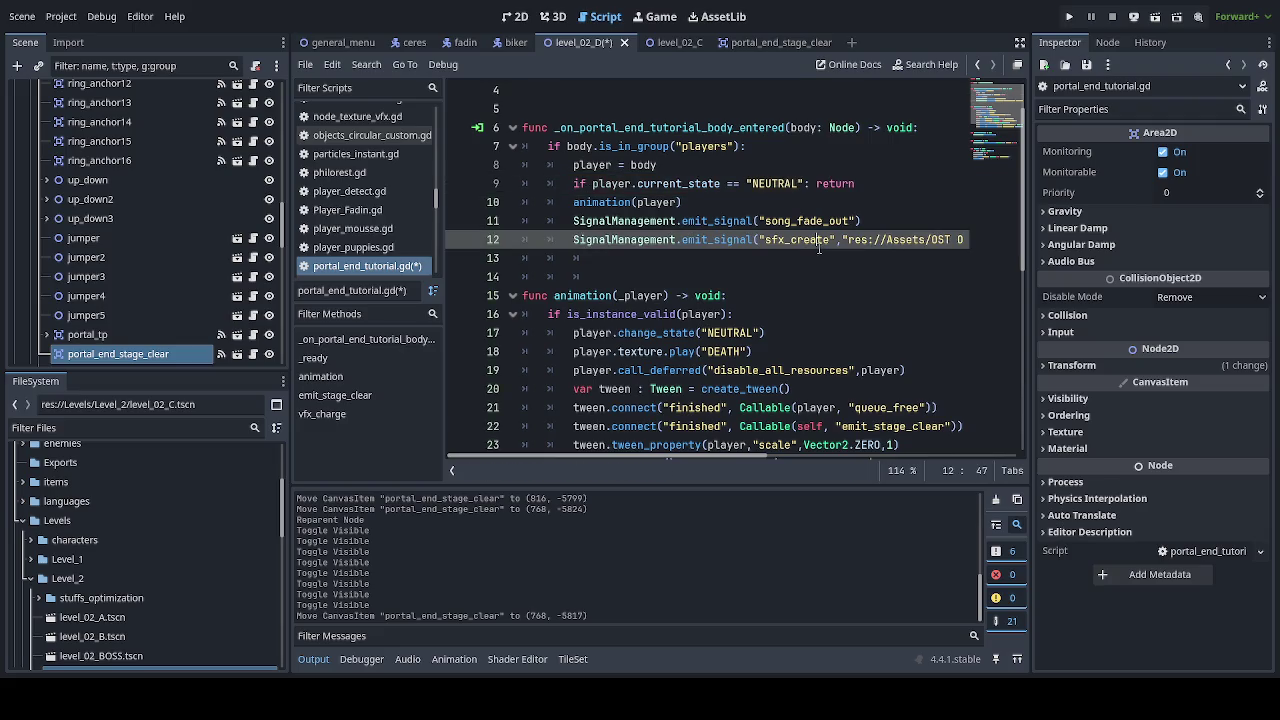
key(ctrl+s)
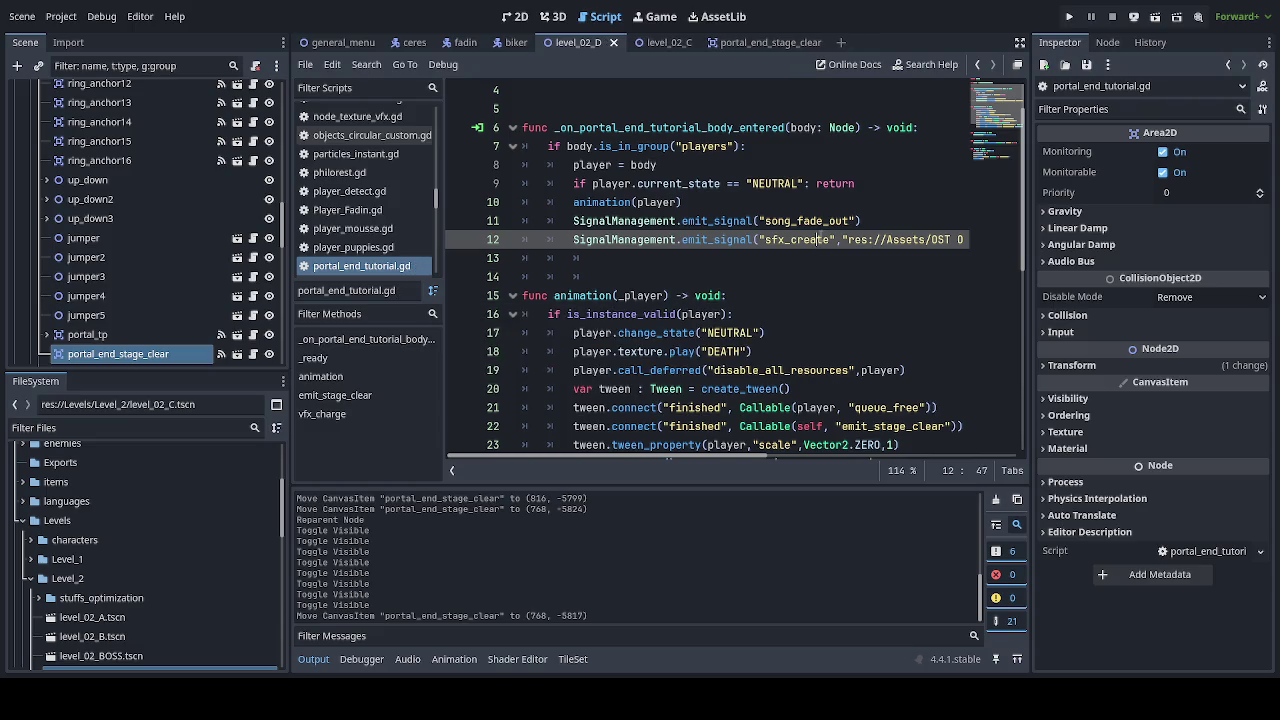
Step: Scroll through the edited script, then return to the 2D level view
scroll(818, 238, down, 2)
scroll(817, 237, down, 2)
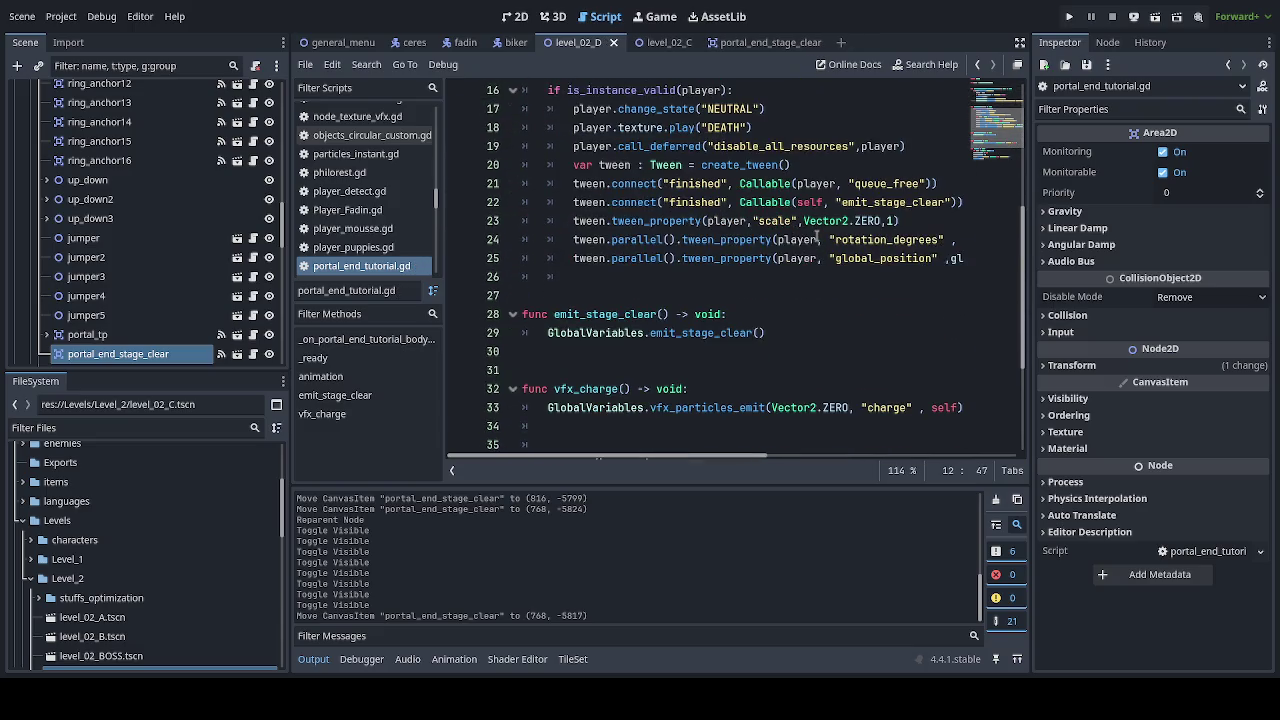
scroll(817, 237, down, 2)
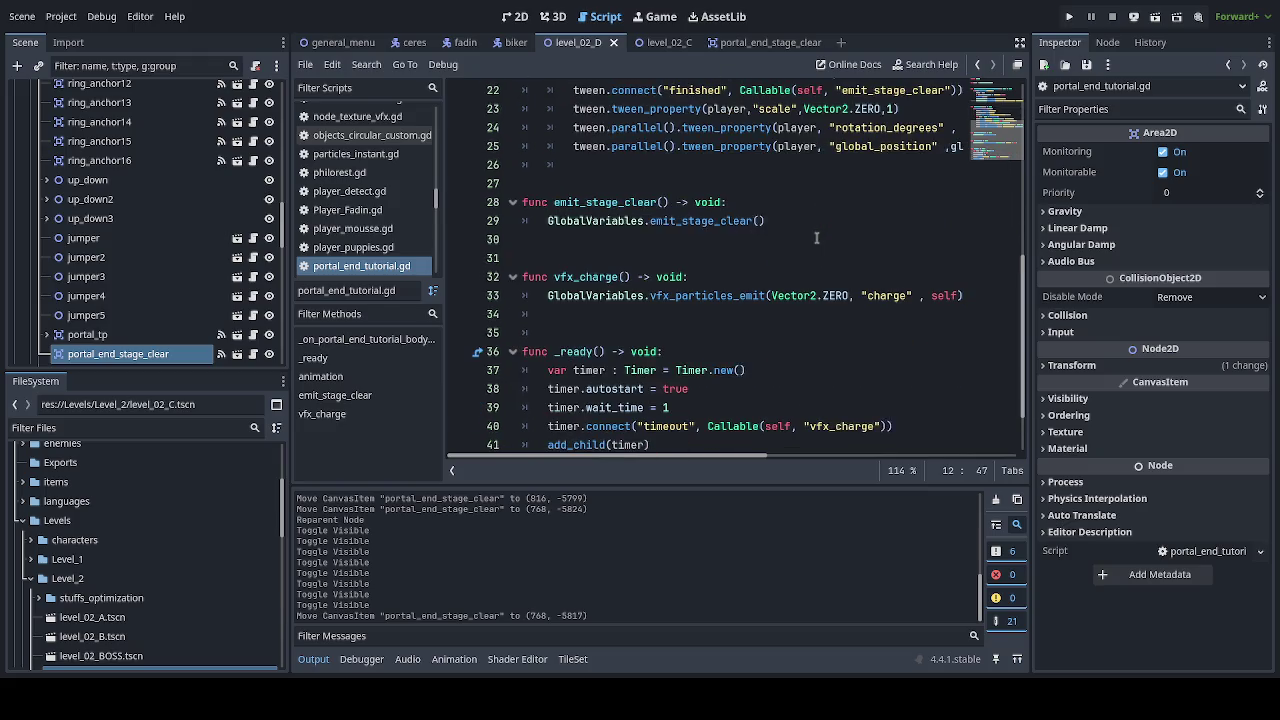
scroll(816, 238, down, 2)
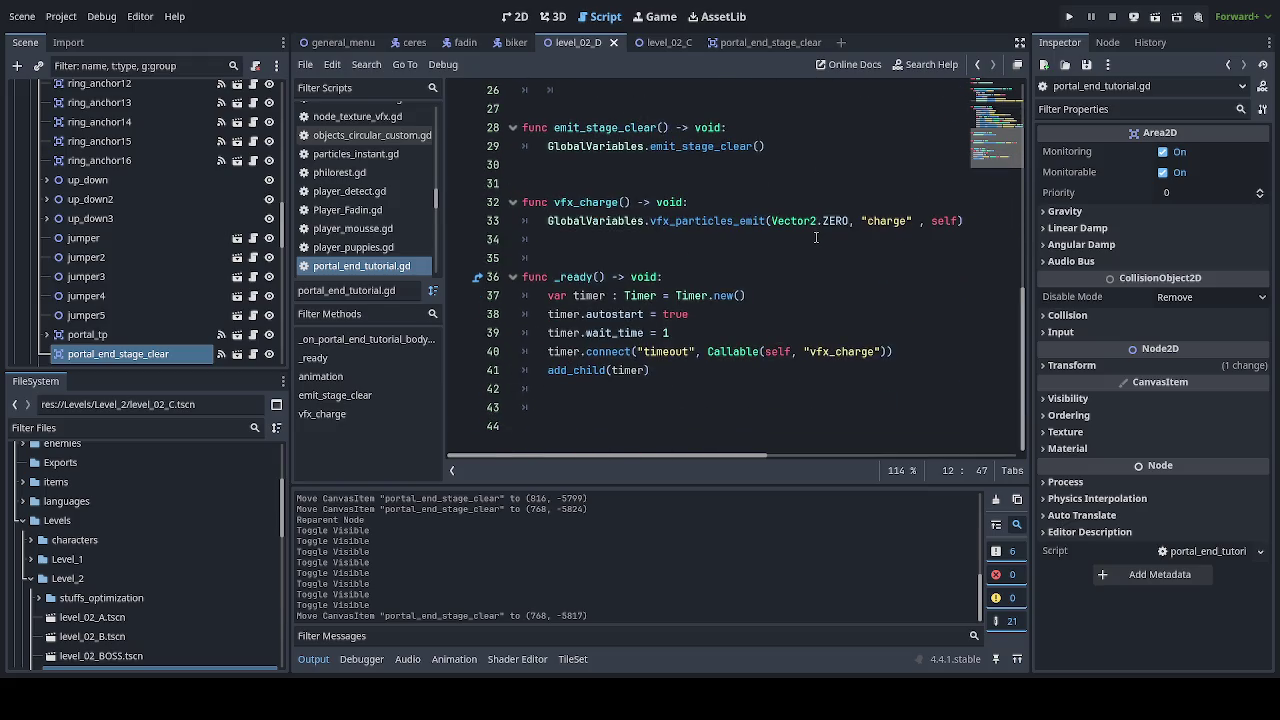
scroll(816, 238, up, 8)
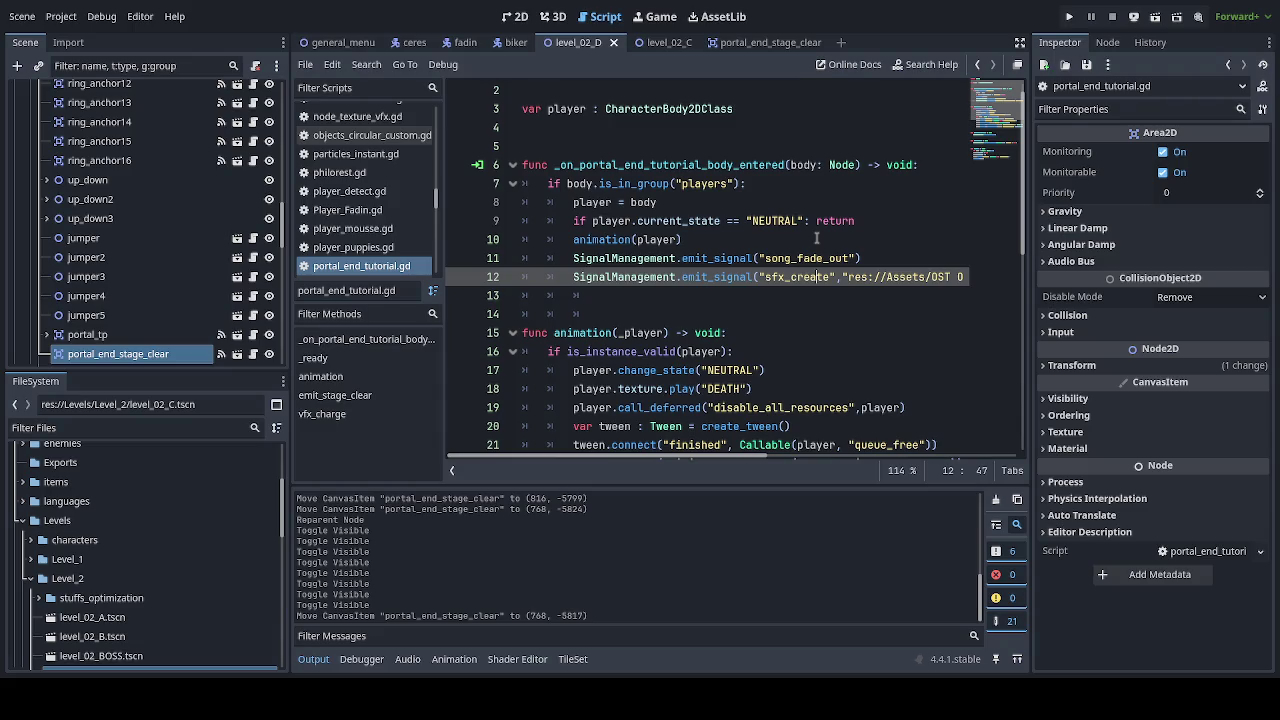
scroll(816, 238, up, 1)
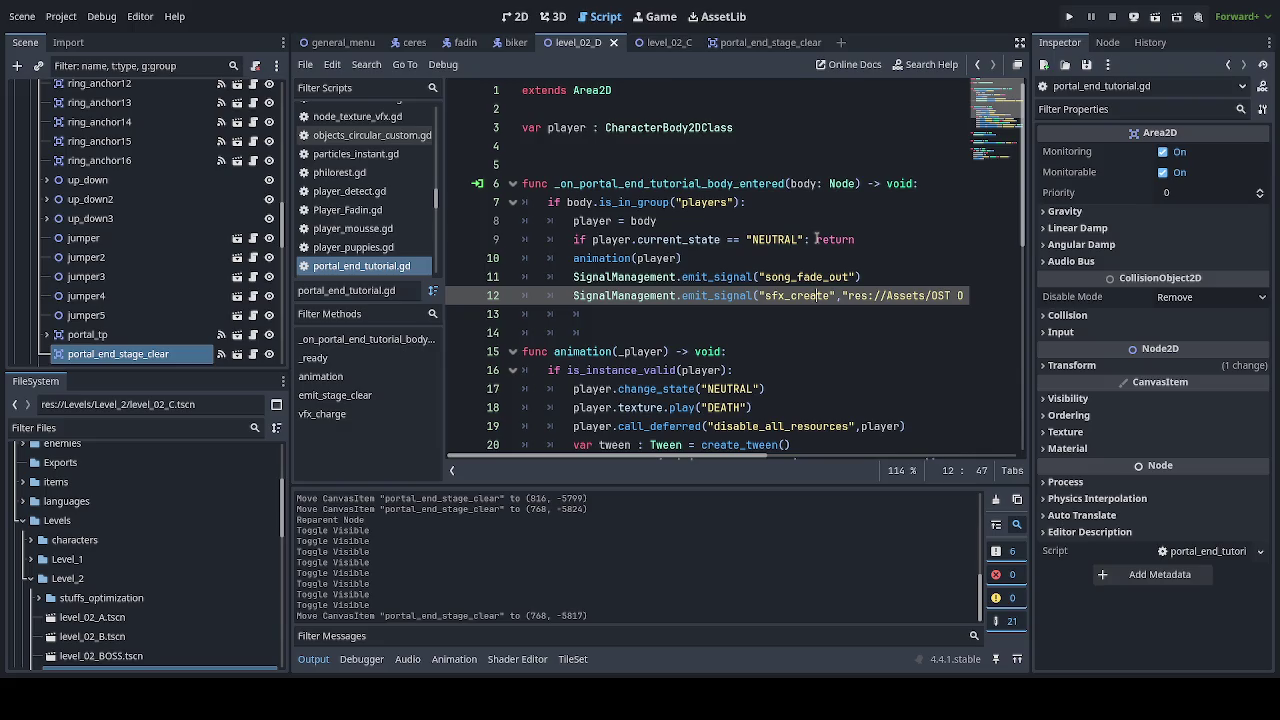
click(518, 17)
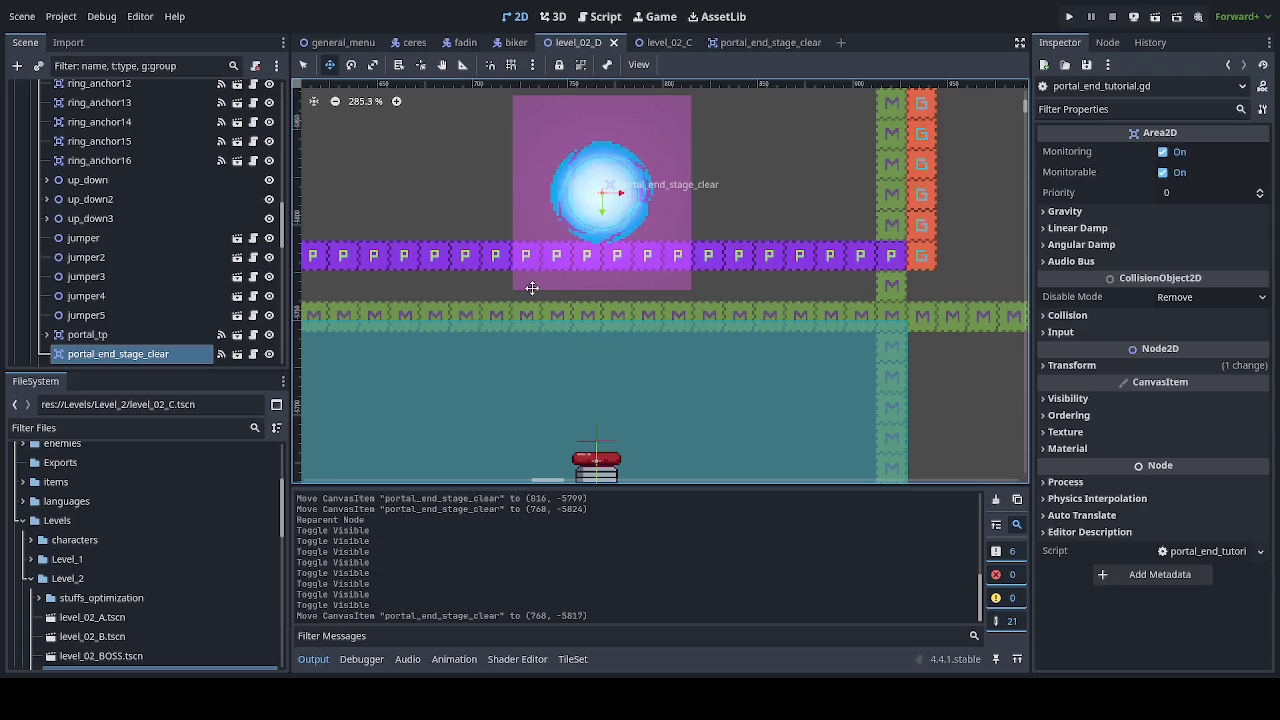
Step: Duplicate the end-stage portal three times, lining up four portals rightward along the platform
scroll(224, 303, down, 3)
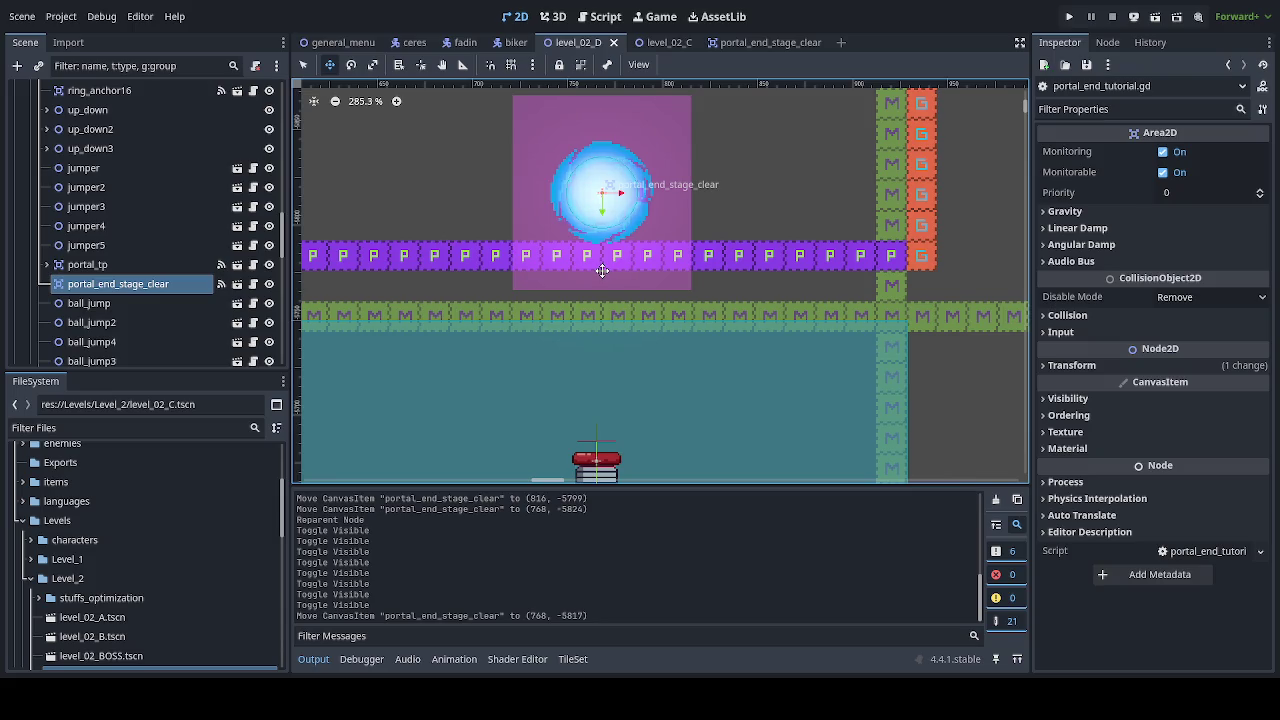
key(ctrl+d)
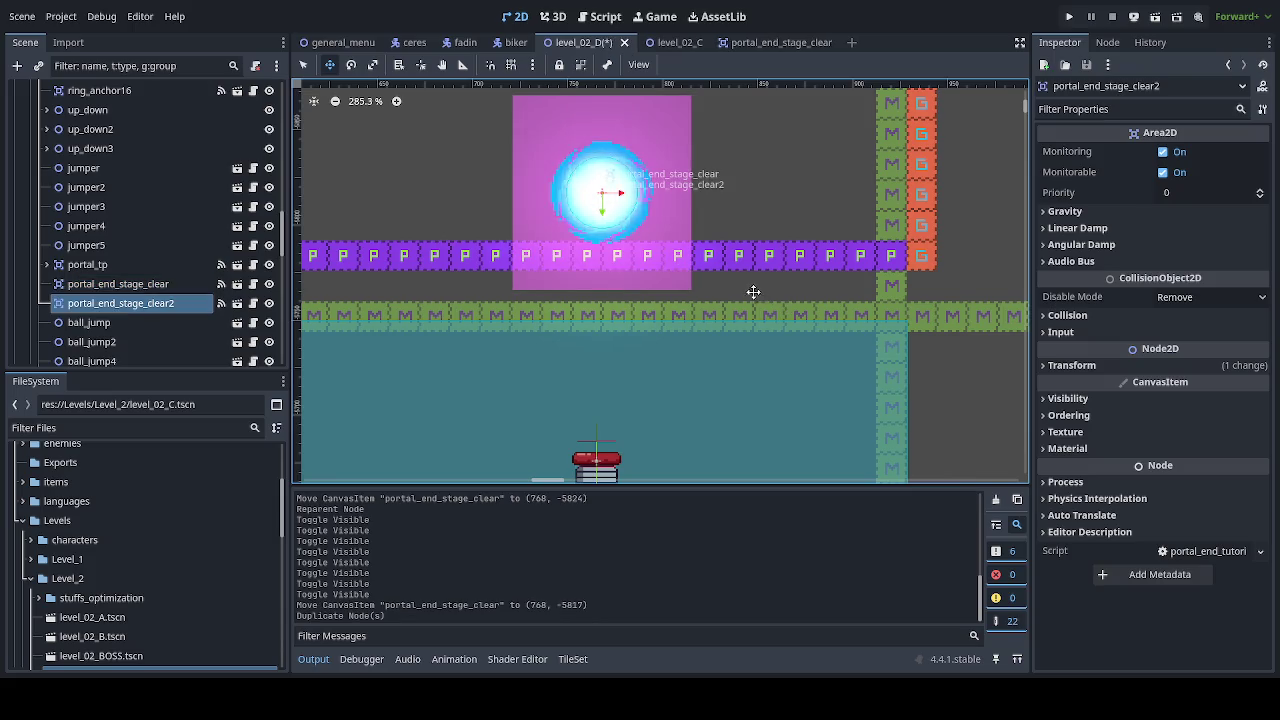
mouse_move(749, 289)
mouse_down()
mouse_move(840, 291)
mouse_move(819, 290)
mouse_up()
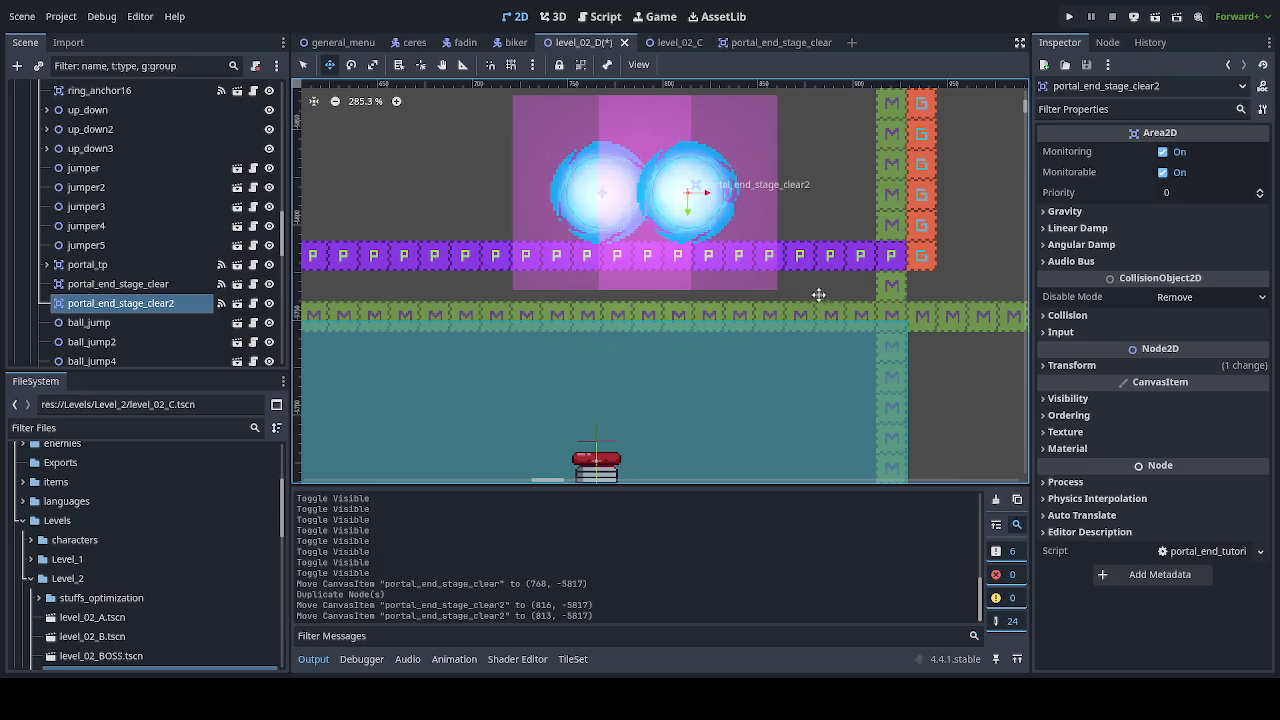
scroll(819, 290, down, 5)
drag(826, 317, 725, 287)
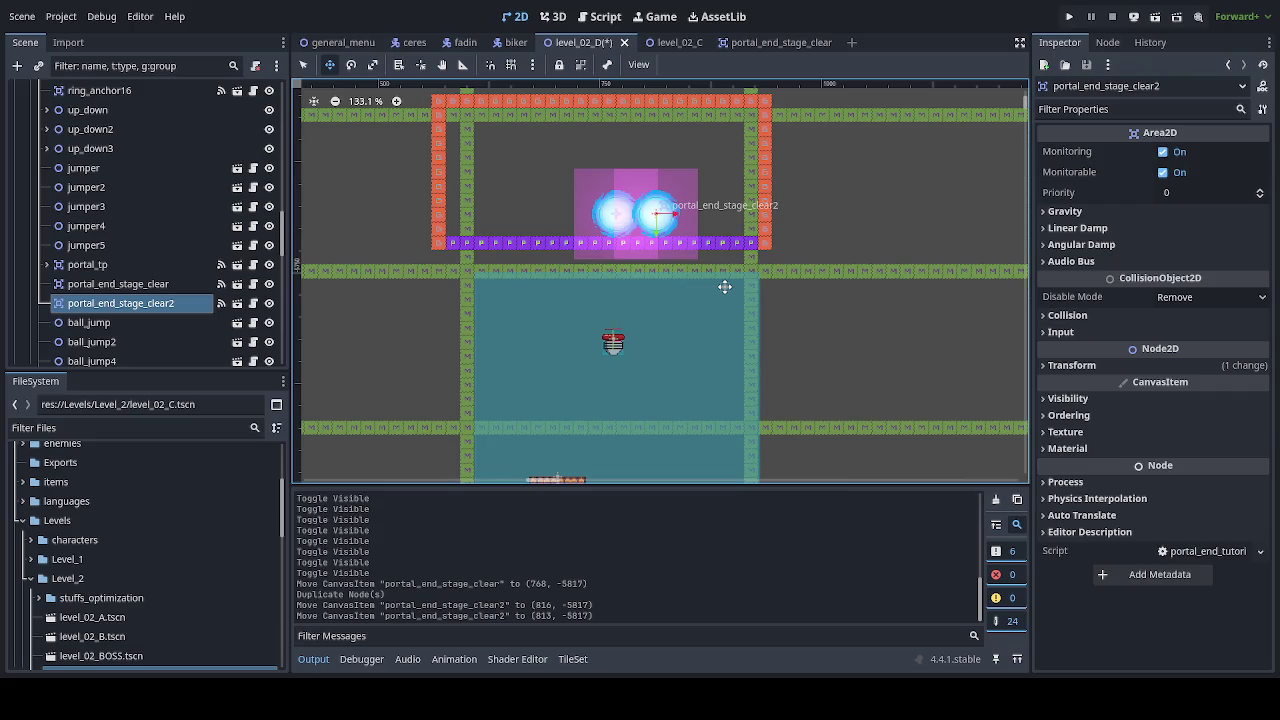
scroll(724, 287, up, 5)
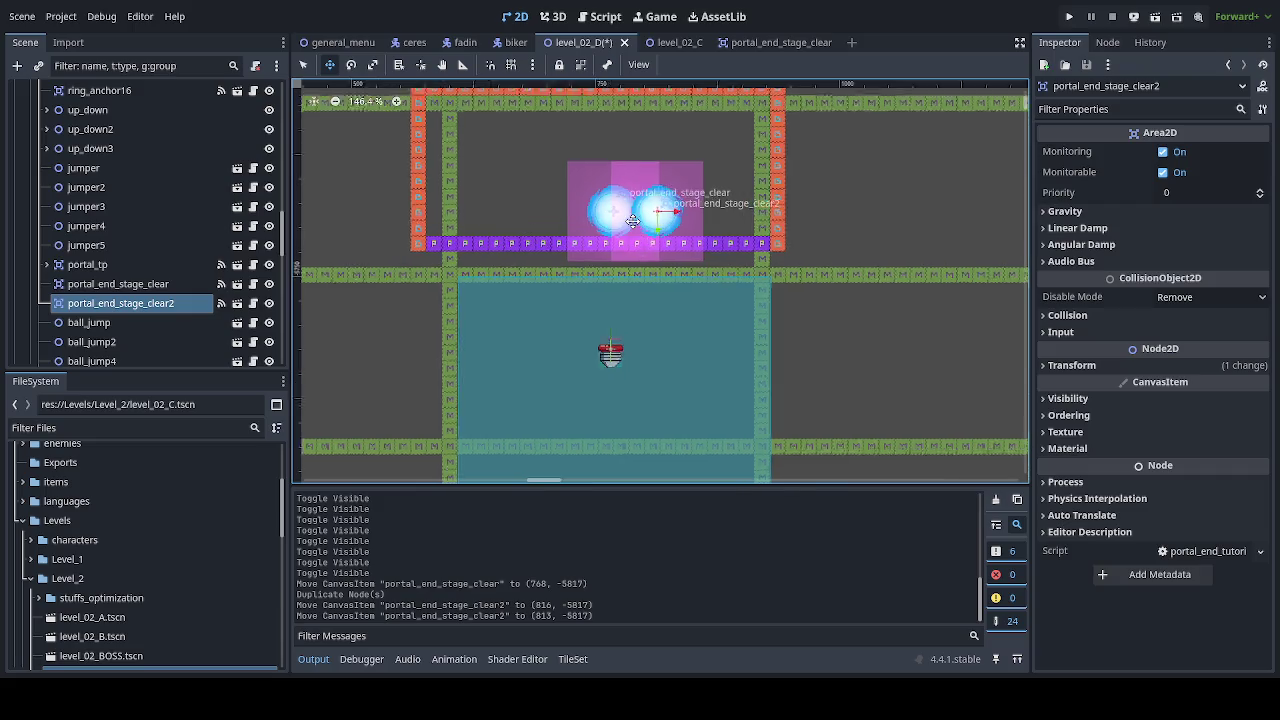
key(ctrl+d)
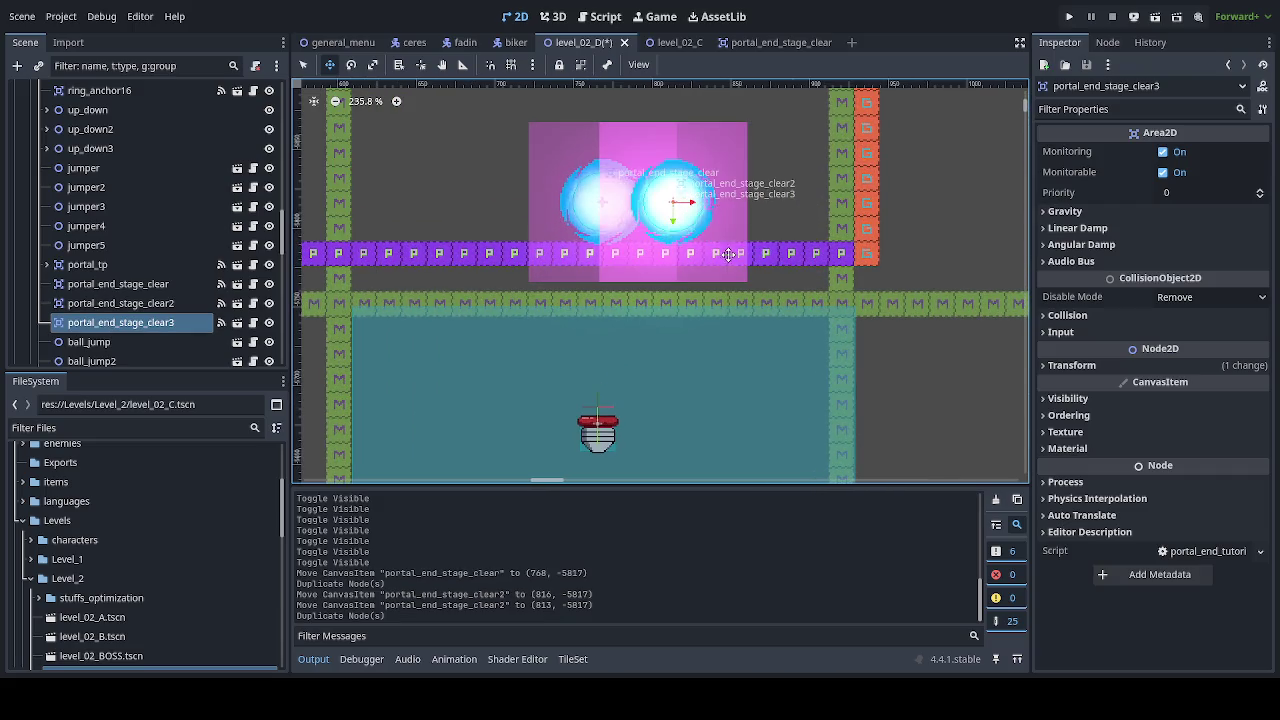
drag(724, 254, 790, 254)
scroll(740, 316, down, 4)
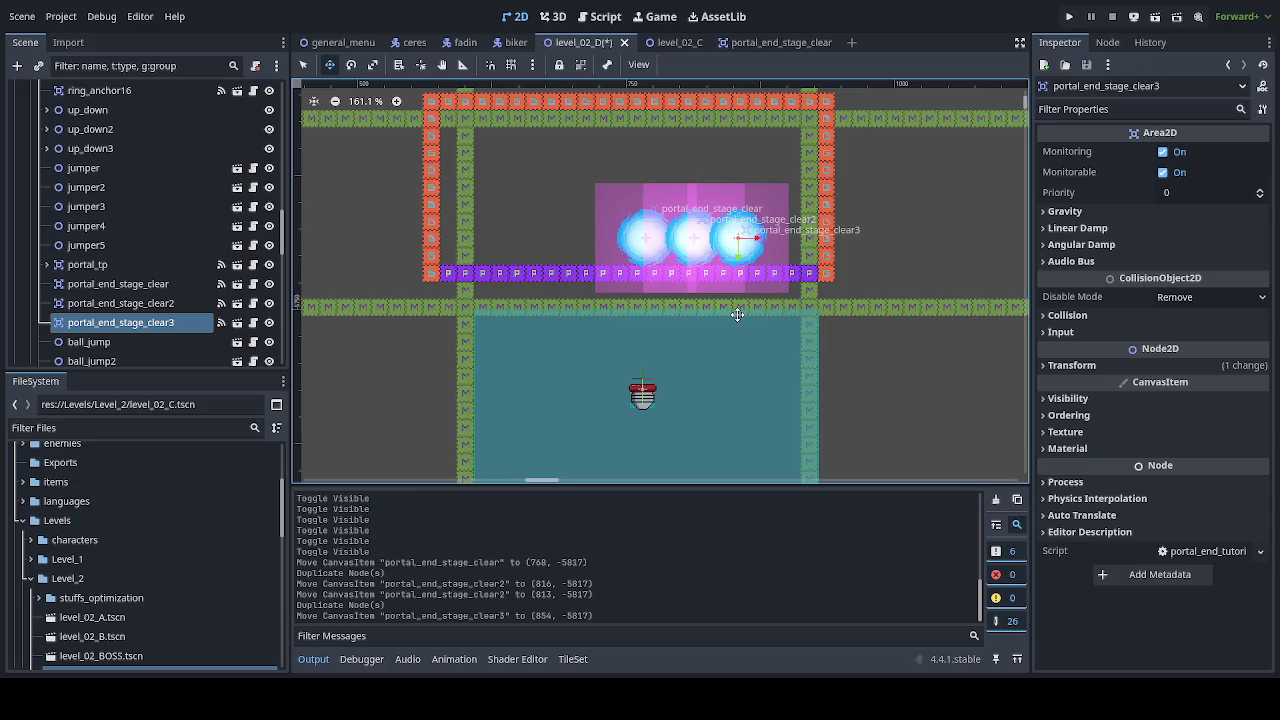
scroll(737, 314, up, 6)
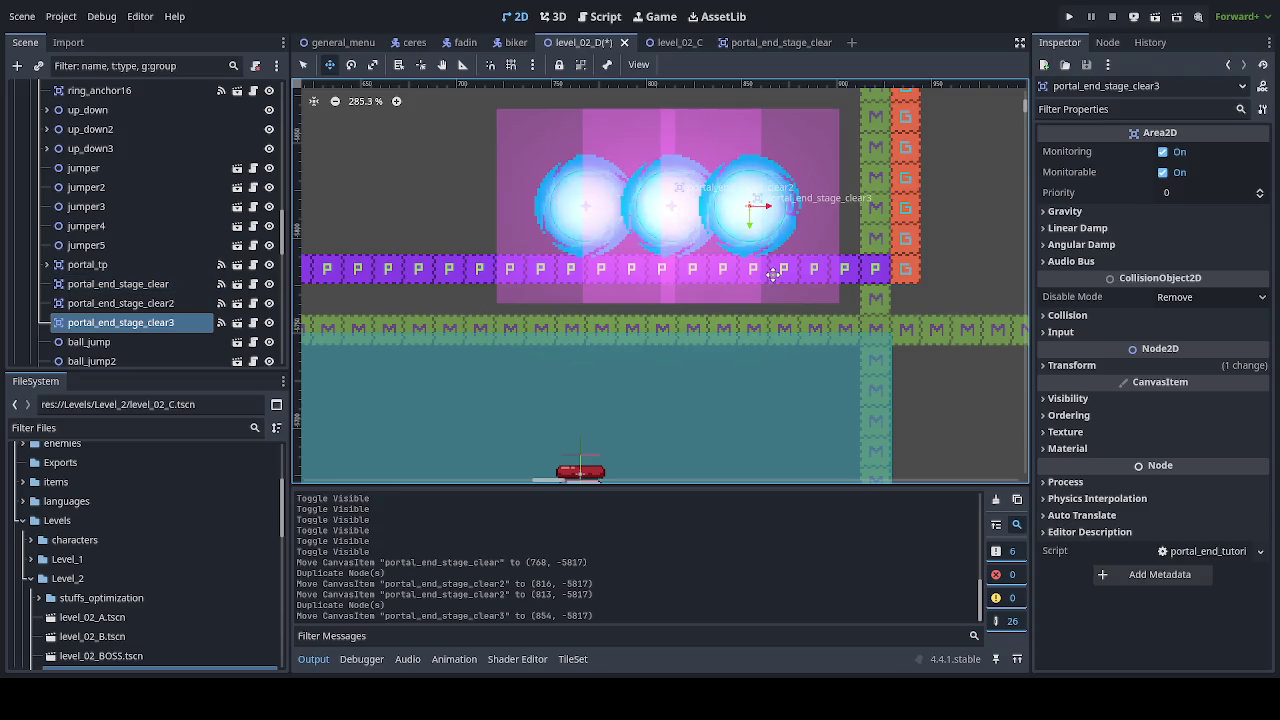
key(ctrl+d)
drag(790, 295, 859, 294)
scroll(680, 343, down, 2)
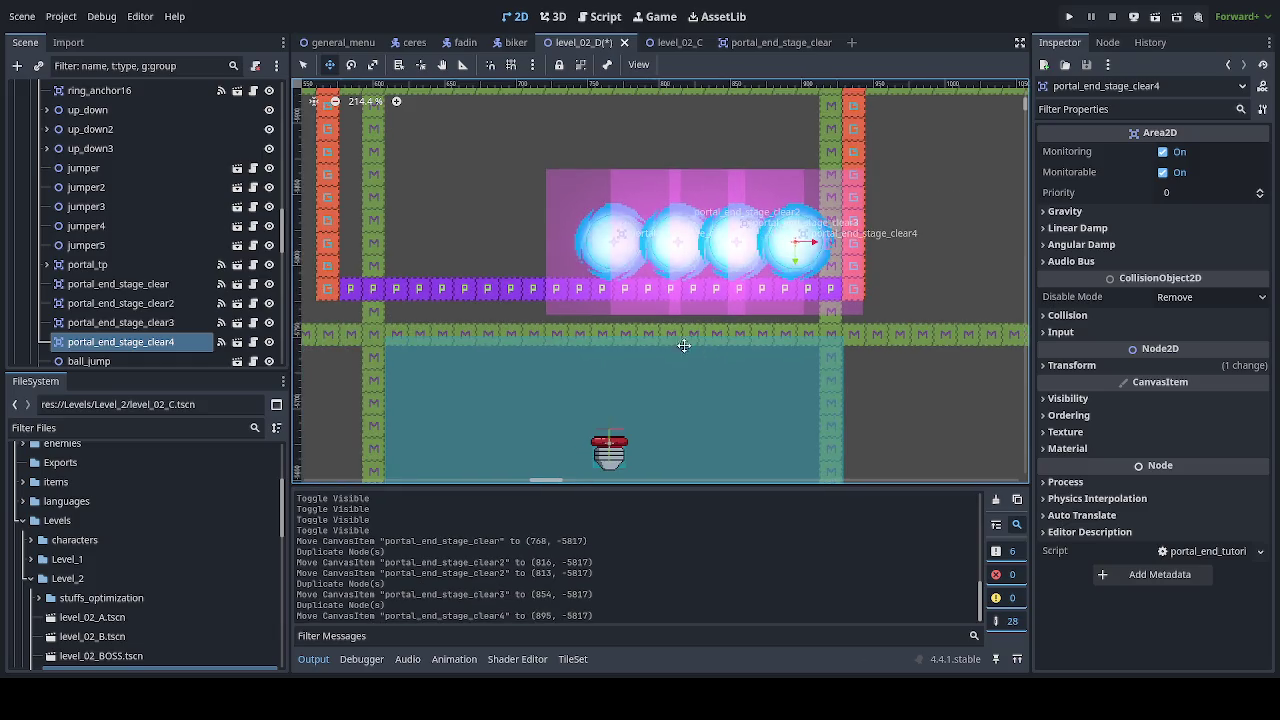
Step: Duplicate all four portals together to make eight, position the copies, and save the scene
click(118, 284)
shift+click(120, 342)
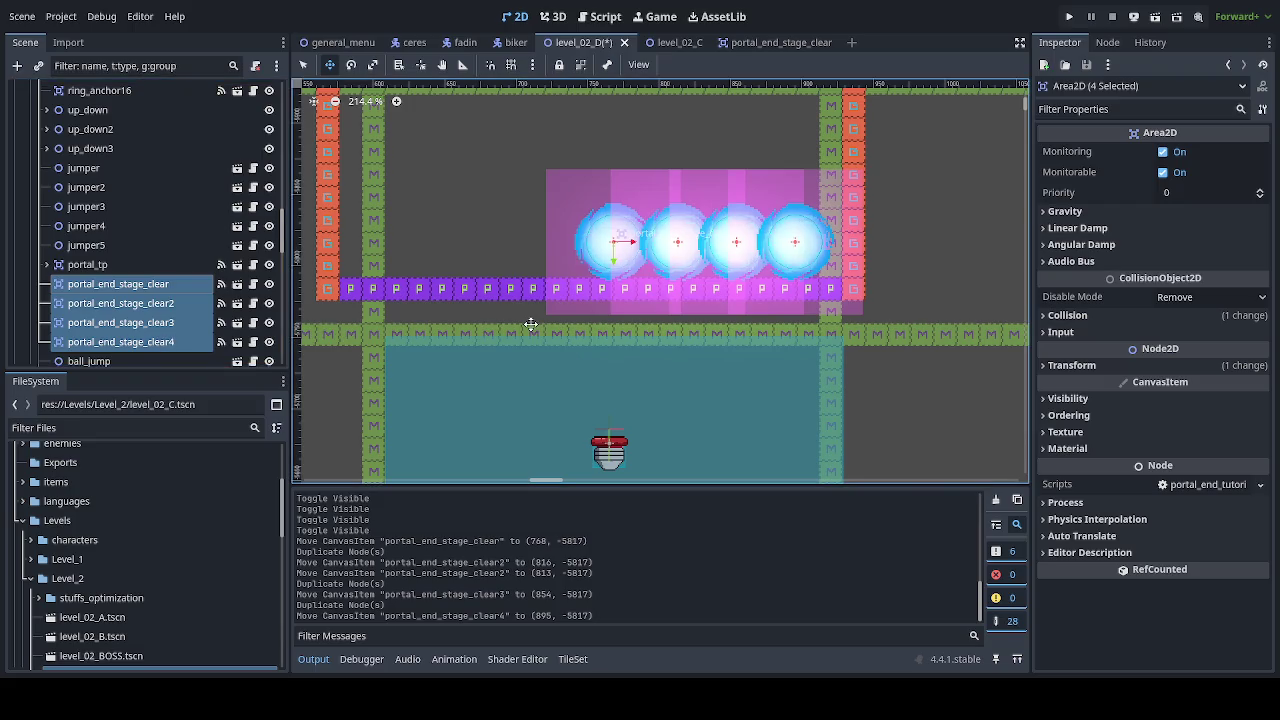
key(ctrl+d)
mouse_move(543, 320)
mouse_down()
mouse_move(531, 318)
mouse_move(587, 318)
mouse_up()
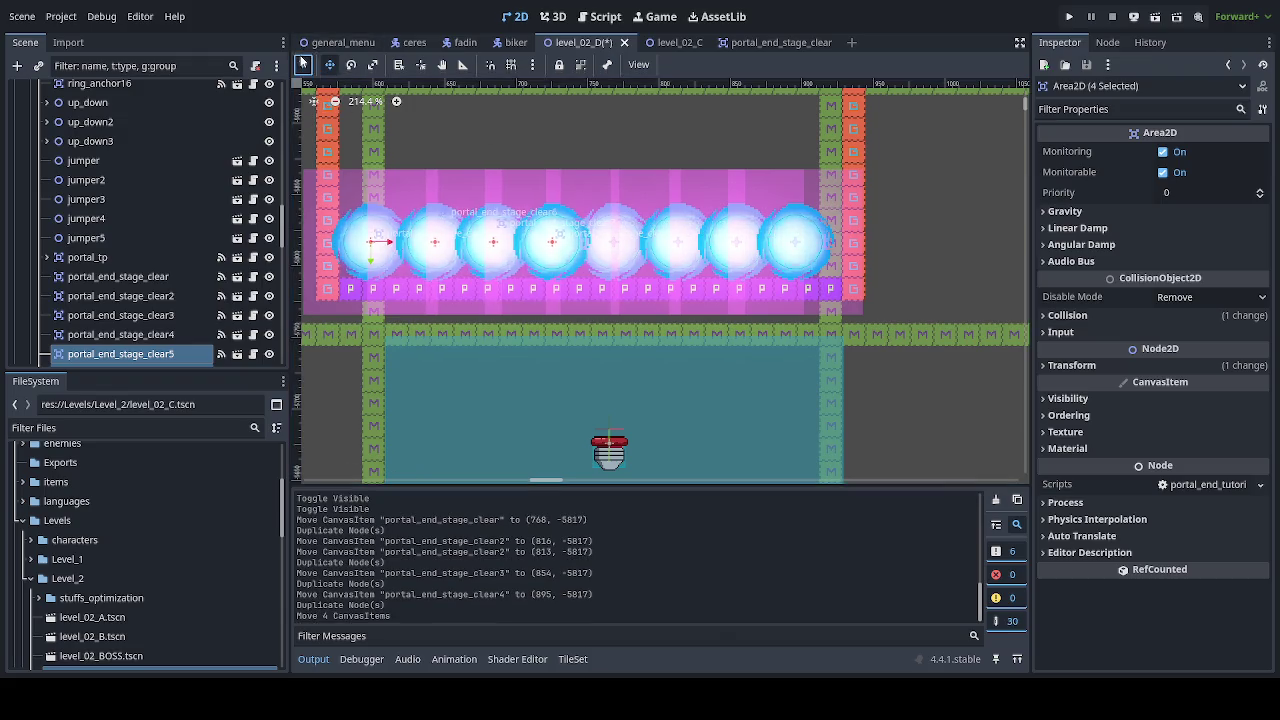
click(940, 249)
key(ctrl+s)
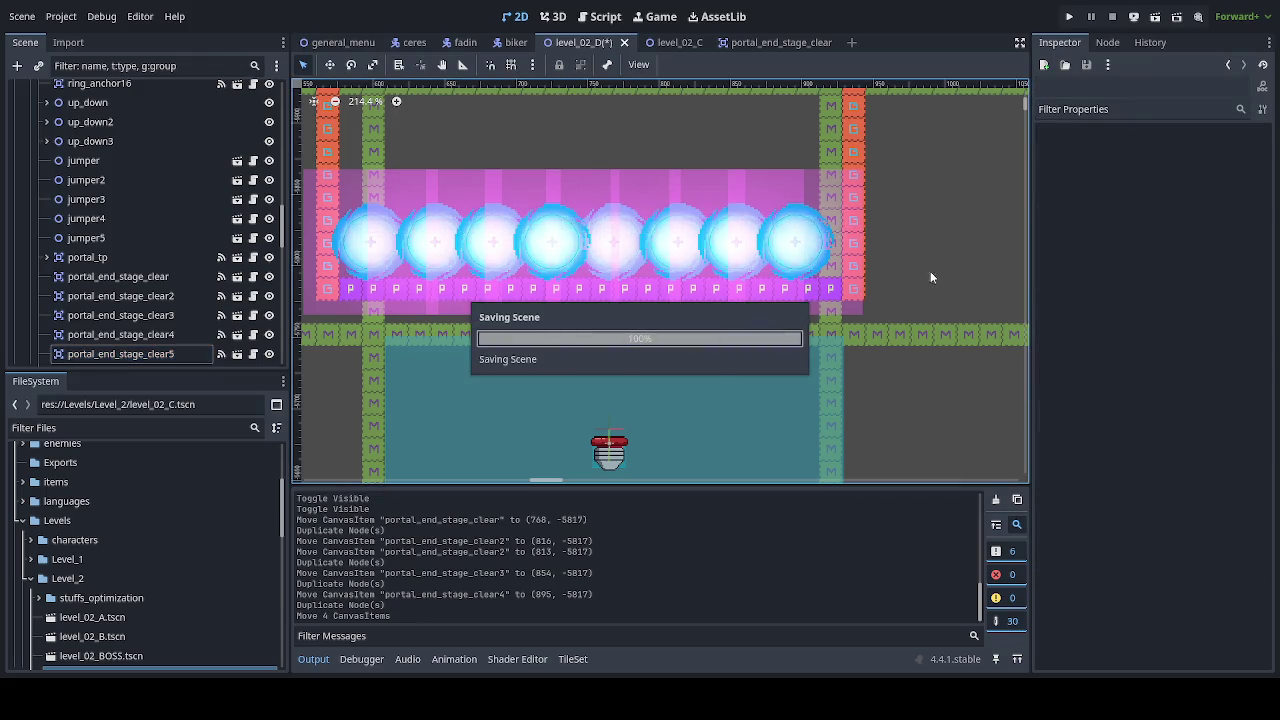
scroll(910, 290, down, 4)
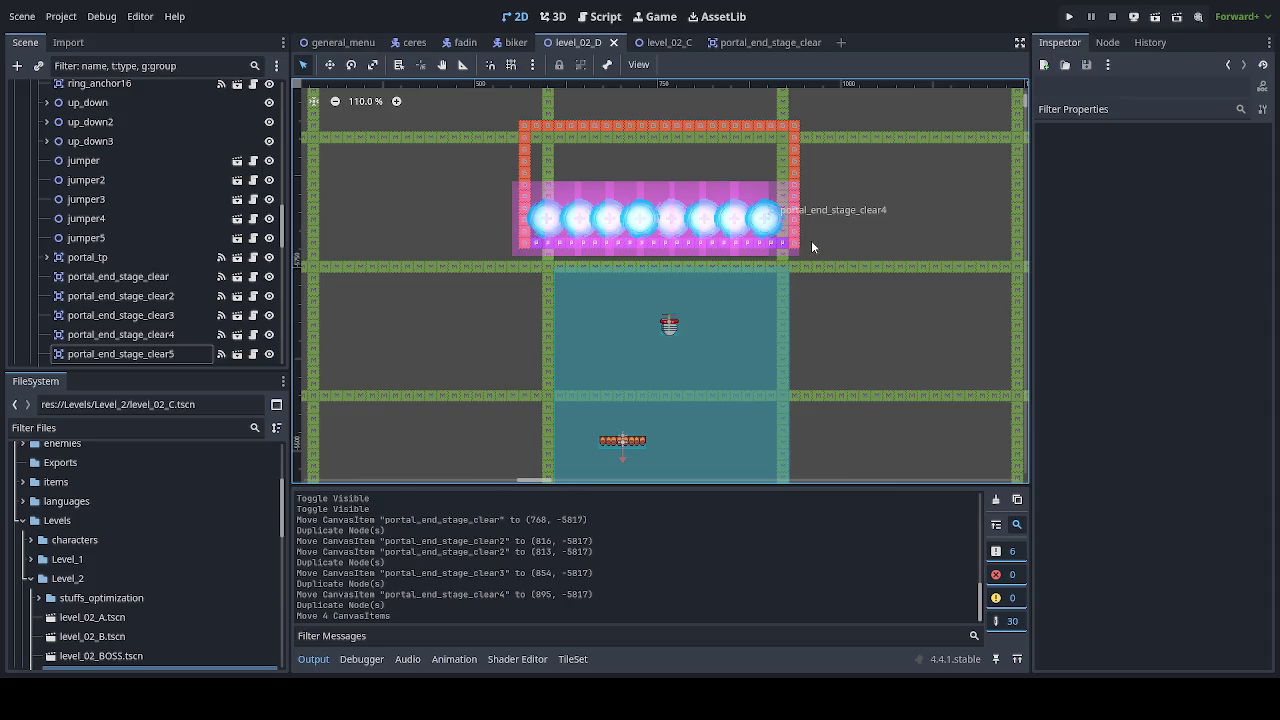
scroll(811, 240, down, 2)
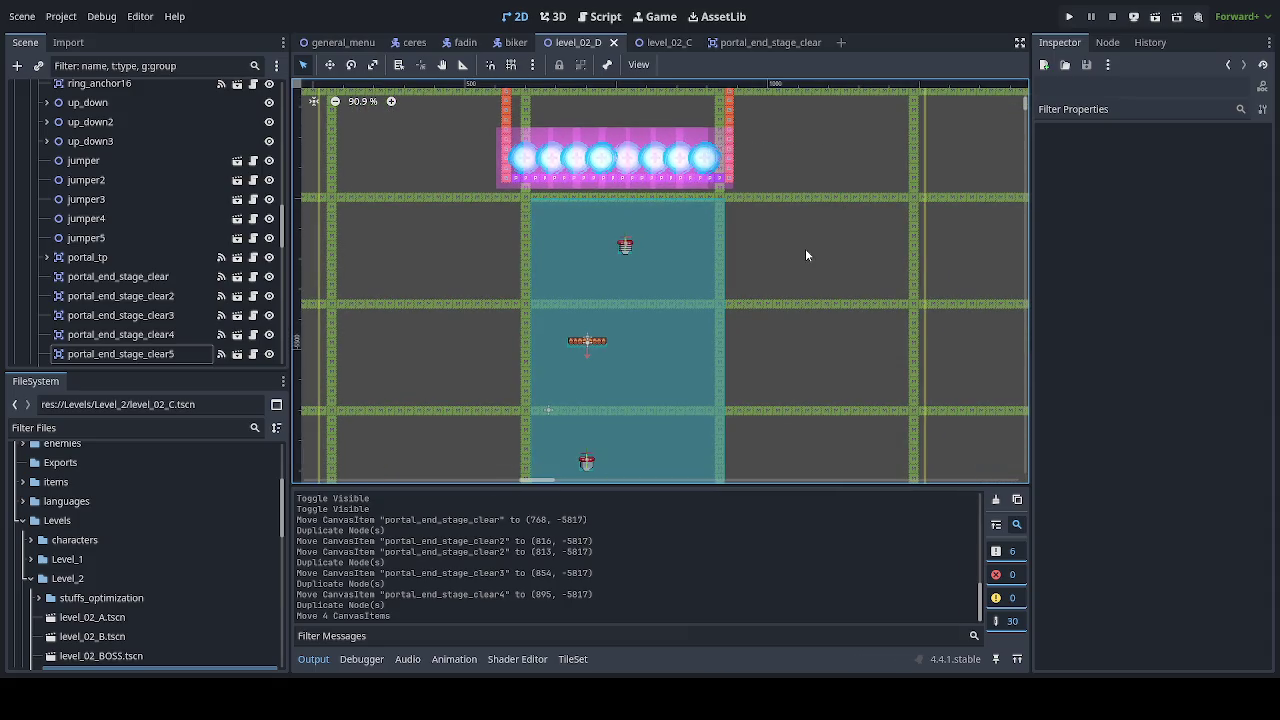
mouse_move(805, 248)
mouse_down()
mouse_move(760, 171)
mouse_move(756, 248)
mouse_up()
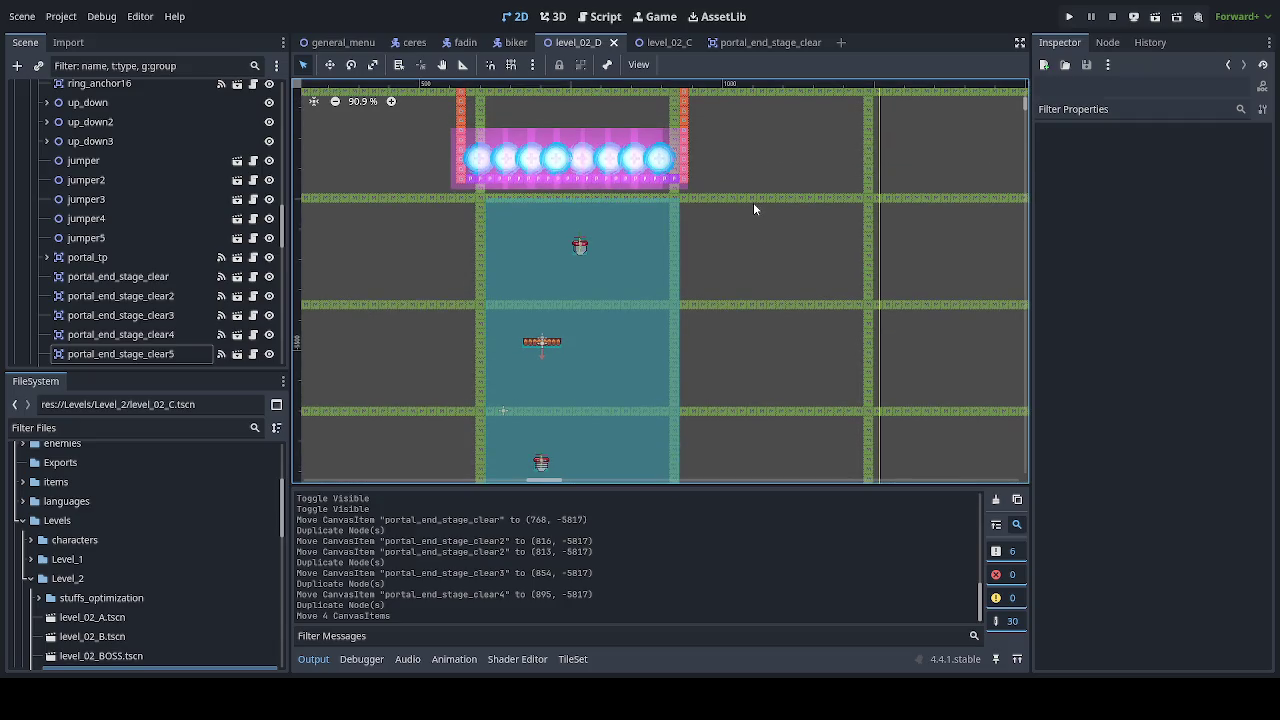
scroll(752, 204, down, 2)
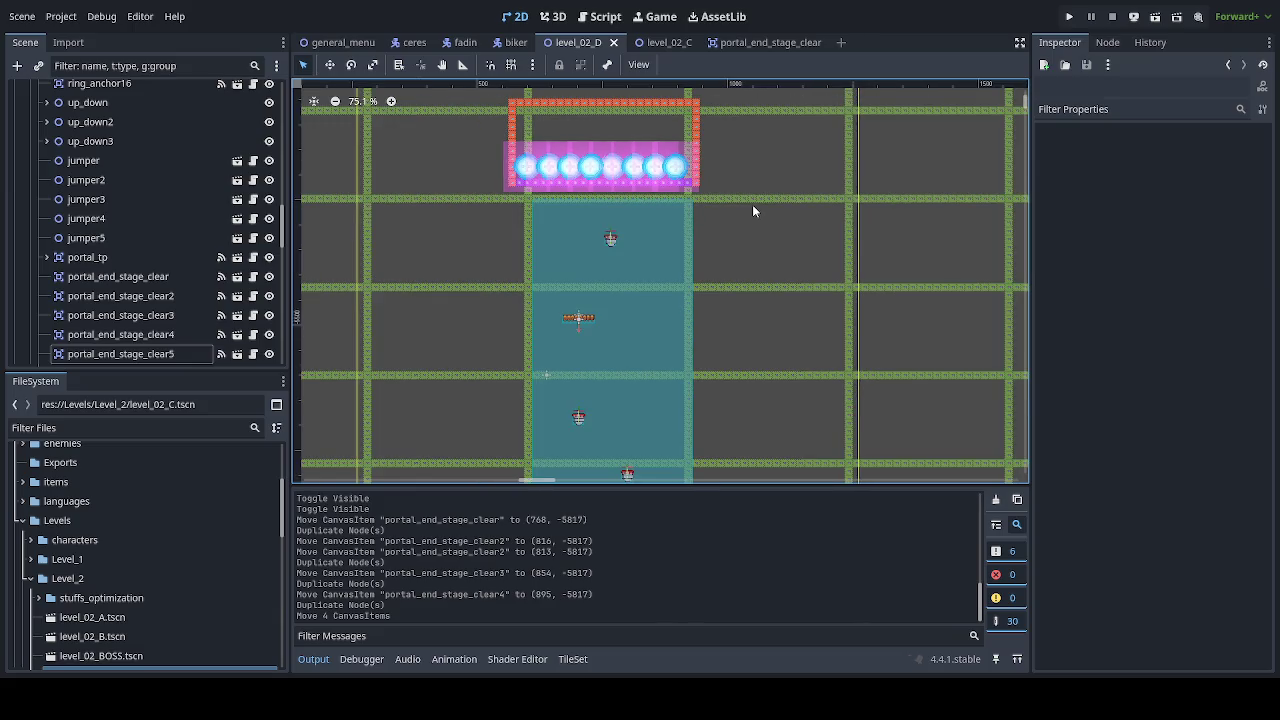
mouse_move(757, 203)
mouse_down()
mouse_move(762, 285)
mouse_move(737, 217)
mouse_up()
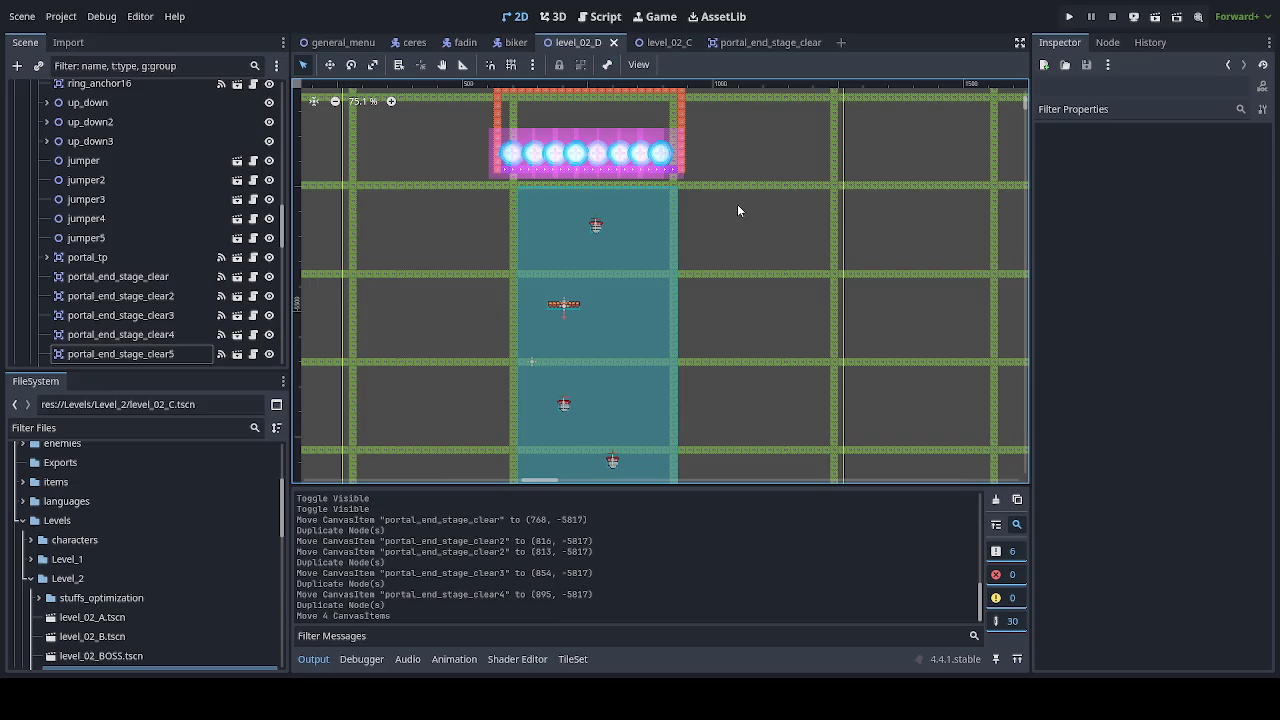
scroll(737, 204, down, 1)
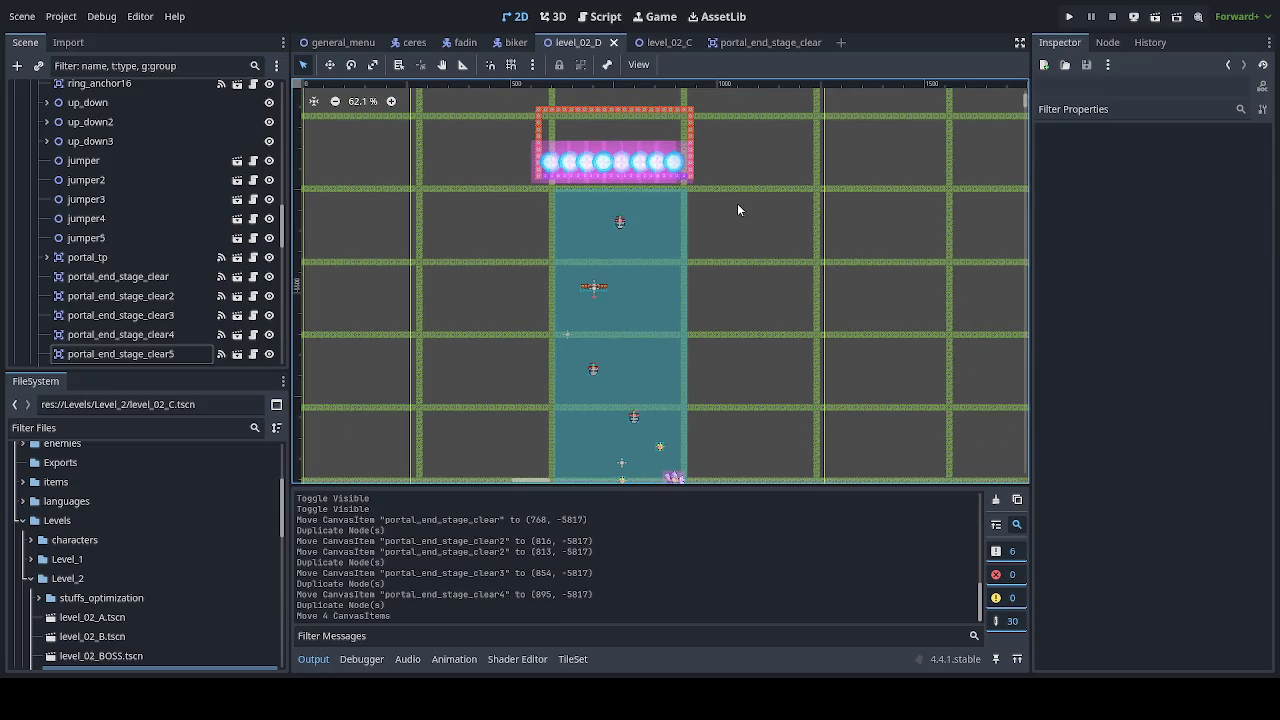
mouse_move(737, 203)
mouse_down()
mouse_move(737, 157)
mouse_move(689, 249)
mouse_up()
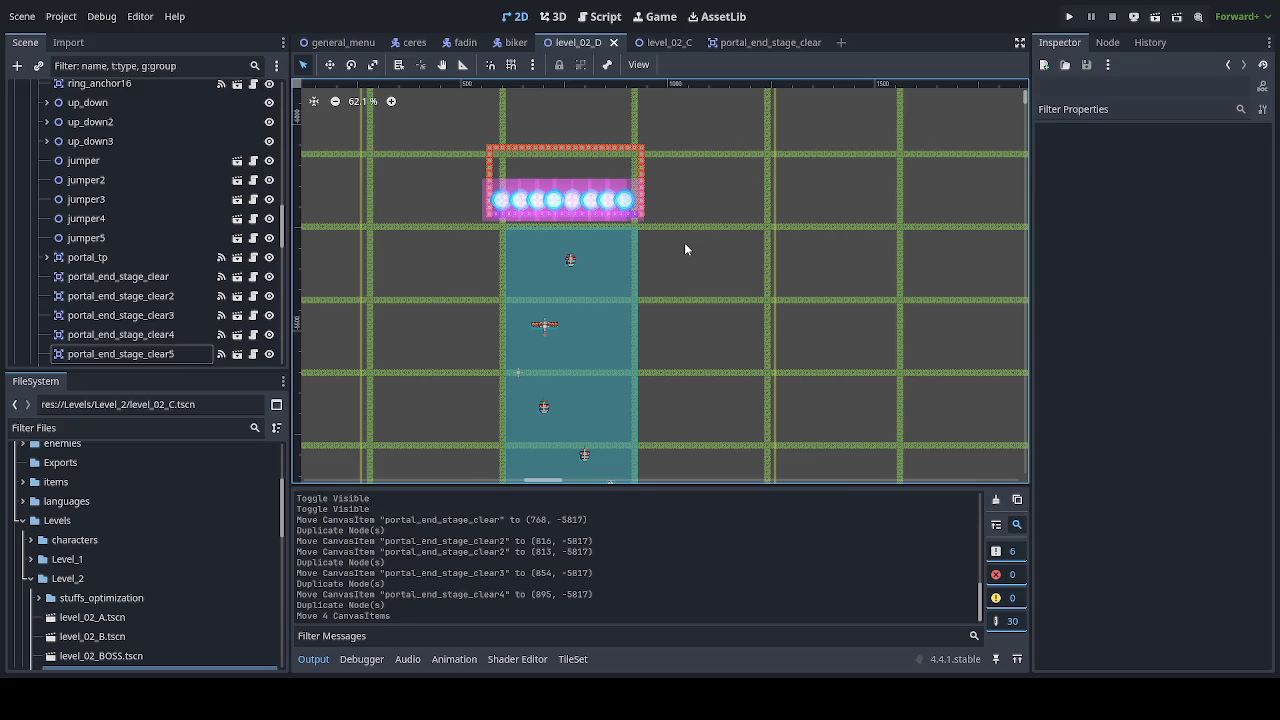
drag(282, 225, 282, 100)
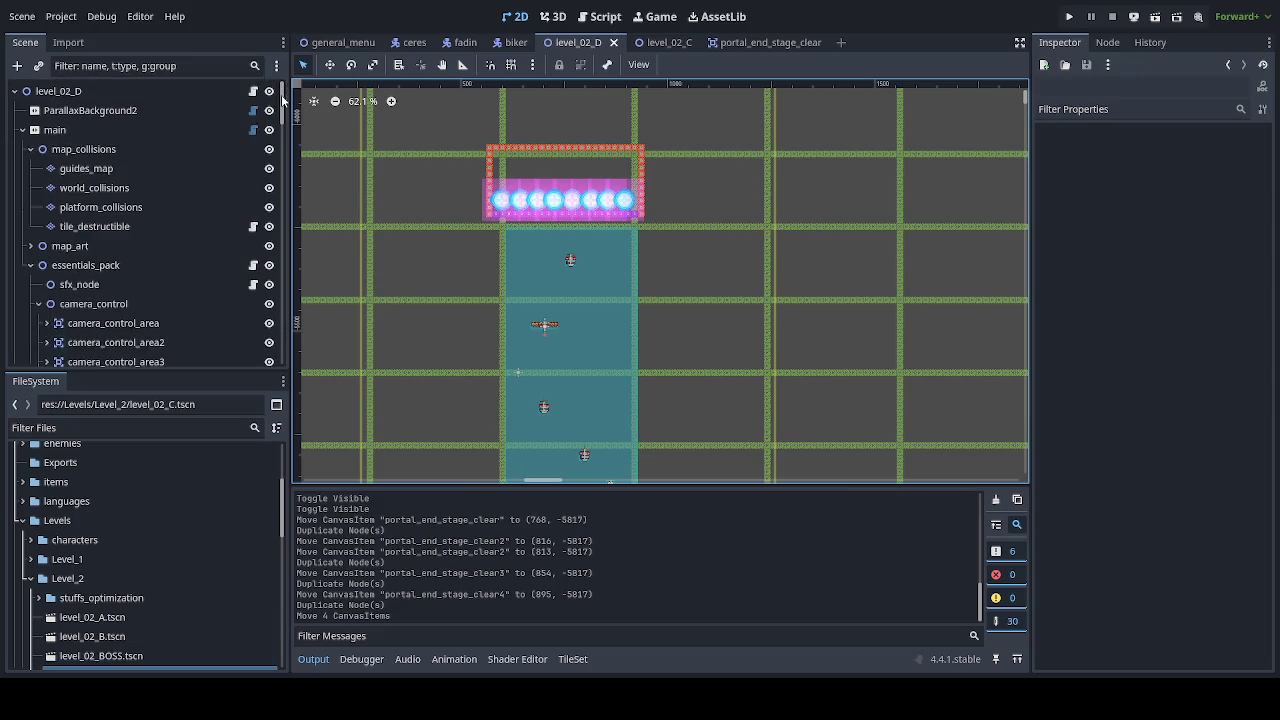
click(196, 188)
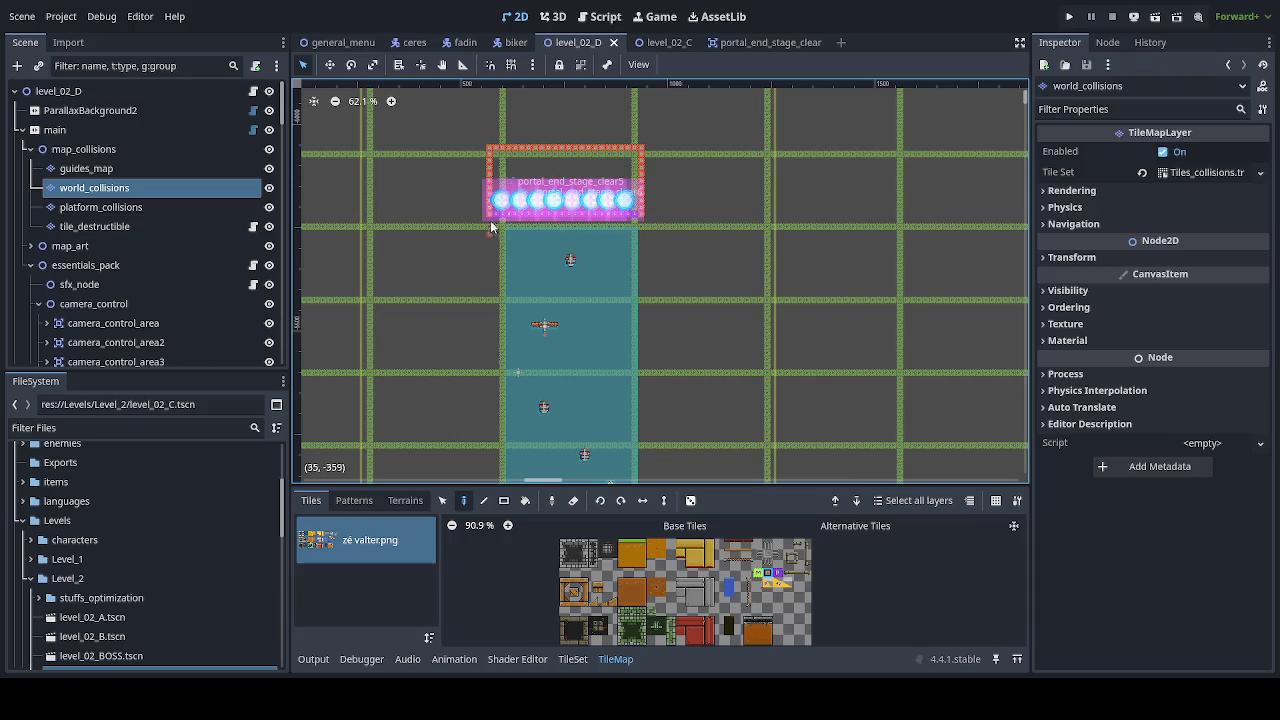
Step: Erase the red world_collisions tiles around the portals and paint purple tiles further right and left
scroll(505, 205, up, 3)
mouse_move(481, 171)
mouse_down()
mouse_move(488, 104)
mouse_move(752, 106)
mouse_move(754, 230)
mouse_up()
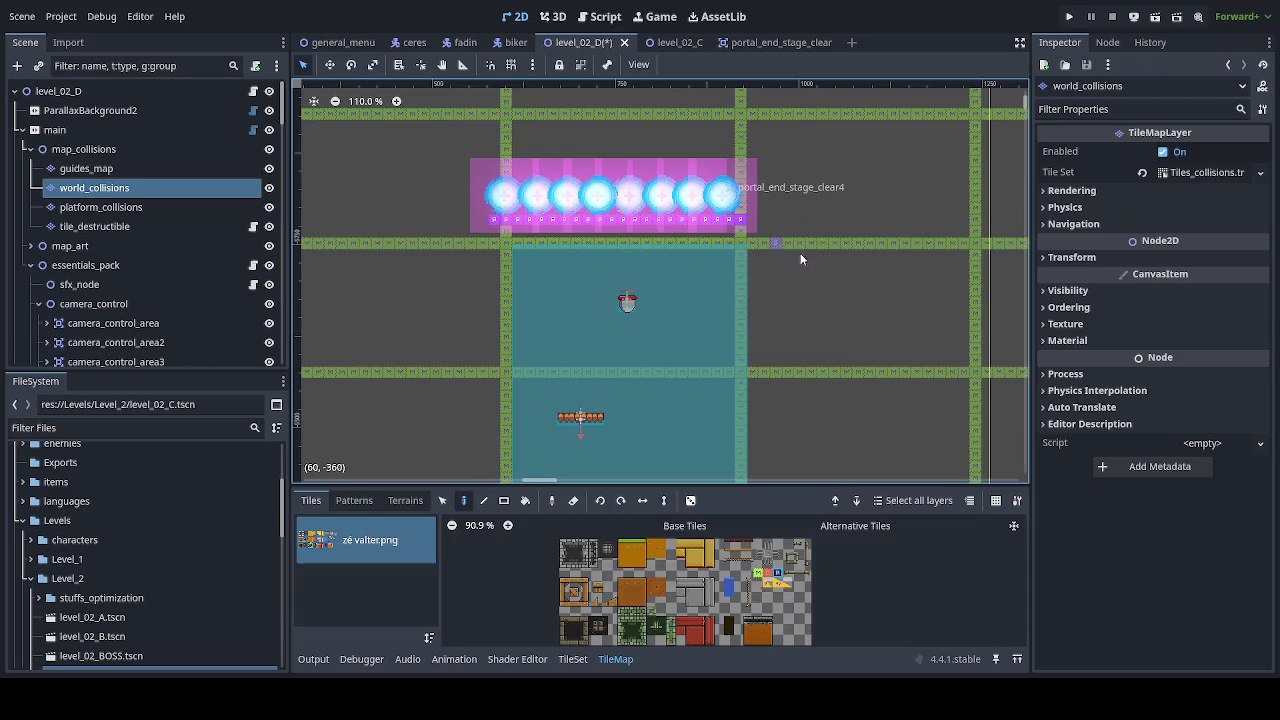
drag(853, 270, 702, 273)
drag(608, 222, 890, 218)
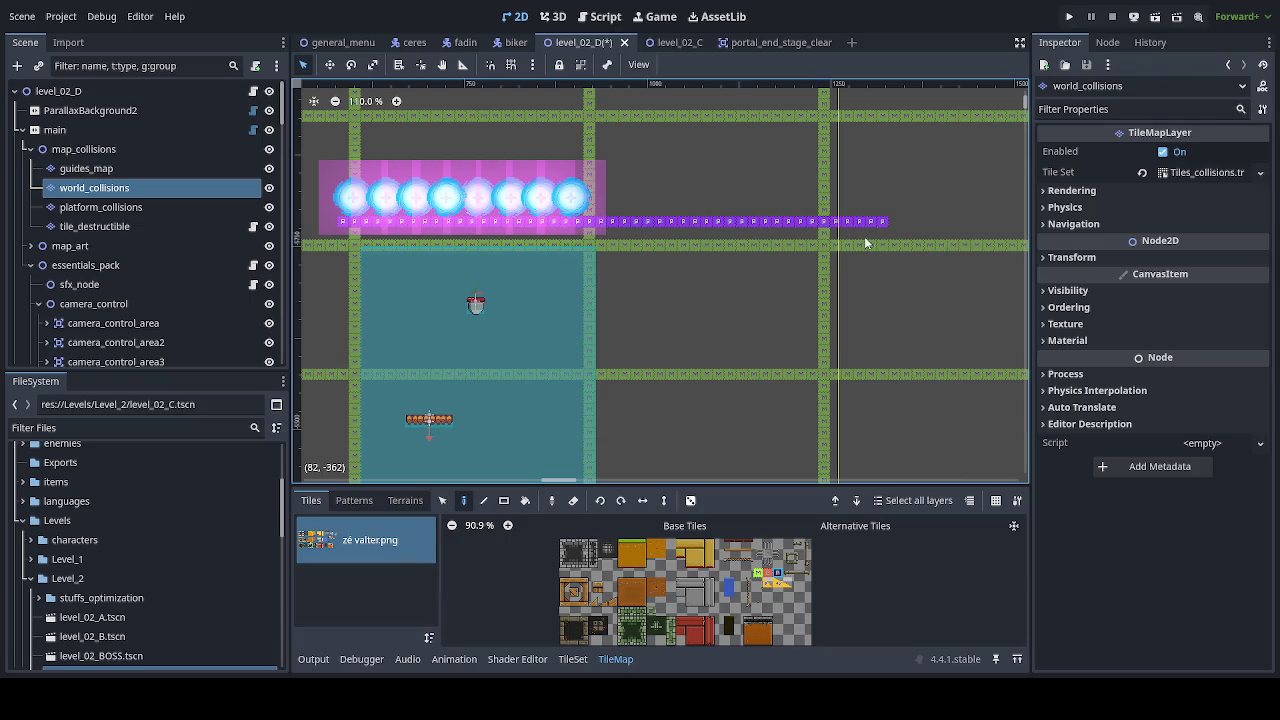
drag(500, 289, 831, 289)
scroll(662, 244, down, 1)
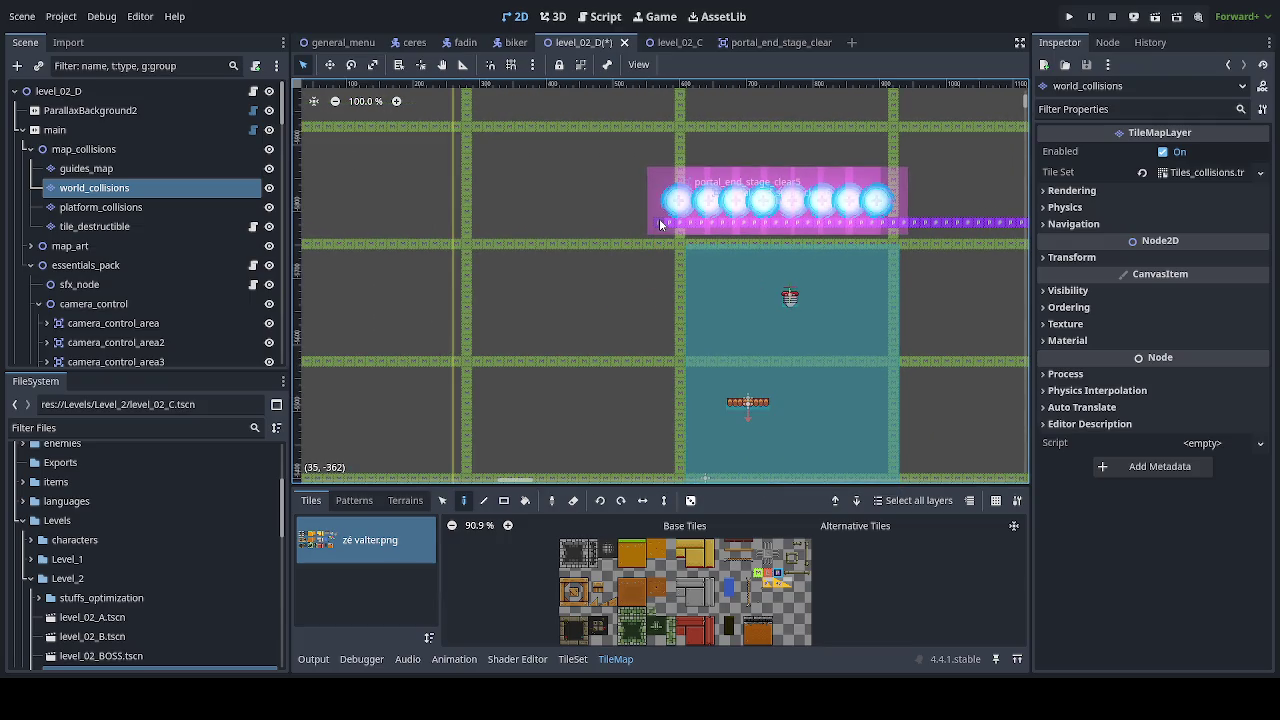
drag(659, 218, 358, 220)
scroll(400, 265, down, 5)
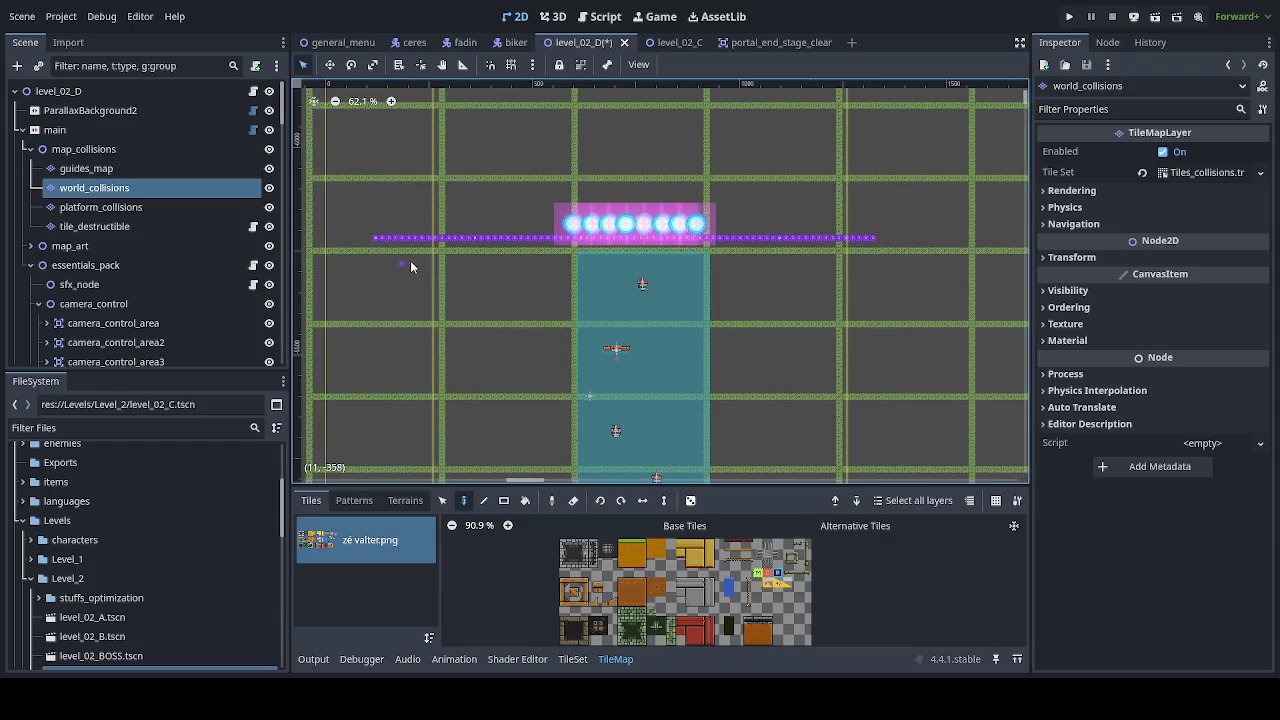
click(141, 241)
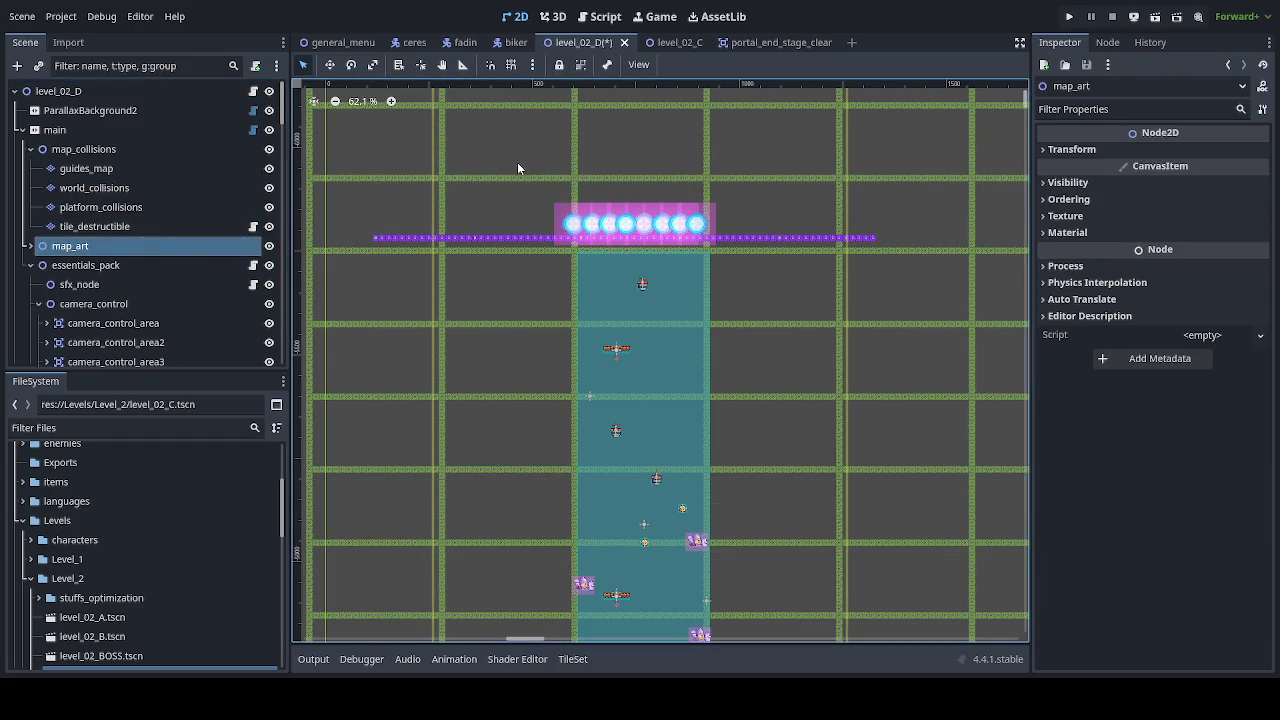
Step: Select the eight portals and shift them left along the purple platform
drag(498, 166, 738, 254)
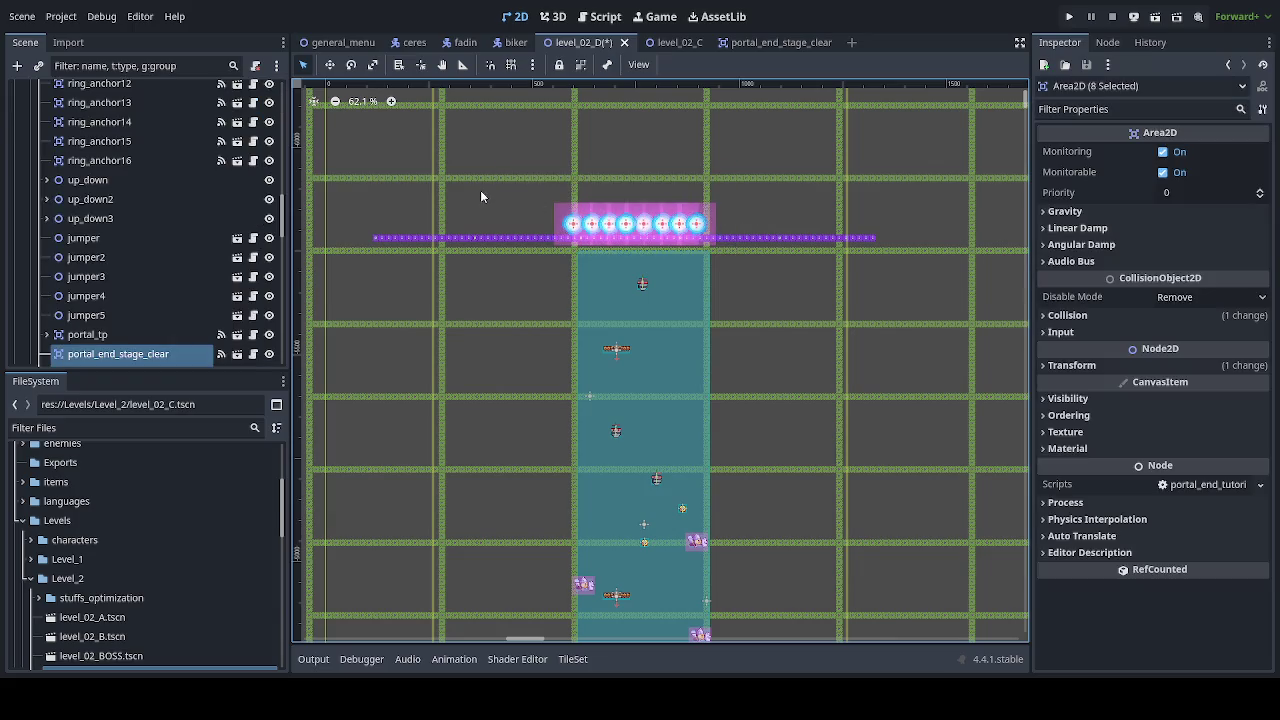
scroll(480, 195, up, 2)
scroll(180, 300, down, 2)
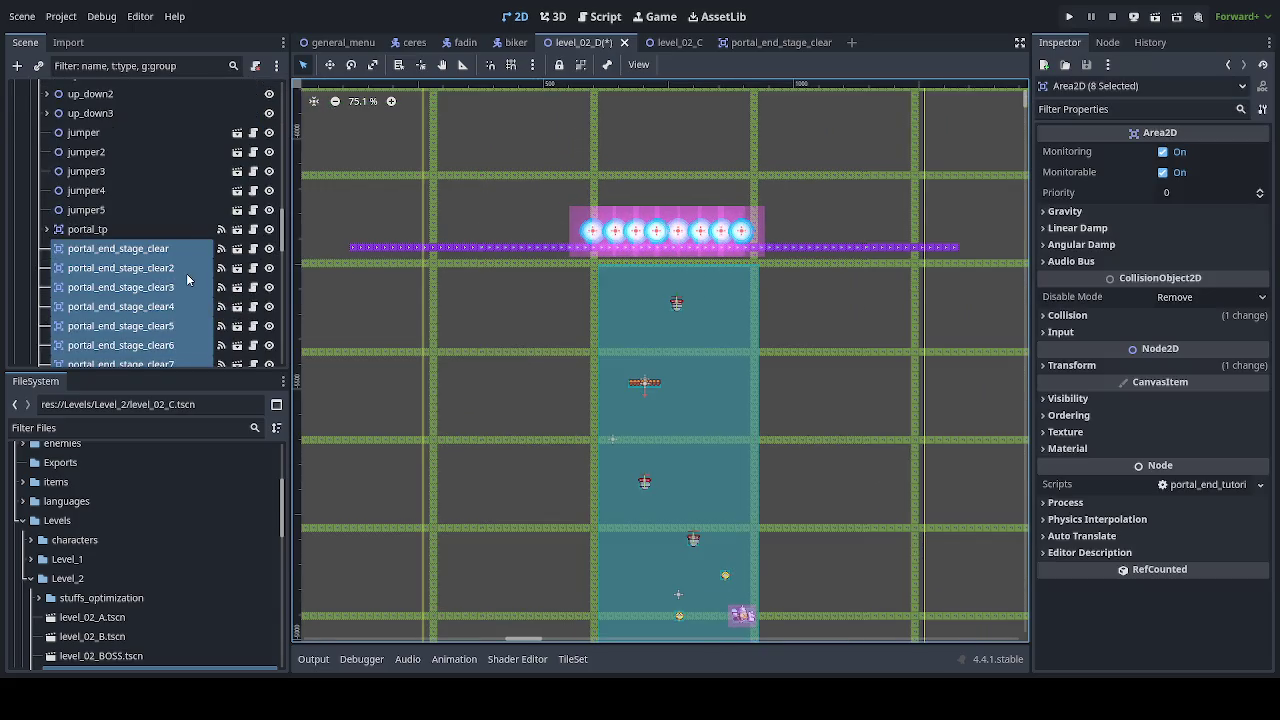
scroll(186, 273, down, 2)
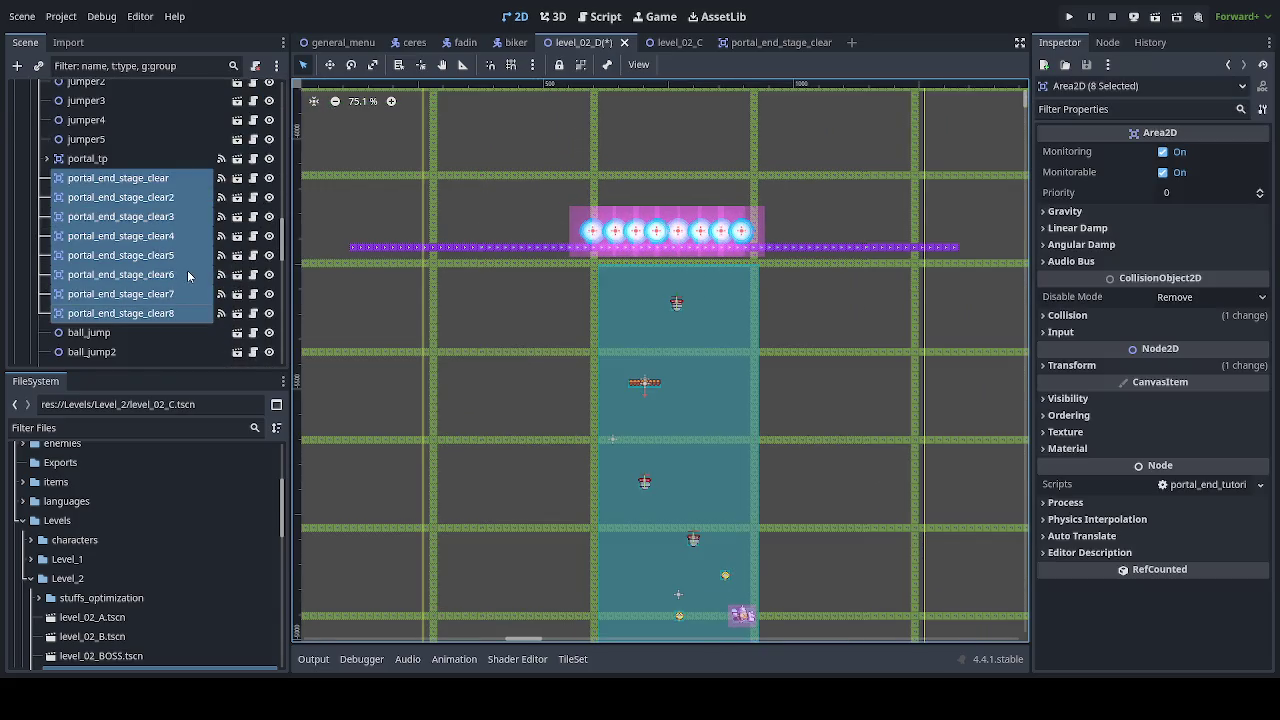
click(333, 68)
scroll(611, 214, up, 5)
drag(784, 320, 541, 329)
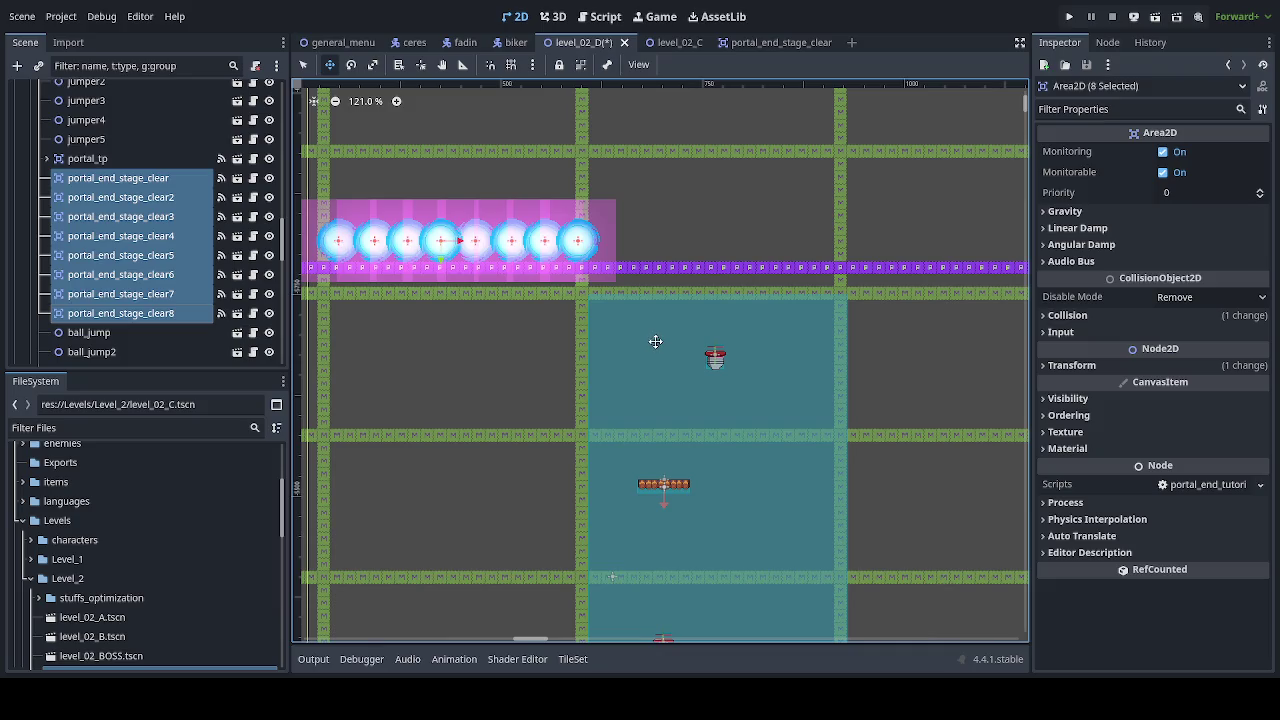
scroll(651, 374, down, 2)
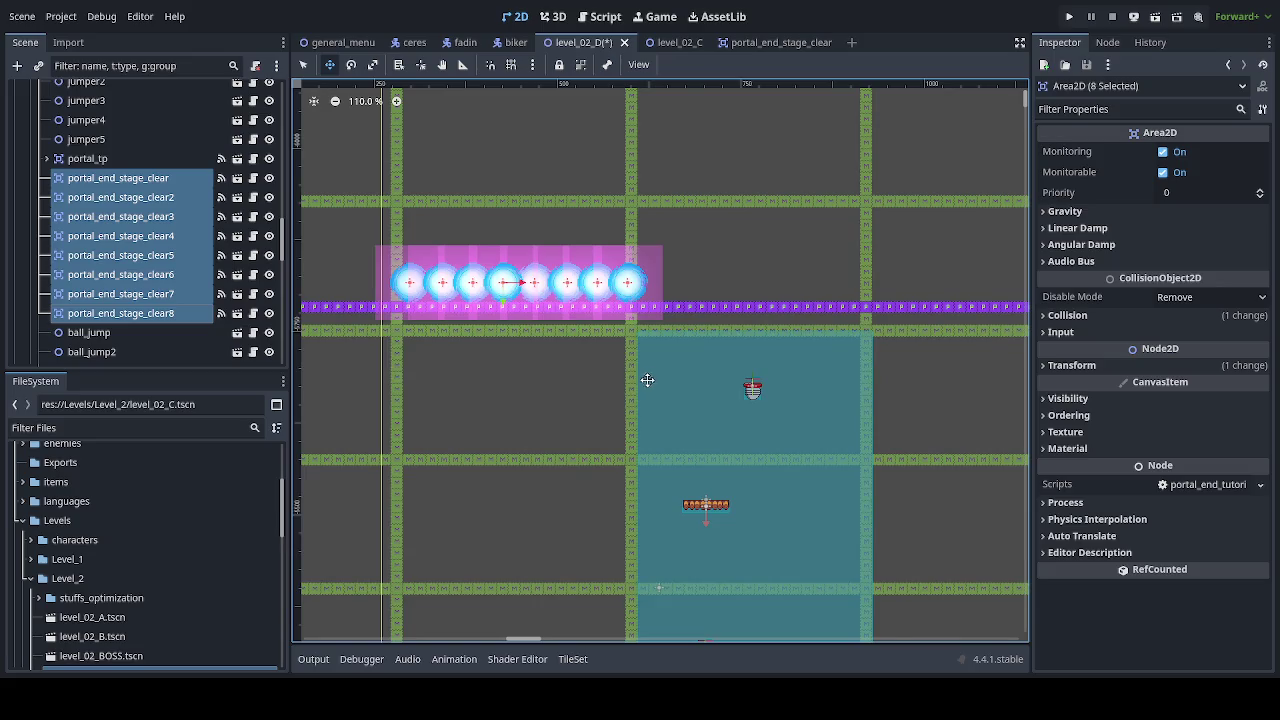
mouse_move(649, 374)
mouse_down()
mouse_move(600, 377)
mouse_move(620, 377)
mouse_up()
Step: Duplicate the eight portals, move the copies right along the platform, and save the scene
key(ctrl+d)
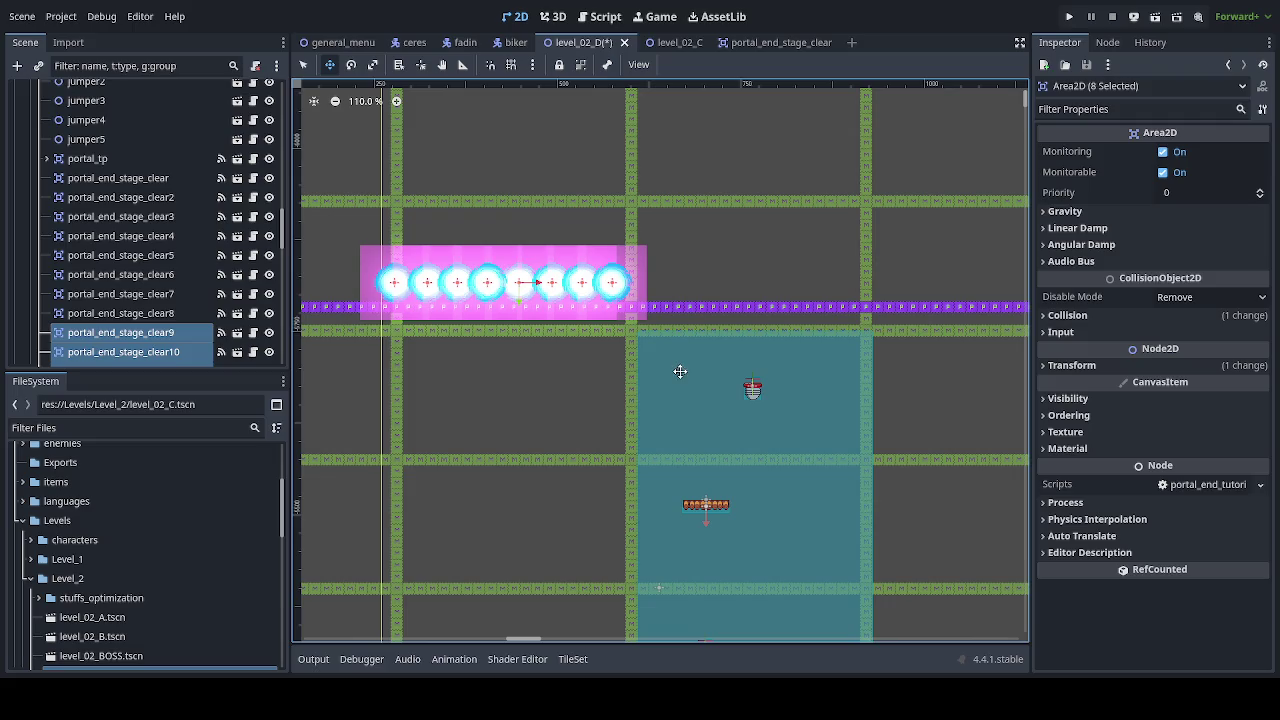
mouse_move(446, 328)
mouse_down()
mouse_move(877, 337)
mouse_move(691, 345)
mouse_move(806, 346)
mouse_move(761, 352)
mouse_up()
scroll(691, 345, down, 2)
scroll(665, 368, right, 3)
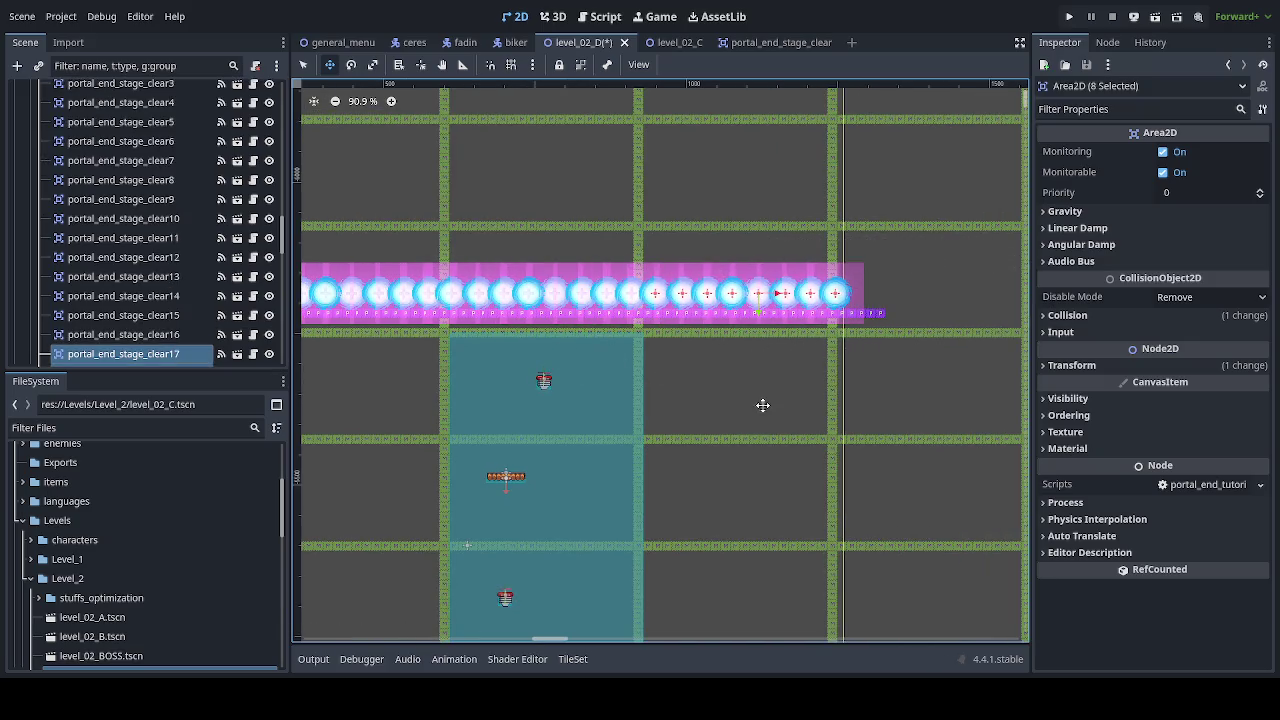
scroll(763, 406, down, 3)
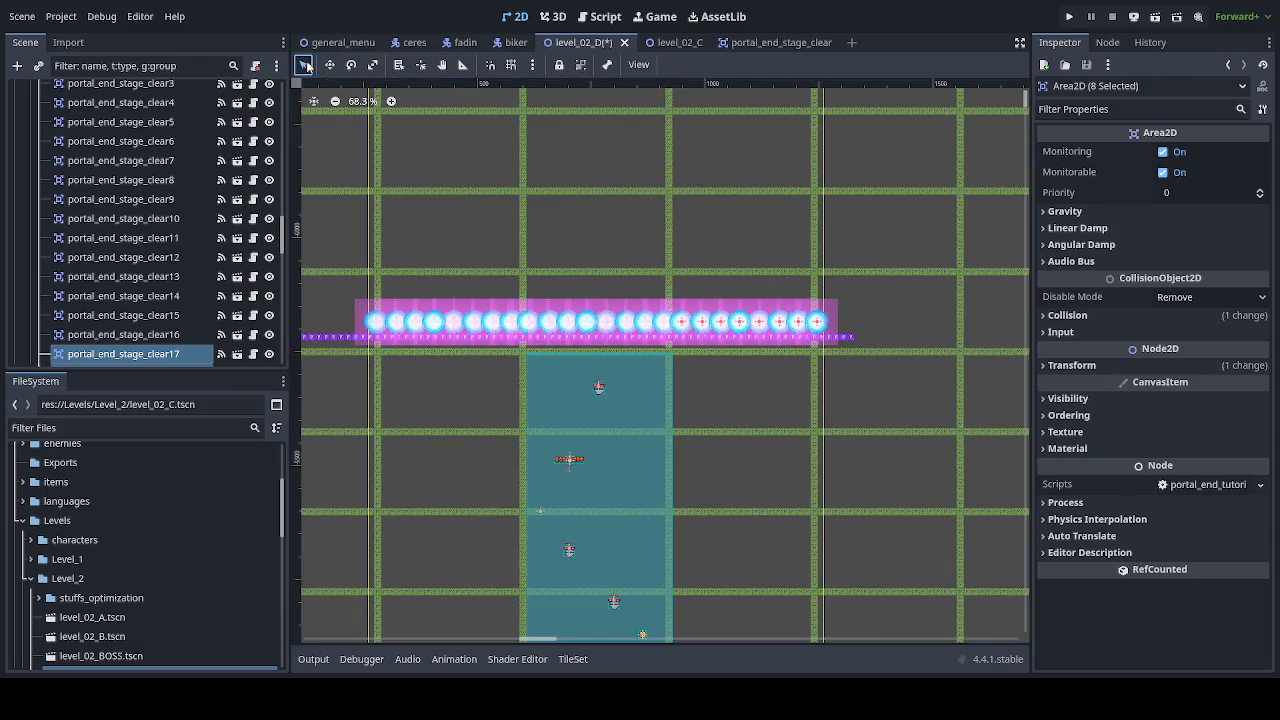
click(613, 176)
key(ctrl+s)
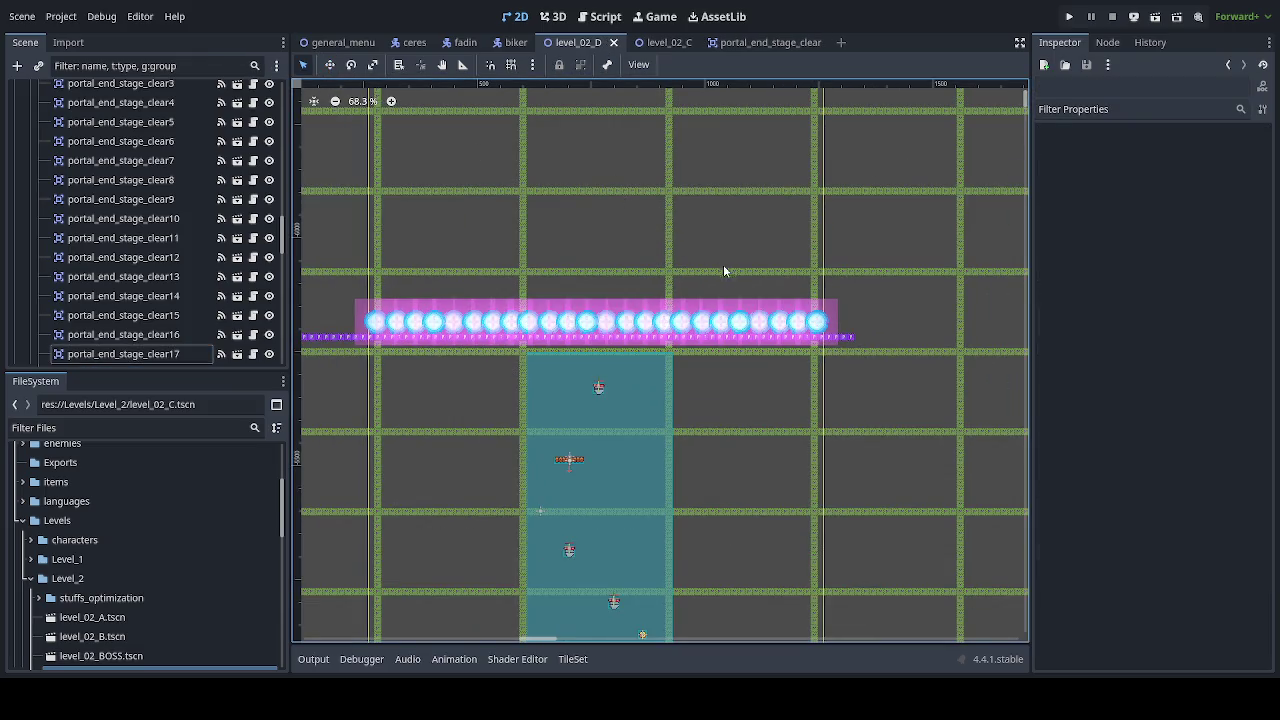
Step: Pan up over the level and select a node under map_collisions
scroll(733, 395, down, 2)
drag(733, 402, 705, 242)
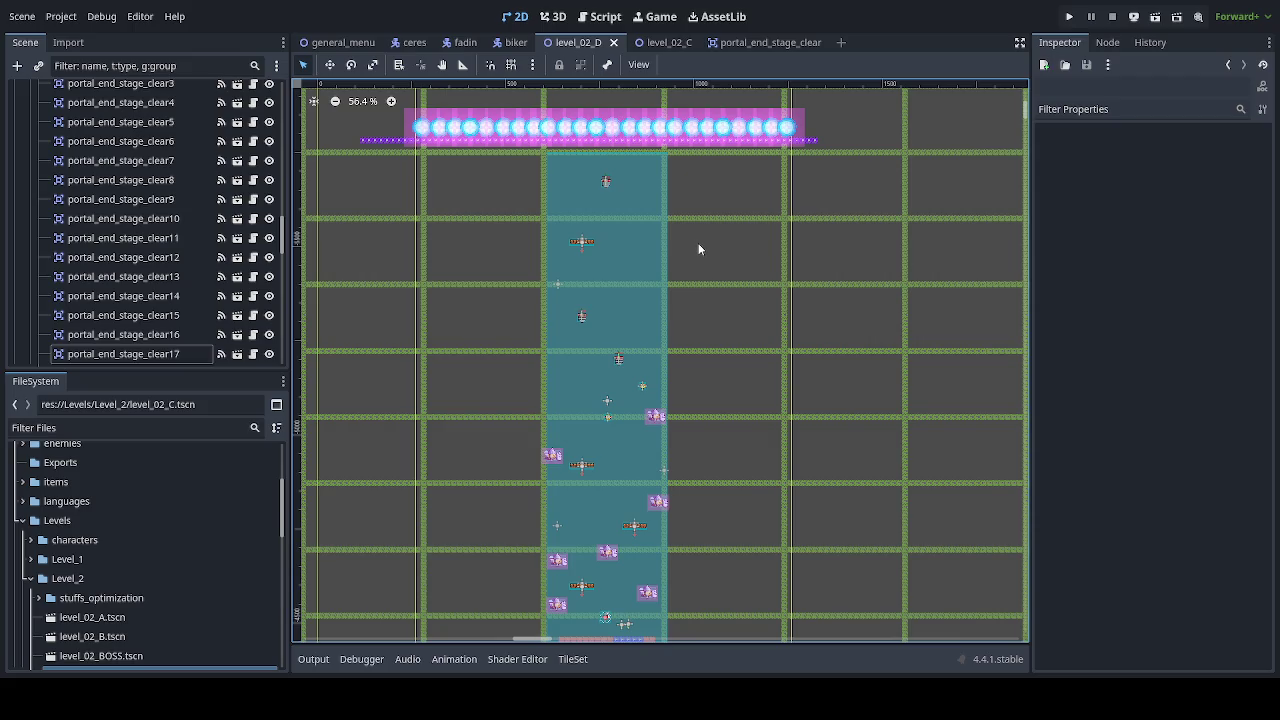
scroll(698, 243, down, 3)
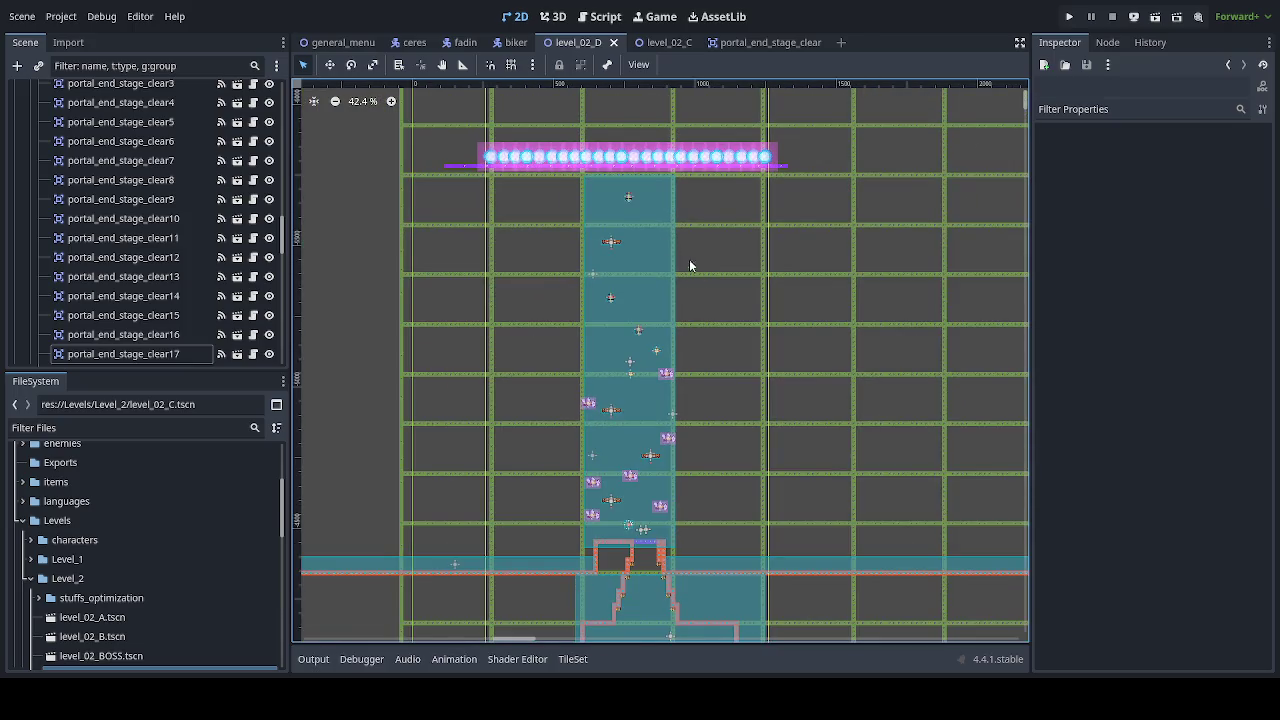
scroll(650, 330, up, 3)
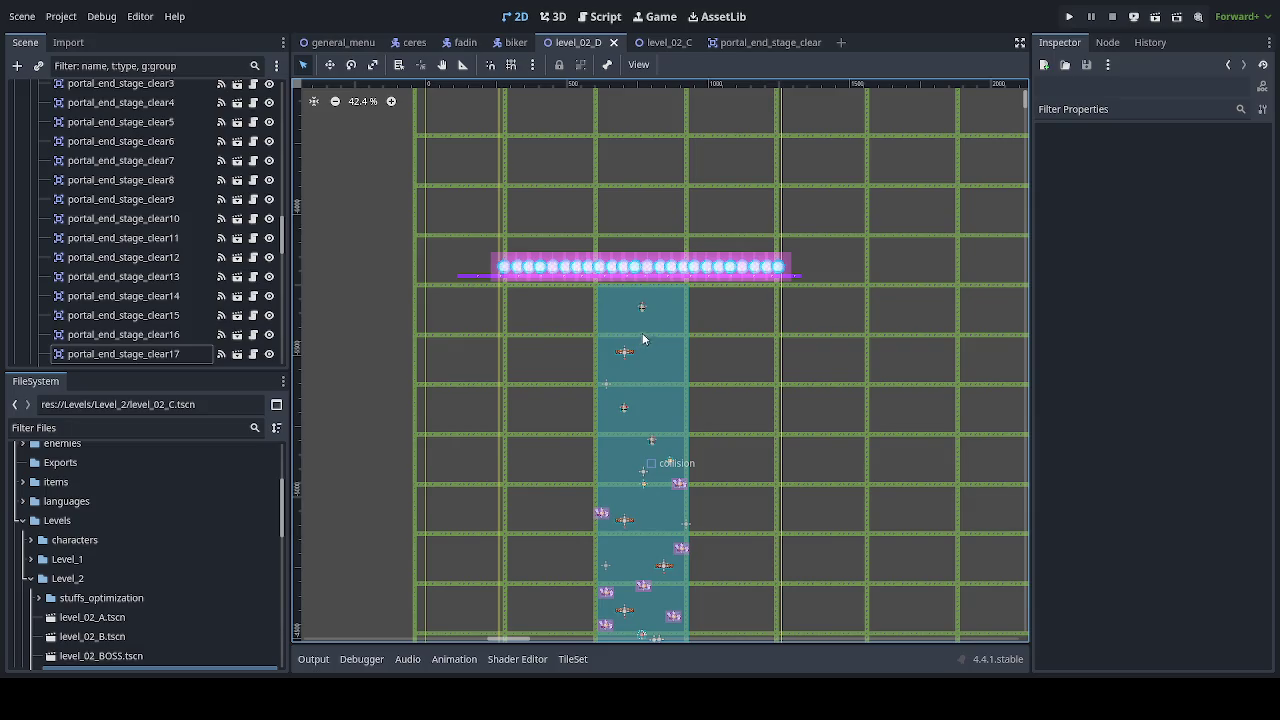
drag(283, 232, 289, 82)
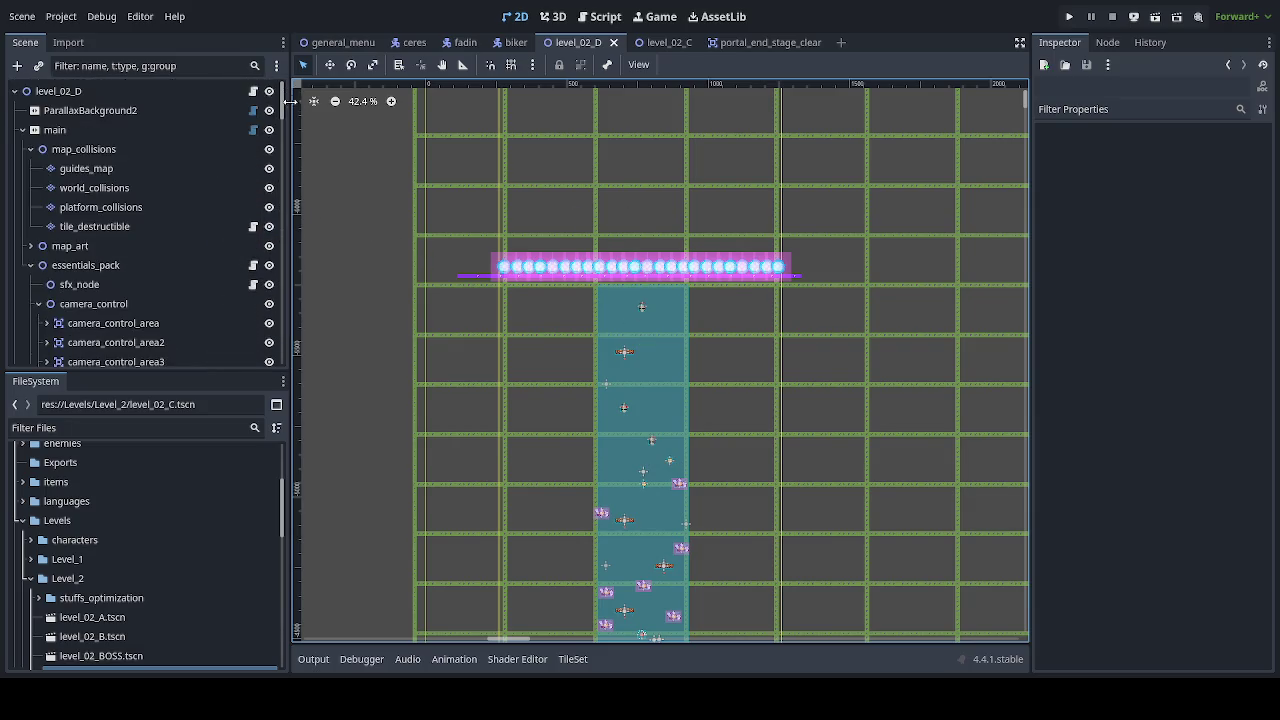
click(225, 166)
Step: Paint world_collisions tiles at the purple platform's left end, then save level_02_D
click(221, 189)
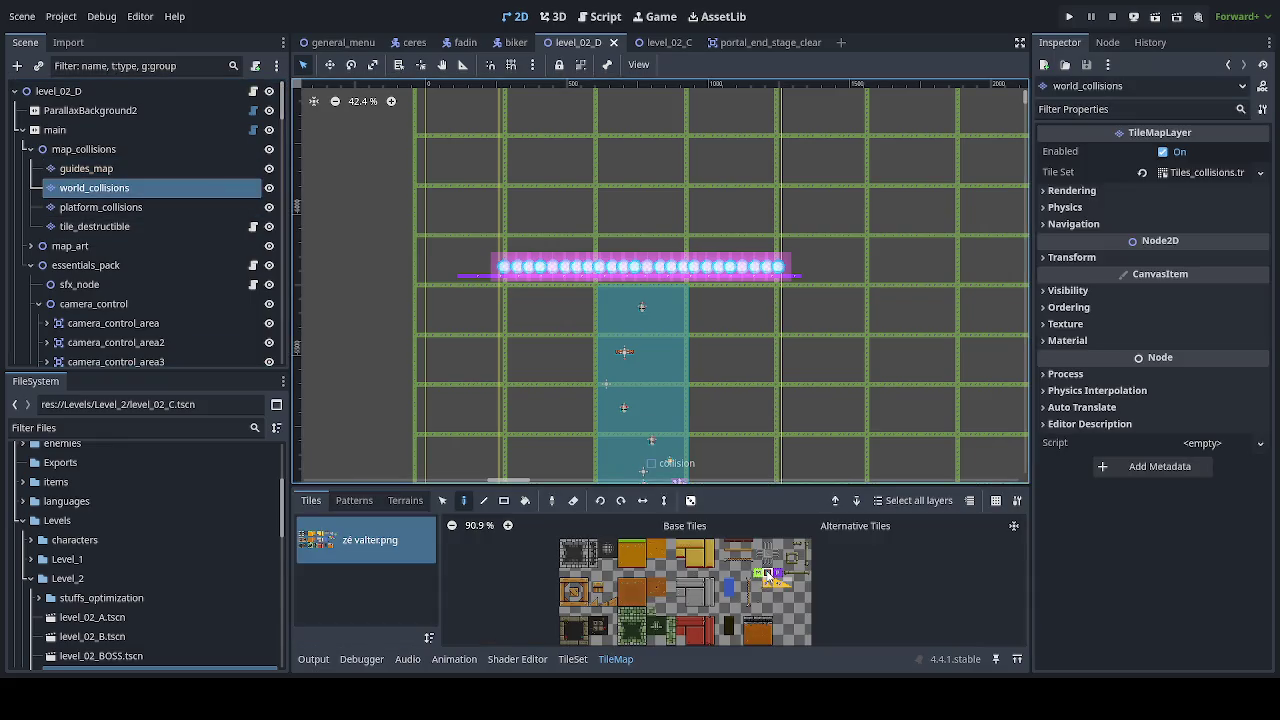
scroll(456, 274, up, 5)
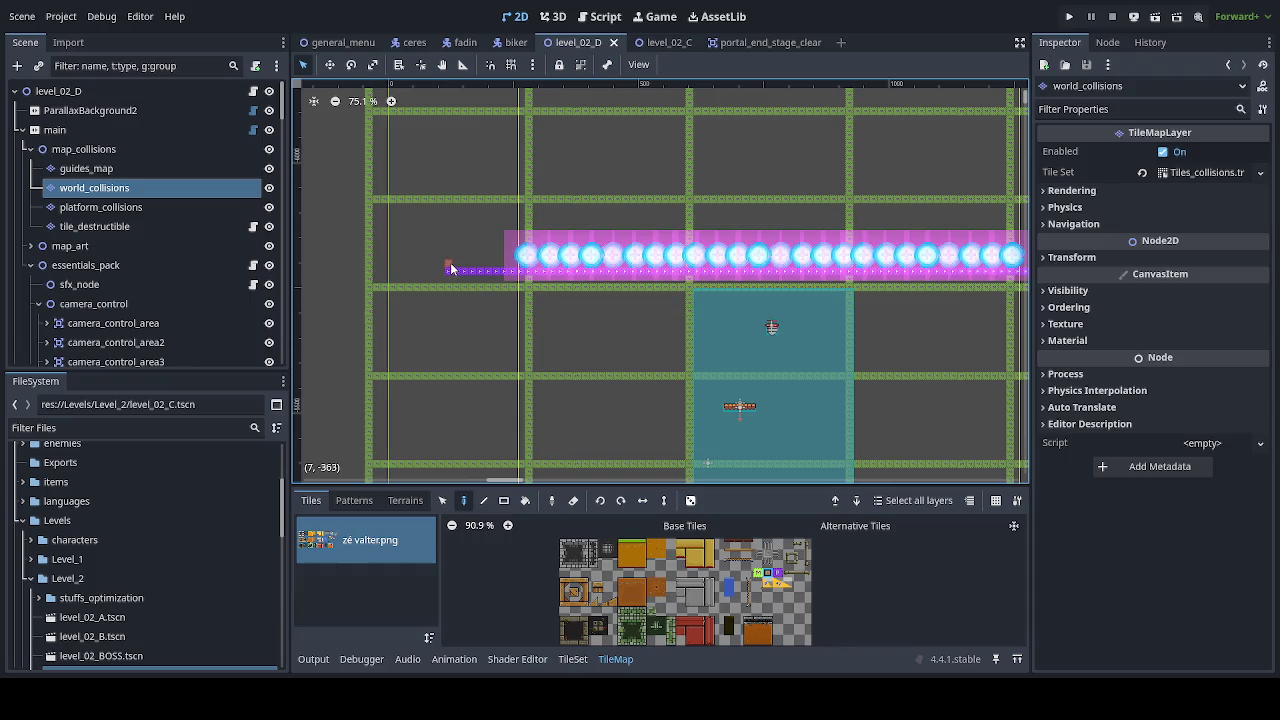
mouse_move(449, 266)
mouse_down()
mouse_move(449, 210)
mouse_move(452, 276)
mouse_move(503, 276)
mouse_up()
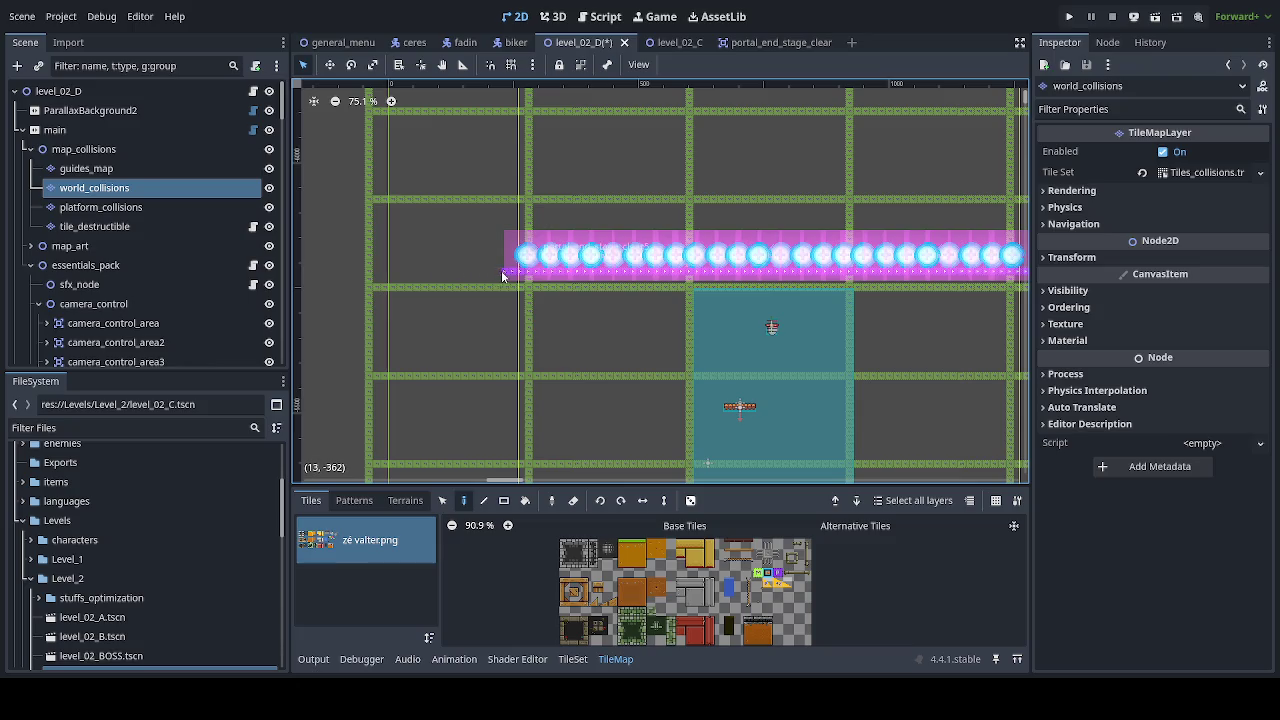
drag(852, 346, 561, 325)
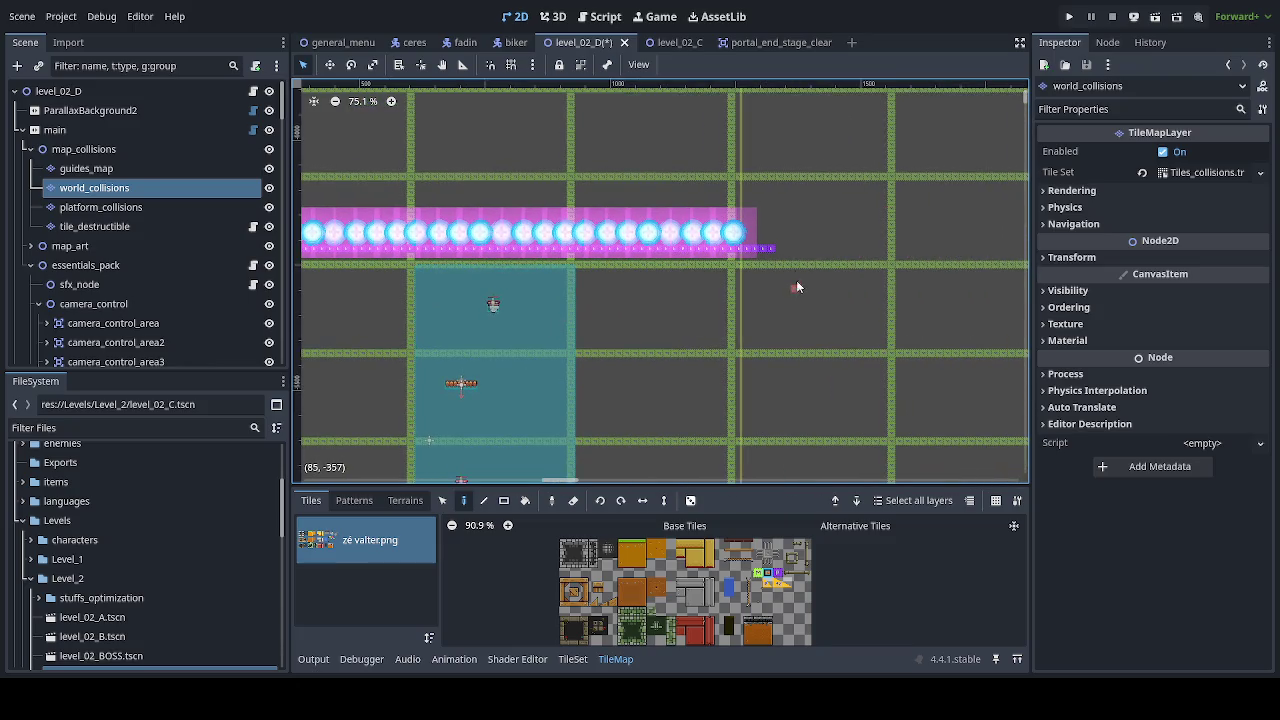
scroll(724, 351, down, 5)
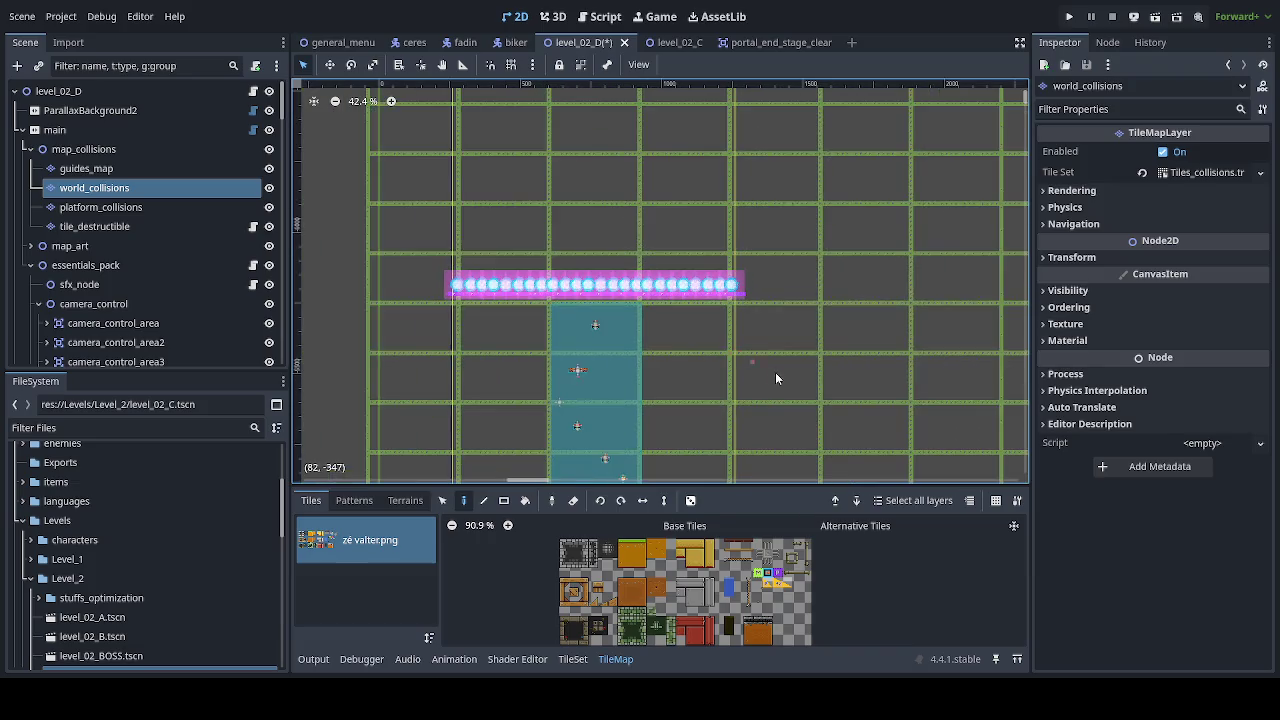
drag(775, 378, 764, 278)
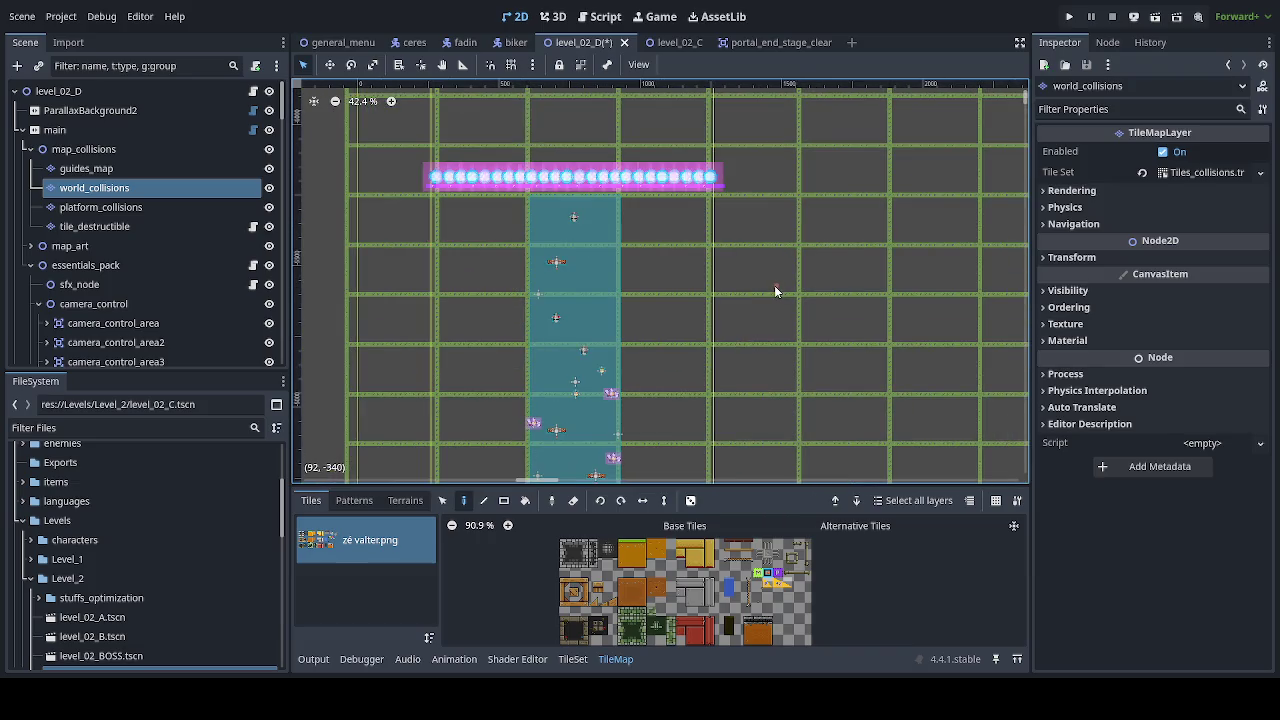
scroll(774, 285, down, 5)
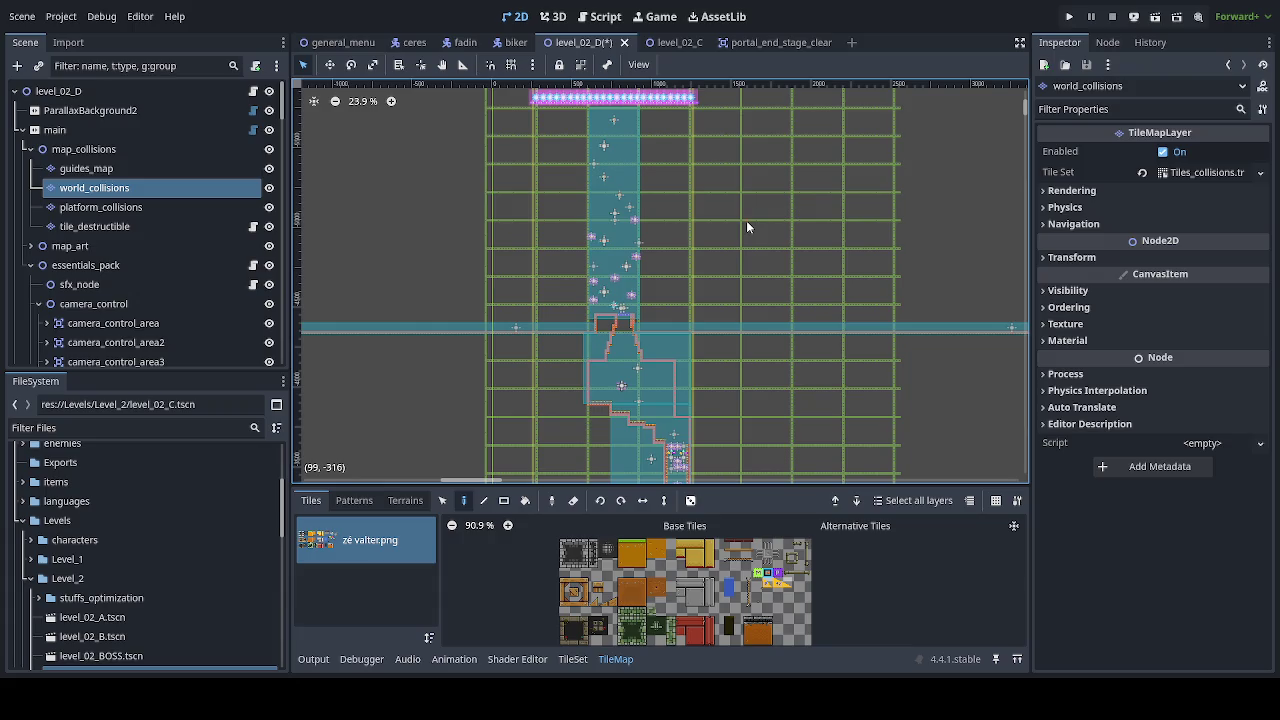
key(ctrl+s)
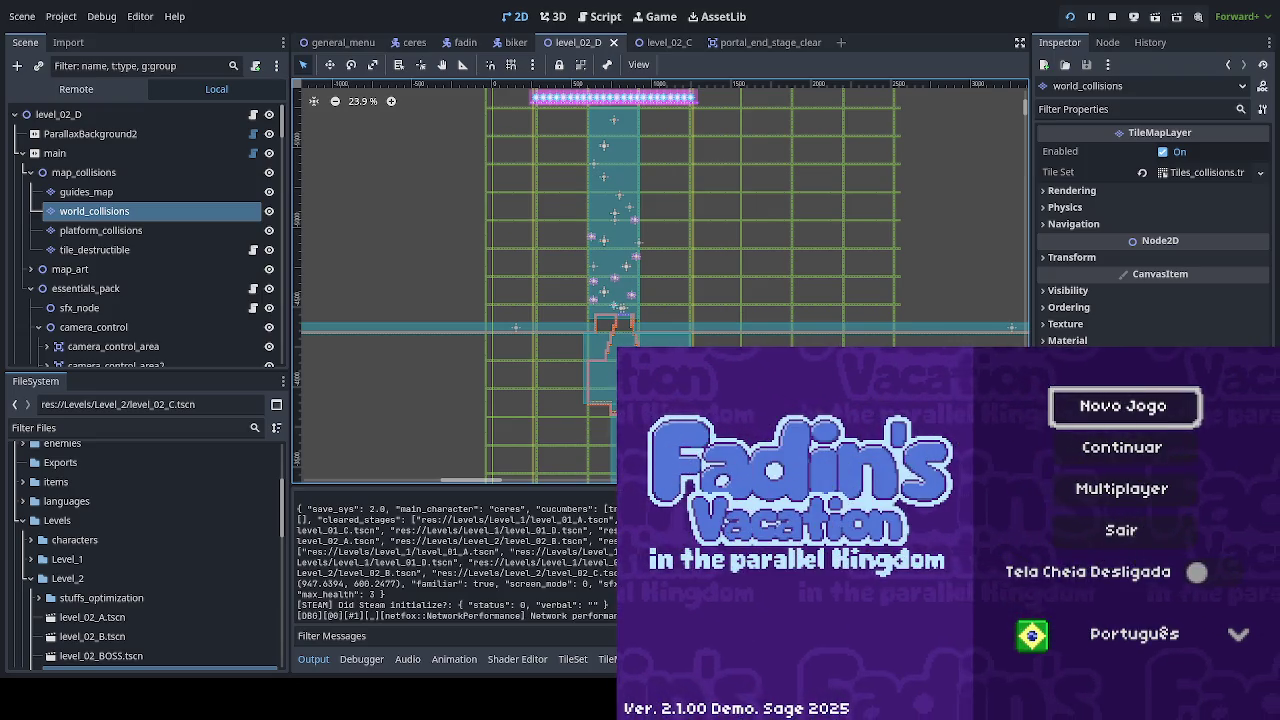
Step: Choose Continuar on the title menu and enter the Floresta Abelhuda 4 stage
key(Down)
key(Return)
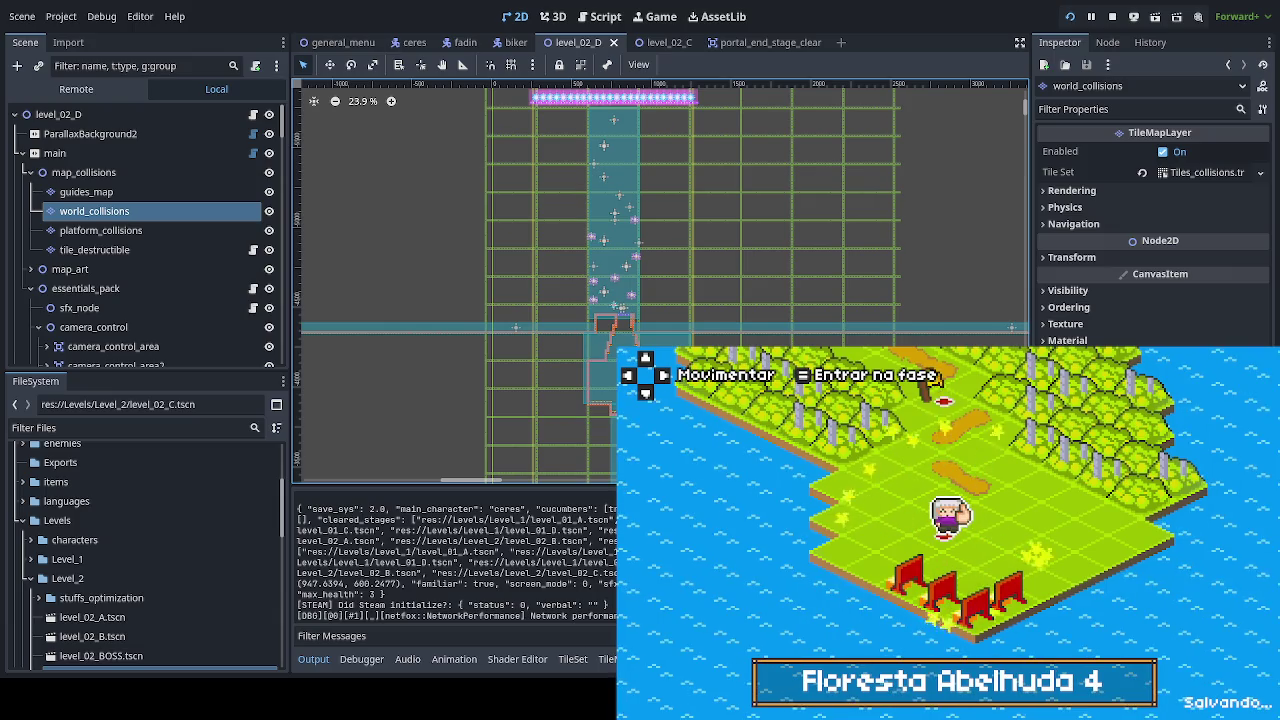
key(Return)
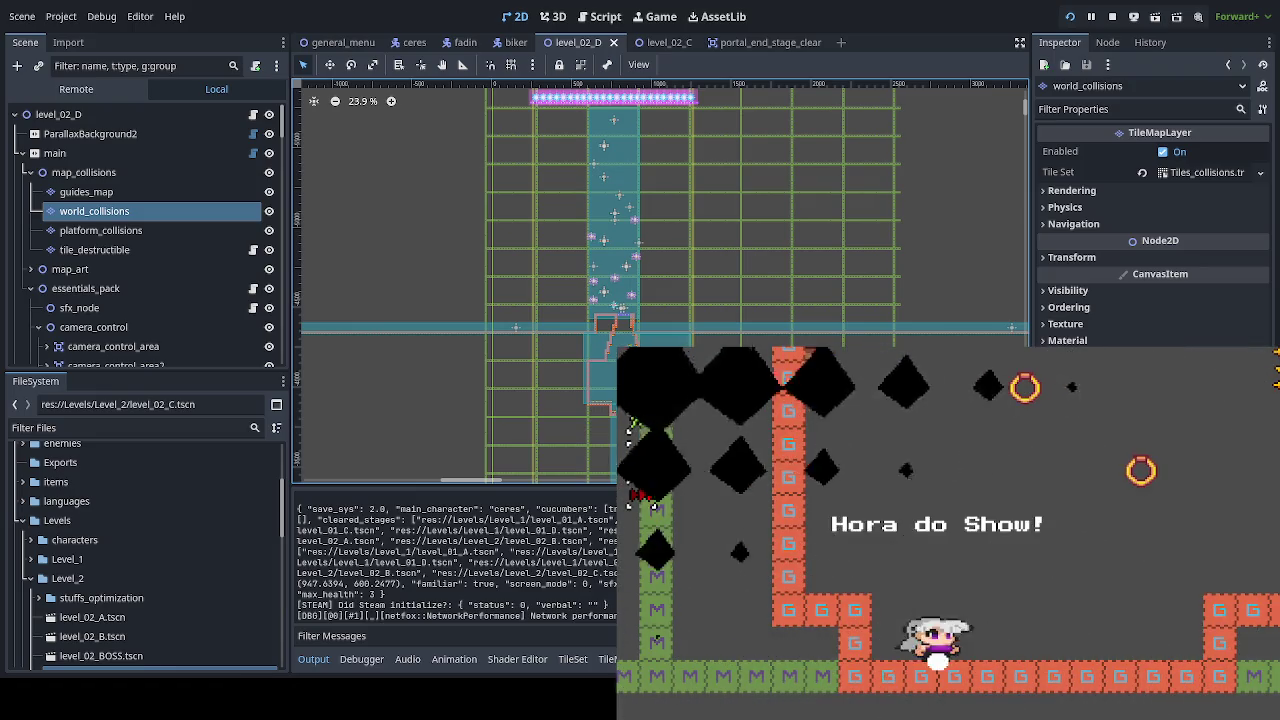
Step: Jump, dash and attack through the stage's opening rooms into the next room
key(space)
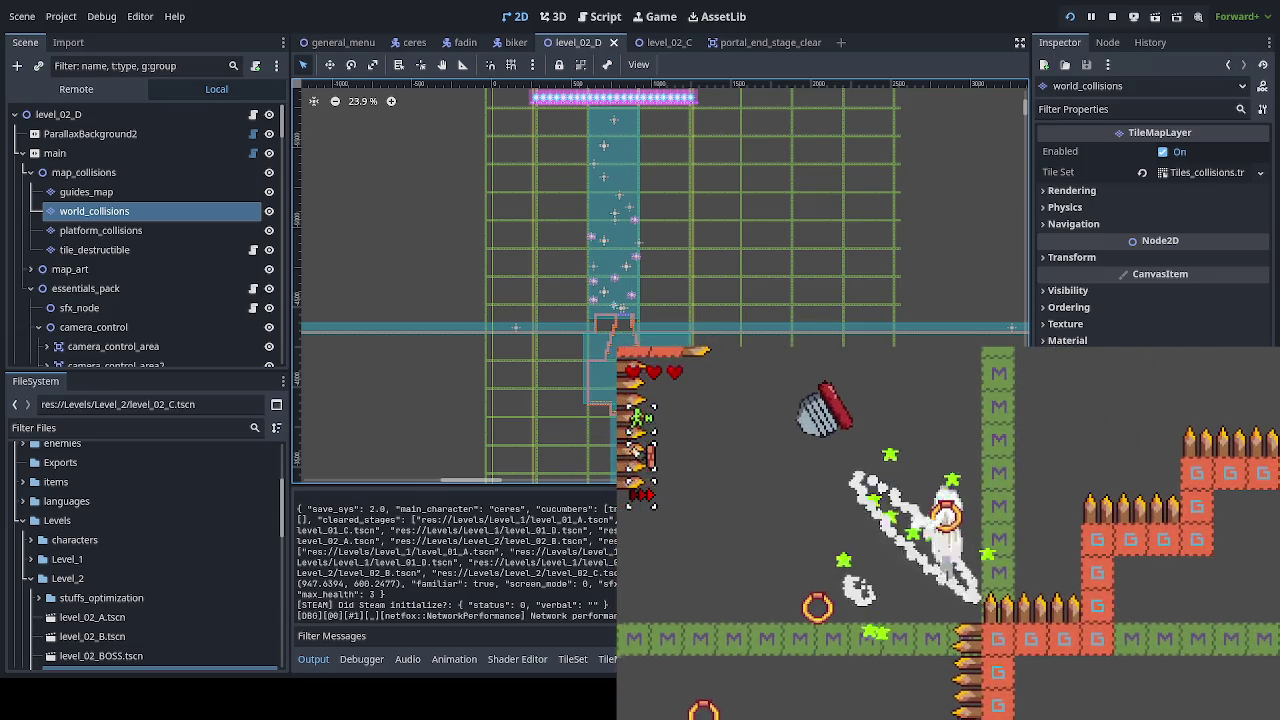
key(shift)
key(space)
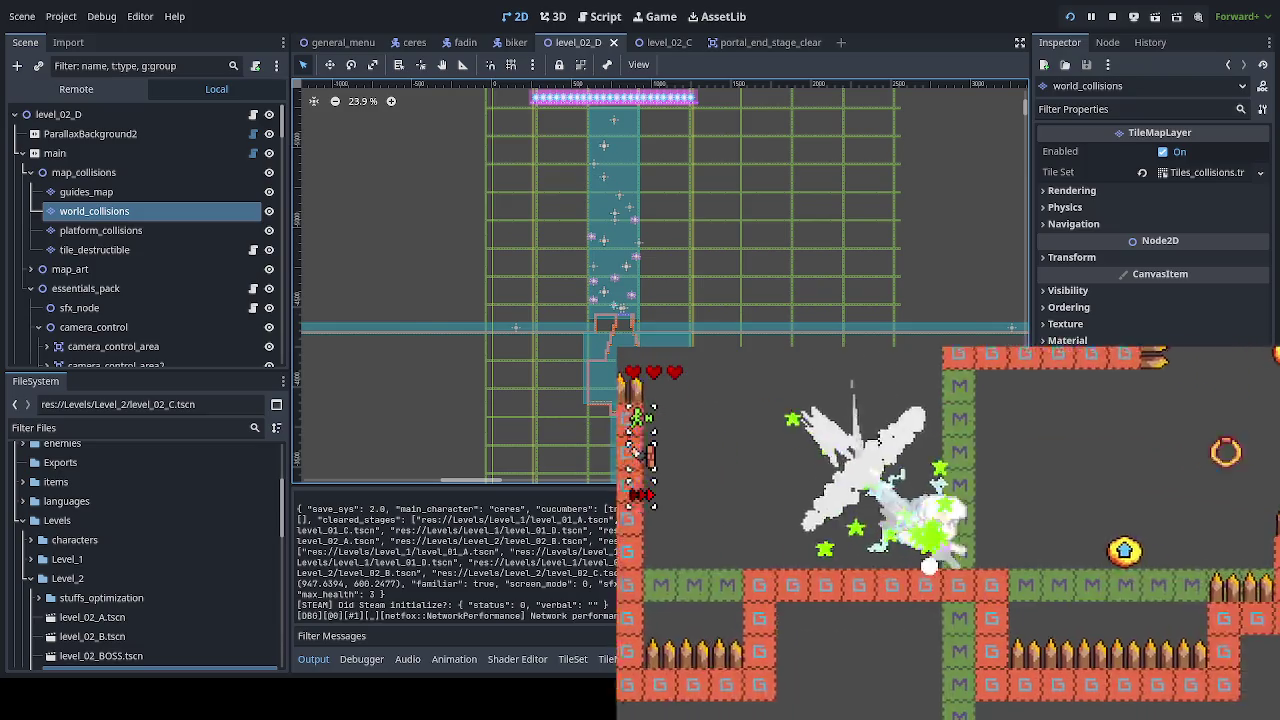
key(Down)
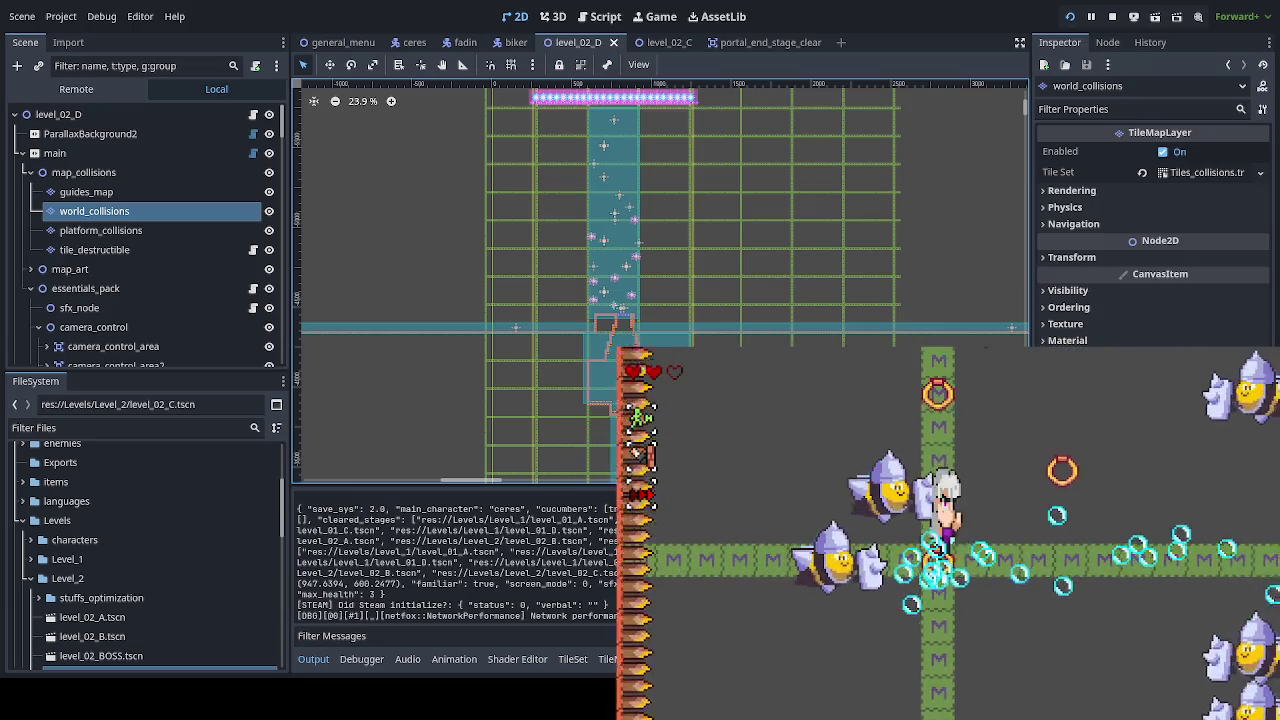
Step: Climb up-right through the rooms and dash down the slope past the checkpoint
key(Up)
key(Right)
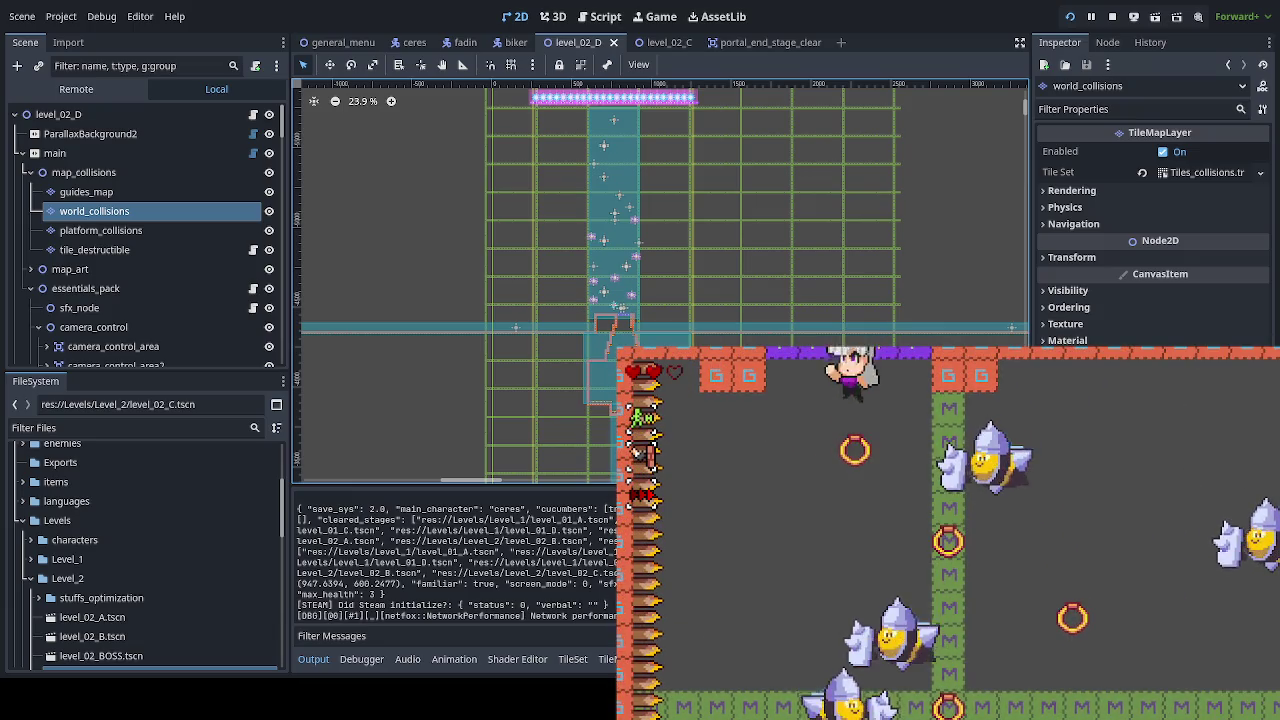
key(Right)
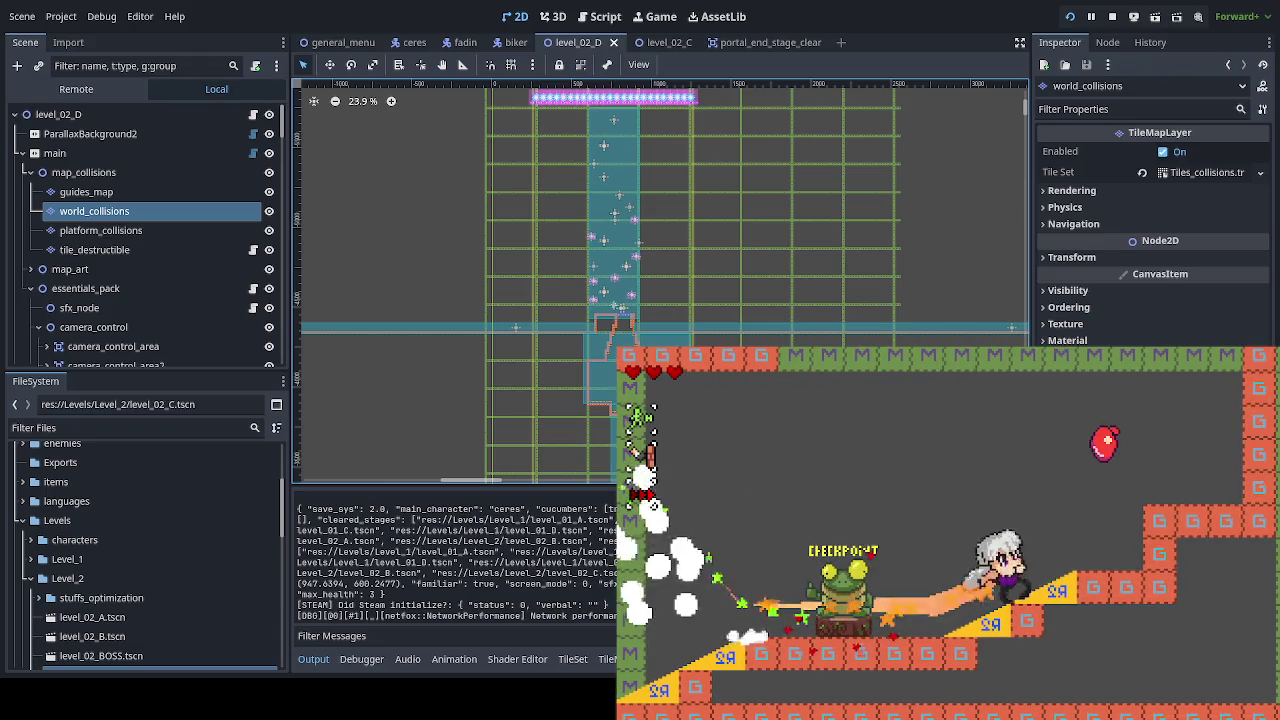
key(Right)
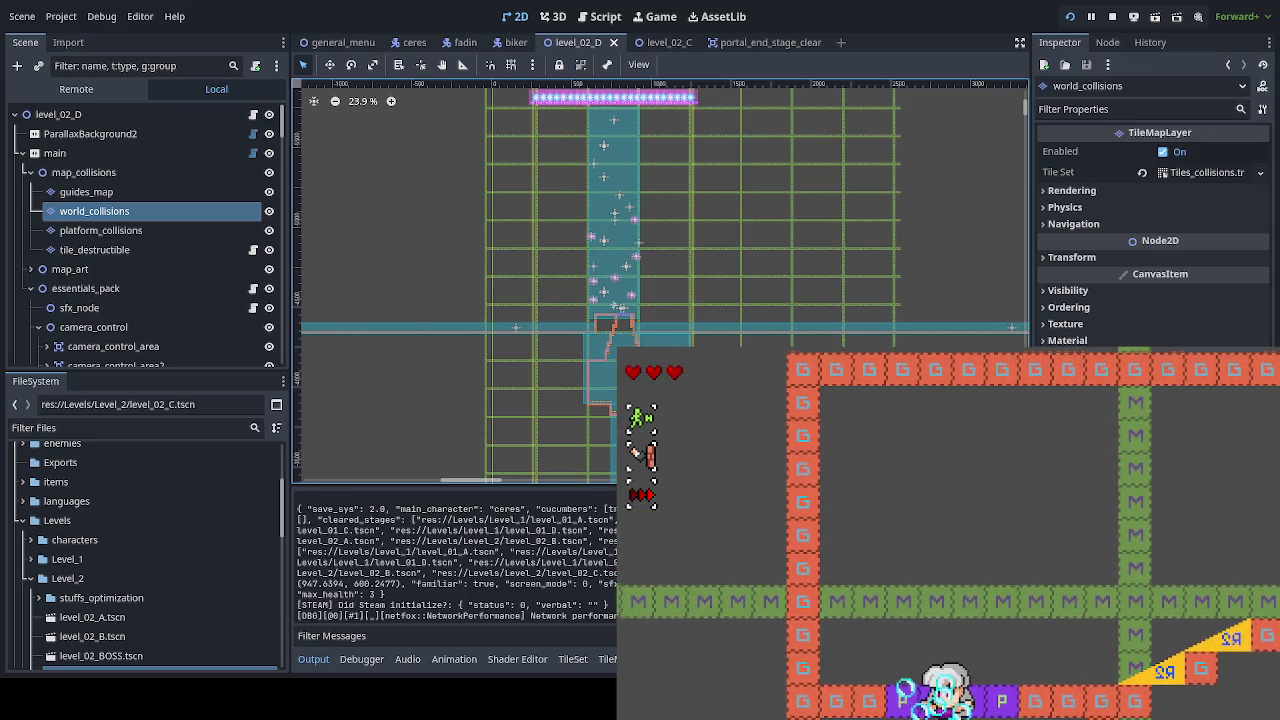
key(Right)
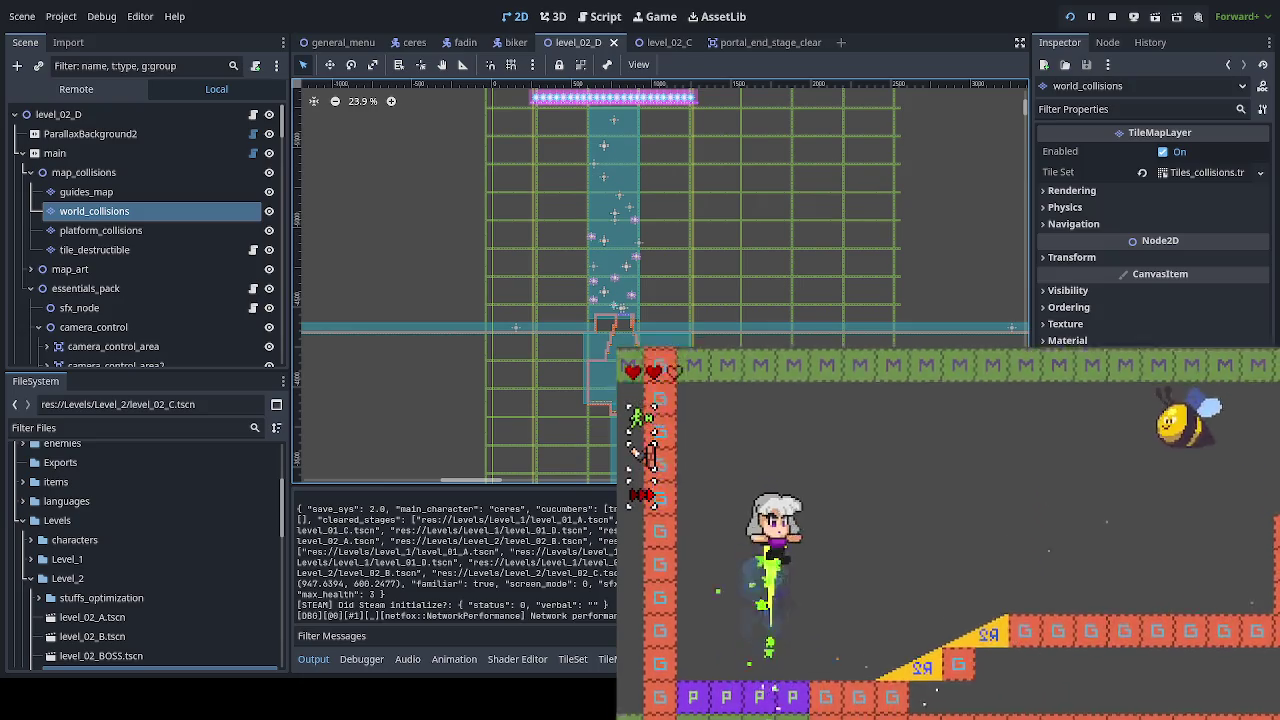
Step: After respawning, run right, attacking while climbing the ledges, then drop to the lower floor
key(Right)
key(space)
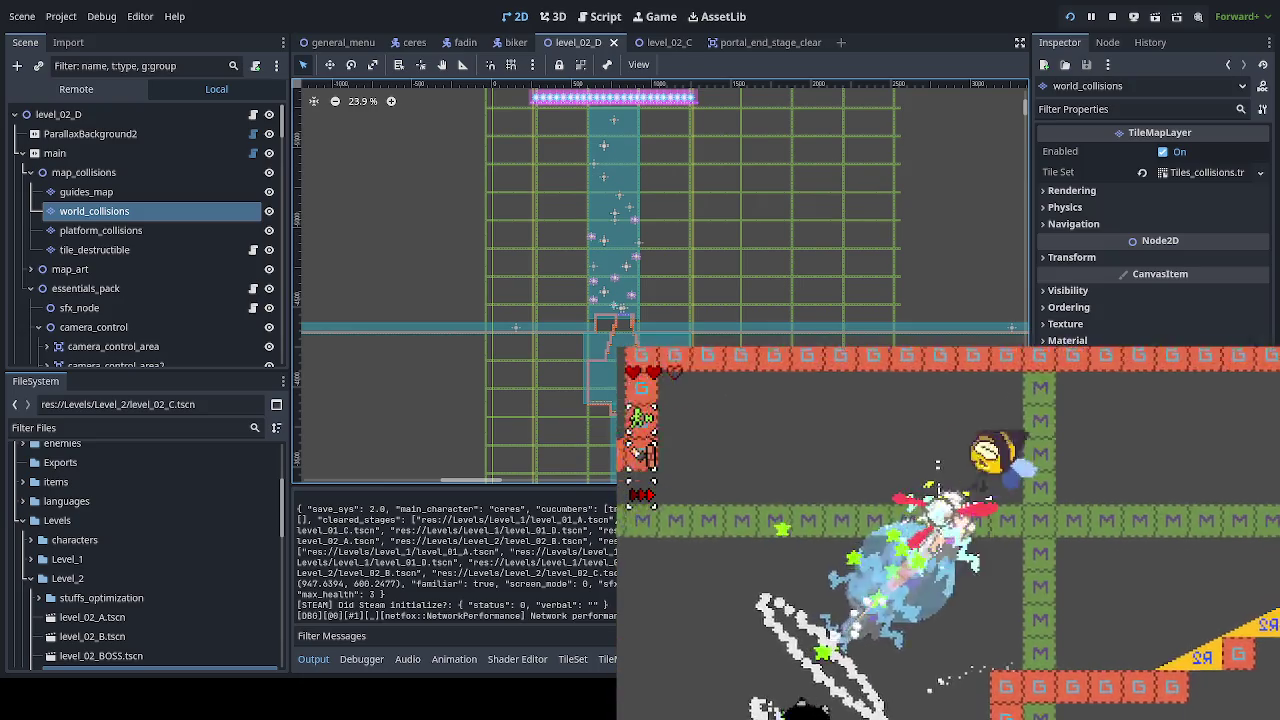
key(Right)
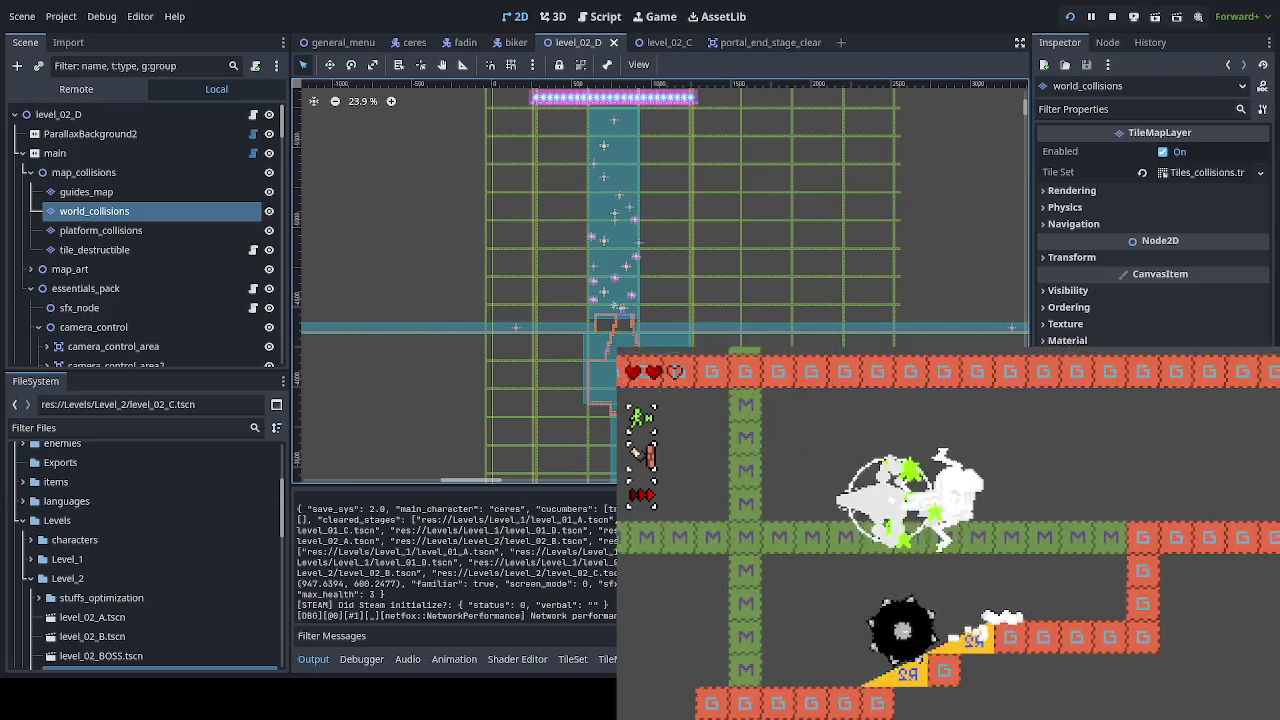
key(space)
key(Right)
key(space)
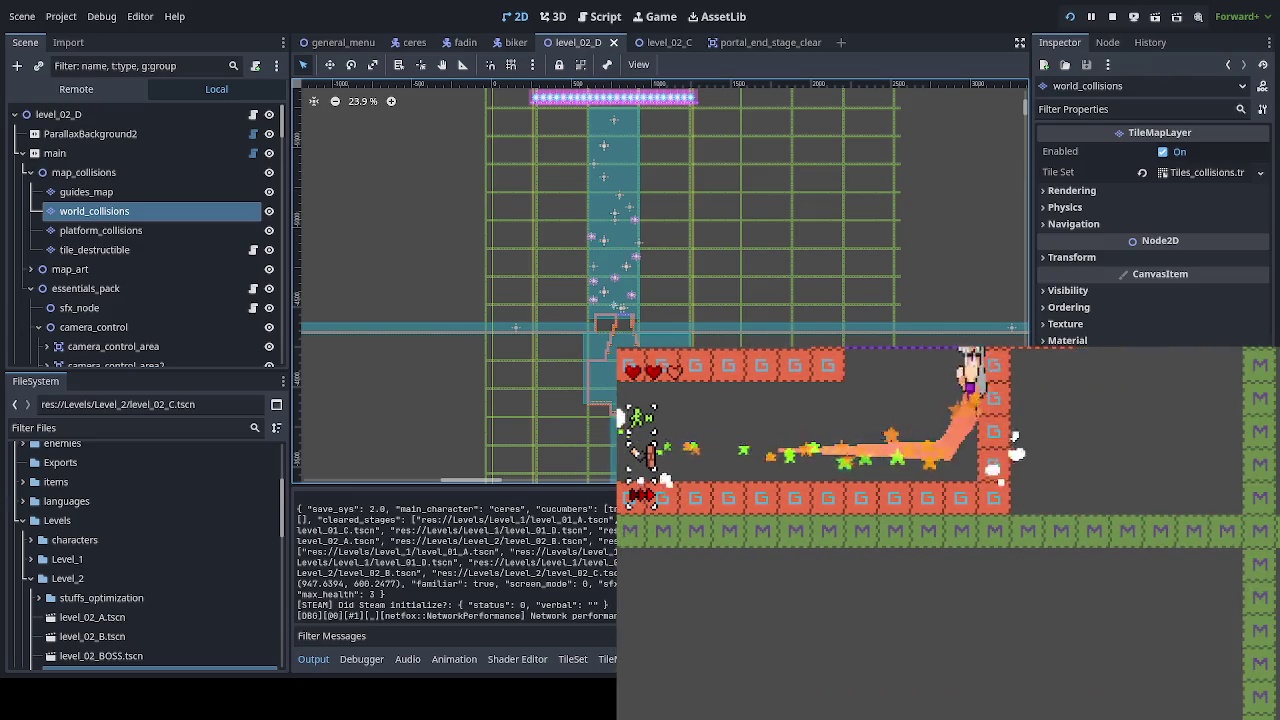
key(Right)
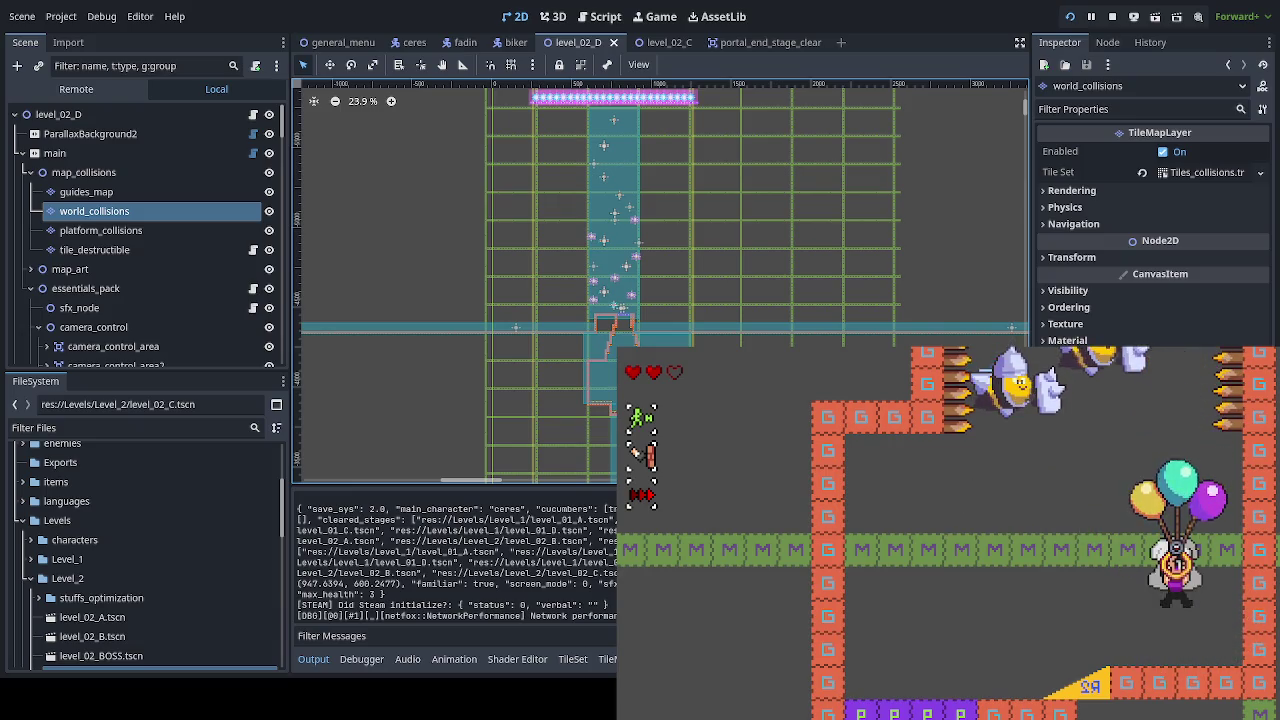
Step: Ride the balloons upward and move off them, then stop the playtest with F8
key(Left)
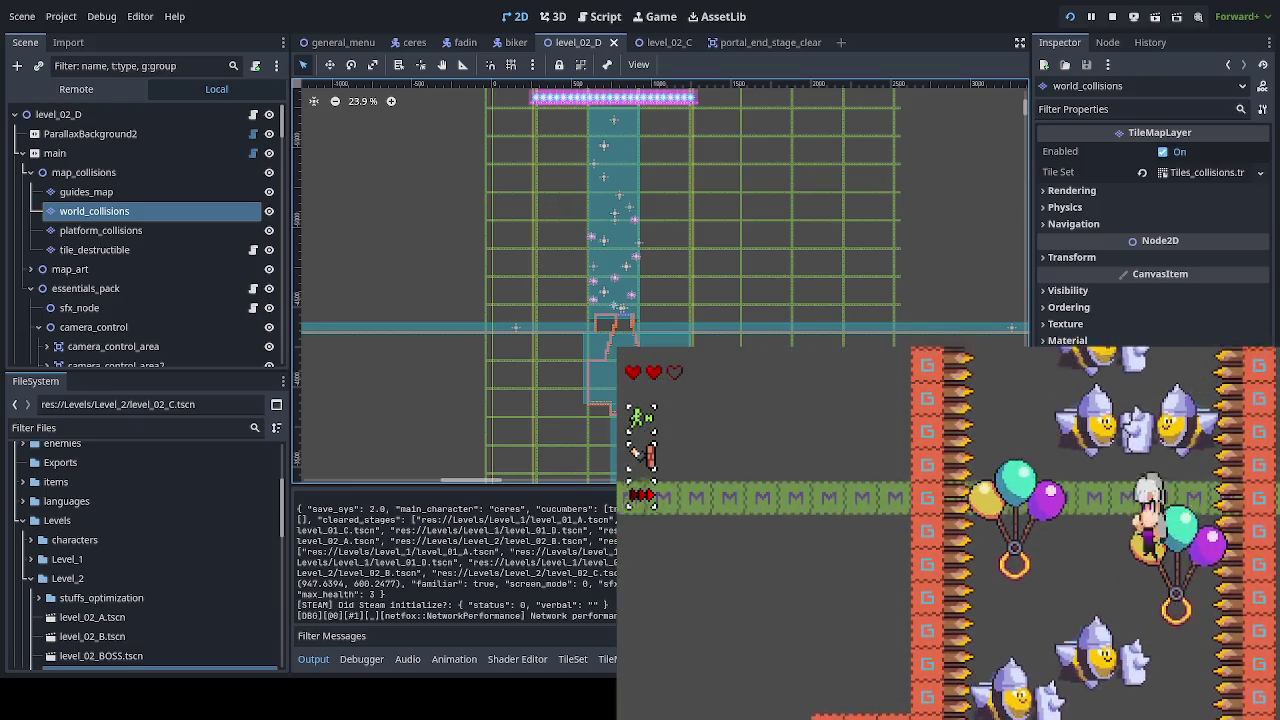
key(space)
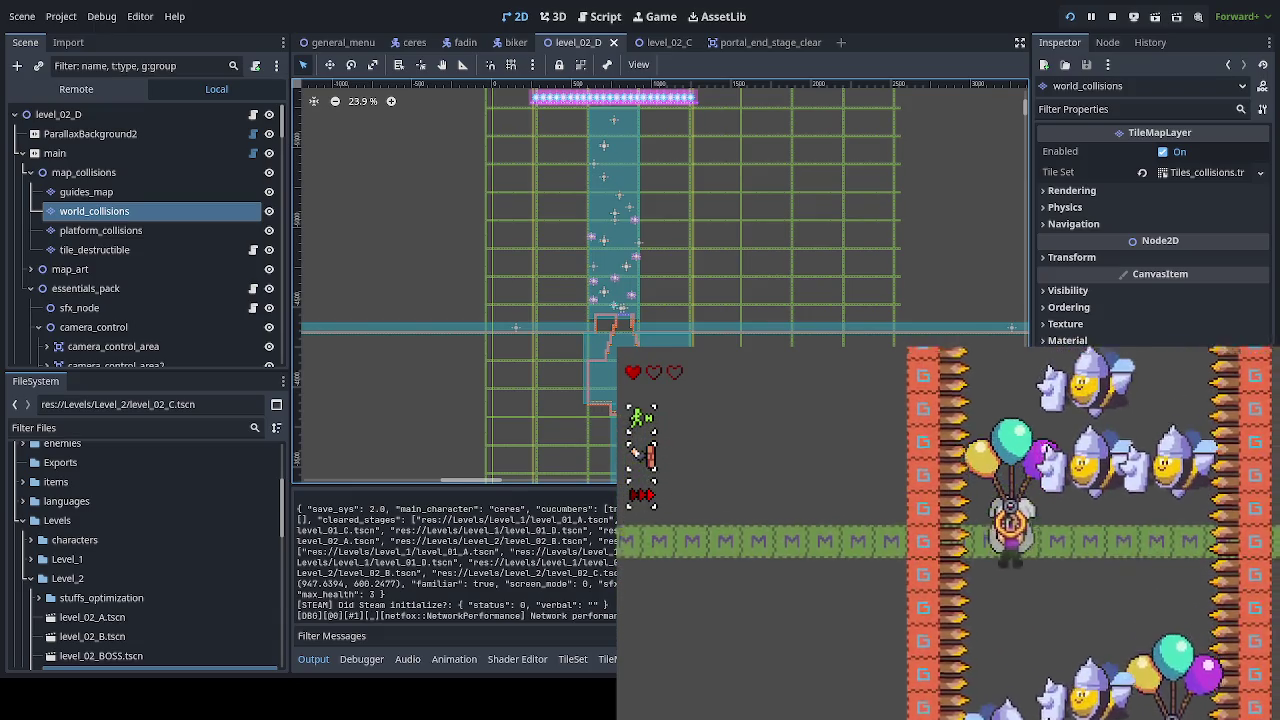
key(Right)
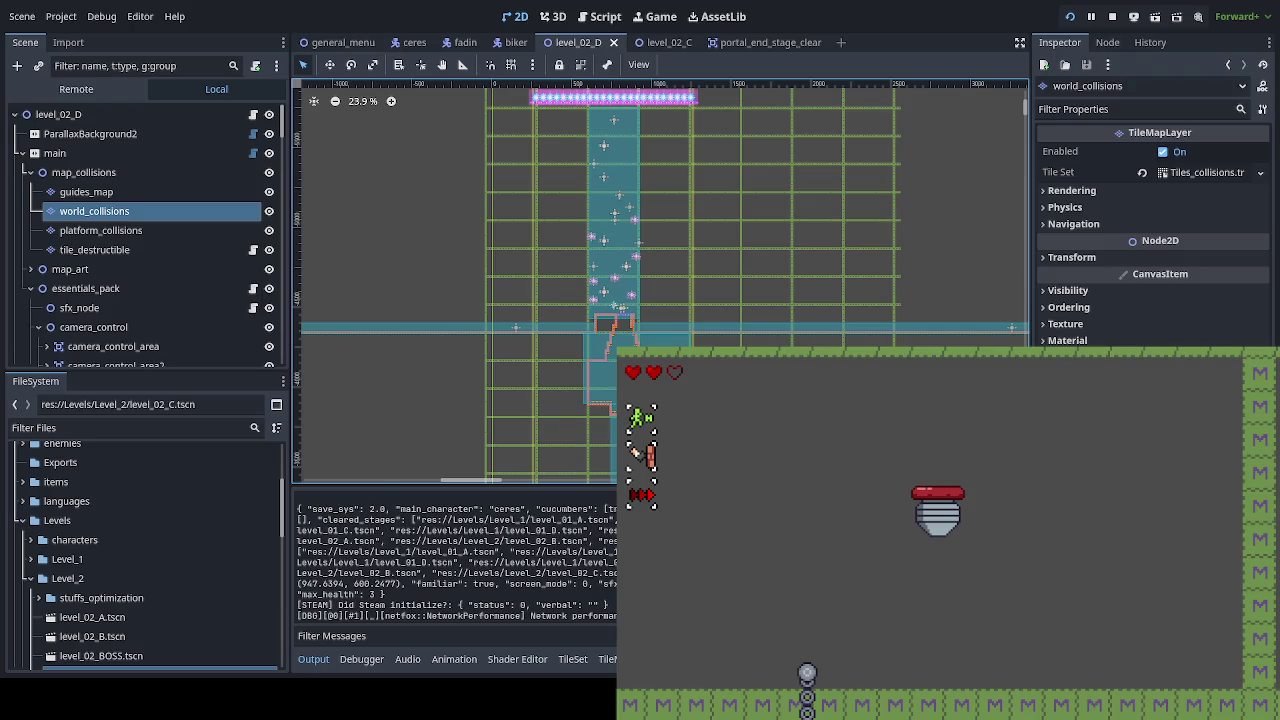
key(F8)
scroll(729, 126, up, 3)
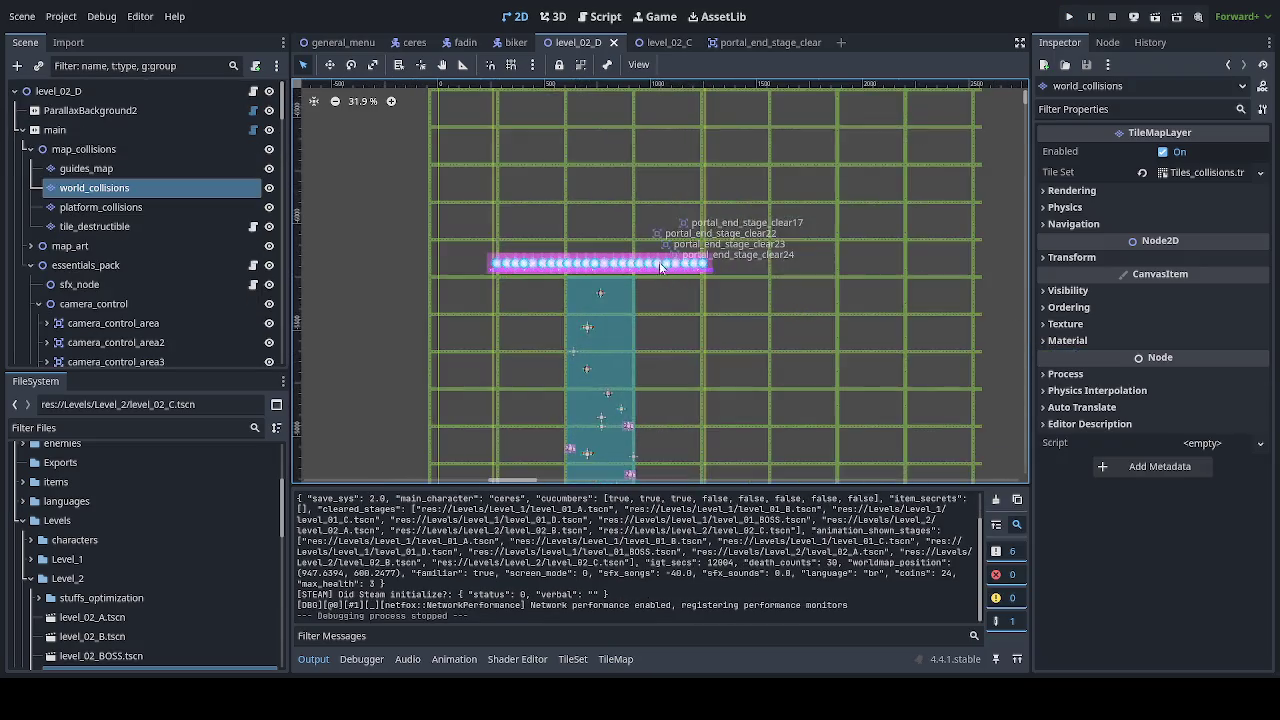
scroll(660, 268, up, 12)
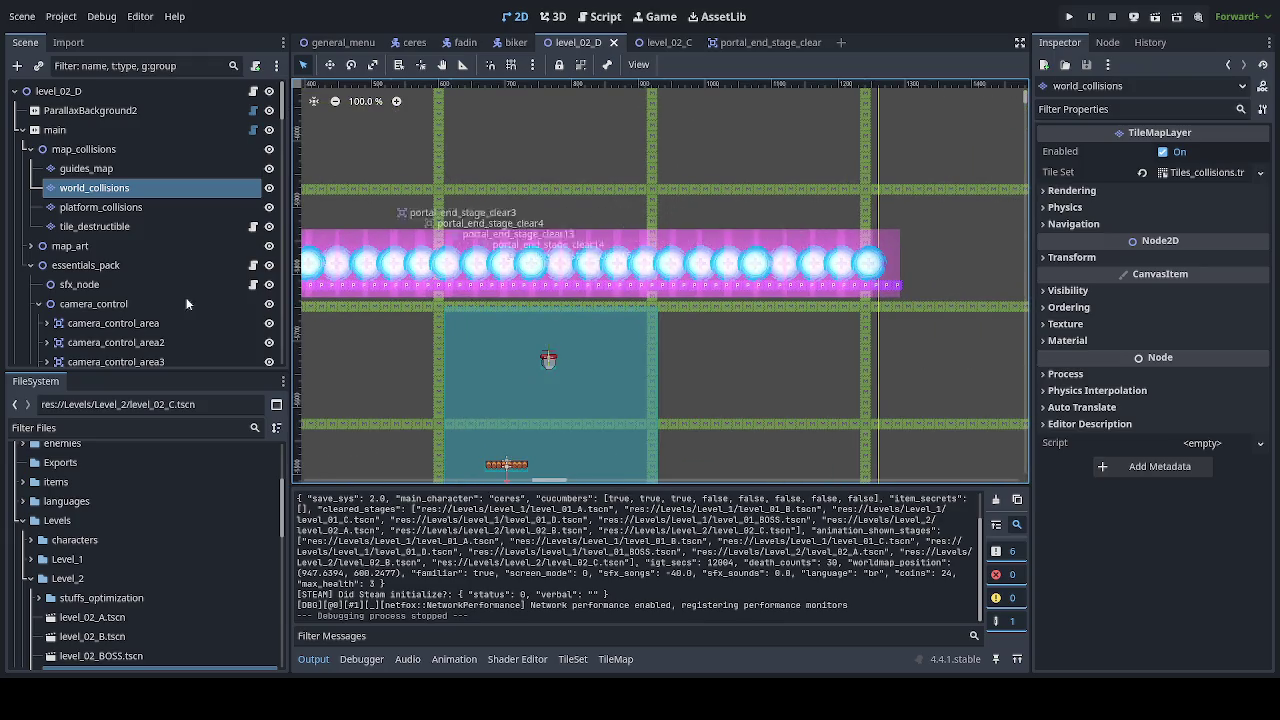
scroll(540, 248, up, 3)
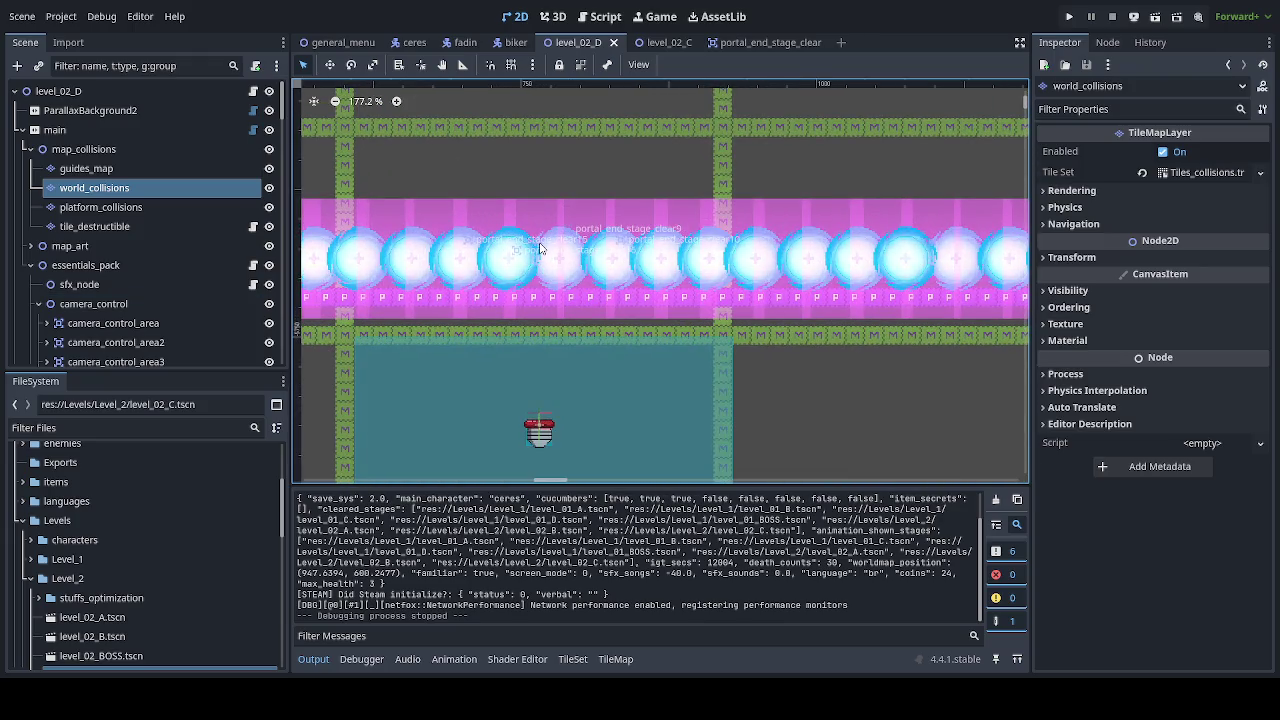
click(543, 222)
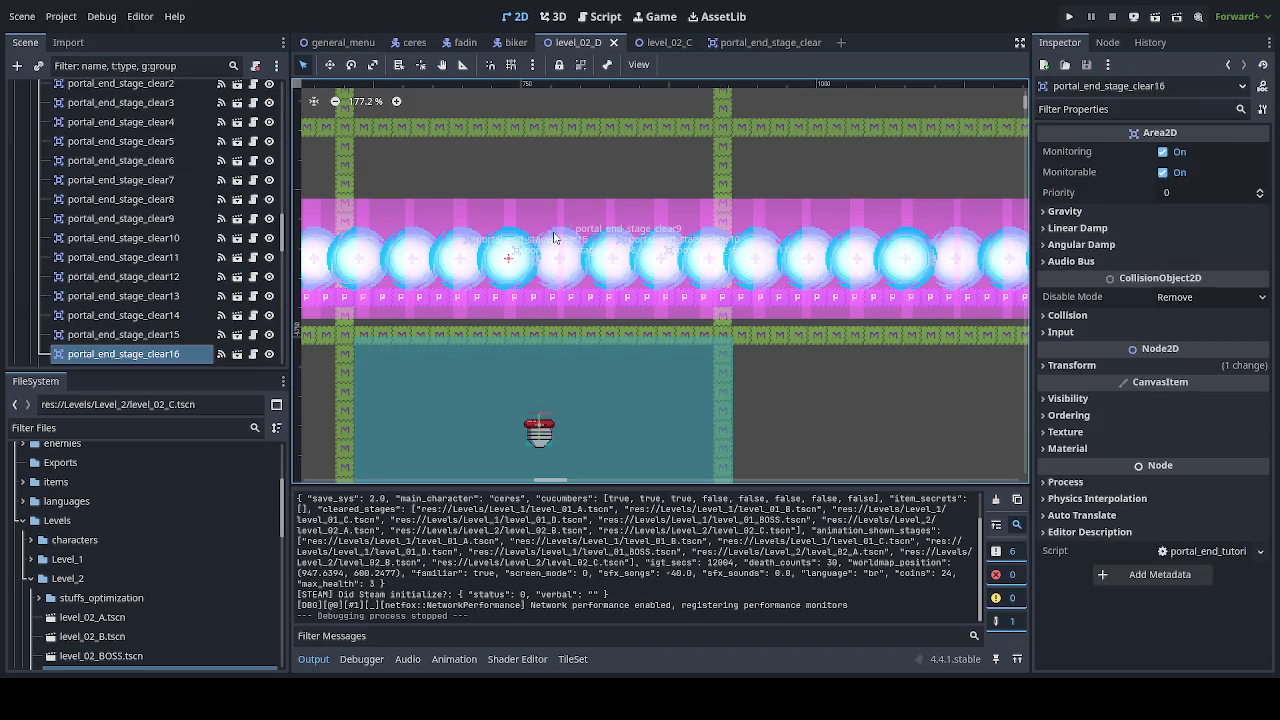
scroll(545, 236, down, 4)
click(660, 320)
scroll(660, 320, up, 1)
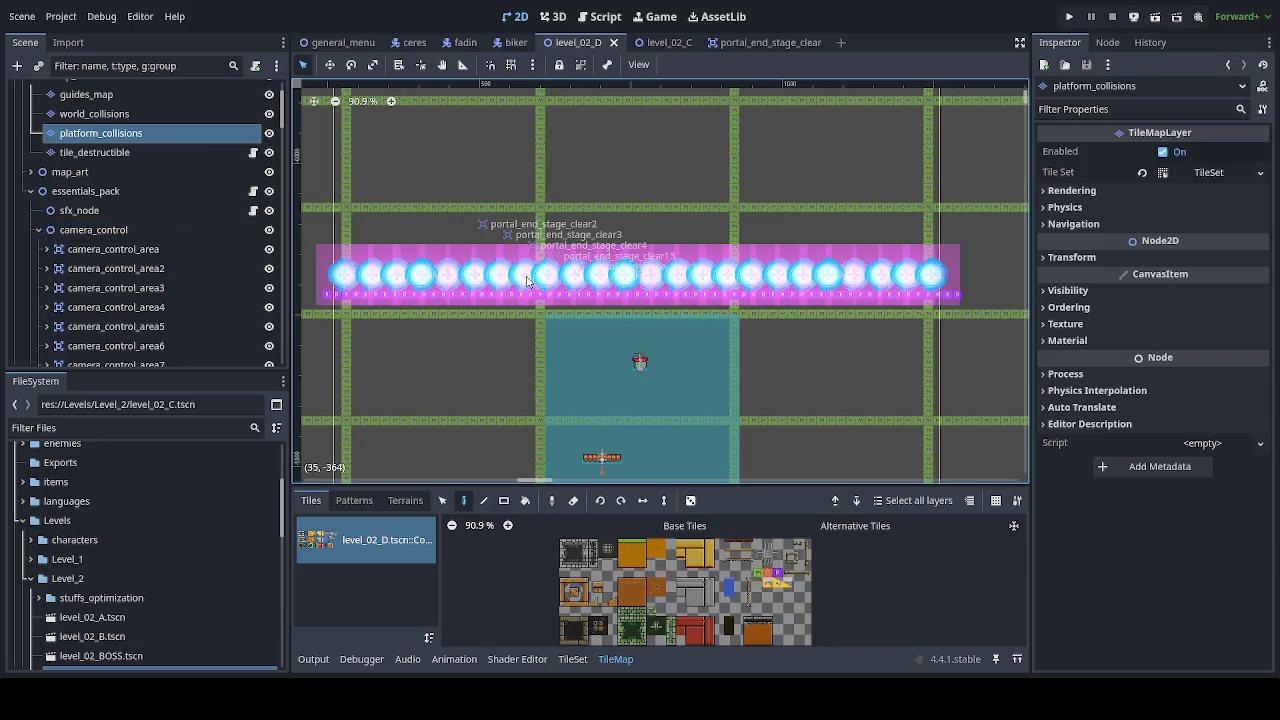
click(86, 191)
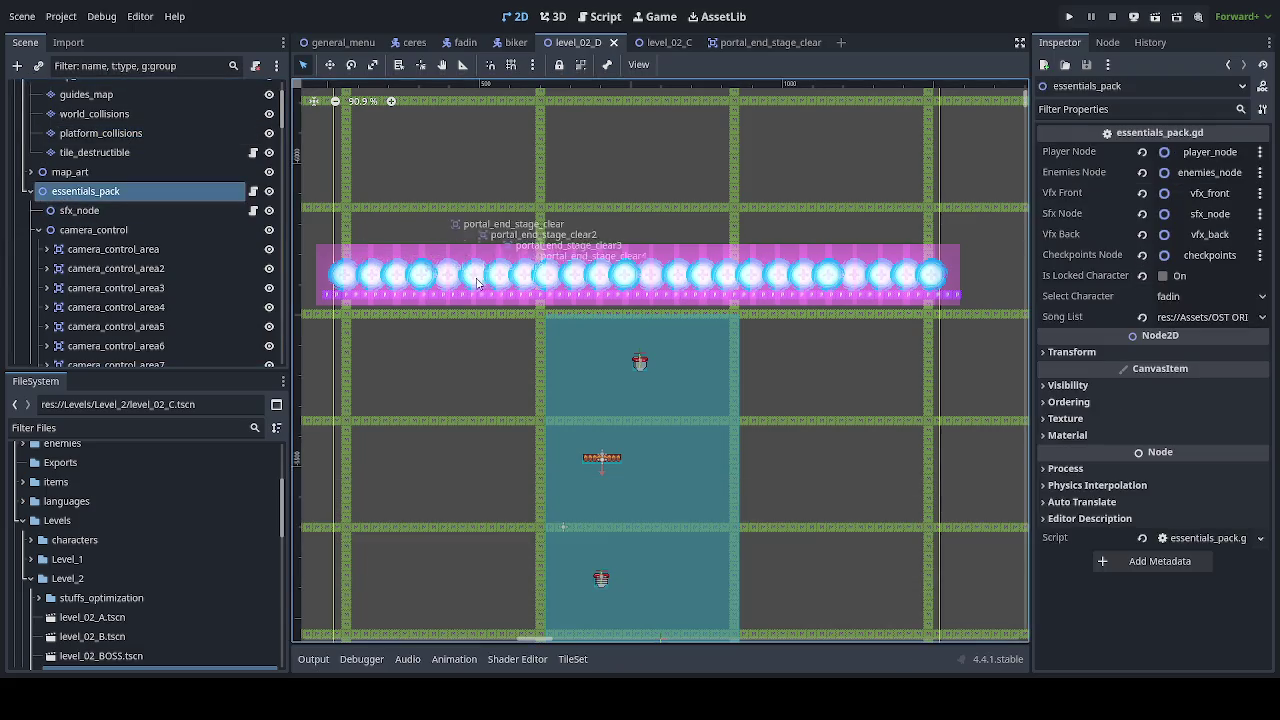
Step: Select portal_end_stage_clear2 through portal_end_stage_clear24 in the Scene dock and delete all 23
click(501, 287)
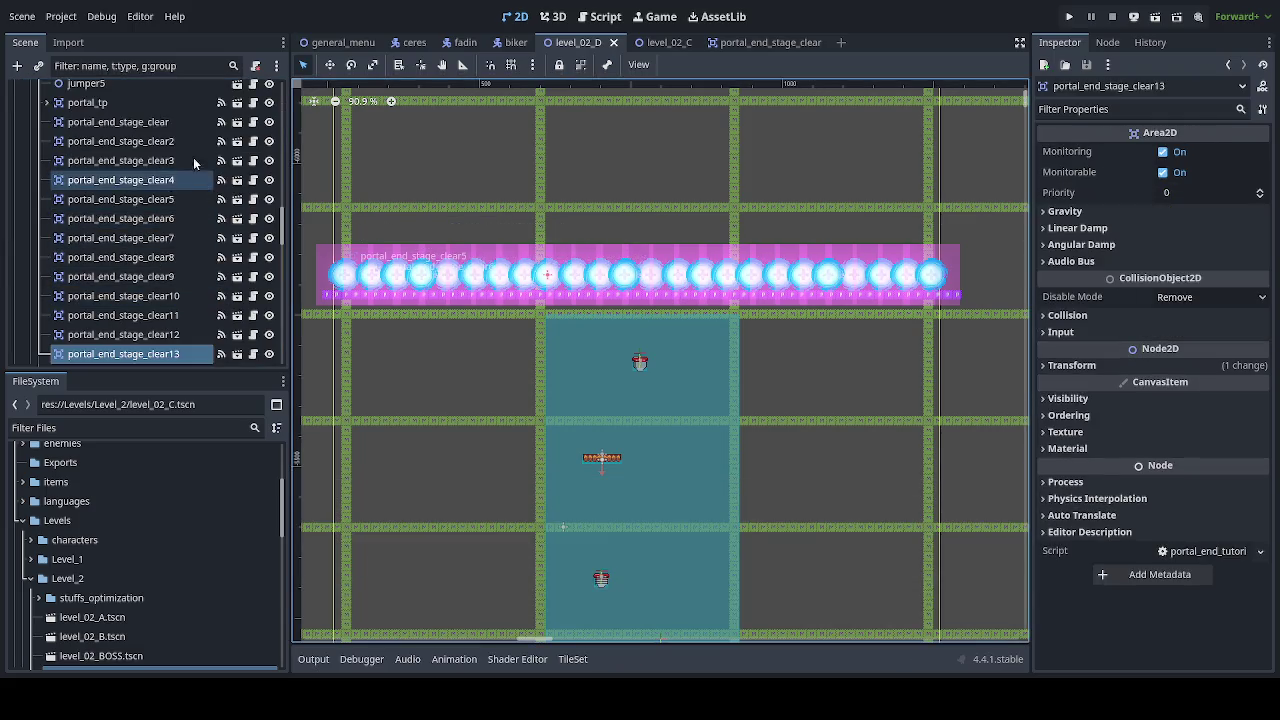
click(160, 145)
scroll(145, 243, down, 6)
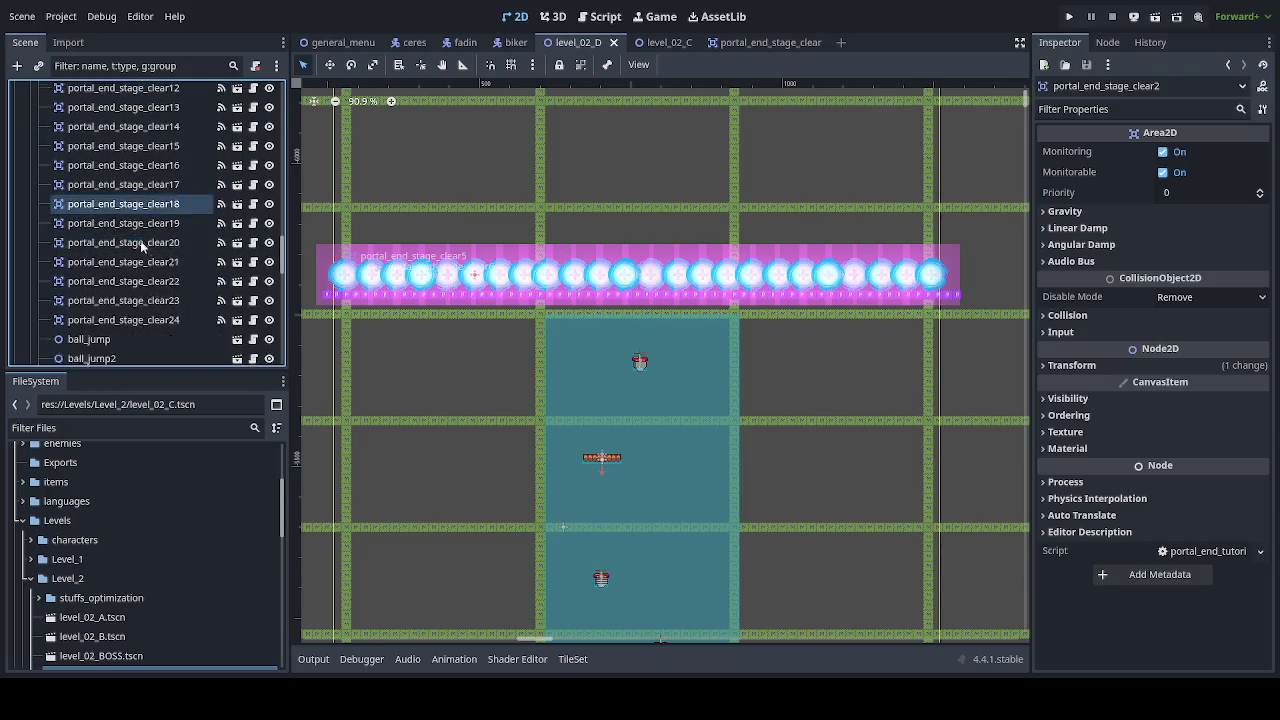
shift+click(145, 245)
scroll(160, 255, up, 5)
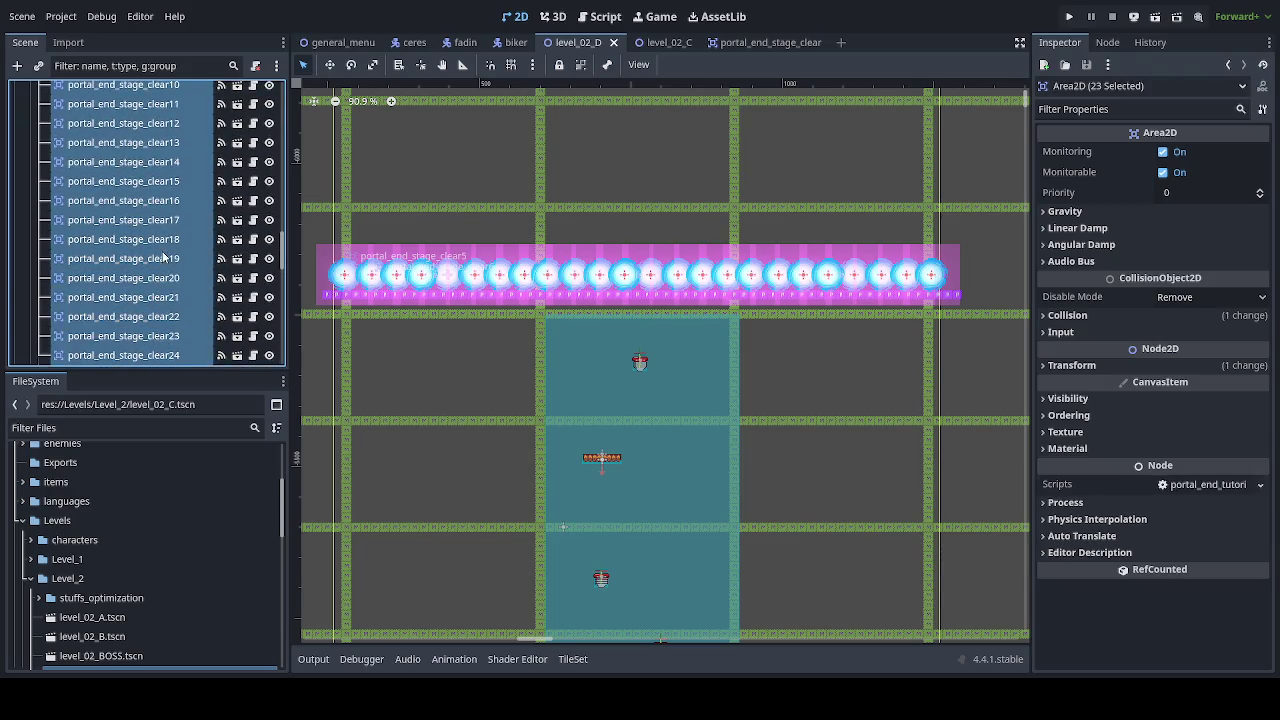
scroll(166, 260, up, 5)
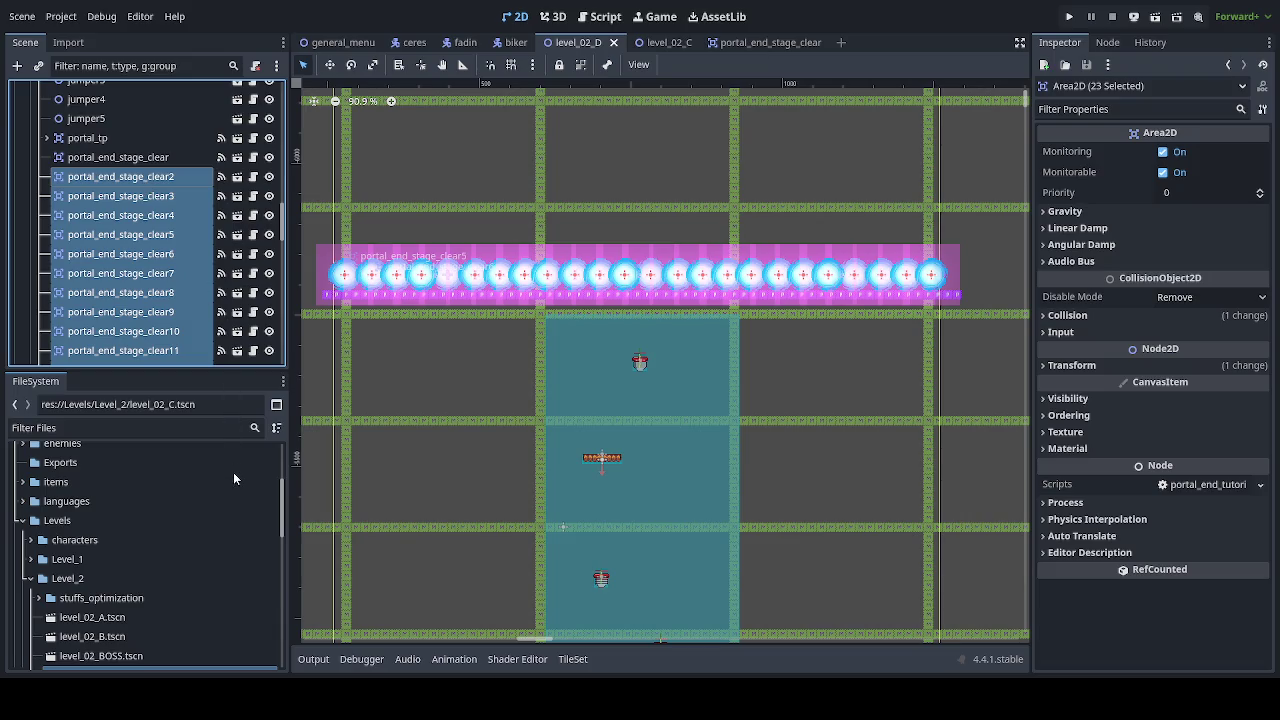
key(Delete)
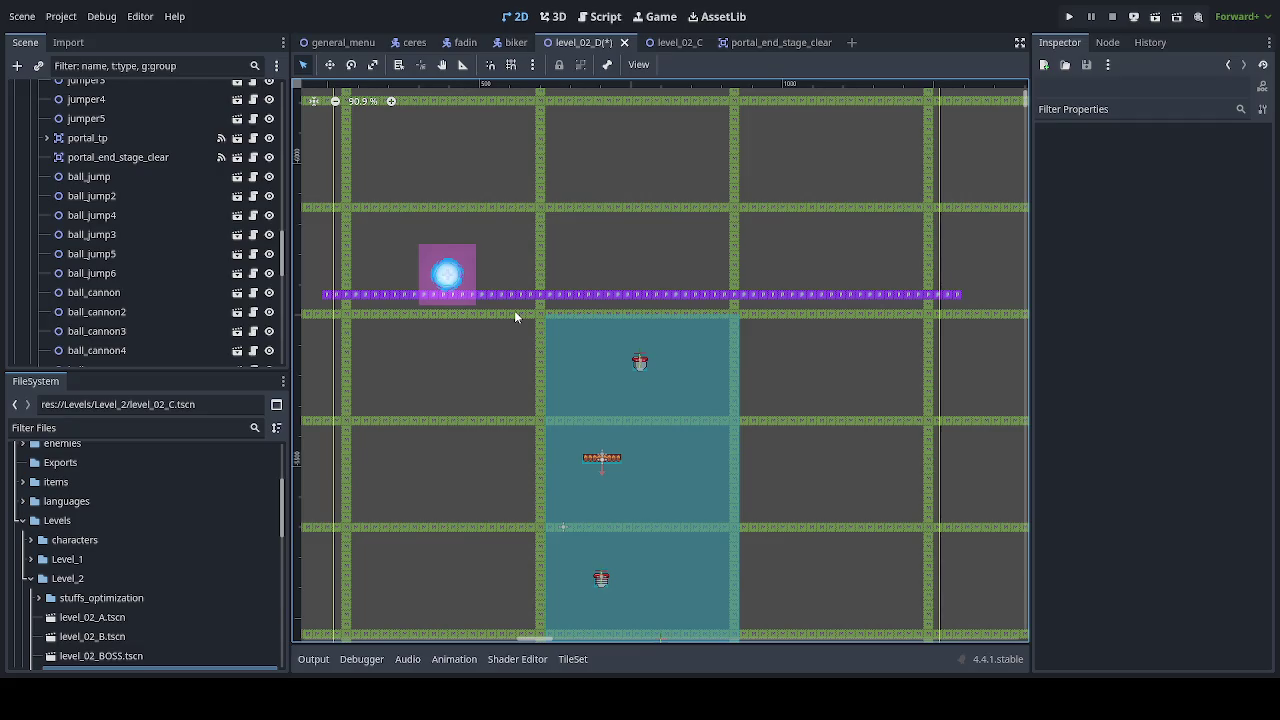
Step: Move portal_end_stage_clear up above the purple platform and open its portal_end_tutorial.gd script
click(456, 278)
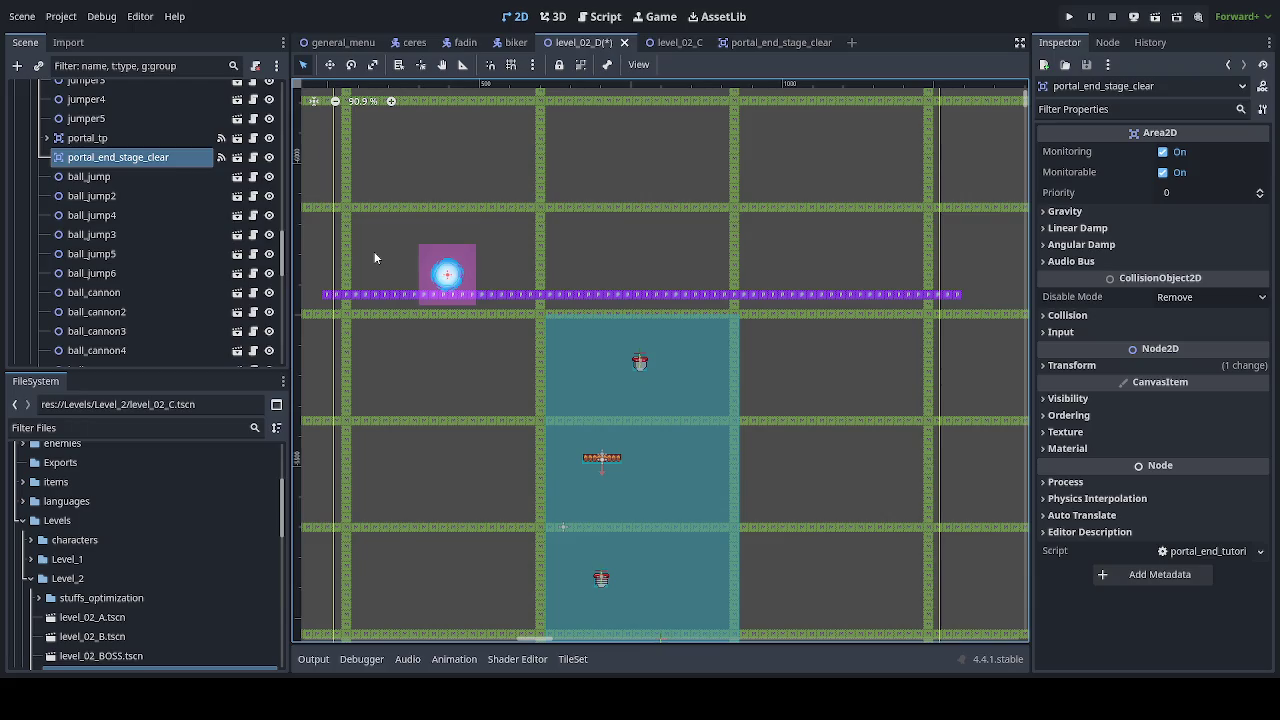
click(329, 64)
mouse_move(451, 349)
mouse_down()
mouse_move(609, 277)
mouse_move(657, 237)
mouse_move(646, 240)
mouse_up()
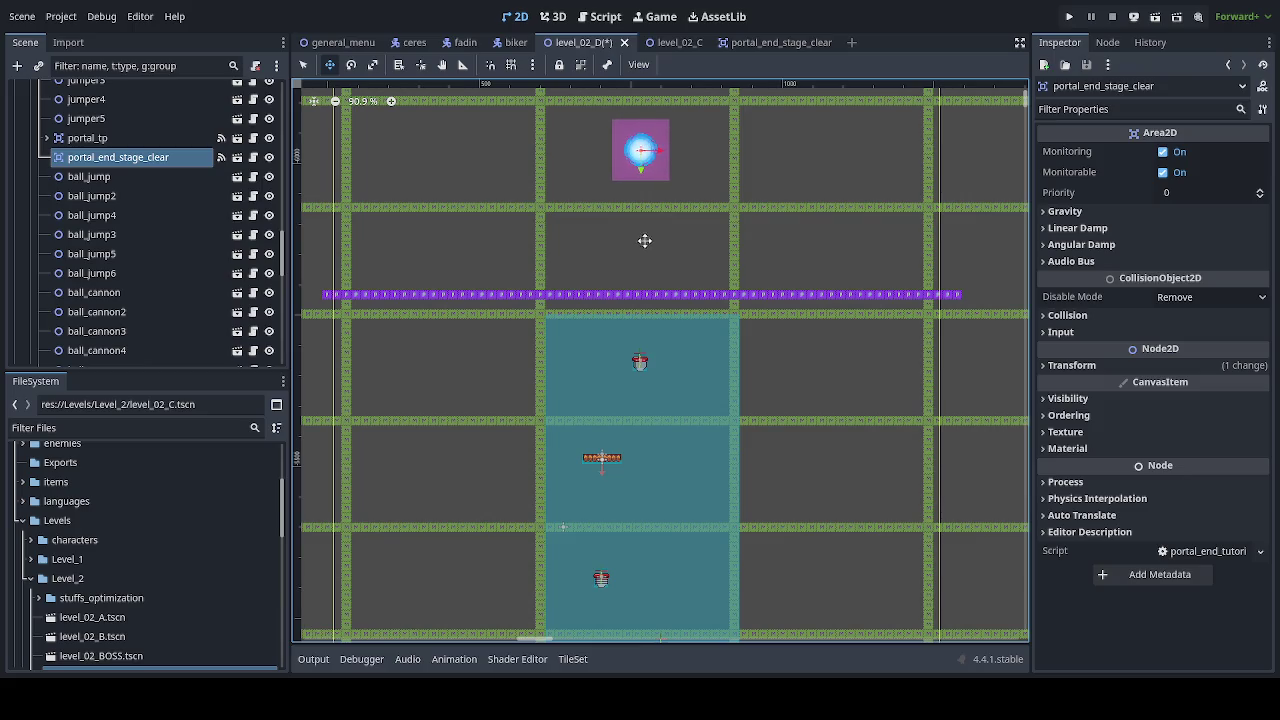
click(221, 157)
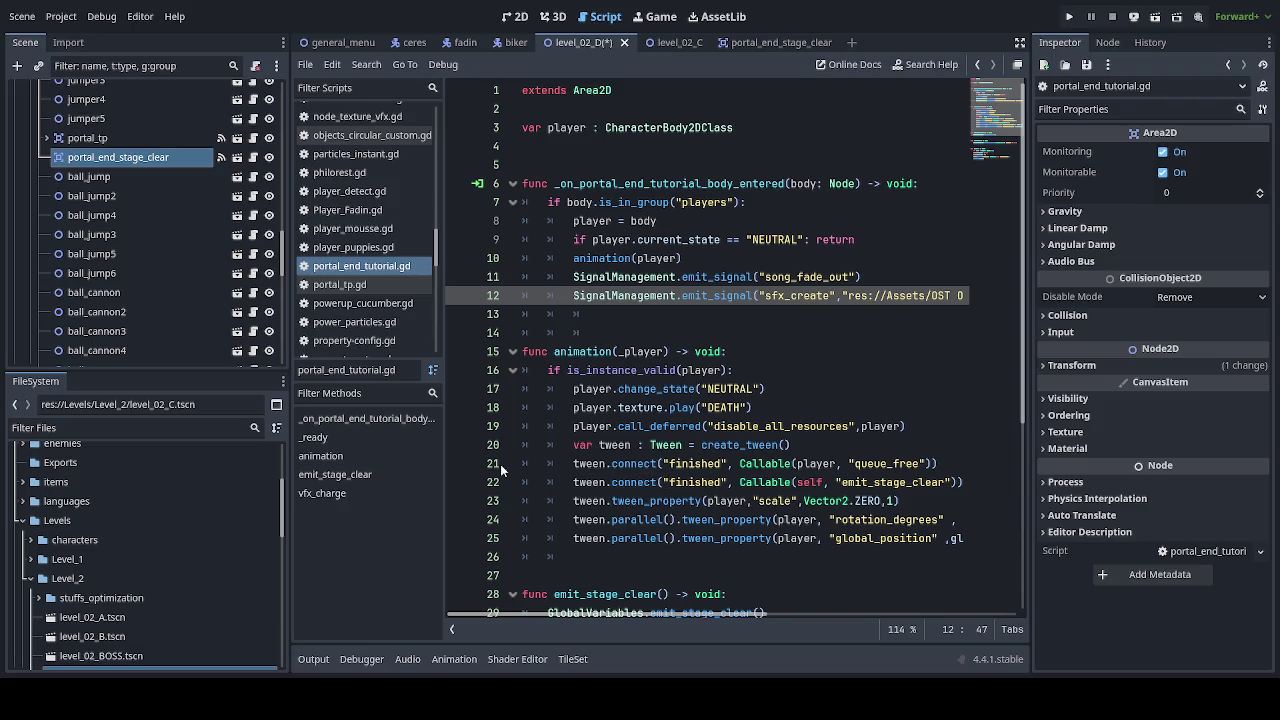
Step: Review portal_end_tutorial.gd, save the level_02_D scene, and return to the 2D view
scroll(657, 533, down, 1)
scroll(657, 533, down, 2)
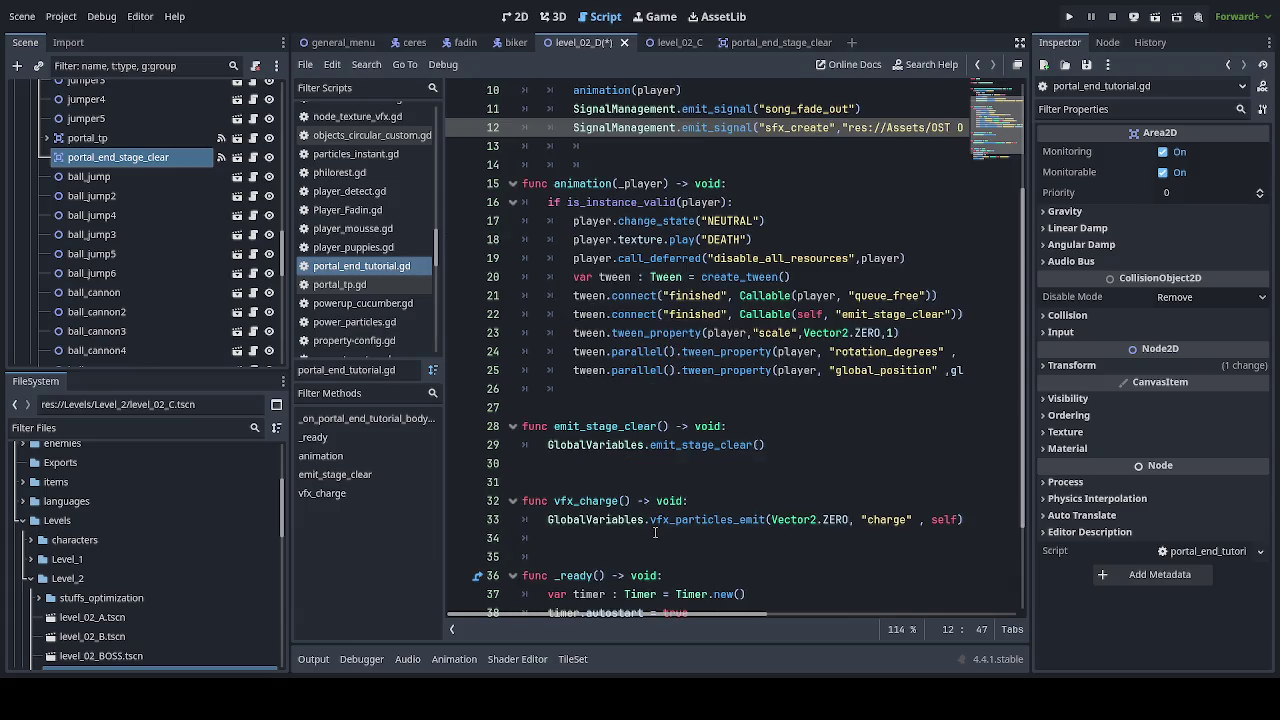
scroll(601, 485, down, 2)
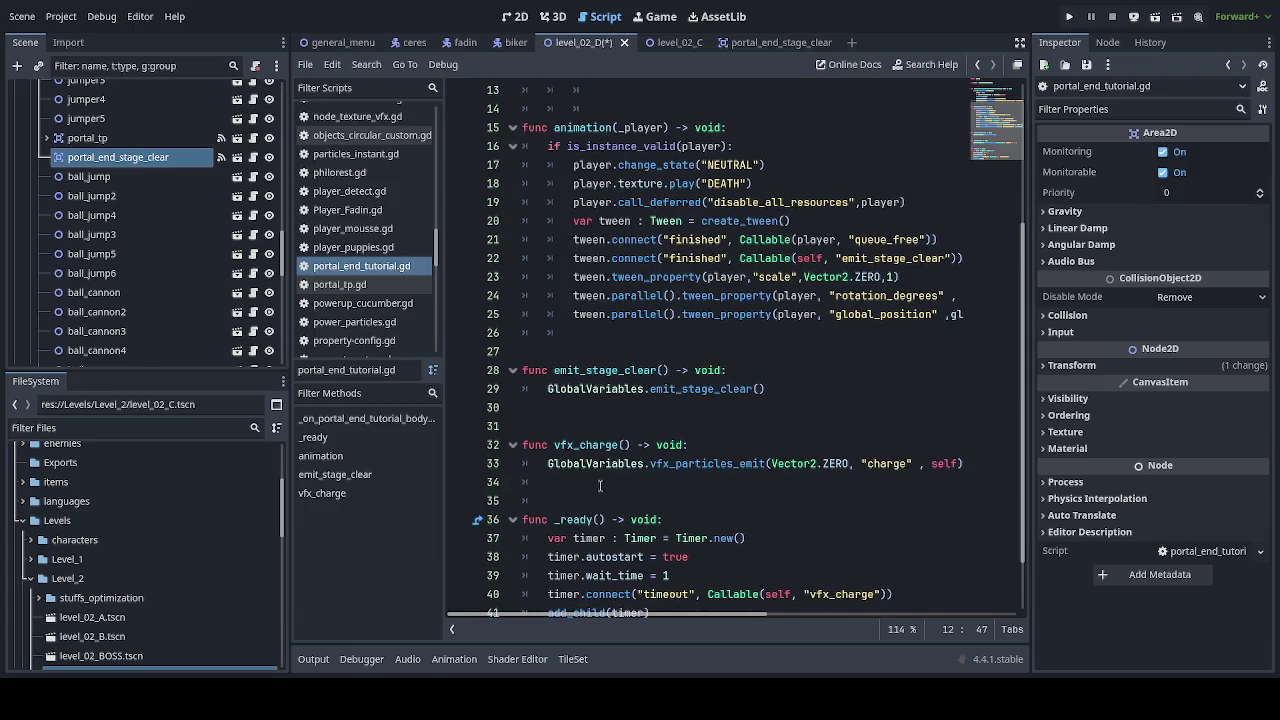
scroll(601, 485, up, 3)
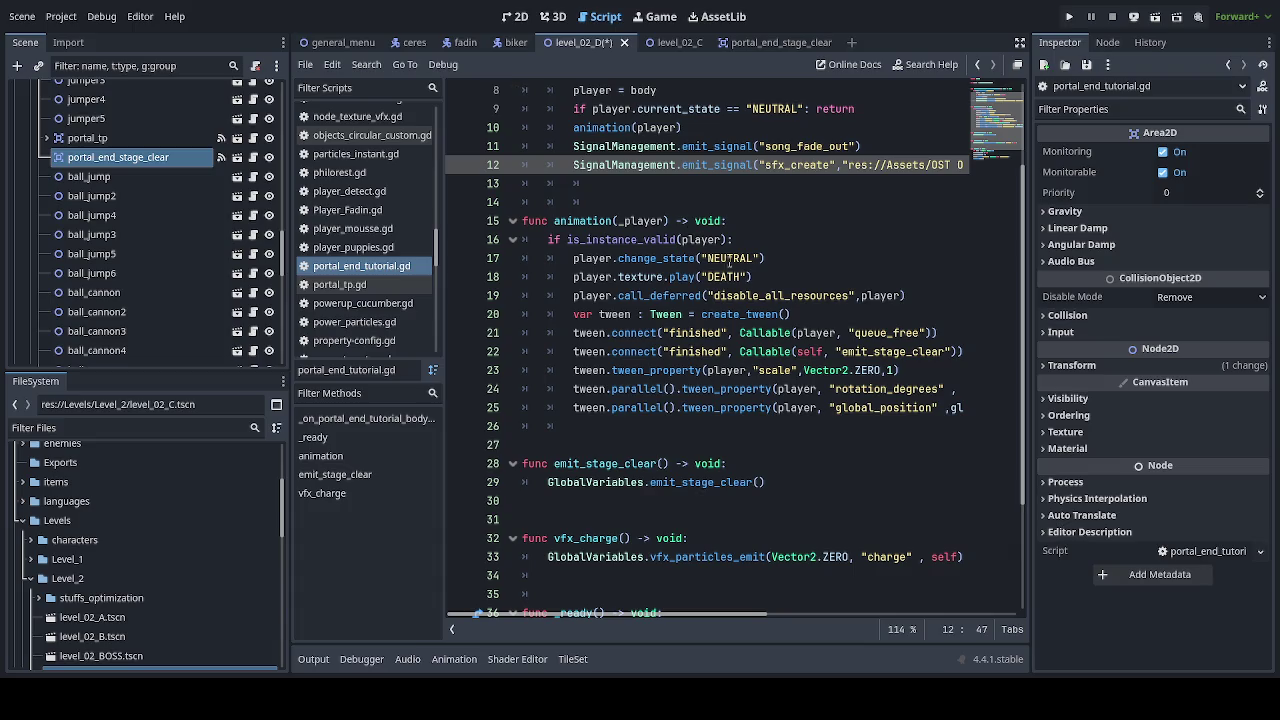
key(ctrl+s)
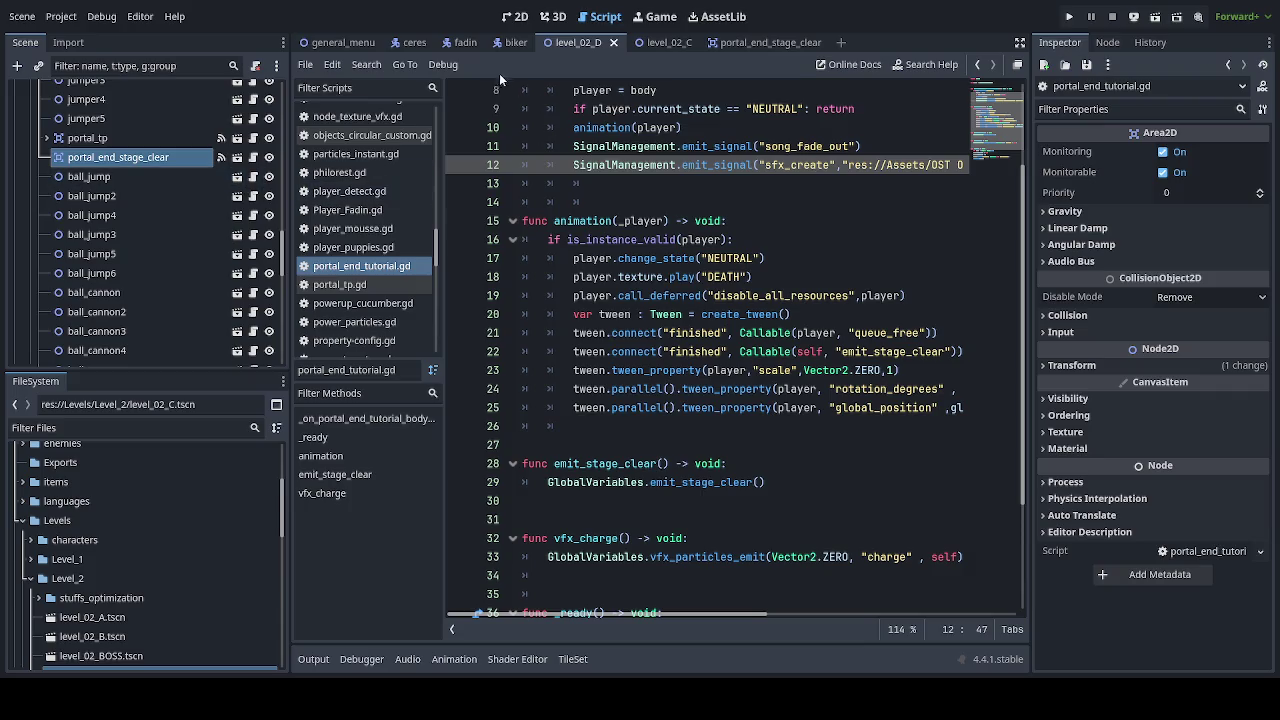
click(512, 17)
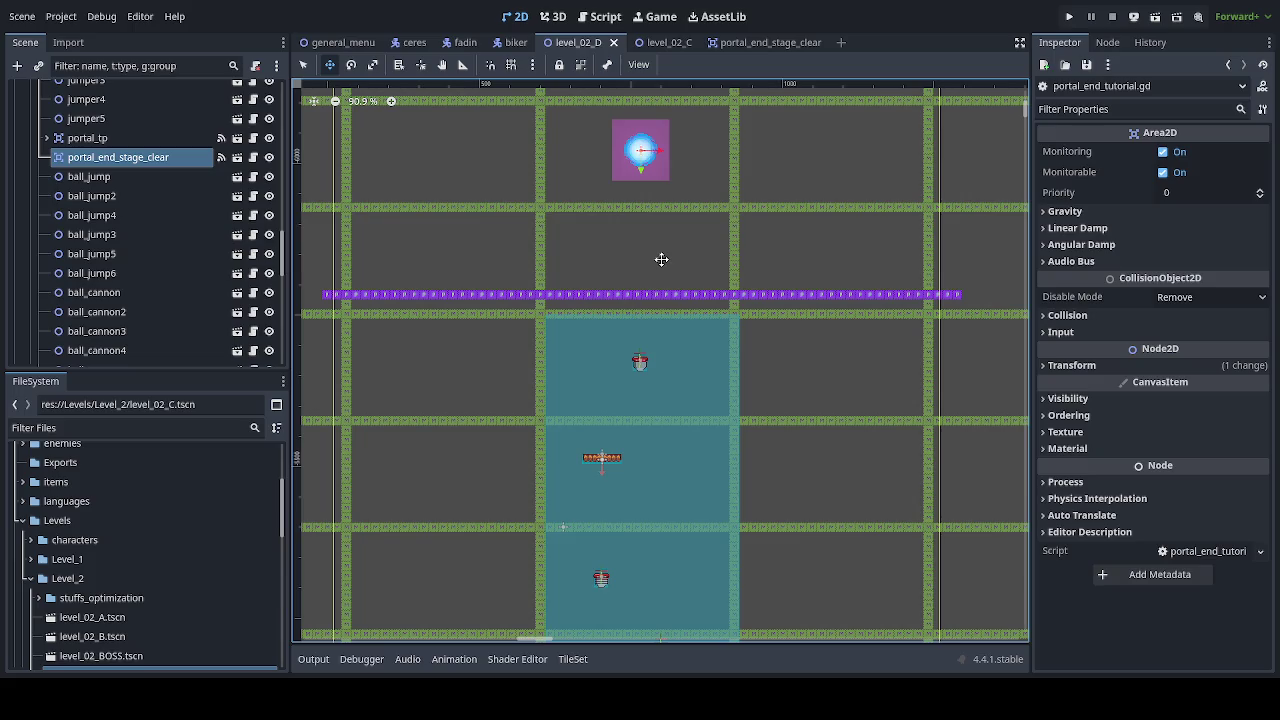
Step: Collapse the spikes node, select traps, and add a new Area2D node to level_02_D
scroll(158, 230, up, 2)
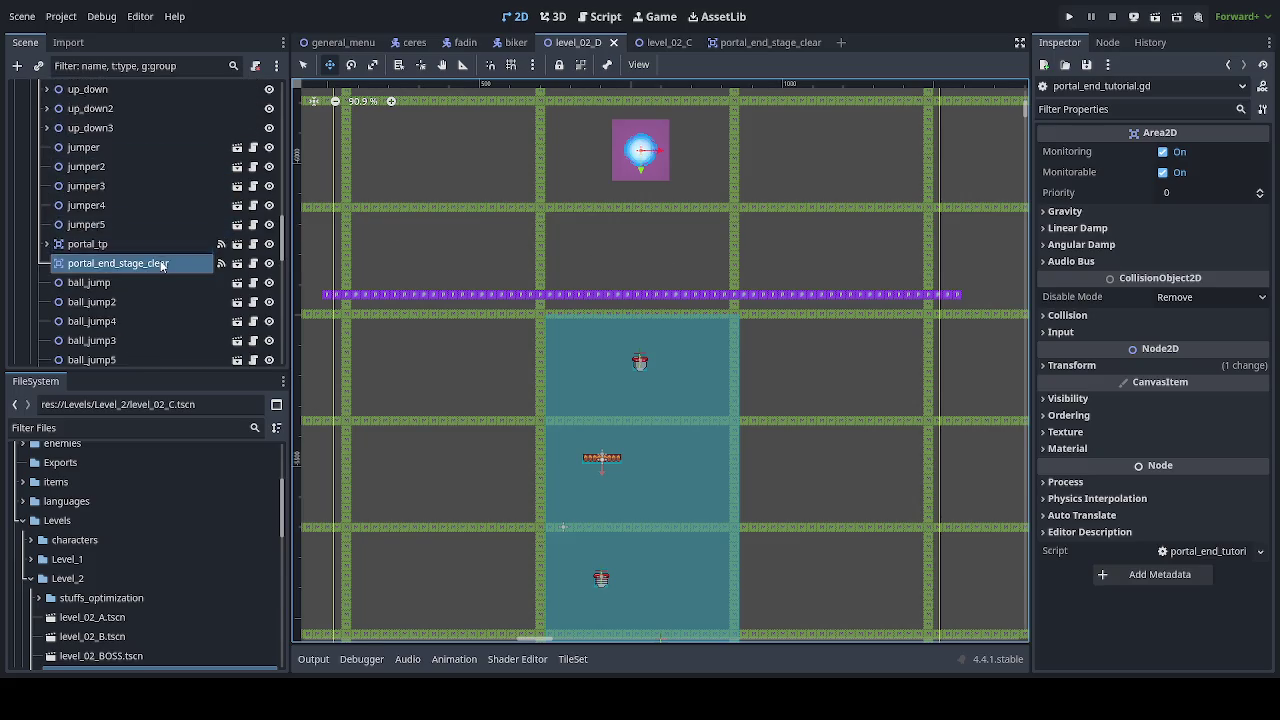
scroll(162, 266, up, 10)
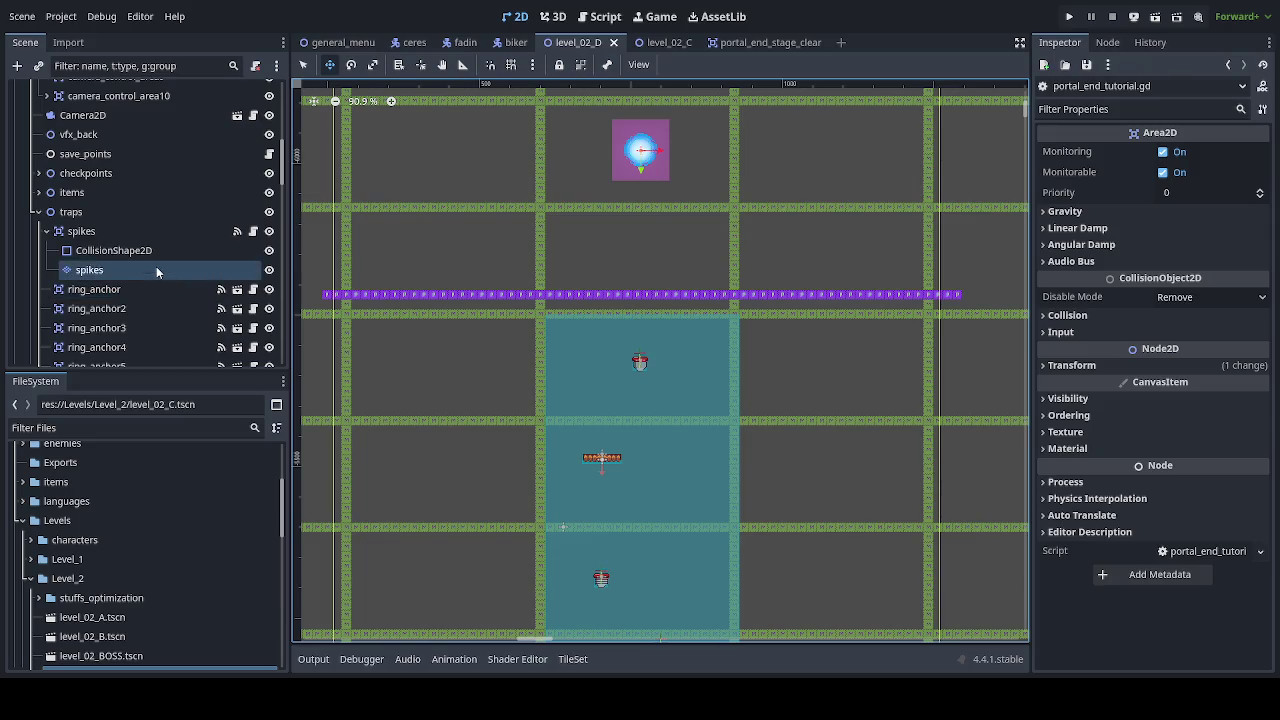
click(46, 231)
click(116, 215)
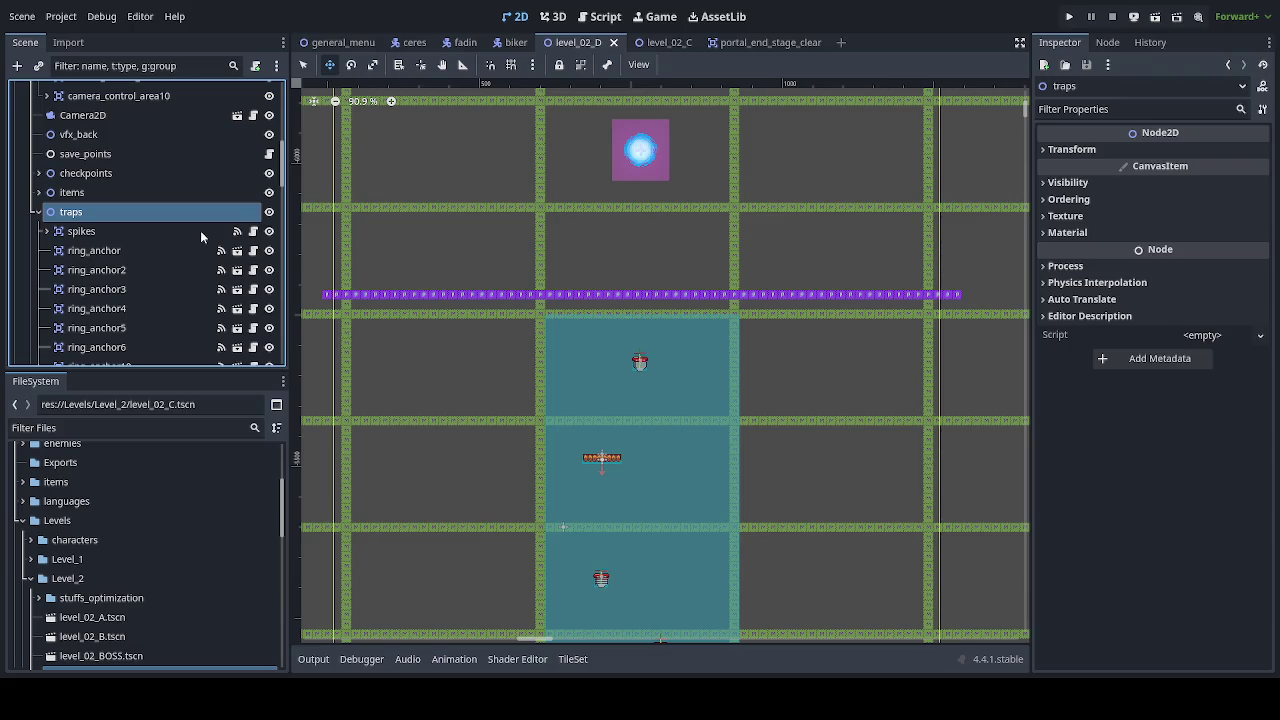
key(ctrl+v)
click(89, 354)
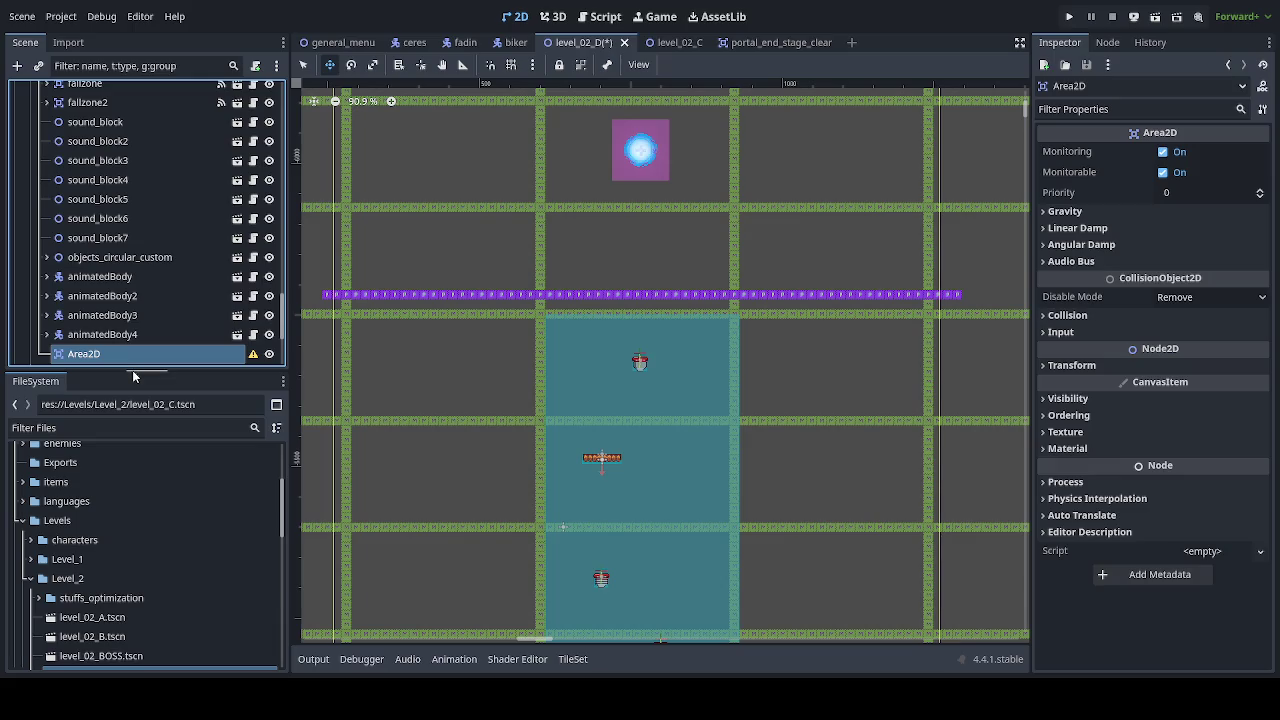
Step: Rename the new Area2D to fast_stage_clear and place it beside portal_end_stage_clear in the tree
text(fast_stage_clear)
key(Return)
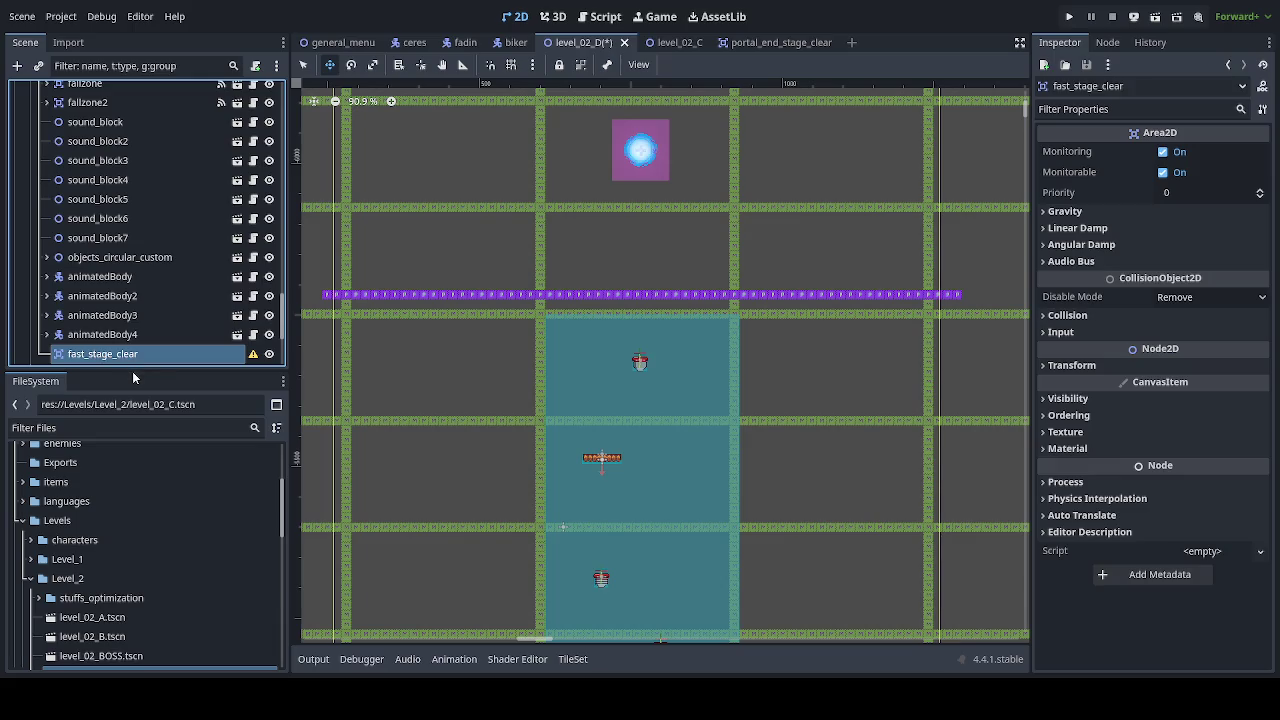
mouse_move(128, 359)
mouse_down()
mouse_move(141, 81)
mouse_move(166, 154)
mouse_move(165, 170)
mouse_move(145, 66)
mouse_move(135, 182)
mouse_move(146, 418)
mouse_move(168, 400)
mouse_move(147, 244)
mouse_up()
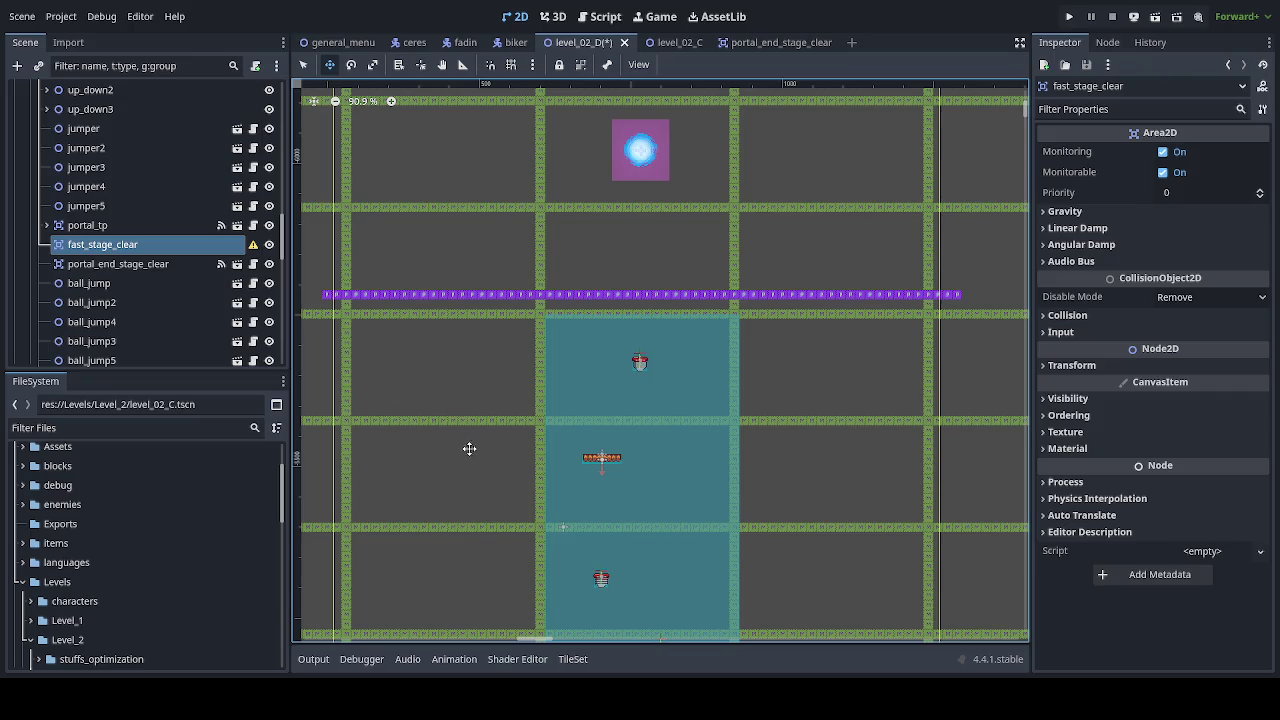
Step: Move fast_stage_clear up the level to sit just below the portal orb
scroll(470, 446, down, 12)
scroll(487, 517, down, 5)
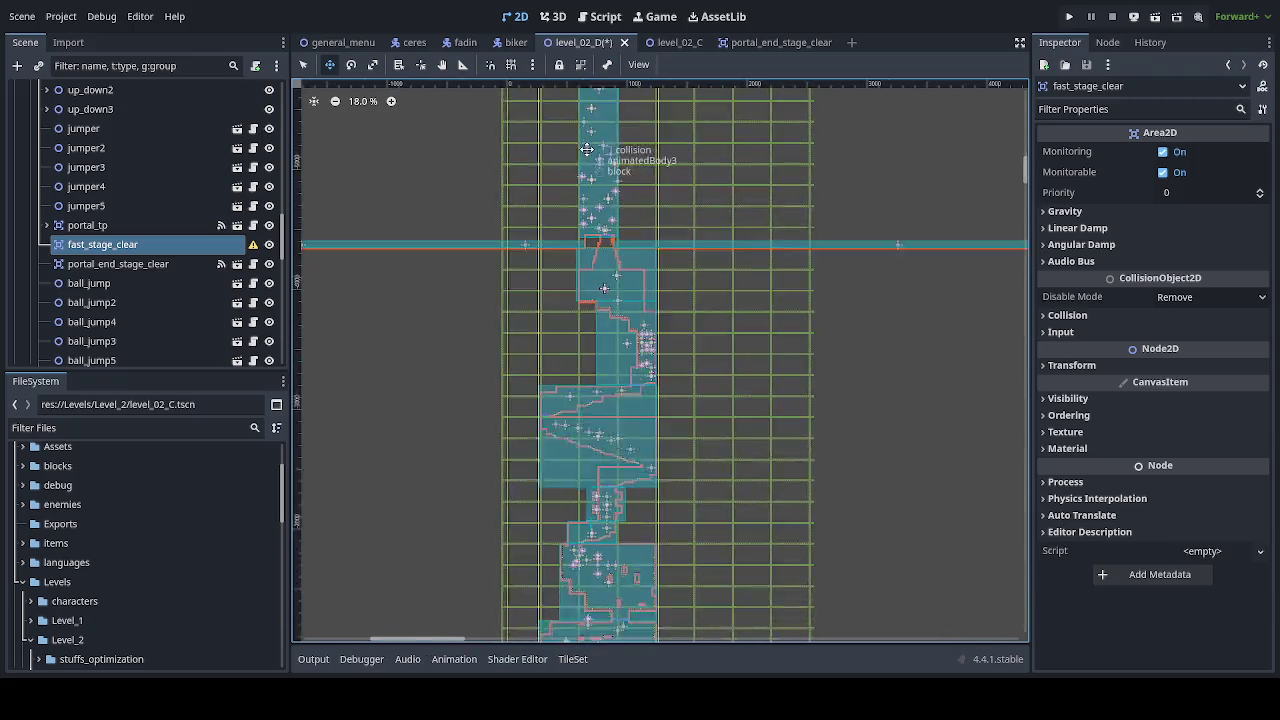
scroll(606, 366, up, 5)
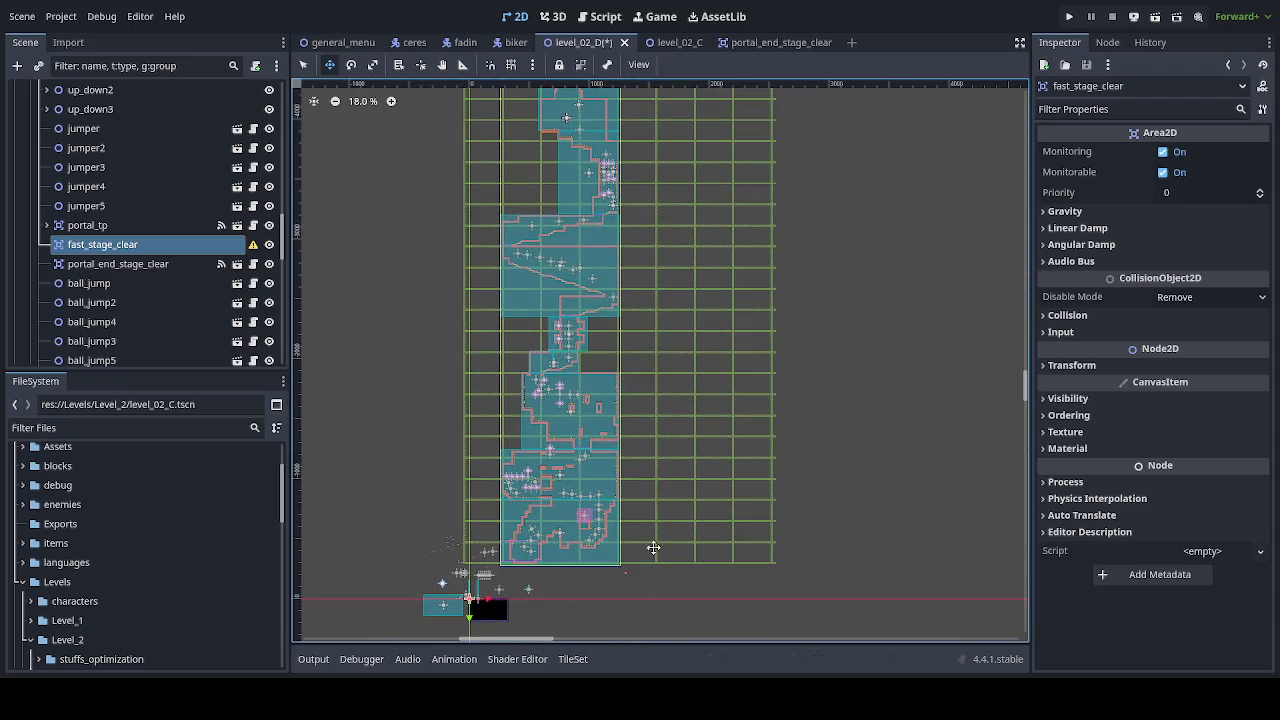
scroll(700, 529, up, 5)
drag(687, 511, 709, 160)
scroll(523, 149, up, 4)
scroll(634, 419, up, 4)
scroll(634, 419, up, 5)
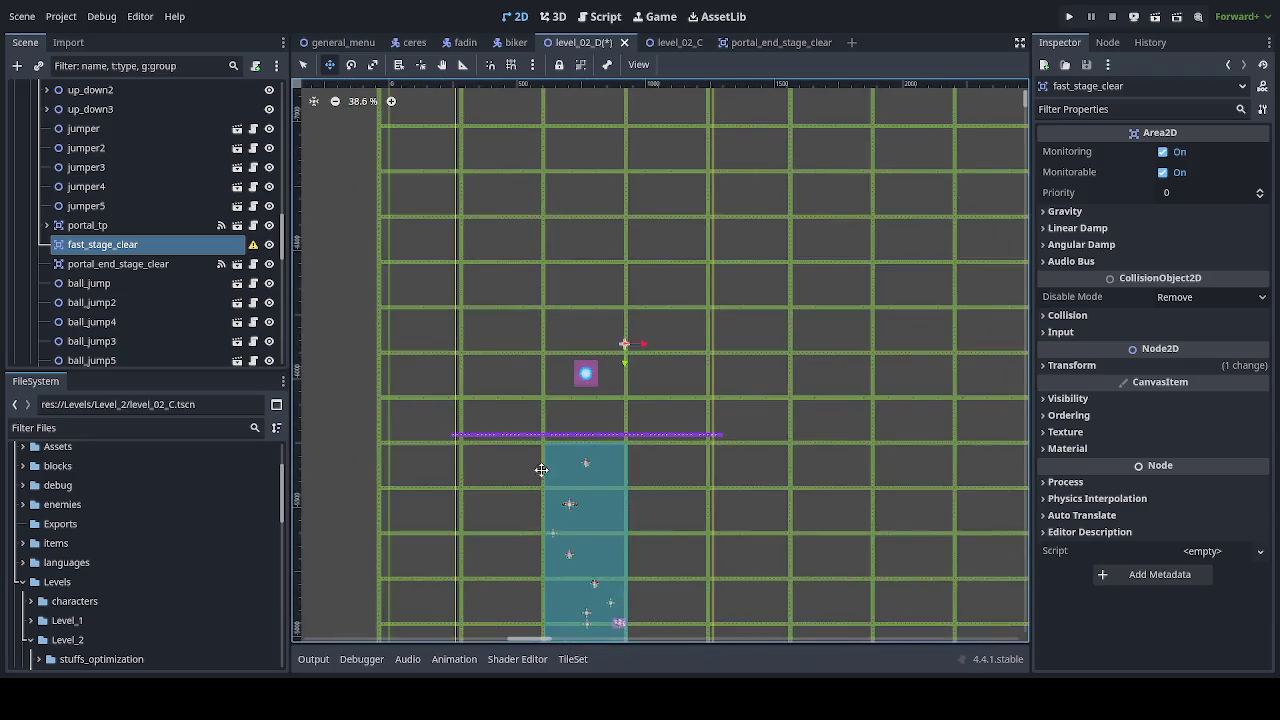
drag(674, 420, 617, 520)
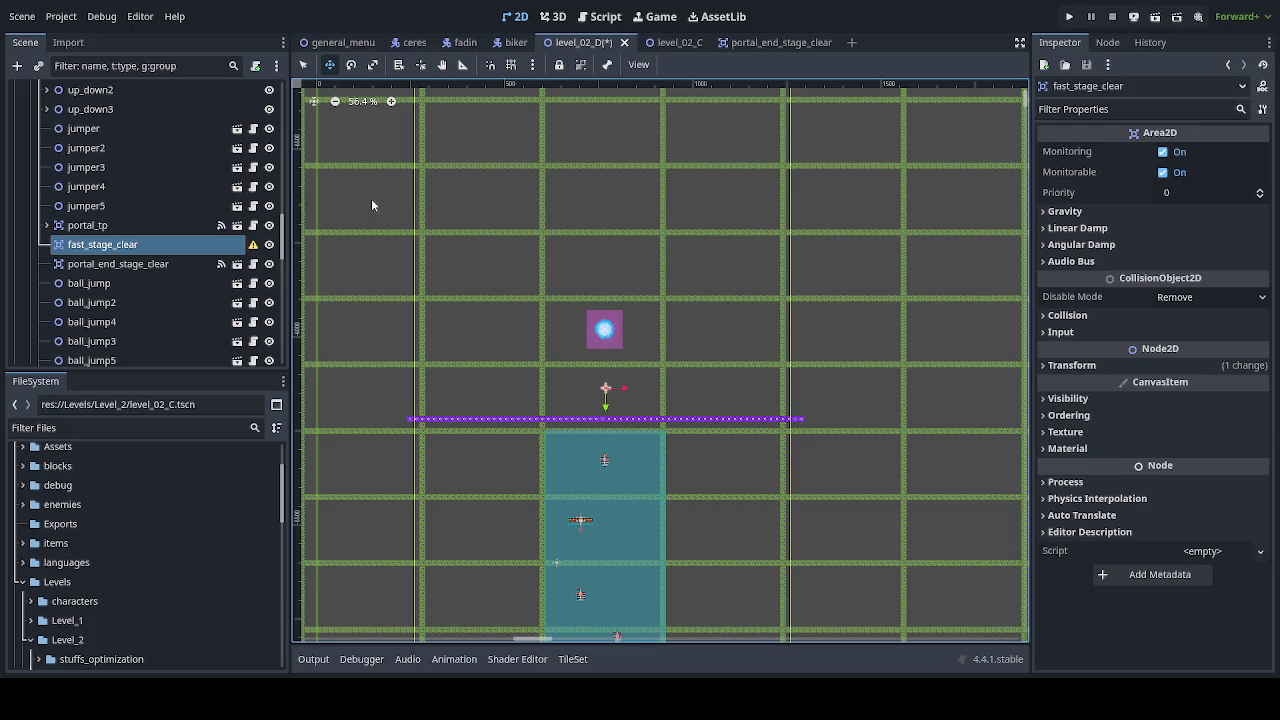
Step: Add a CollisionShape2D child named collision with a new RectangleShape2D shape
key(ctrl+v)
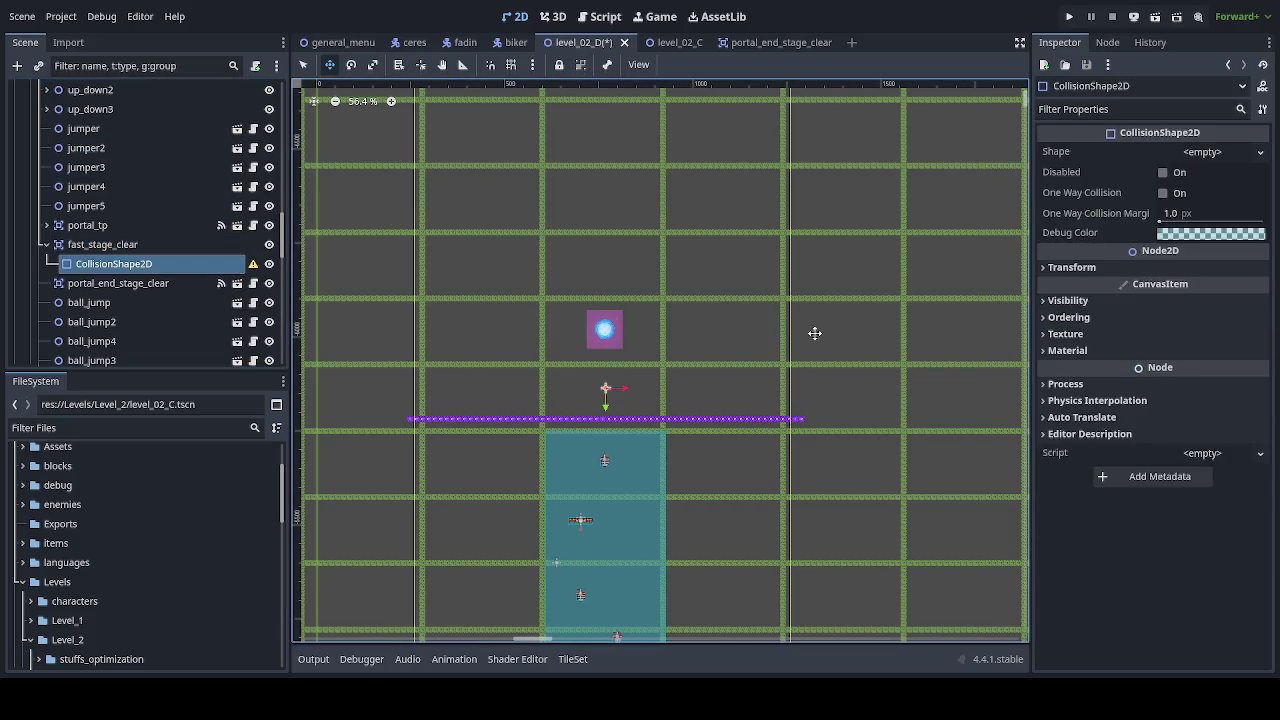
click(303, 65)
click(153, 264)
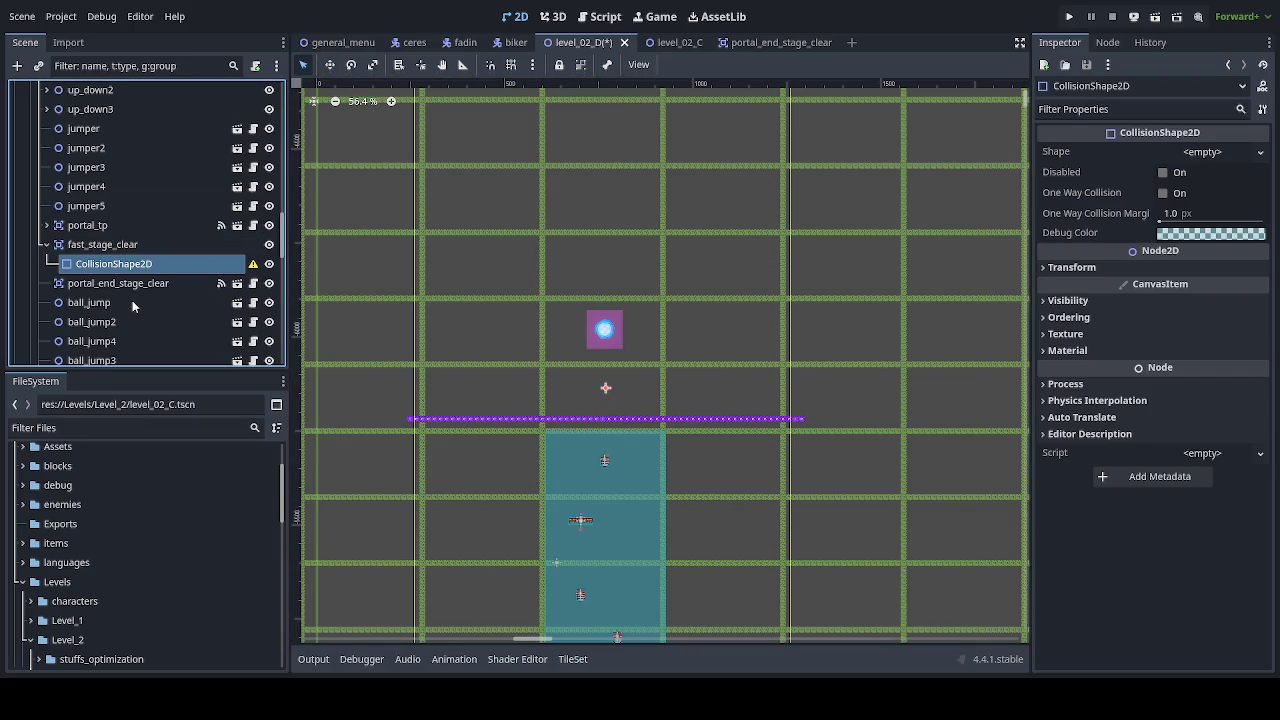
key(F2)
text(collision)
key(Return)
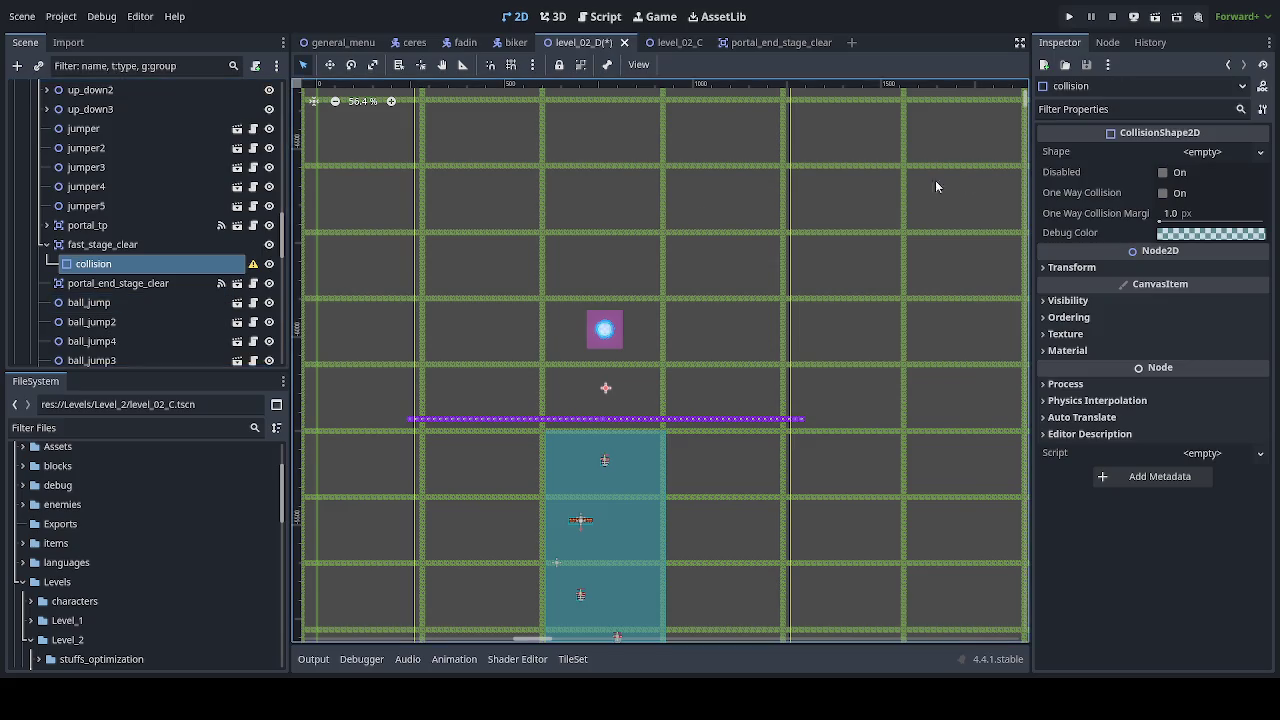
click(1236, 156)
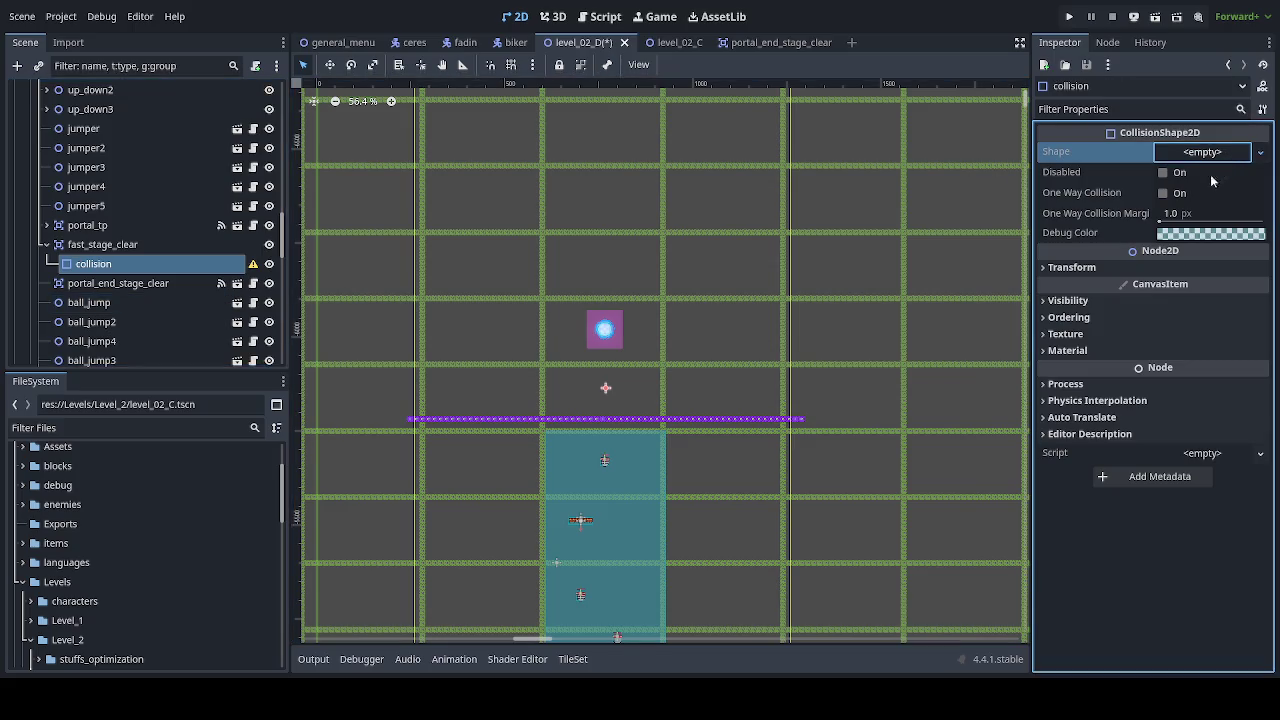
click(1152, 256)
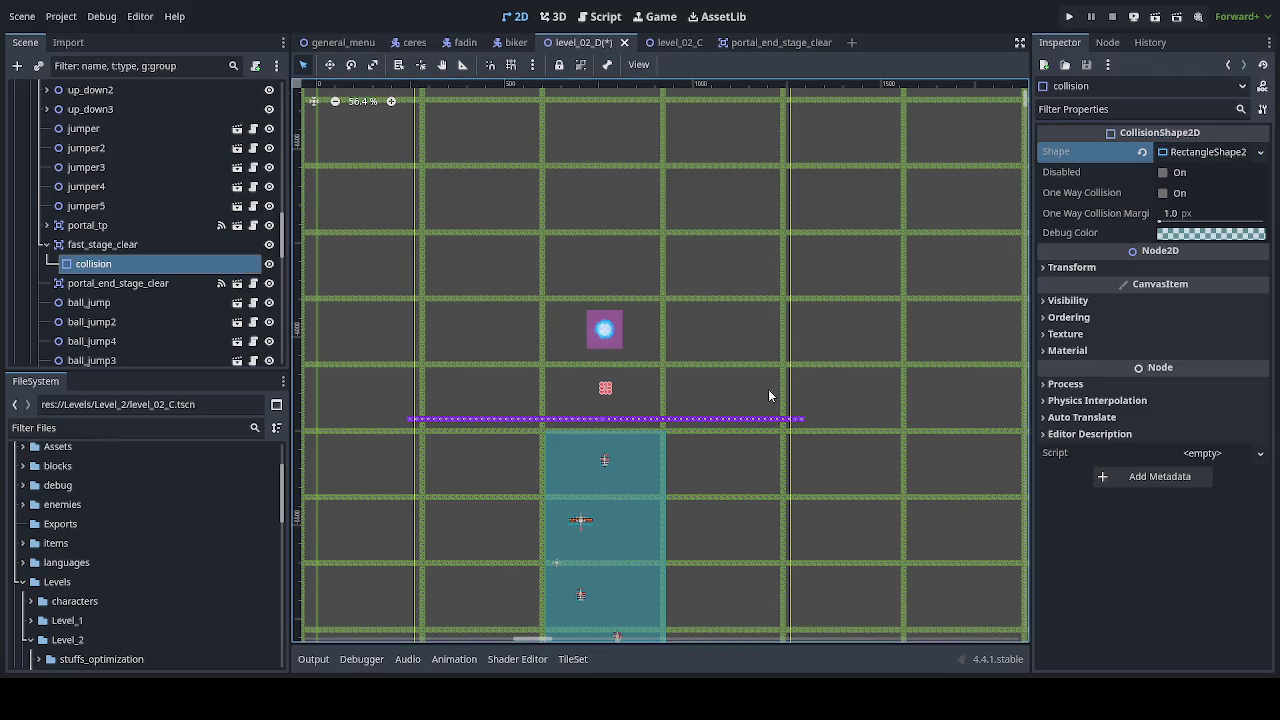
scroll(581, 423, up, 4)
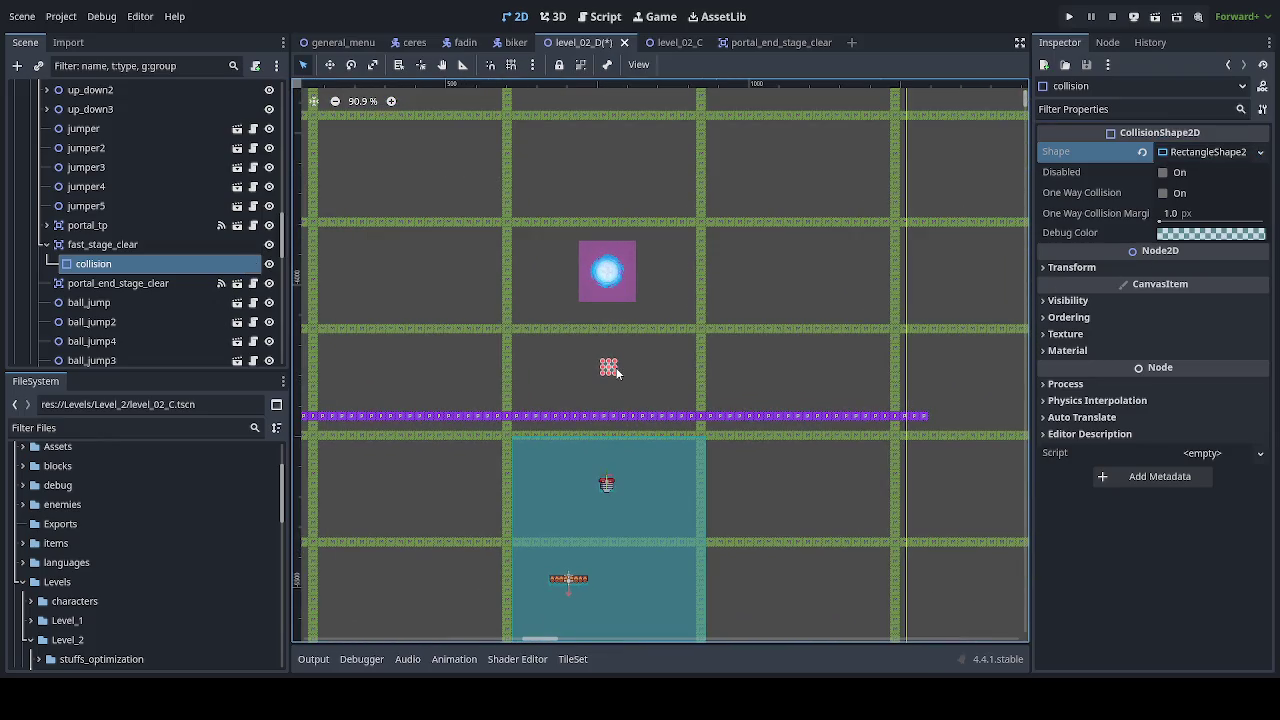
Step: Stretch the collision rectangle much wider to the right and make it slightly taller
mouse_move(620, 367)
mouse_down()
mouse_move(744, 381)
mouse_move(934, 371)
mouse_up()
scroll(914, 372, down, 4)
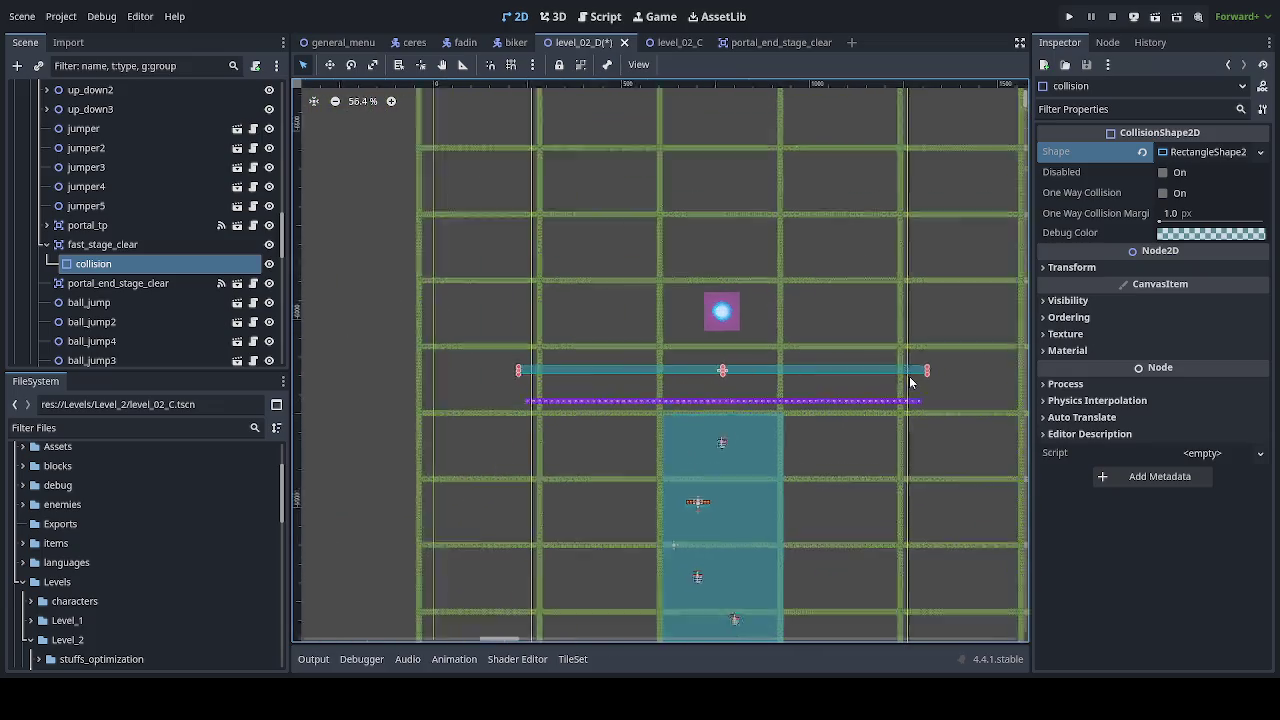
scroll(829, 367, right, 3)
scroll(829, 367, down, 1)
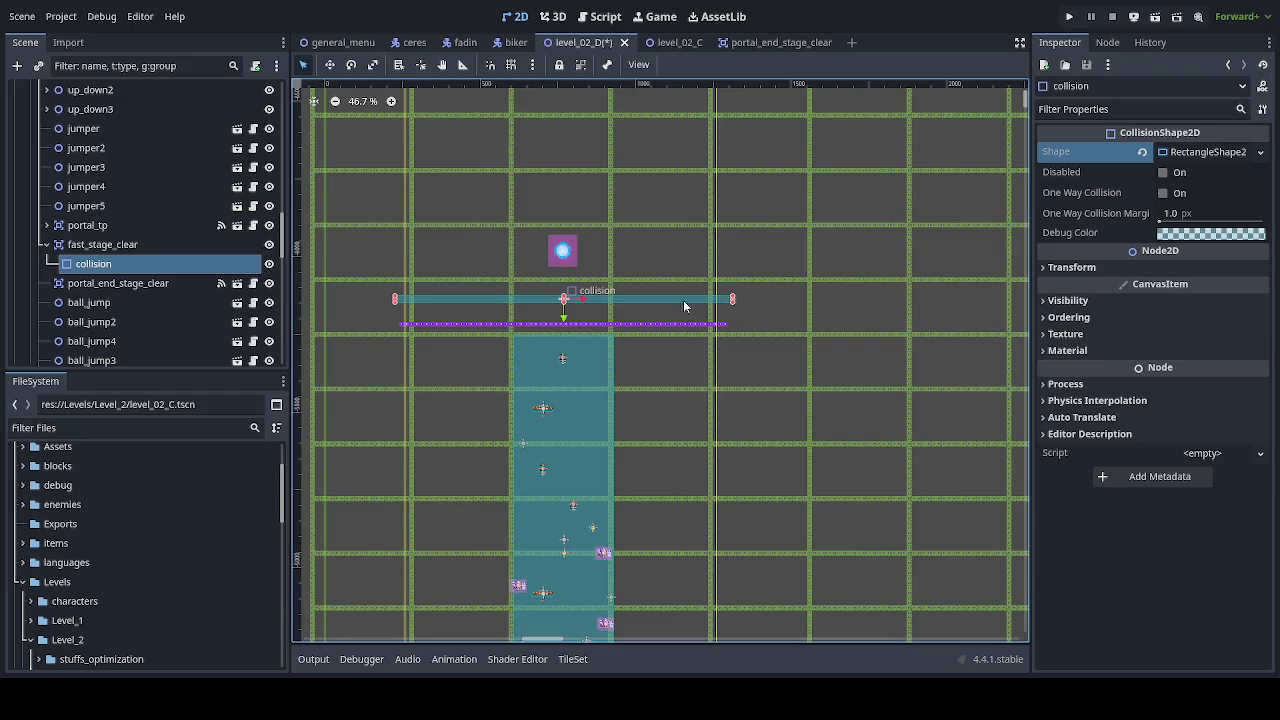
drag(733, 301, 911, 314)
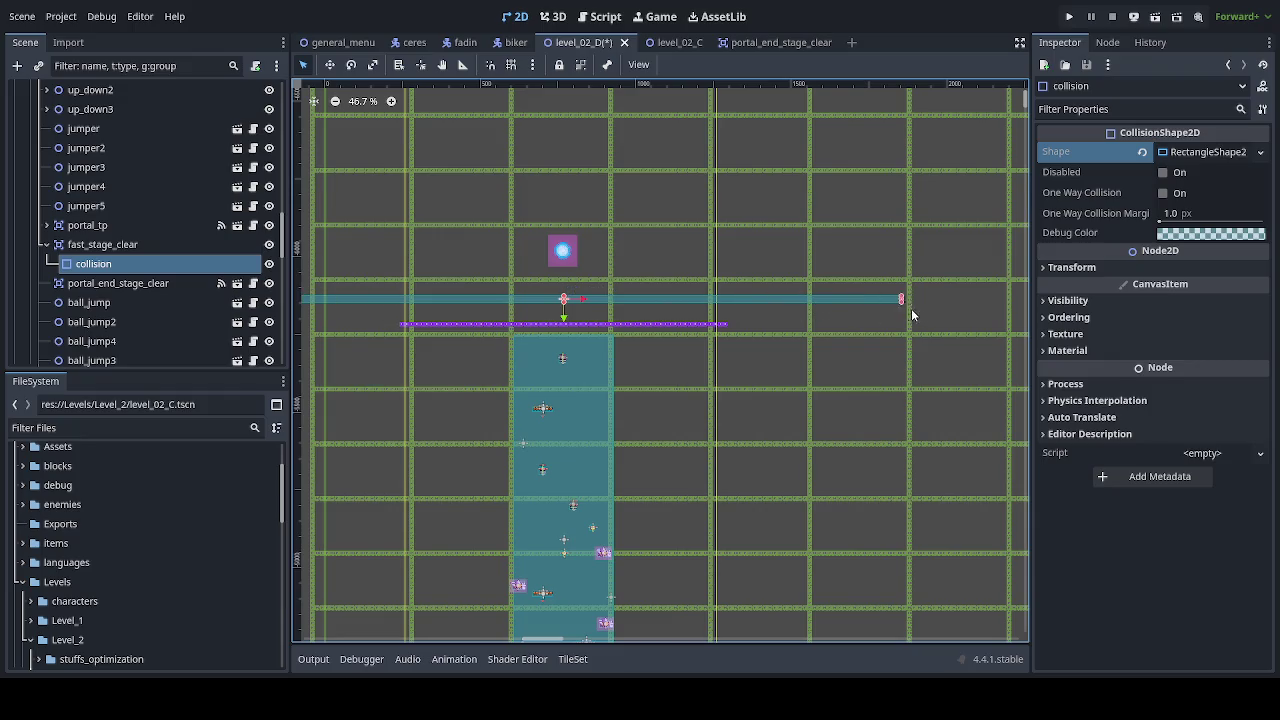
drag(565, 297, 575, 274)
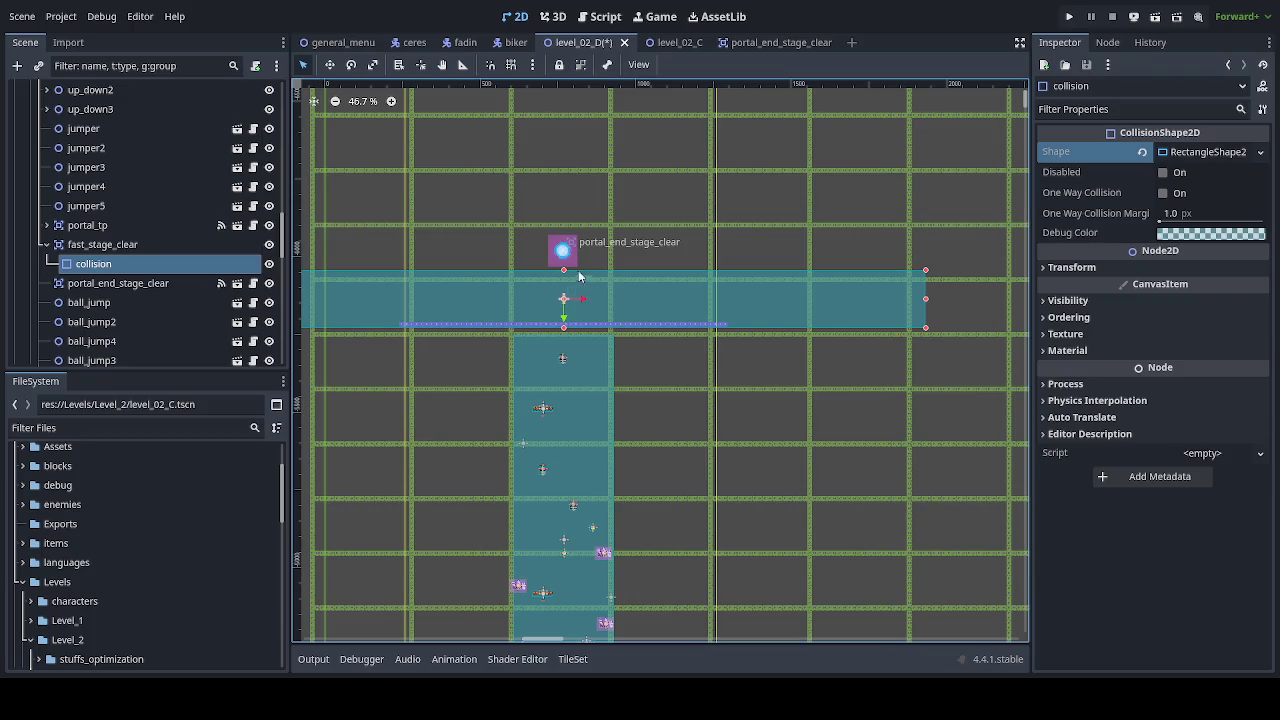
Step: Widen the collision rectangle evenly on both sides across the level's upper band
scroll(662, 396, down, 3)
scroll(665, 392, down, 4)
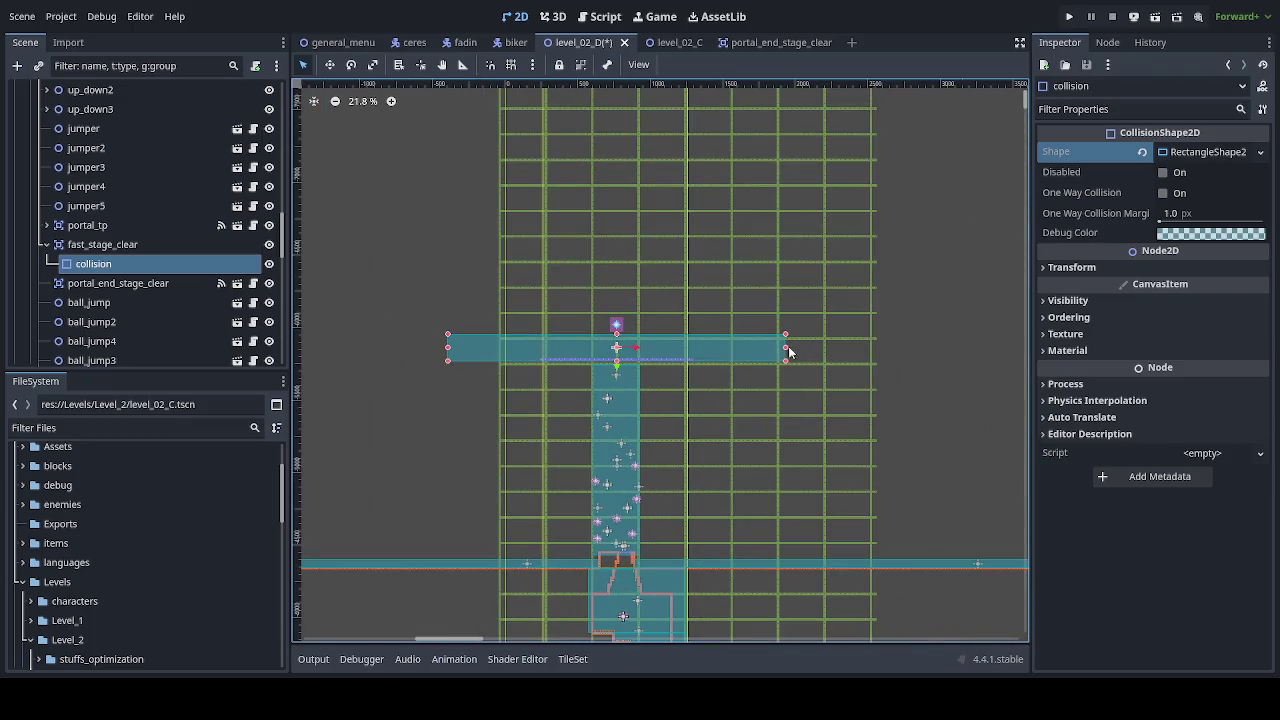
drag(788, 350, 958, 350)
scroll(946, 380, down, 2)
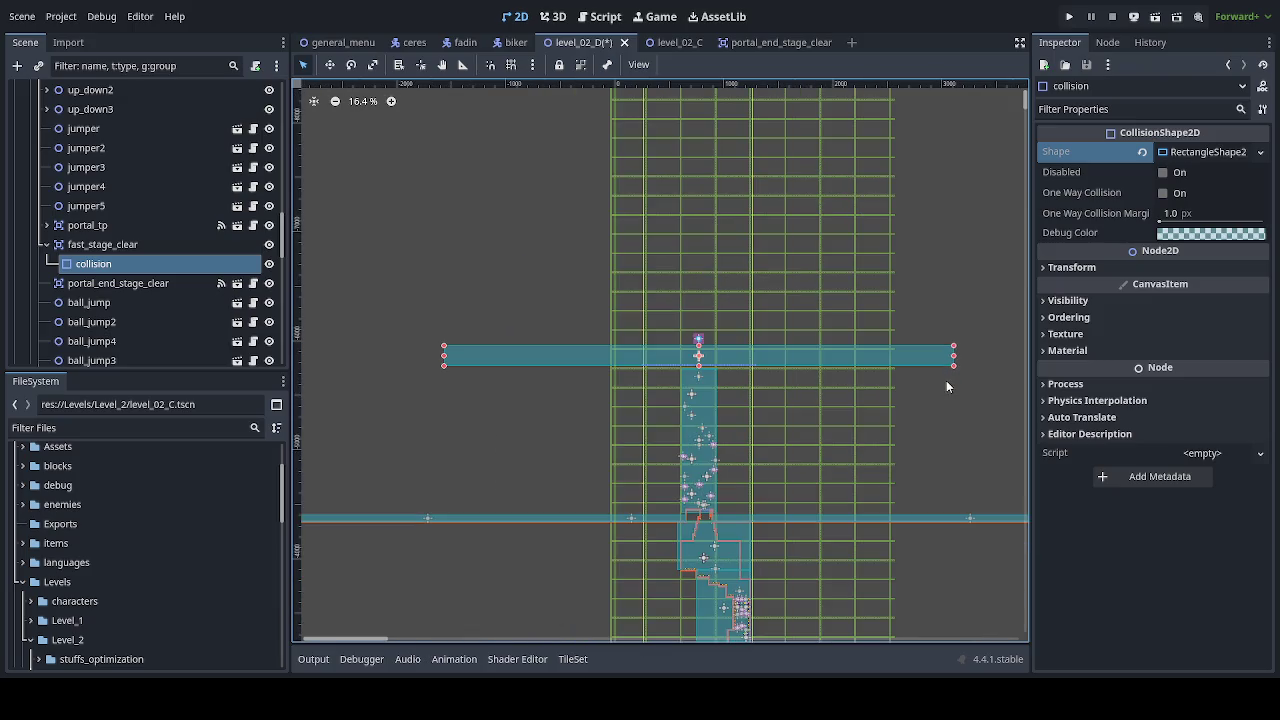
scroll(946, 386, right, 3)
drag(880, 351, 960, 360)
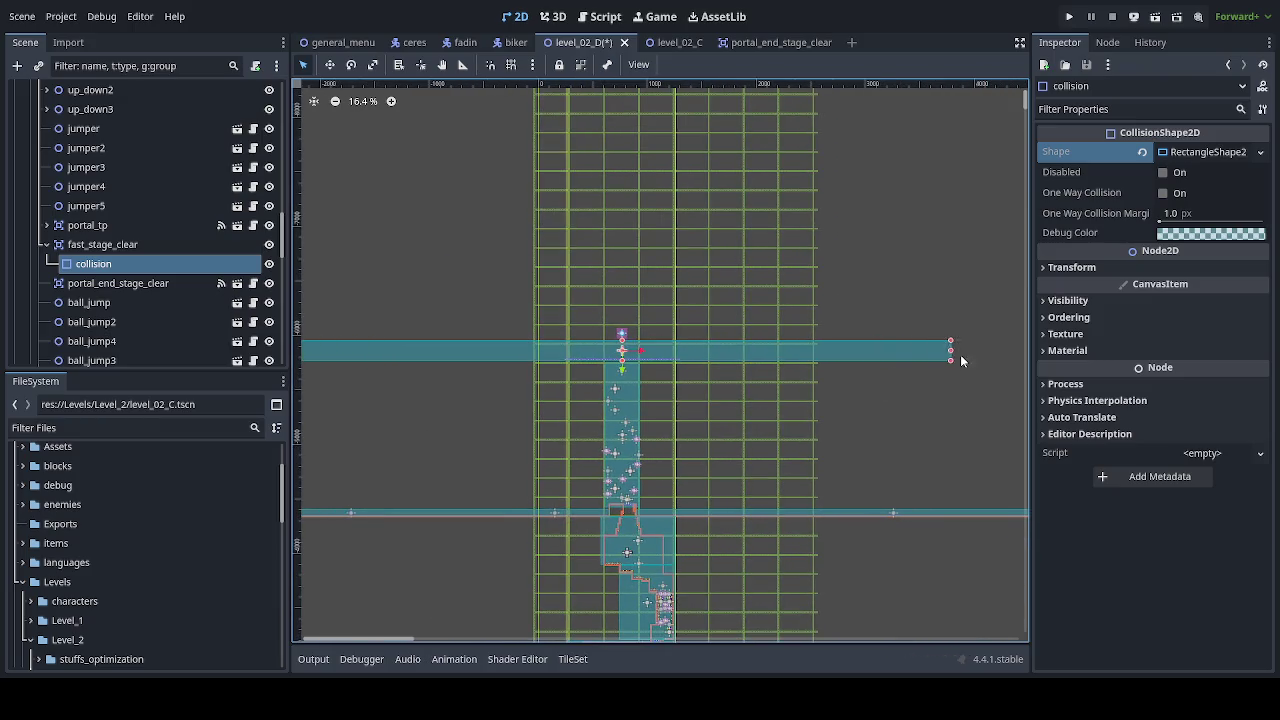
scroll(889, 436, down, 4)
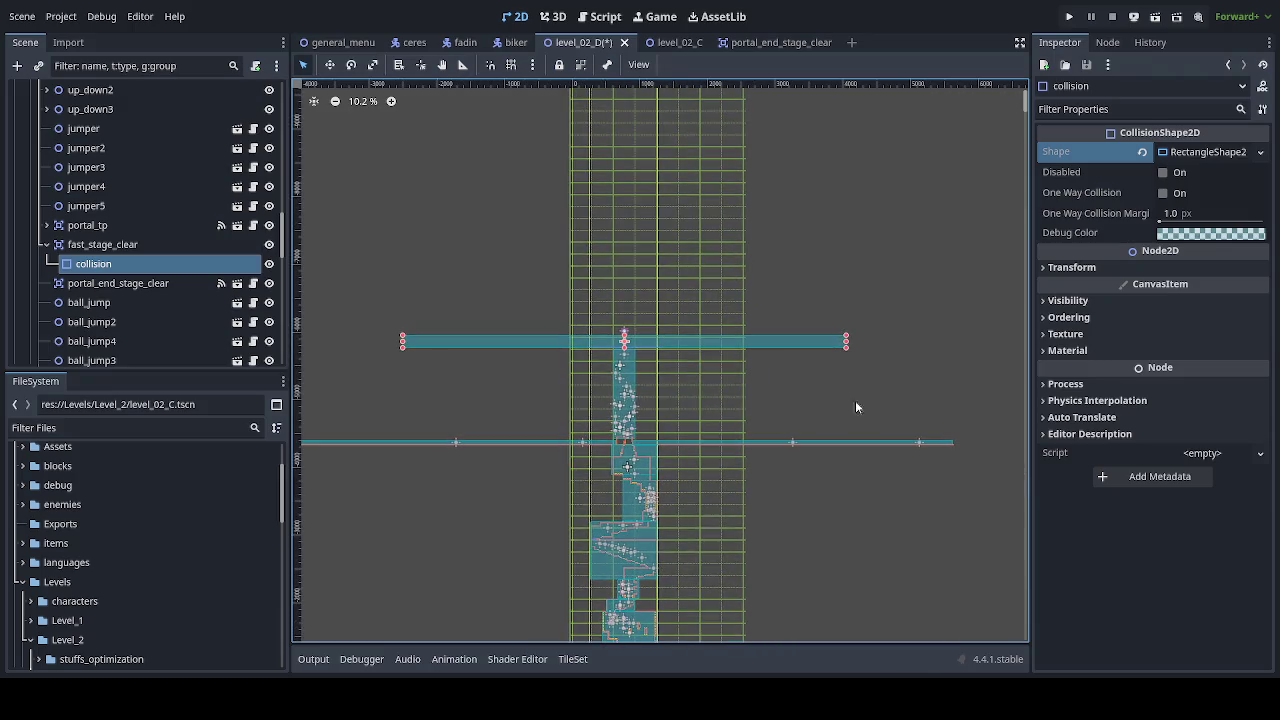
drag(850, 349, 955, 358)
scroll(600, 363, up, 11)
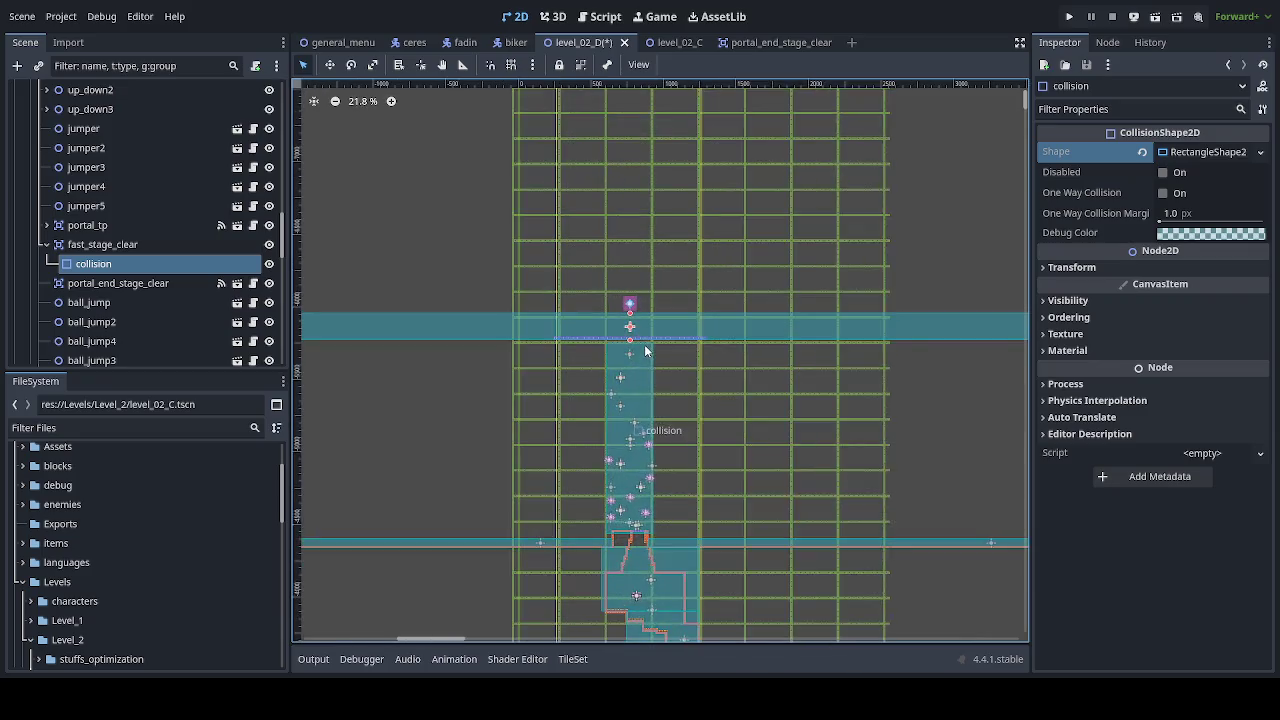
scroll(655, 365, up, 6)
key(Escape)
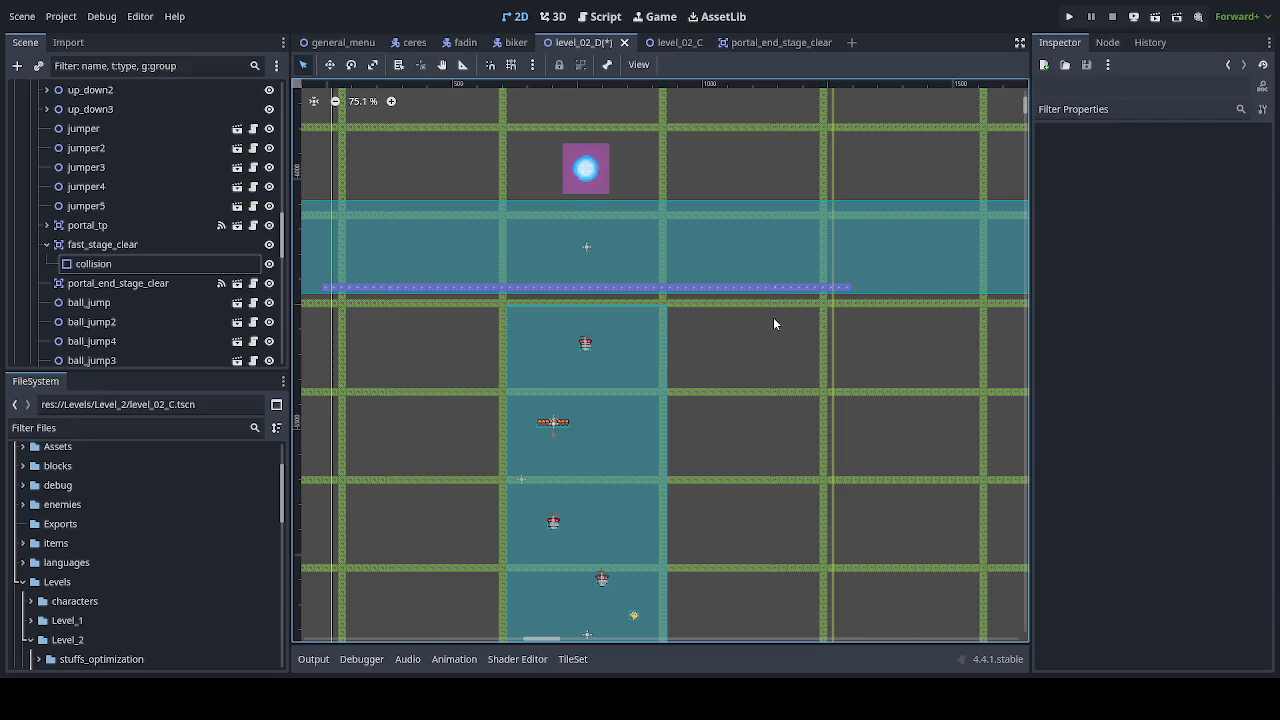
Step: Bring the upper portal band back into view and open the portal_tp.gd script
scroll(854, 517, down, 2)
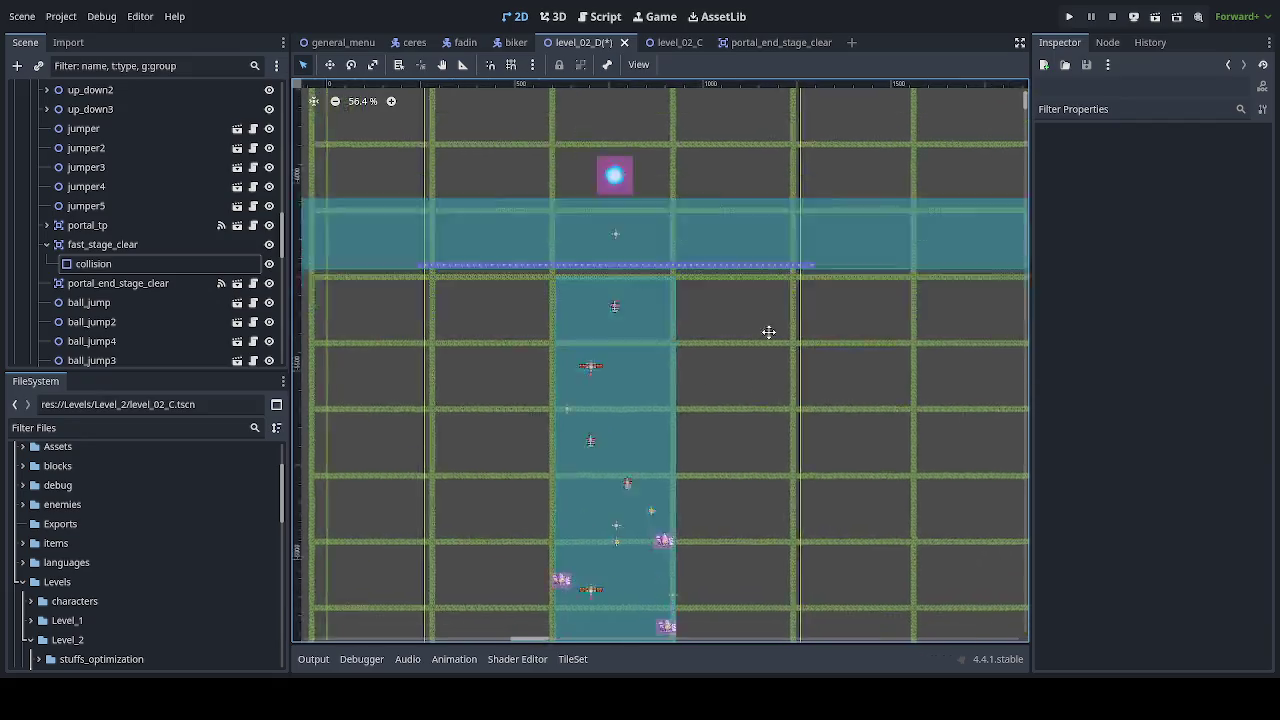
scroll(766, 331, down, 5)
scroll(660, 422, up, 4)
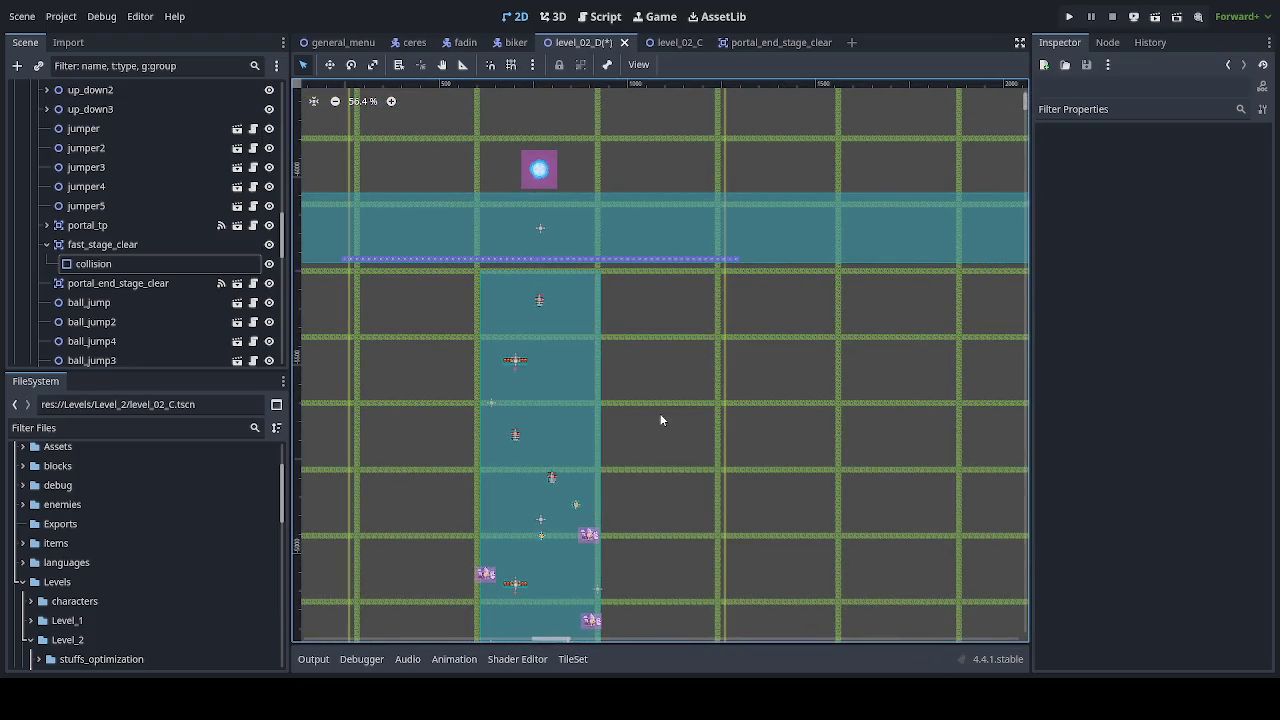
scroll(712, 440, down, 5)
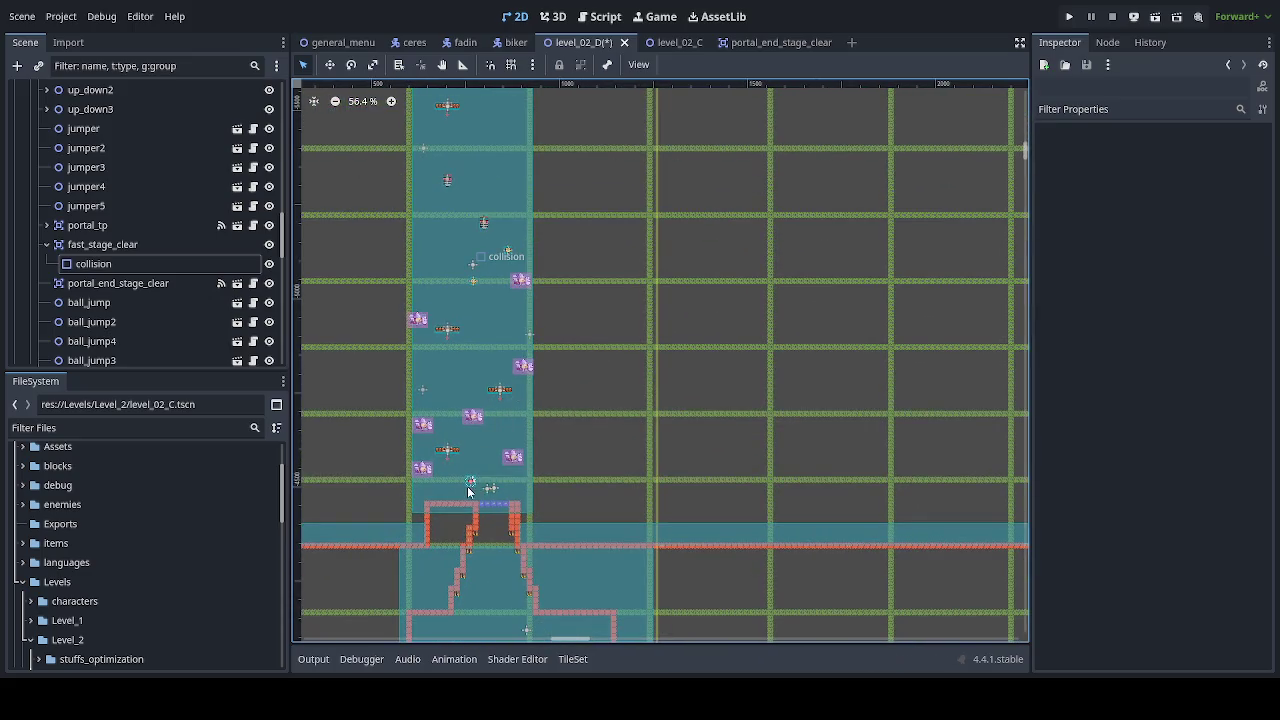
drag(394, 251, 499, 478)
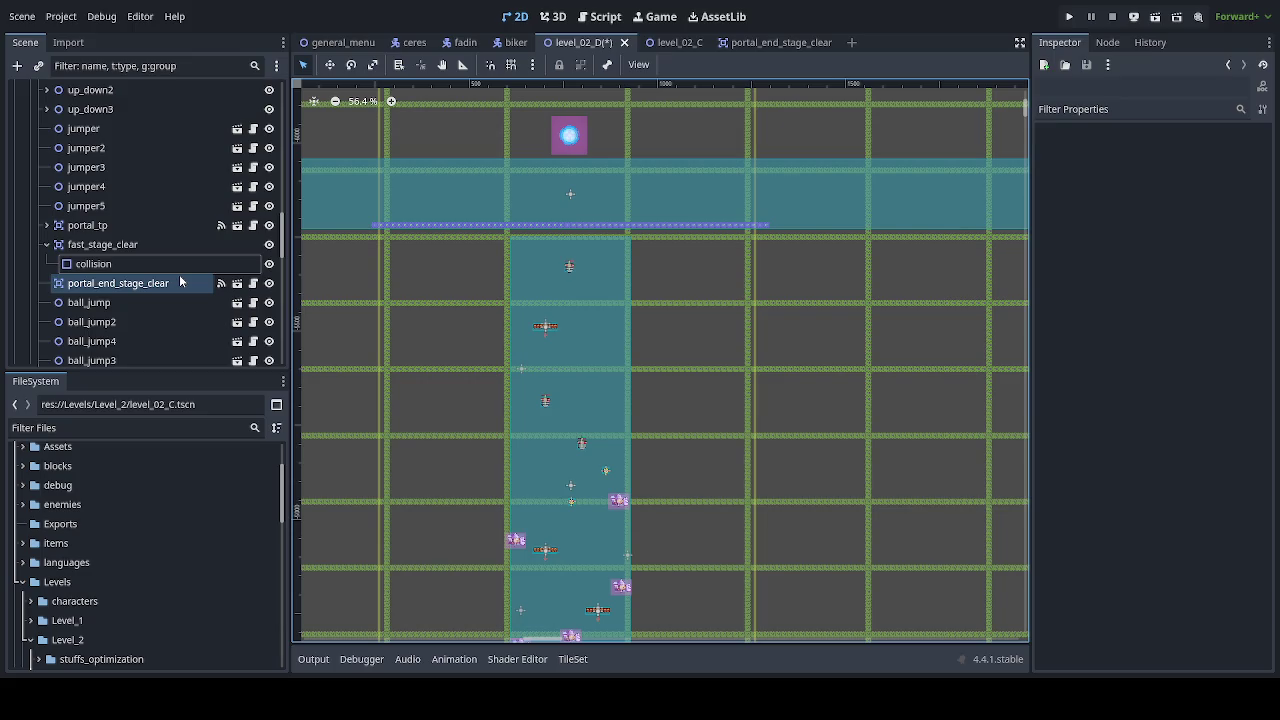
click(221, 225)
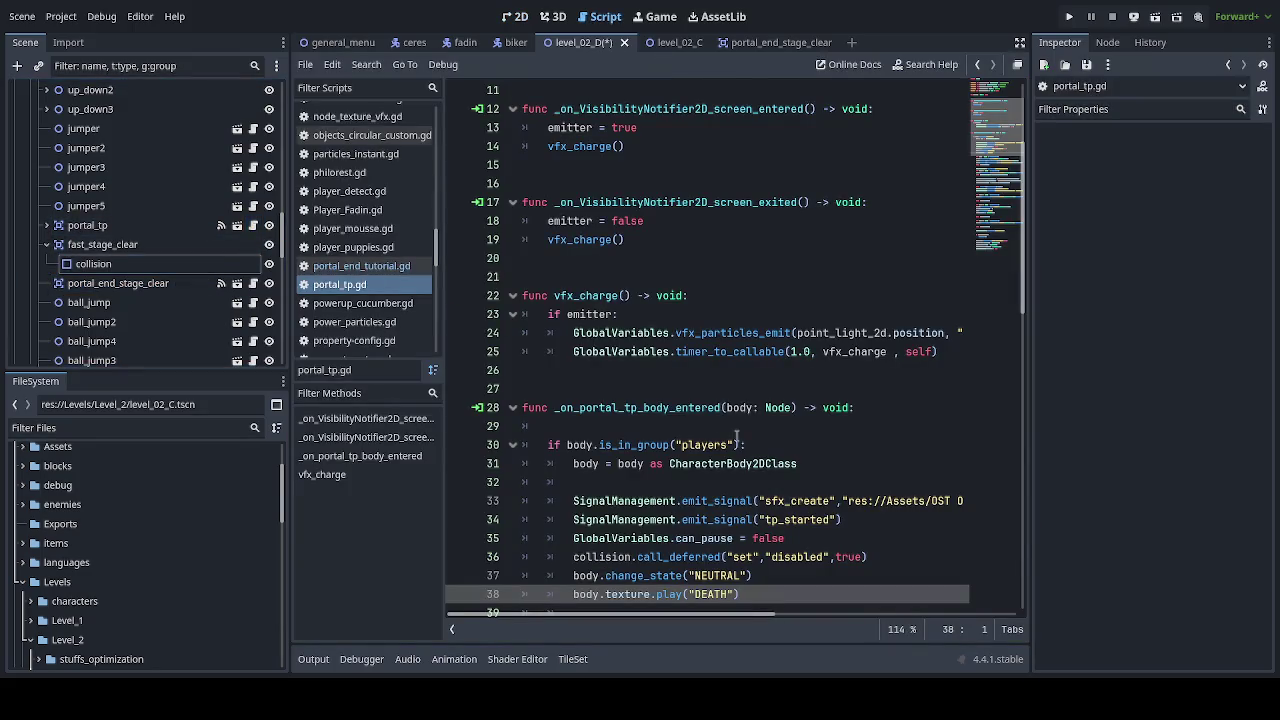
Step: Read through portal_tp.gd's body-entered handler, then select the fast_stage_clear node
scroll(737, 440, down, 2)
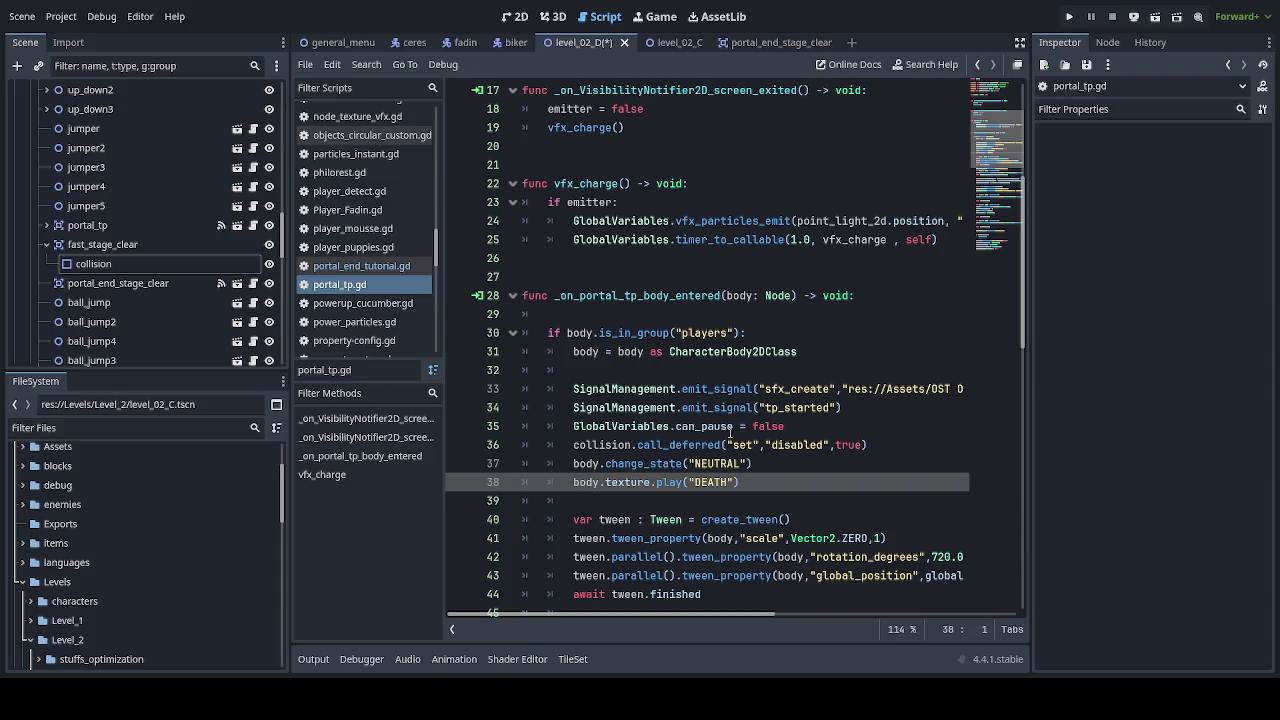
scroll(729, 430, down, 2)
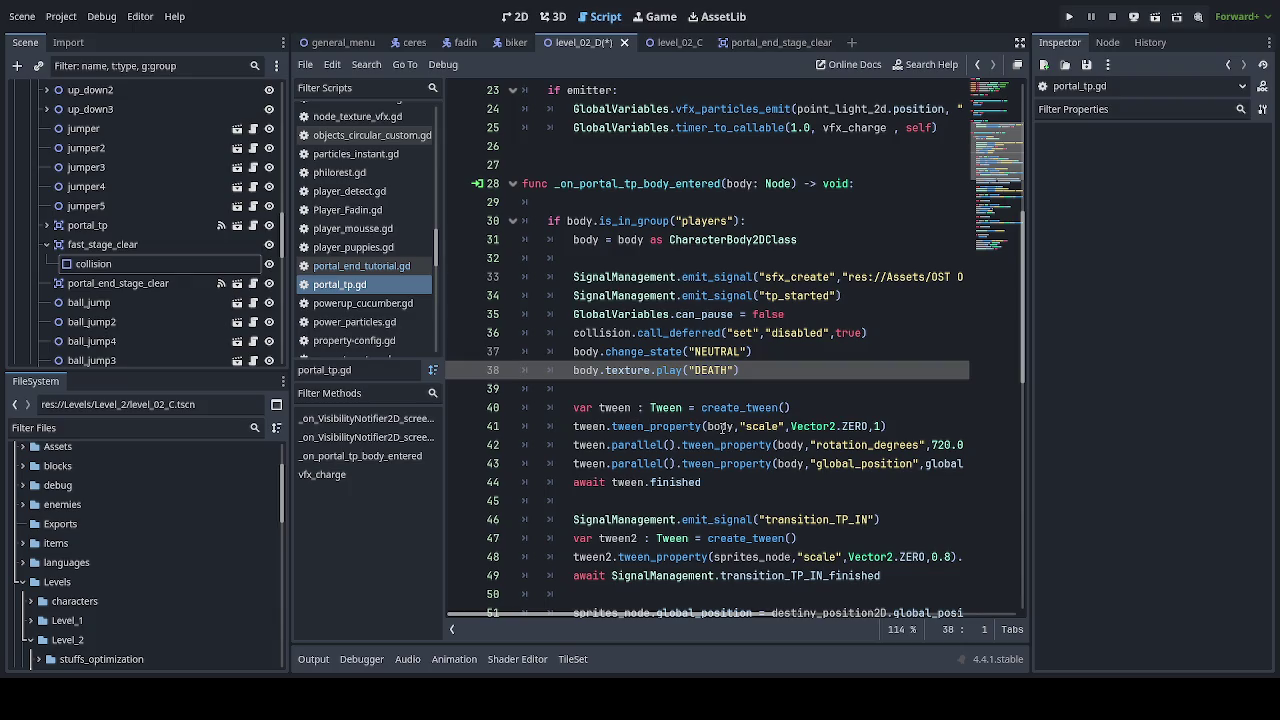
scroll(716, 432, down, 1)
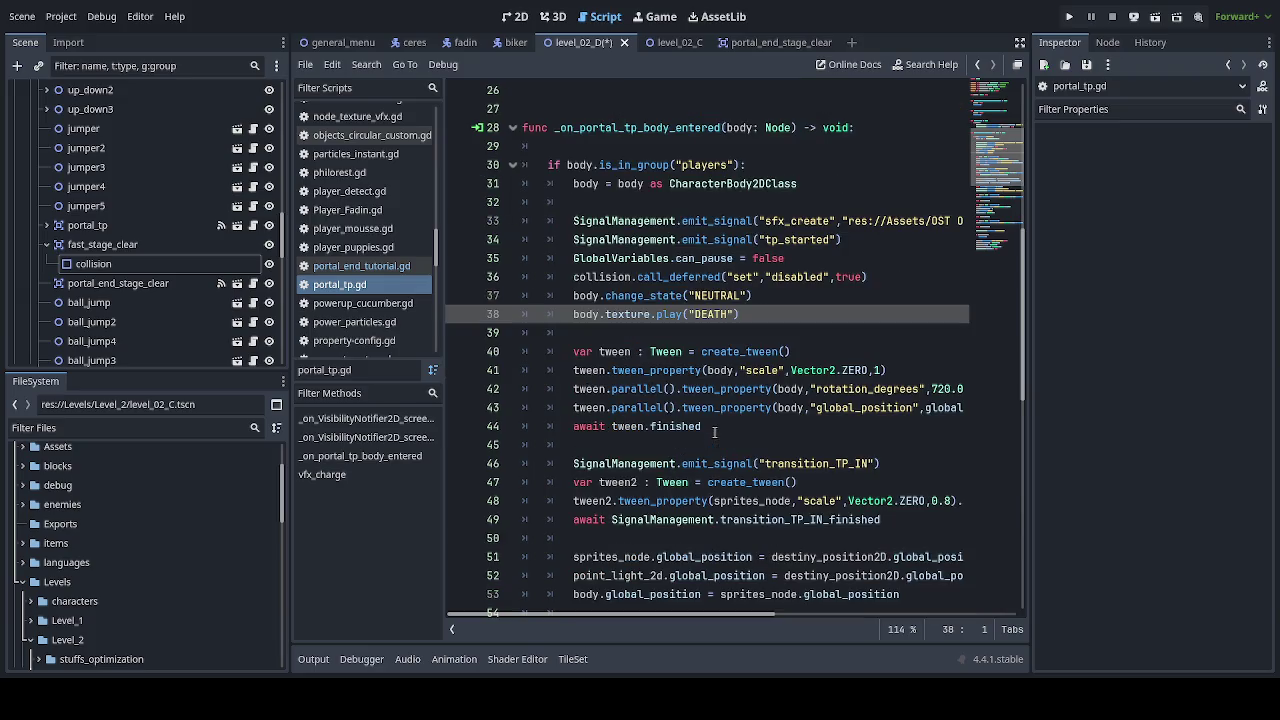
scroll(828, 498, down, 1)
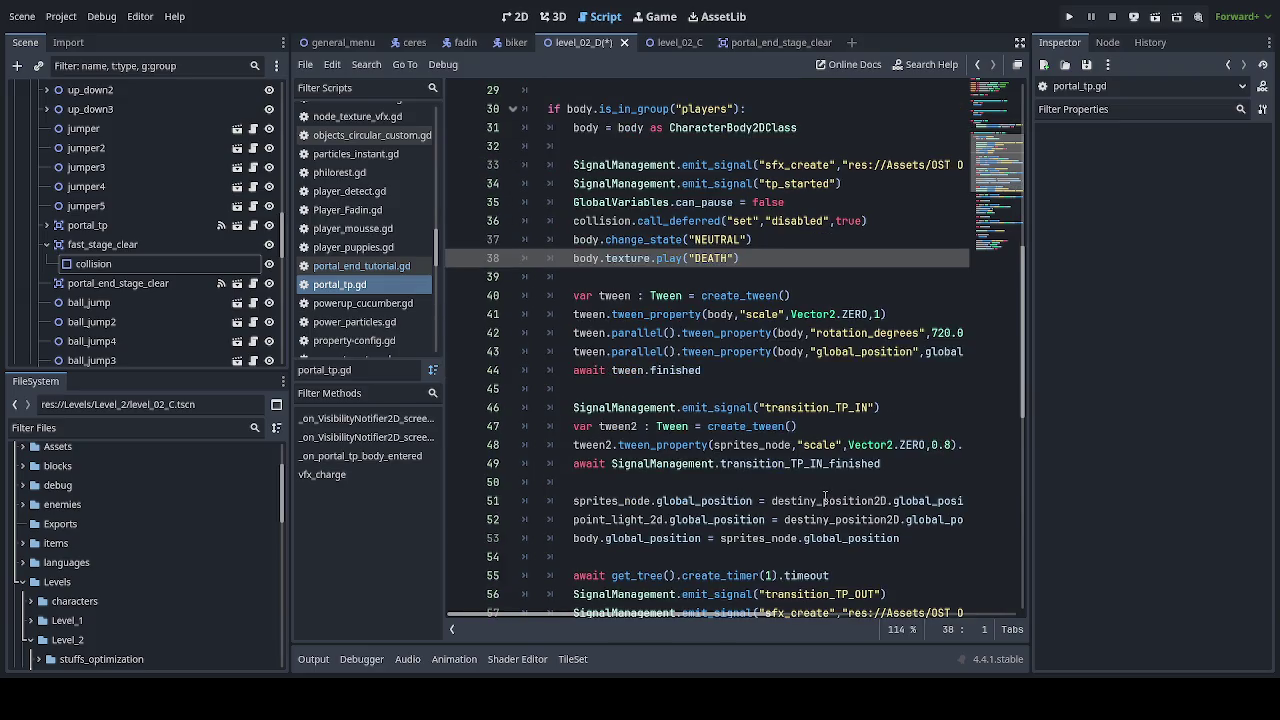
scroll(826, 498, down, 6)
scroll(823, 498, down, 2)
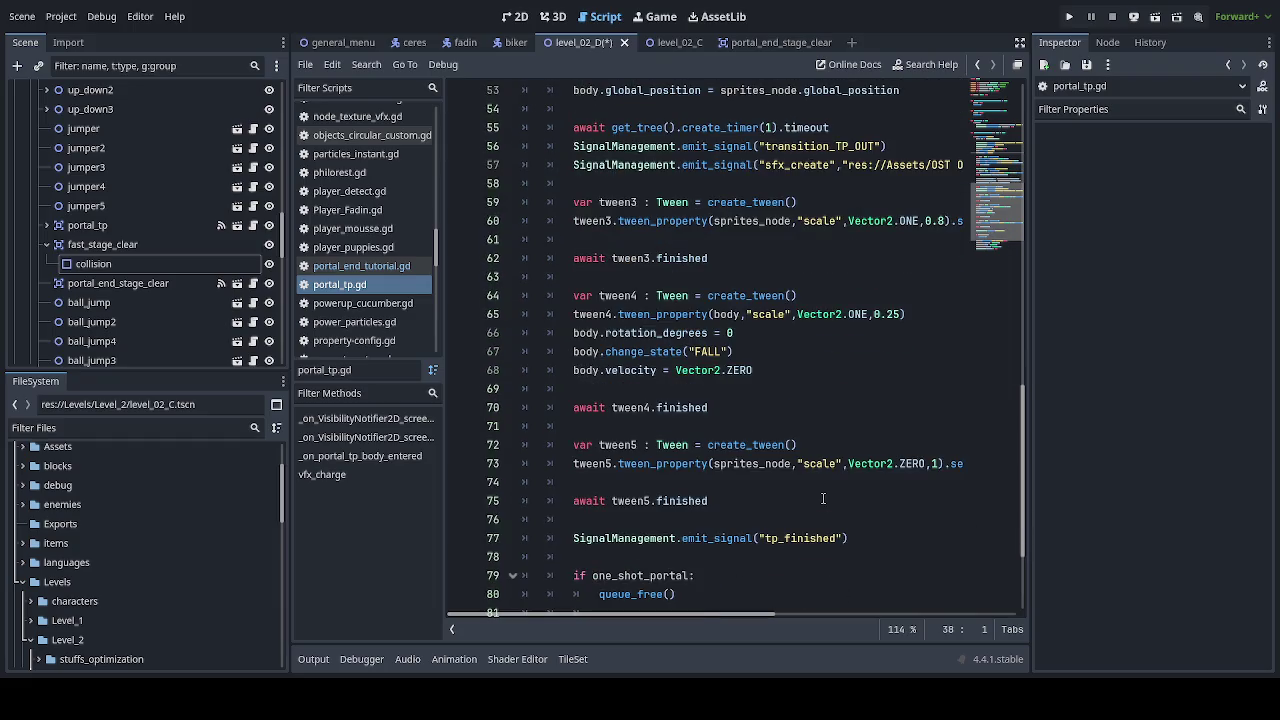
scroll(823, 498, down, 2)
scroll(823, 498, down, 1)
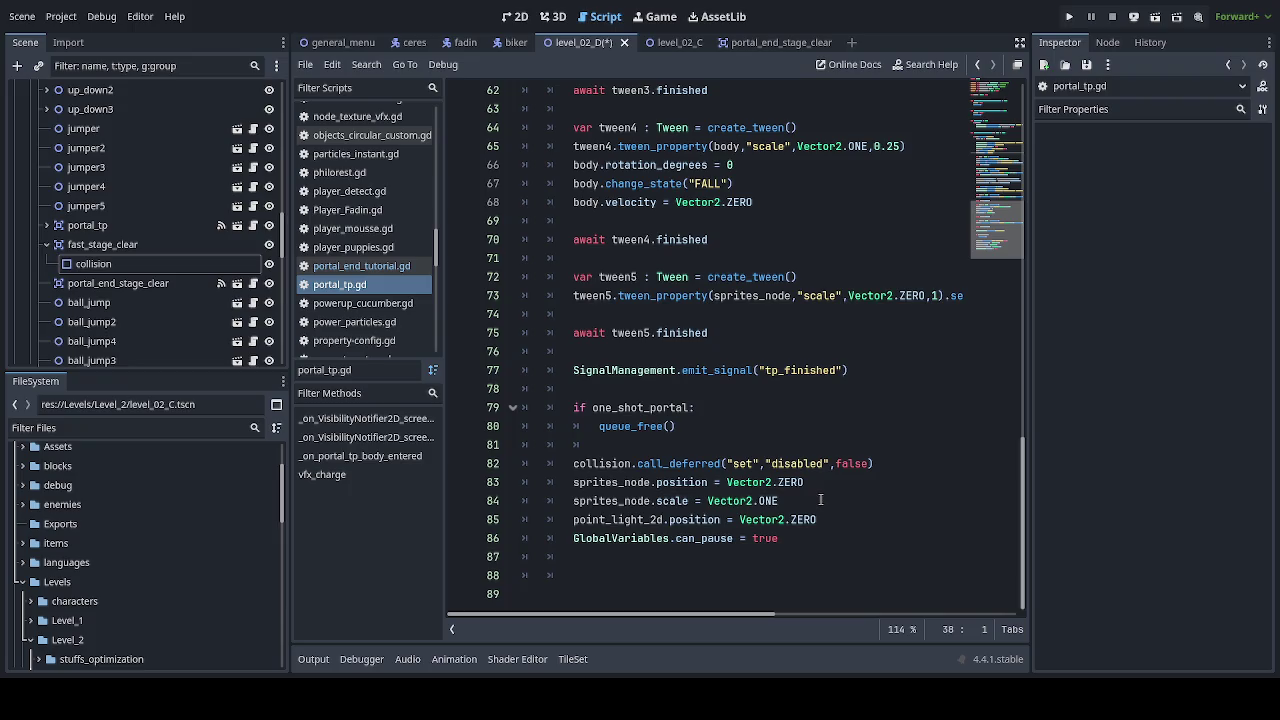
scroll(820, 499, up, 6)
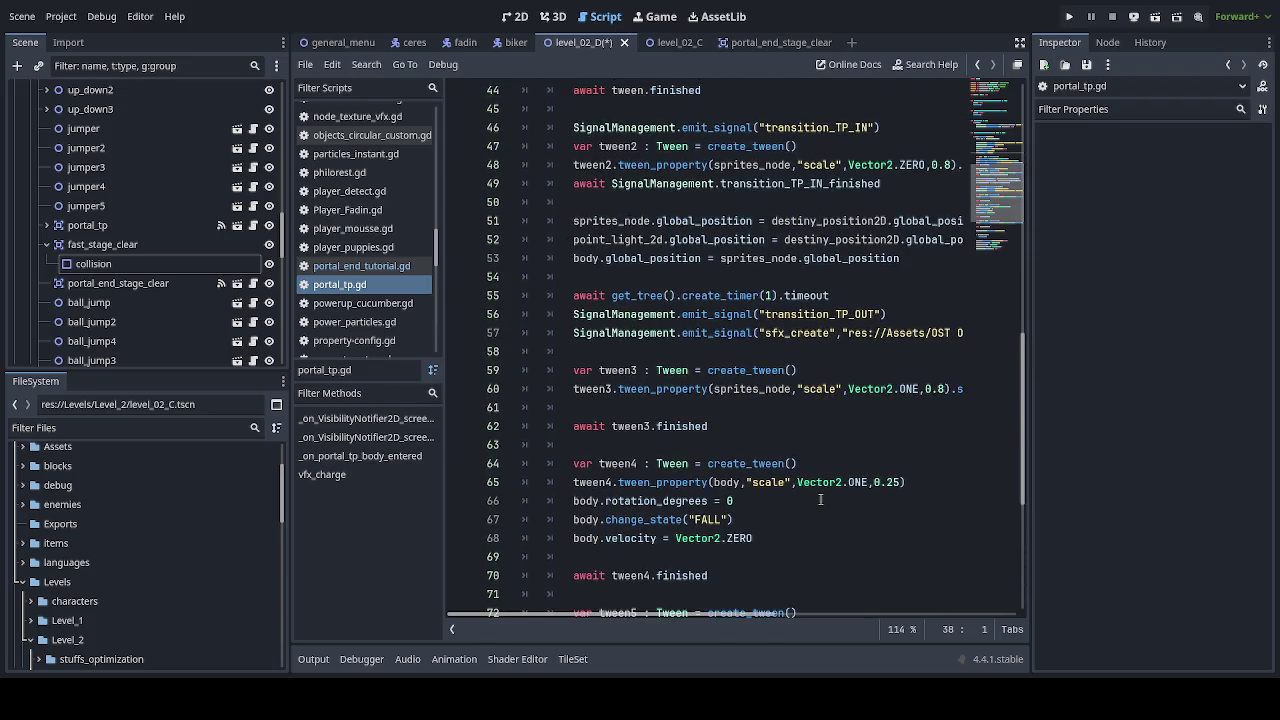
scroll(820, 499, up, 2)
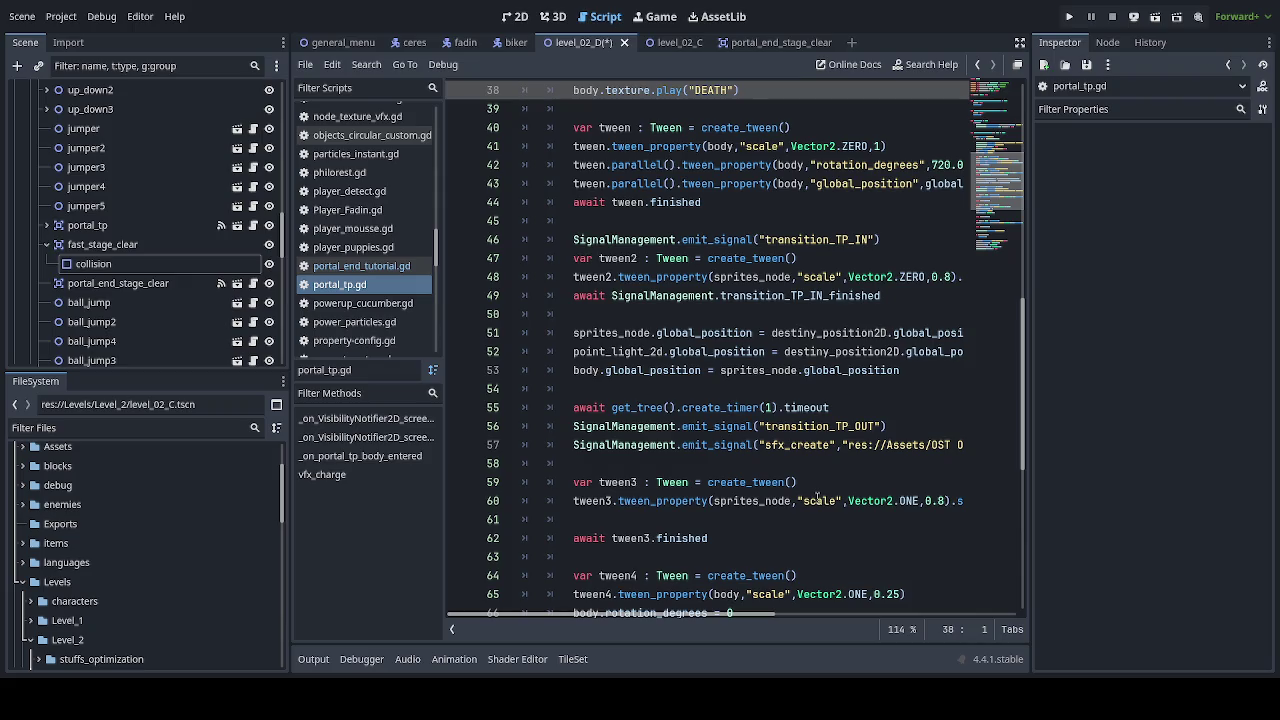
scroll(818, 499, up, 3)
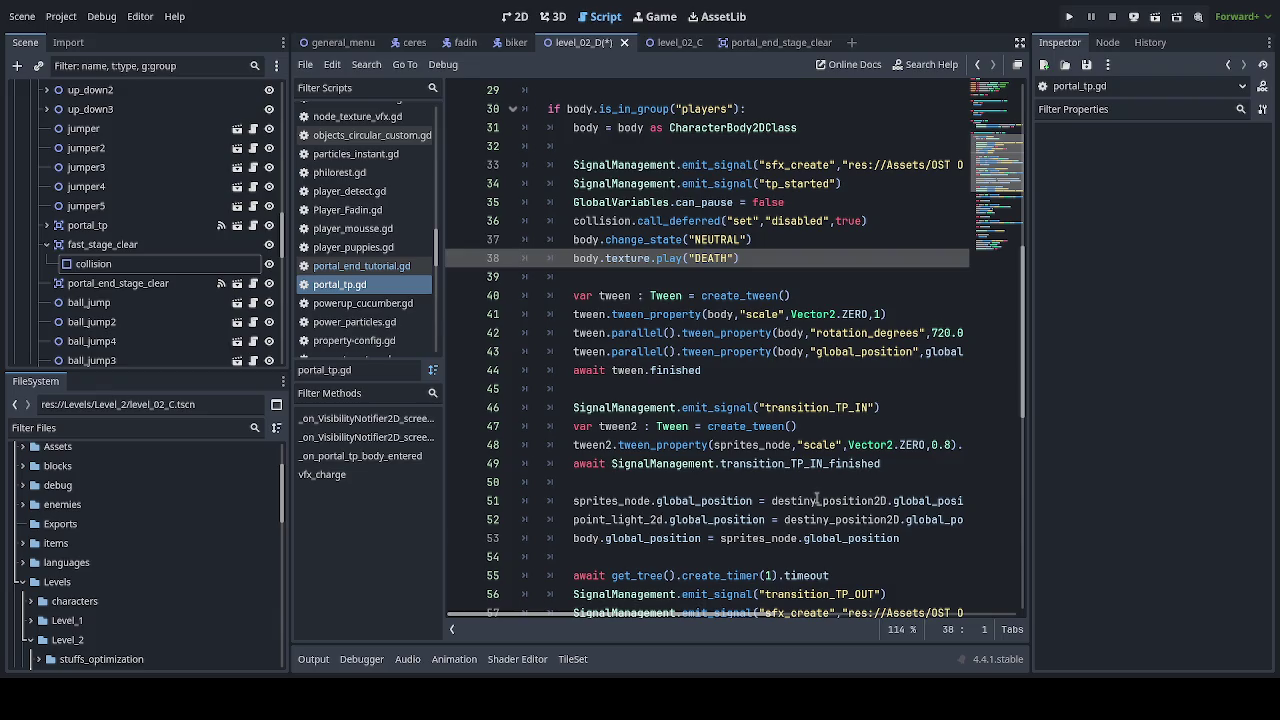
scroll(818, 500, up, 1)
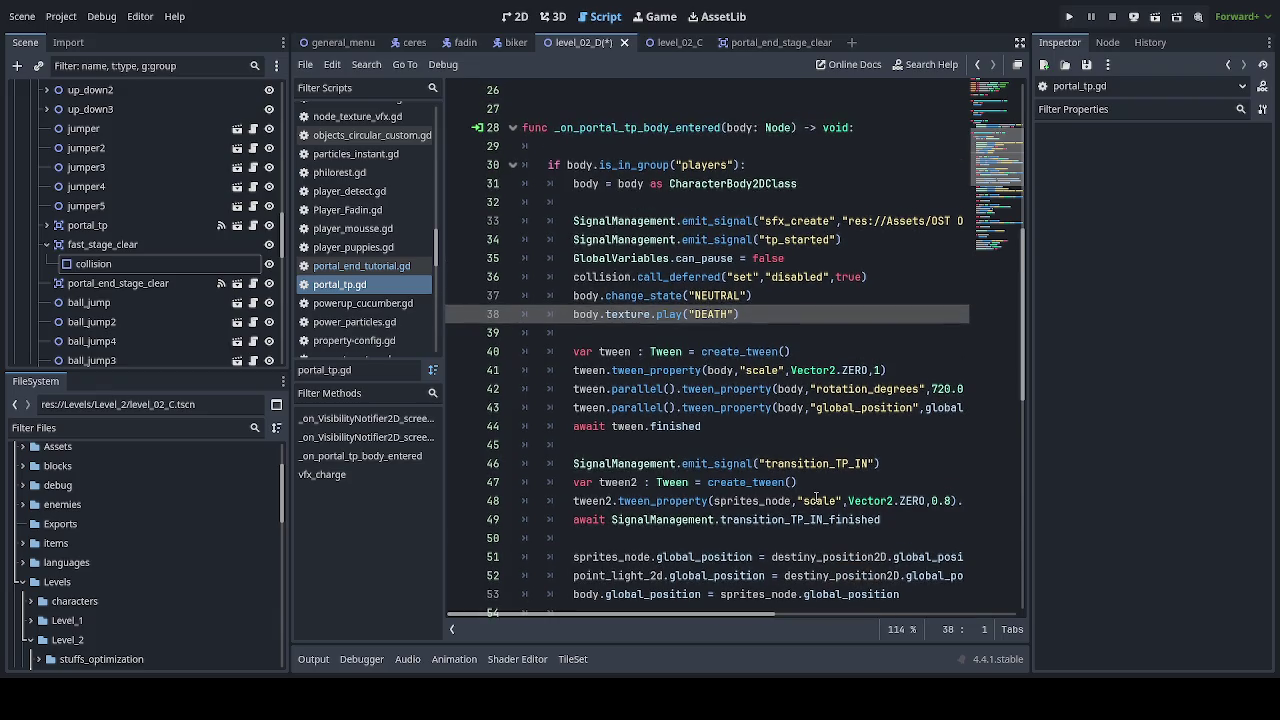
click(112, 246)
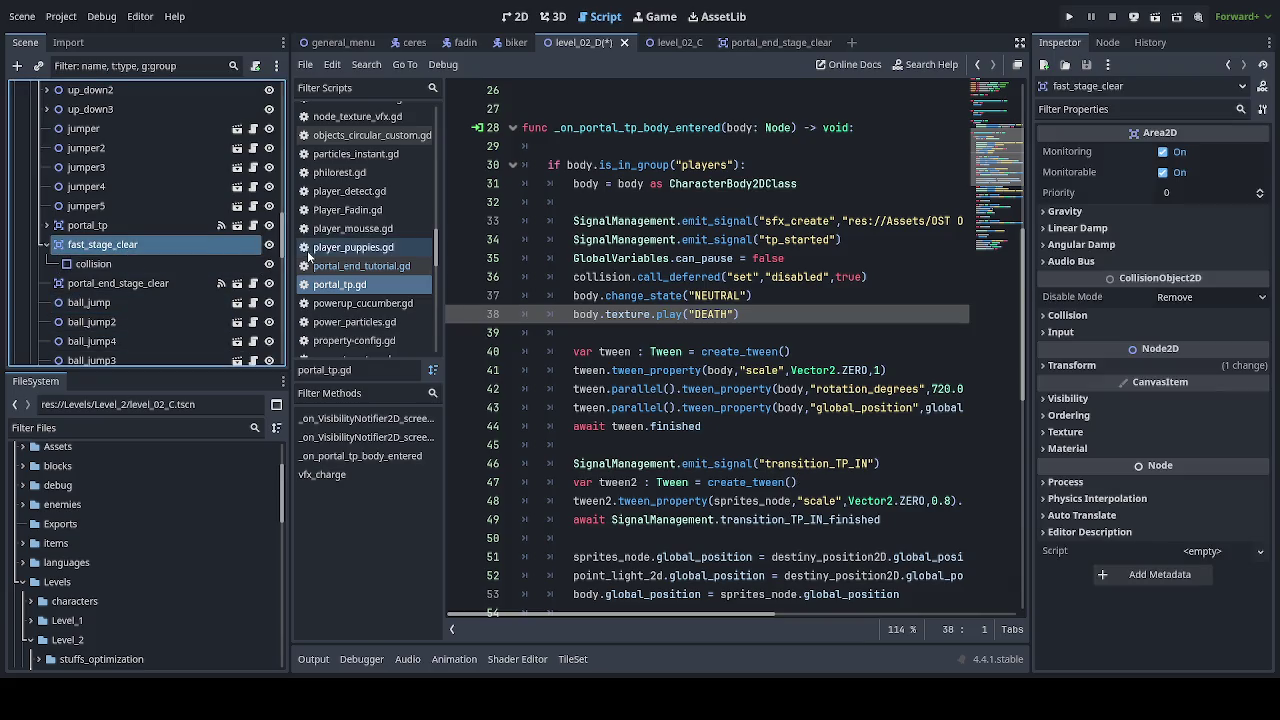
Step: Expand fast_stage_clear's Collision settings, toggle two mask bits, then undo the change
click(1069, 316)
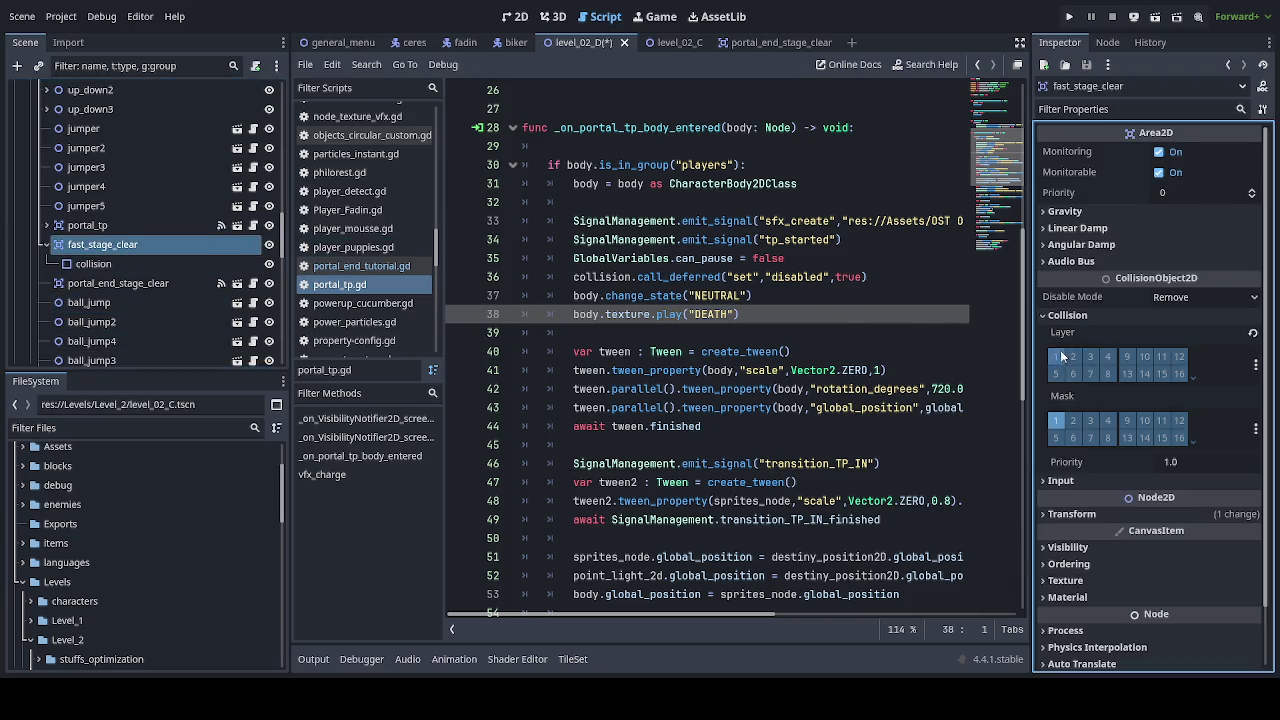
click(1060, 420)
click(1161, 421)
key(ctrl+z)
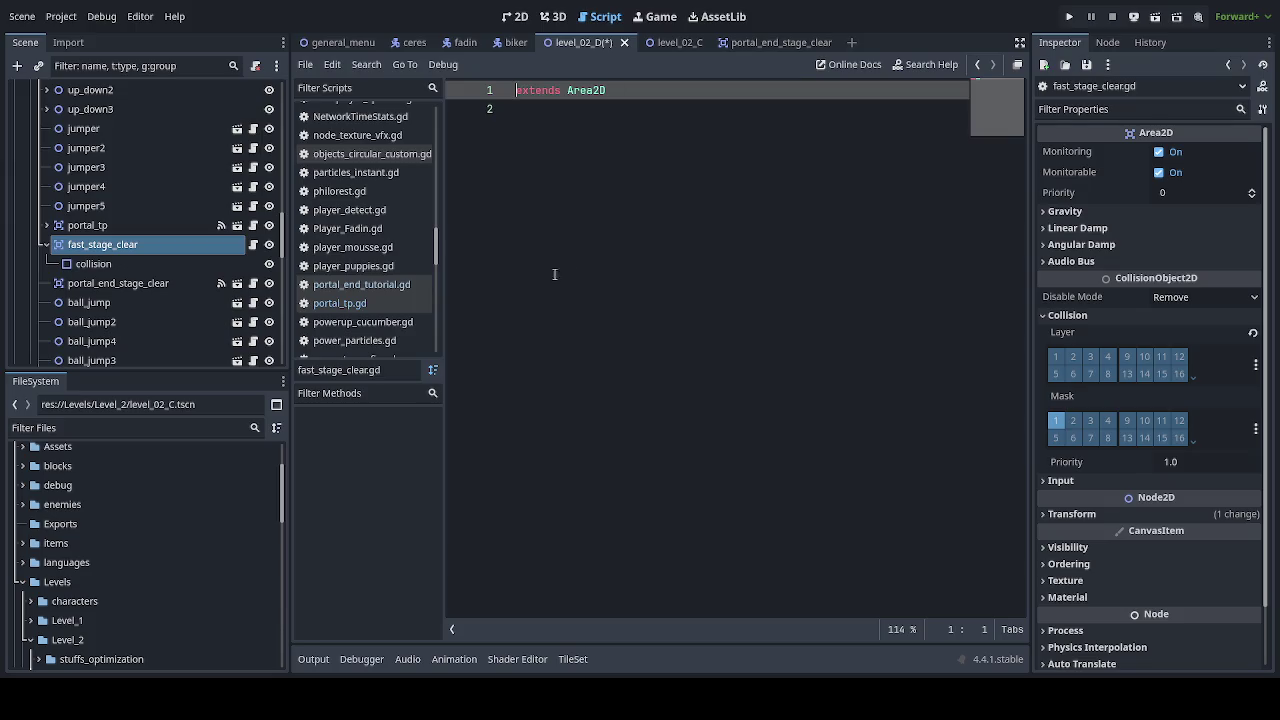
Step: Save the scene and choose fast_stage_clear's body_entered signal in the Node dock for connecting
key(ctrl+s)
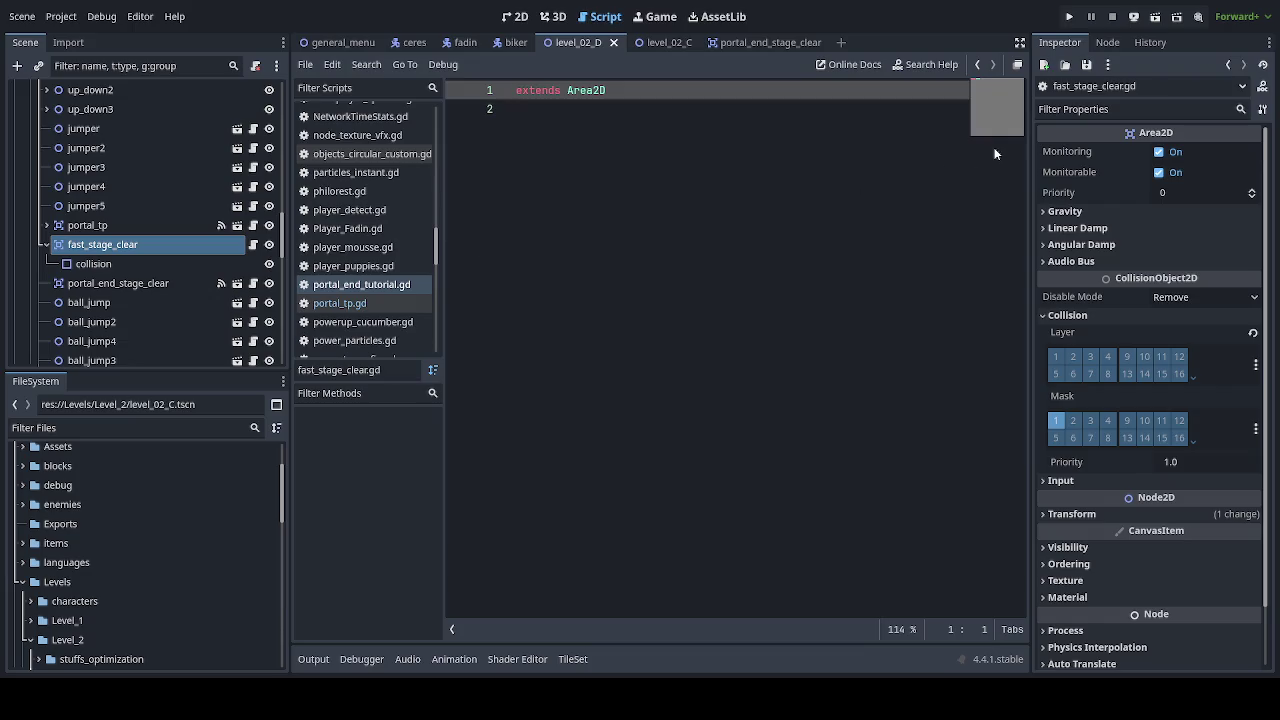
click(1106, 42)
click(146, 246)
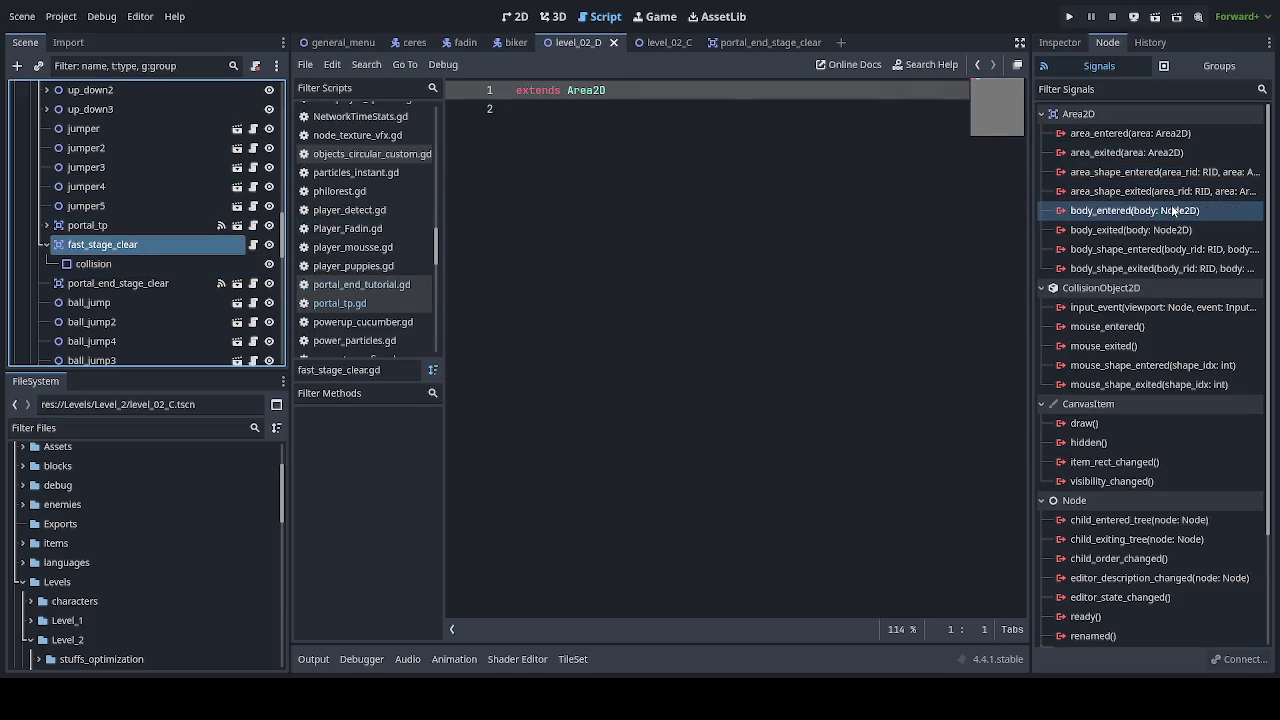
click(1173, 211)
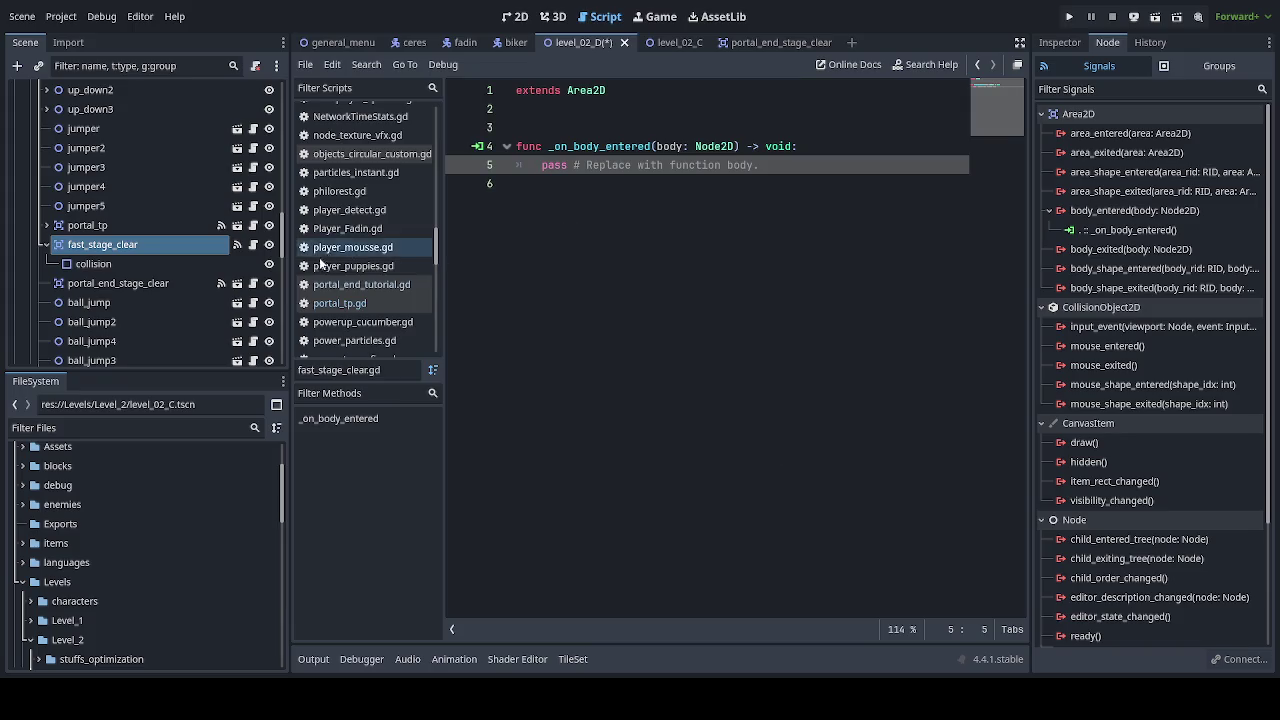
Step: Open portal_end_tutorial.gd, copy its players-group handler lines, and save the scene
click(253, 283)
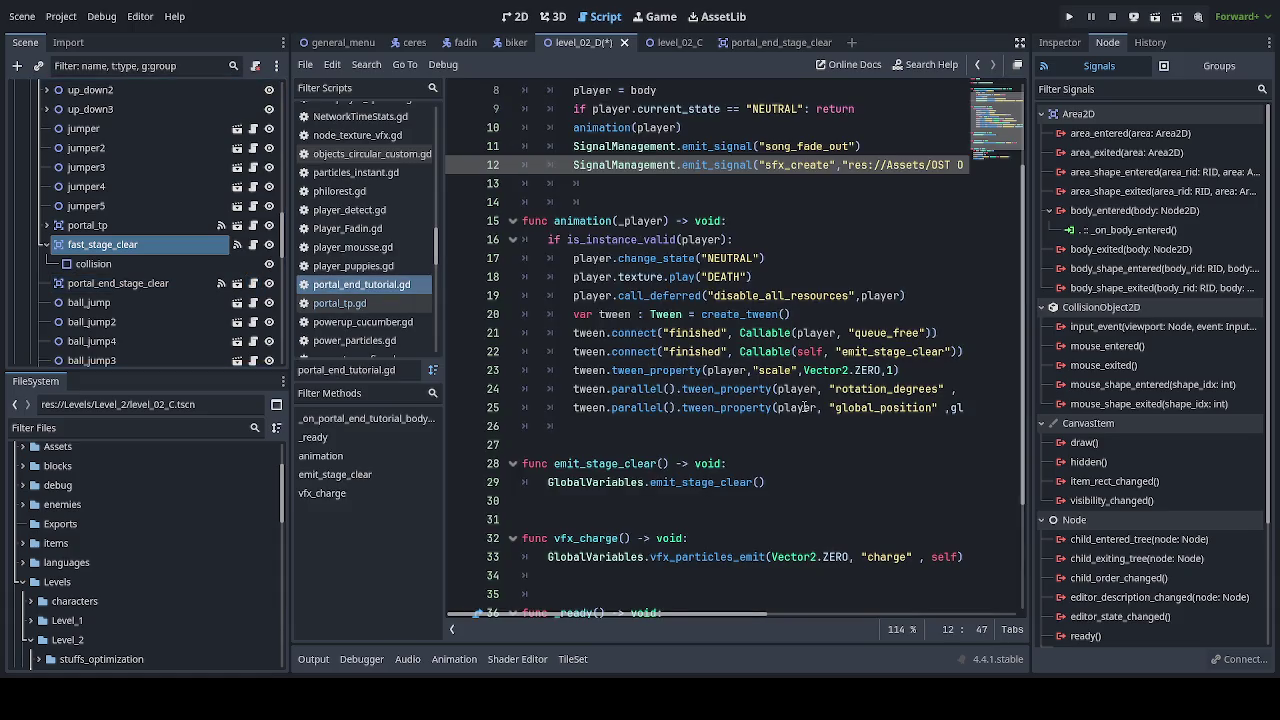
scroll(820, 441, up, 3)
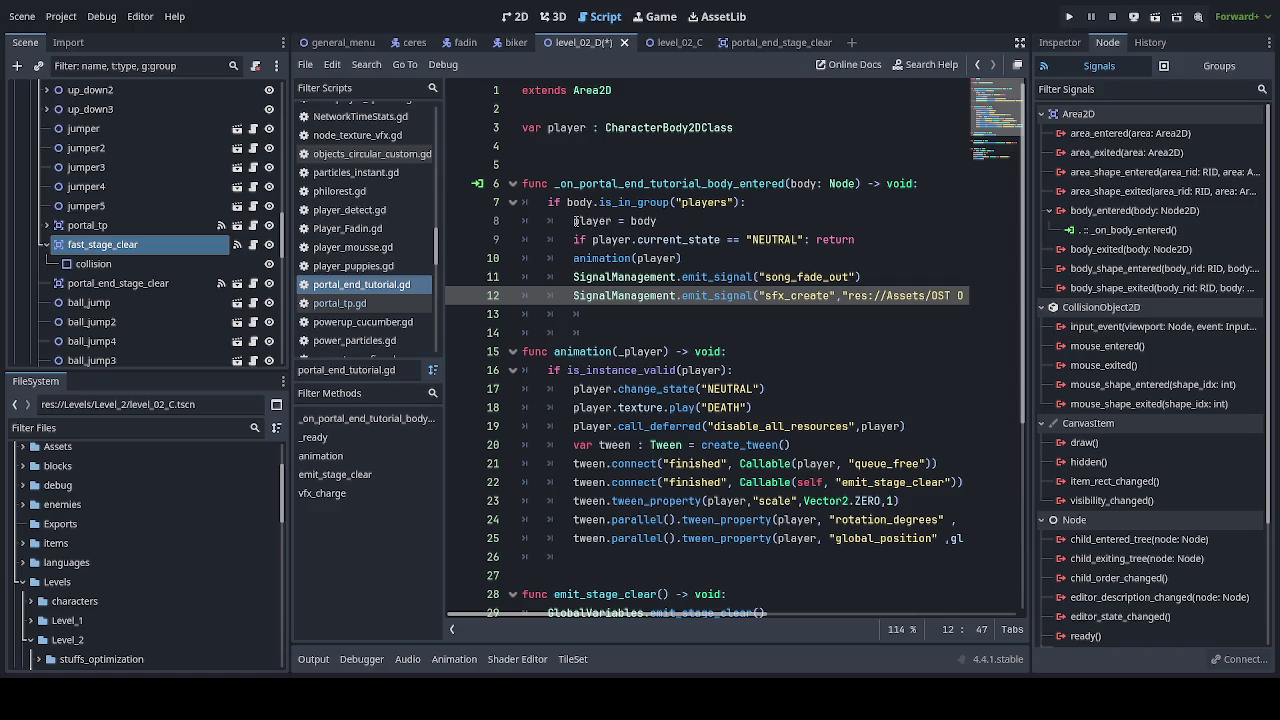
mouse_move(573, 221)
mouse_down()
mouse_move(922, 285)
mouse_move(918, 310)
mouse_up()
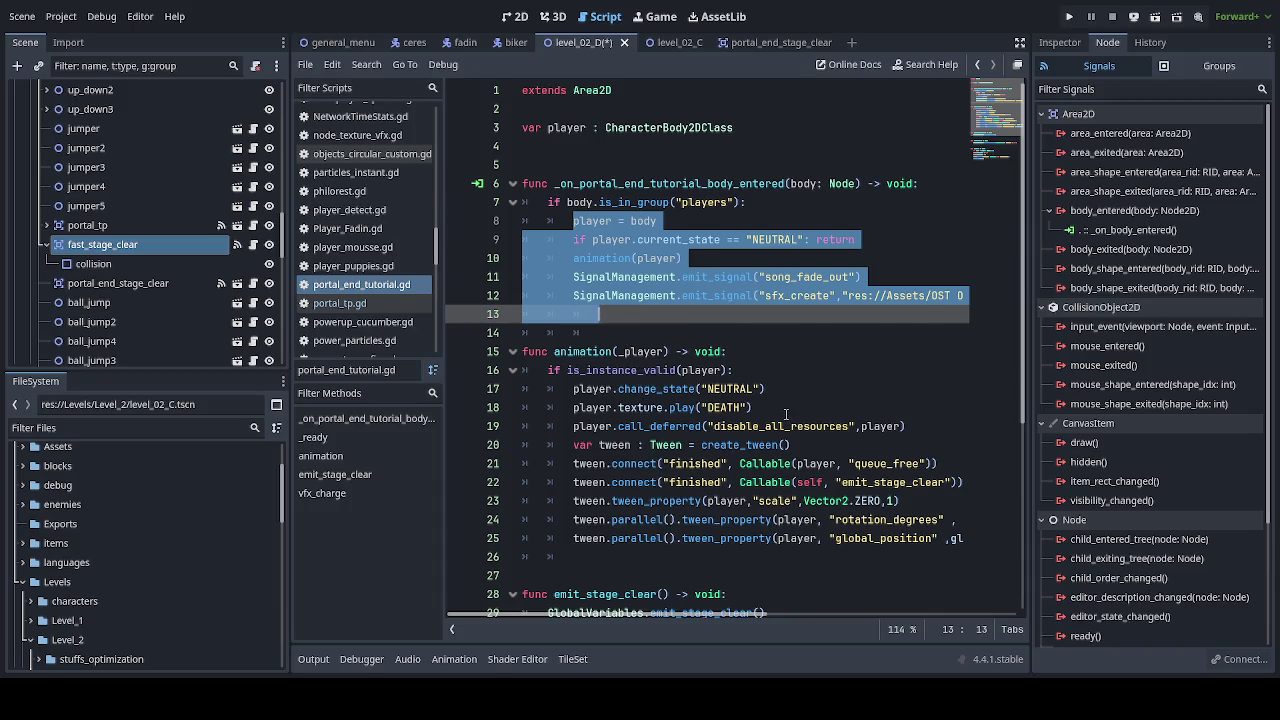
click(786, 414)
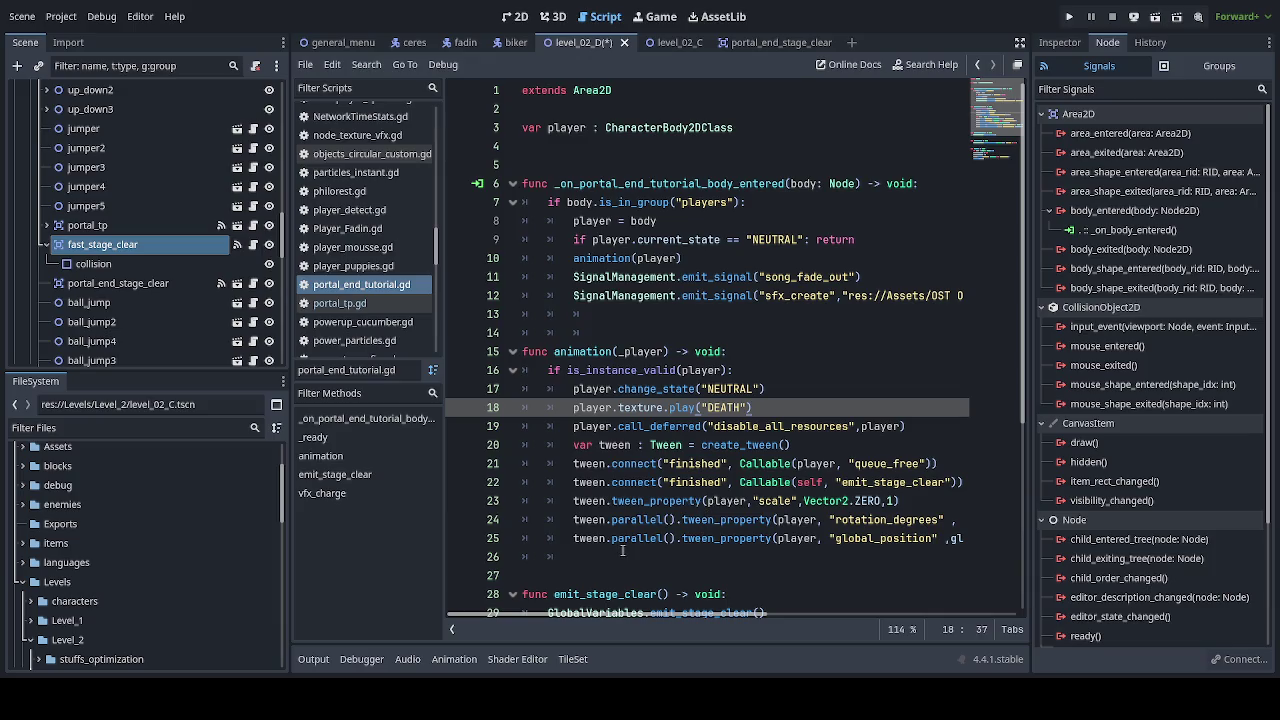
key(ctrl+s)
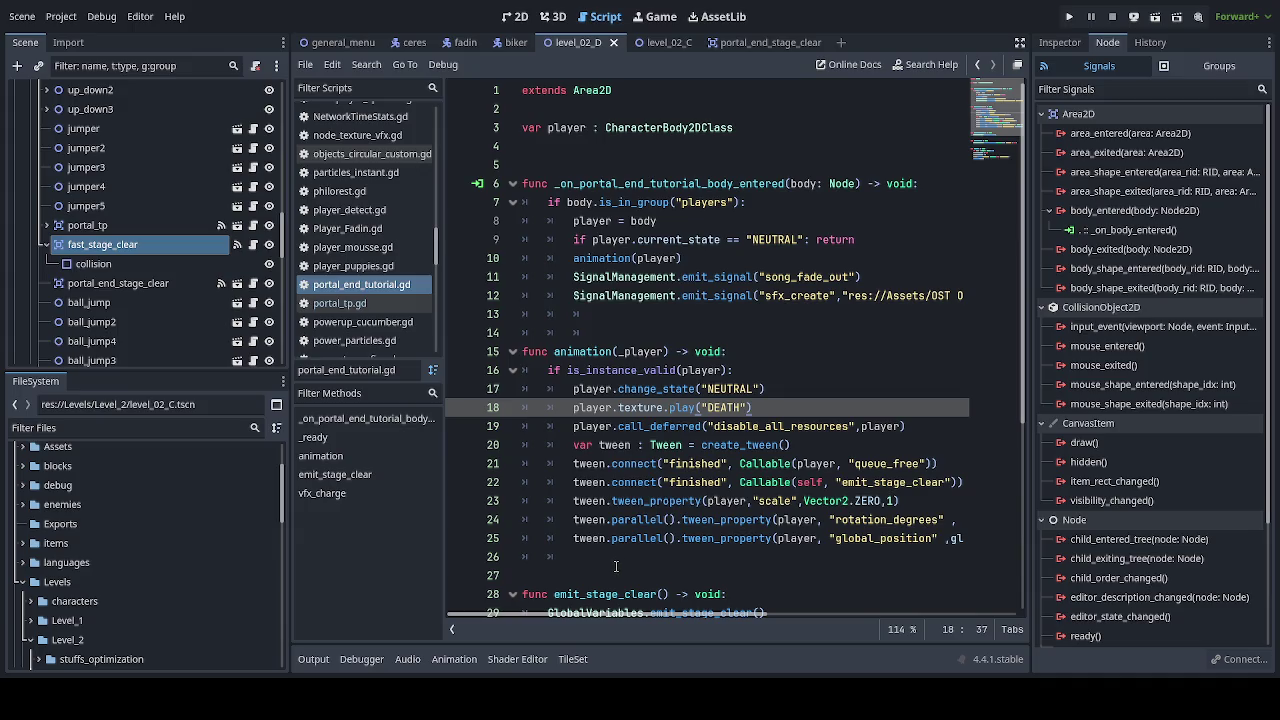
Step: Select the handler's if block on lines 7–13, then open fast_stage_clear.gd
scroll(679, 548, down, 2)
scroll(679, 548, down, 2)
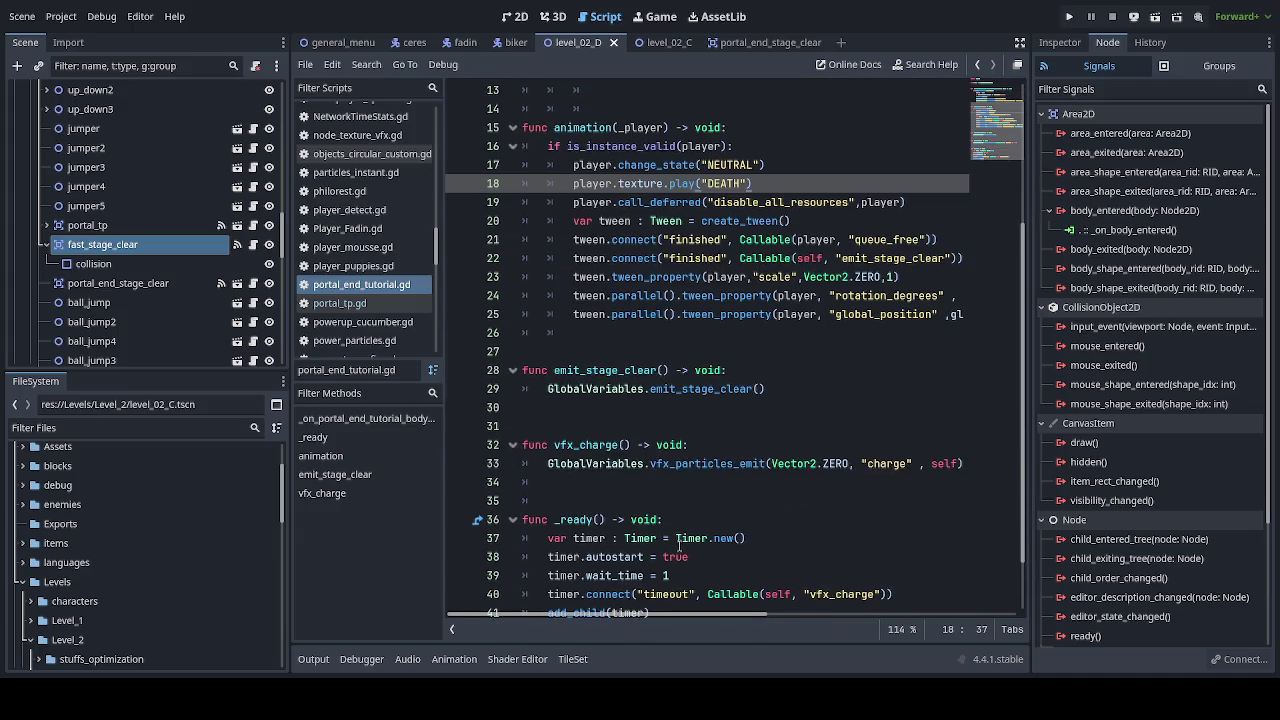
scroll(677, 543, down, 1)
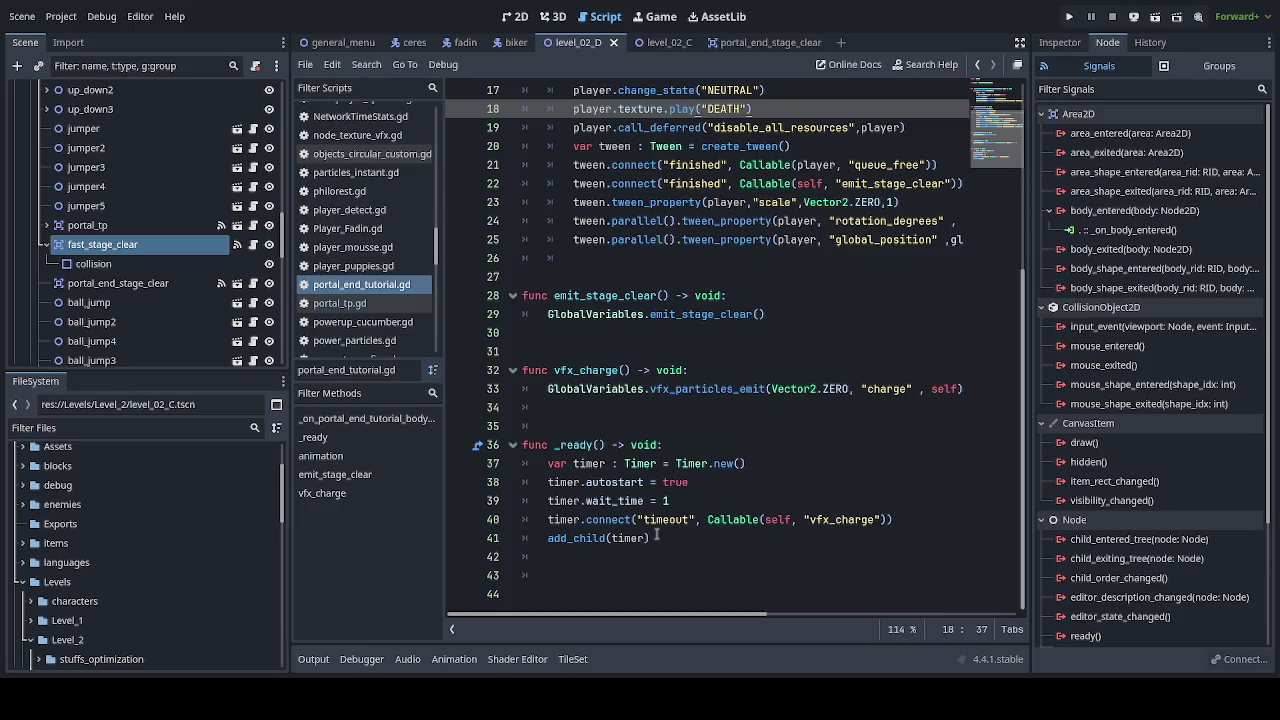
scroll(656, 537, up, 1)
scroll(656, 535, up, 2)
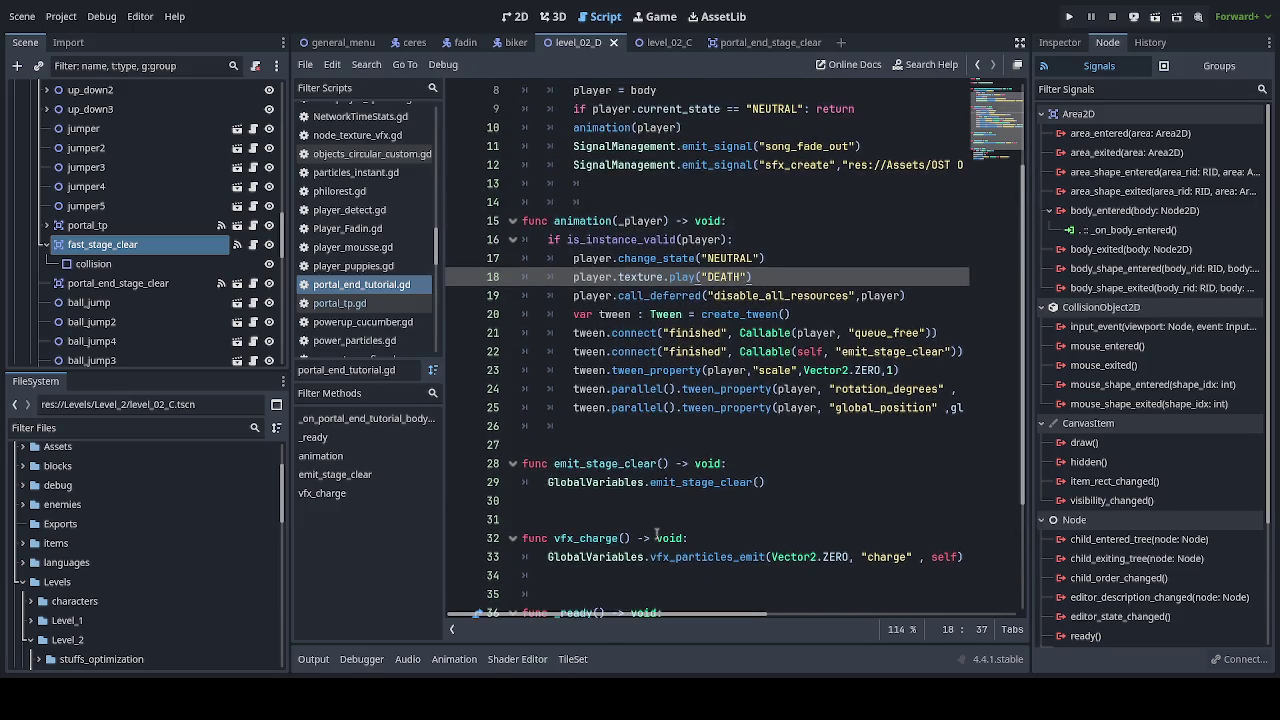
scroll(656, 537, down, 3)
scroll(656, 537, up, 5)
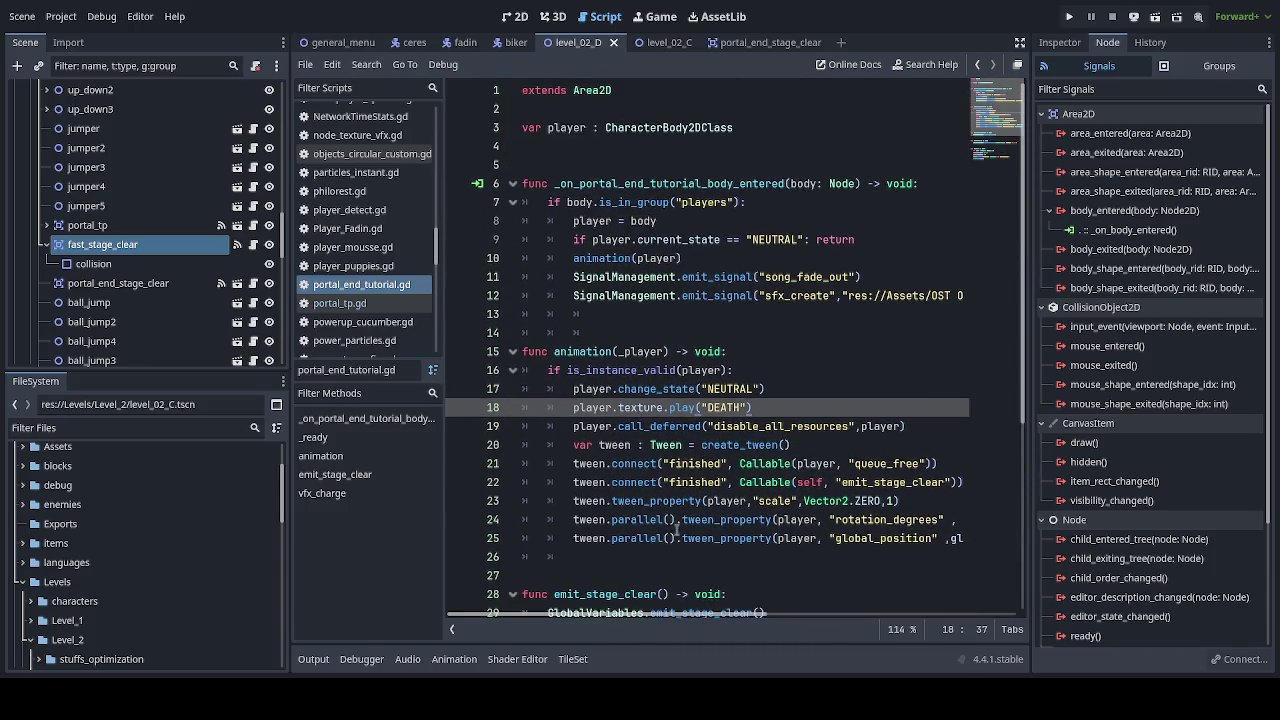
mouse_move(606, 313)
mouse_down()
mouse_move(573, 277)
mouse_move(560, 221)
mouse_move(522, 202)
mouse_up()
key(ctrl+c)
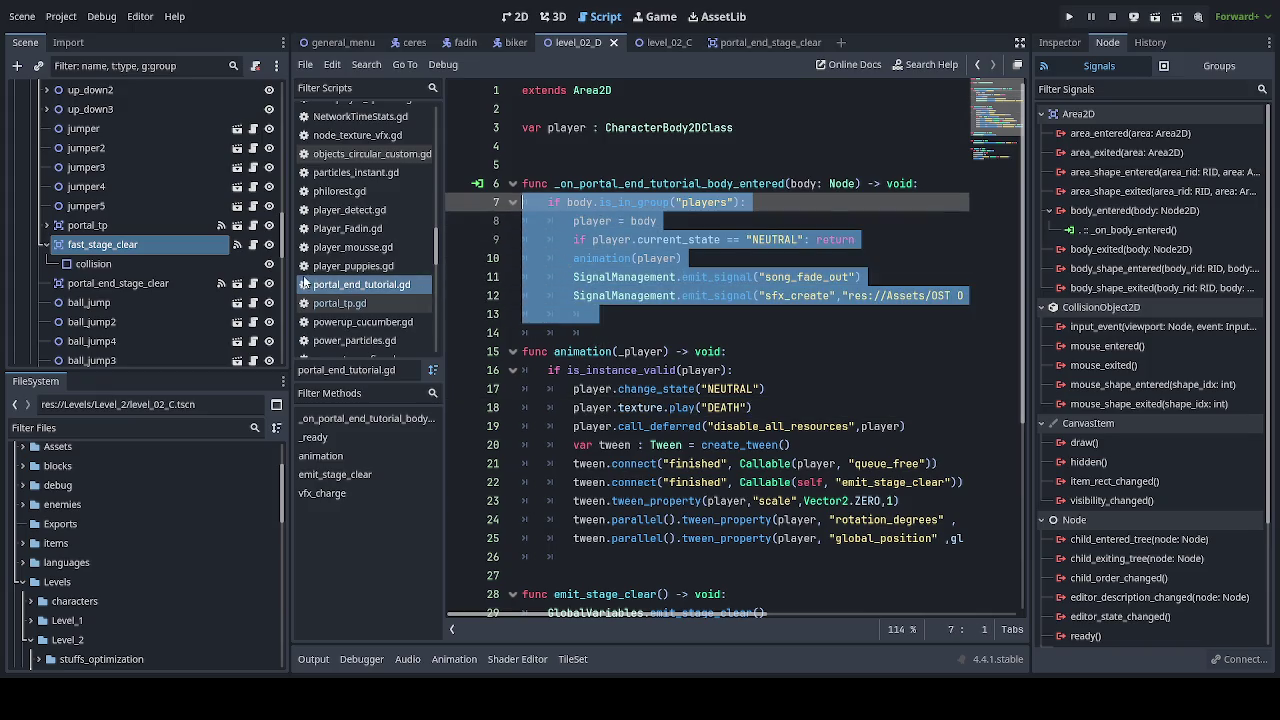
click(238, 244)
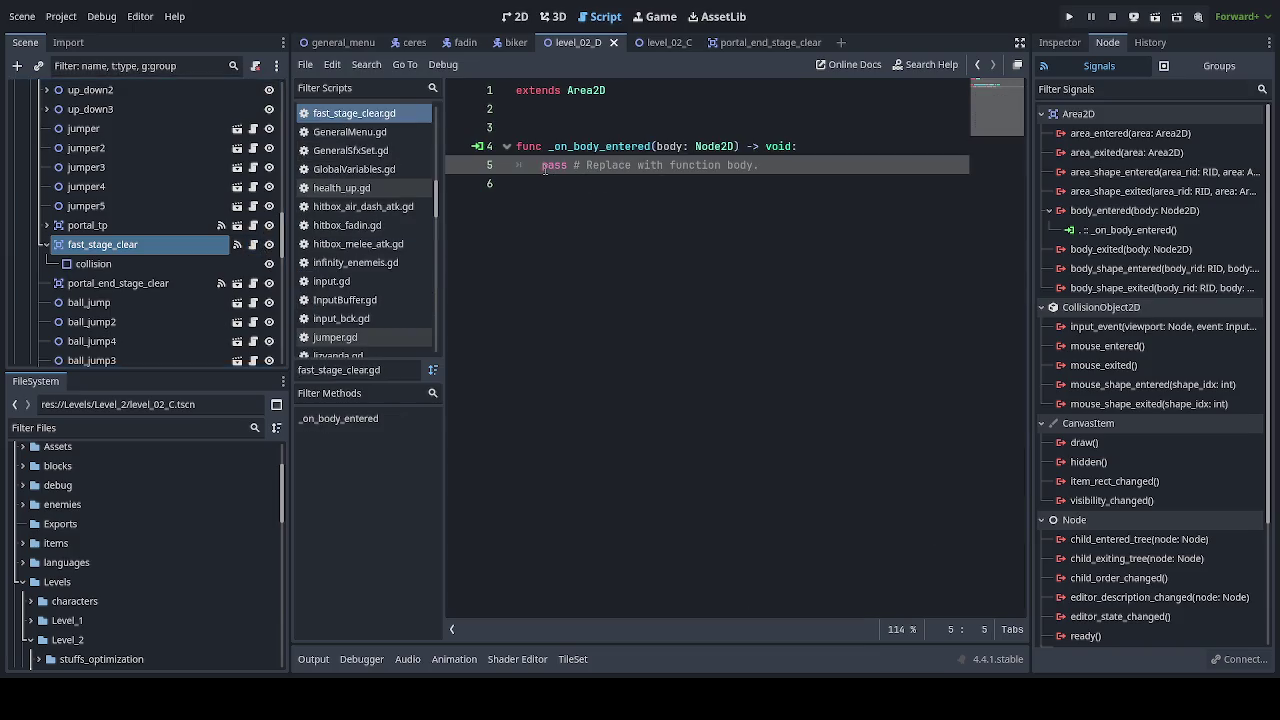
Step: Paste the copied handler code over 'pass' and indent lines 6–10 under the if
drag(543, 165, 809, 170)
key(ctrl+v)
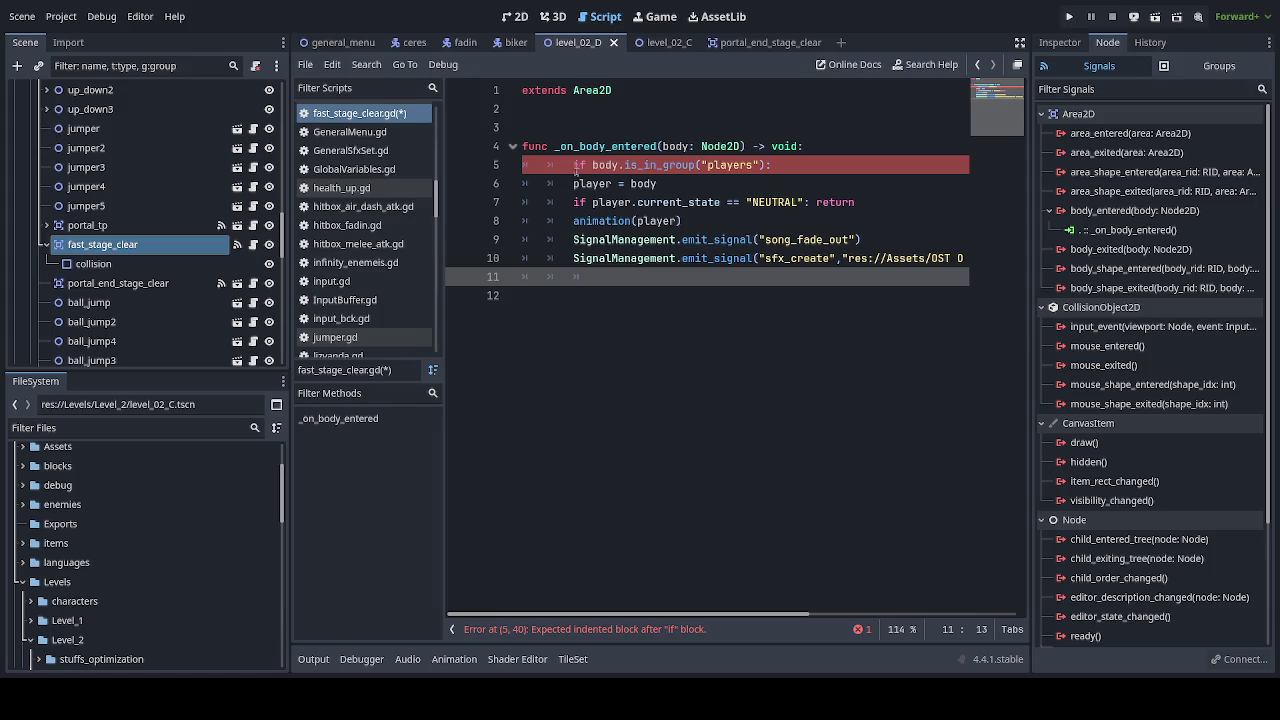
drag(574, 183, 582, 258)
key(Tab)
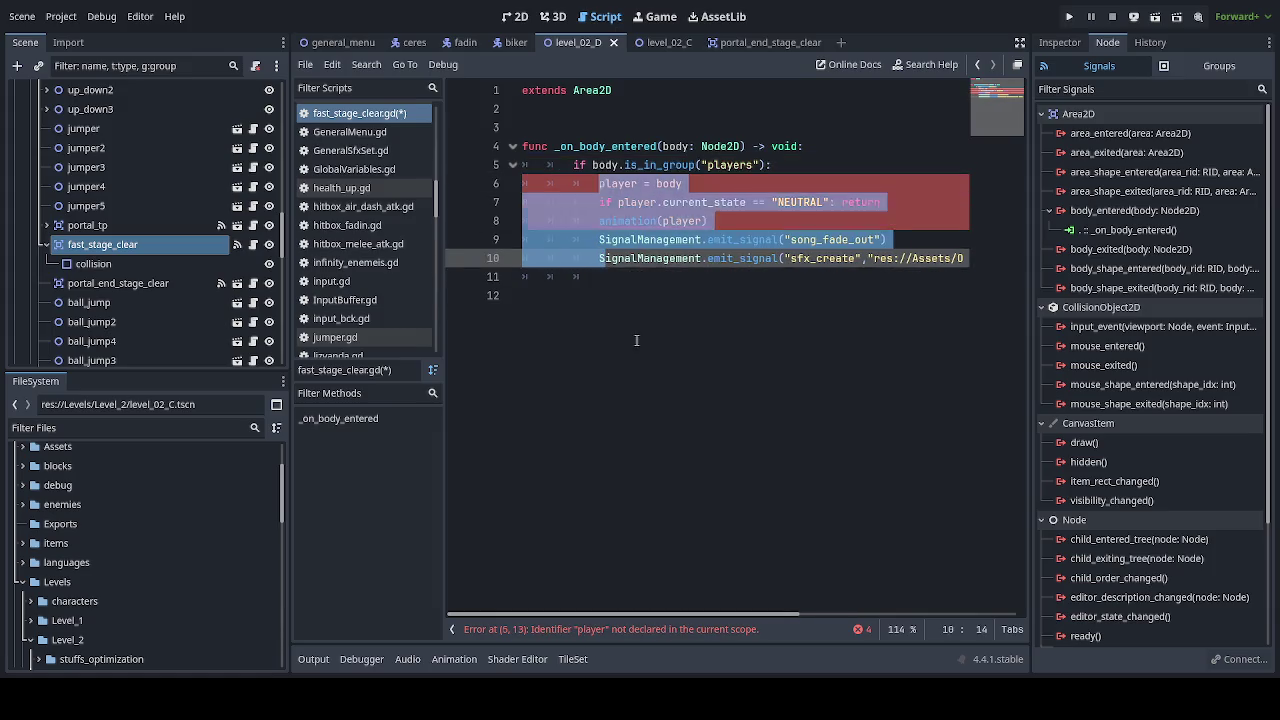
click(636, 340)
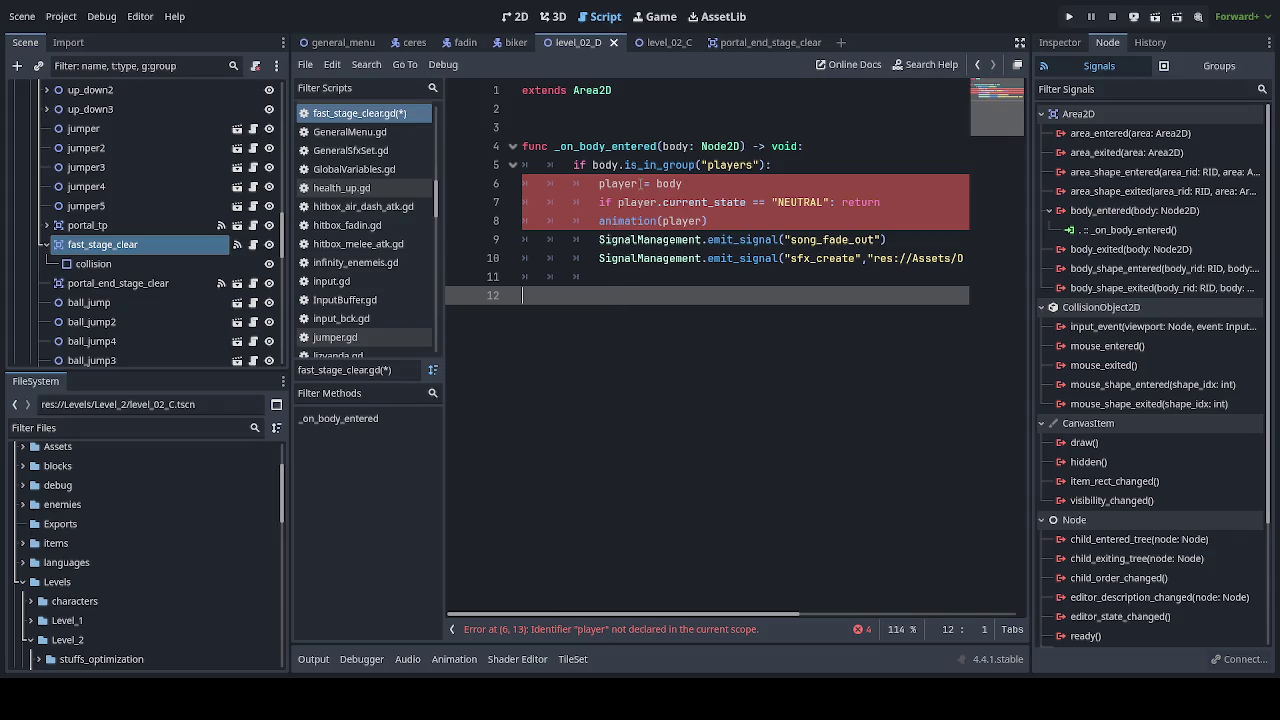
Step: Try replacing player with body on line 7, then undo that change
double_click(606, 166)
key(ctrl+c)
double_click(644, 201)
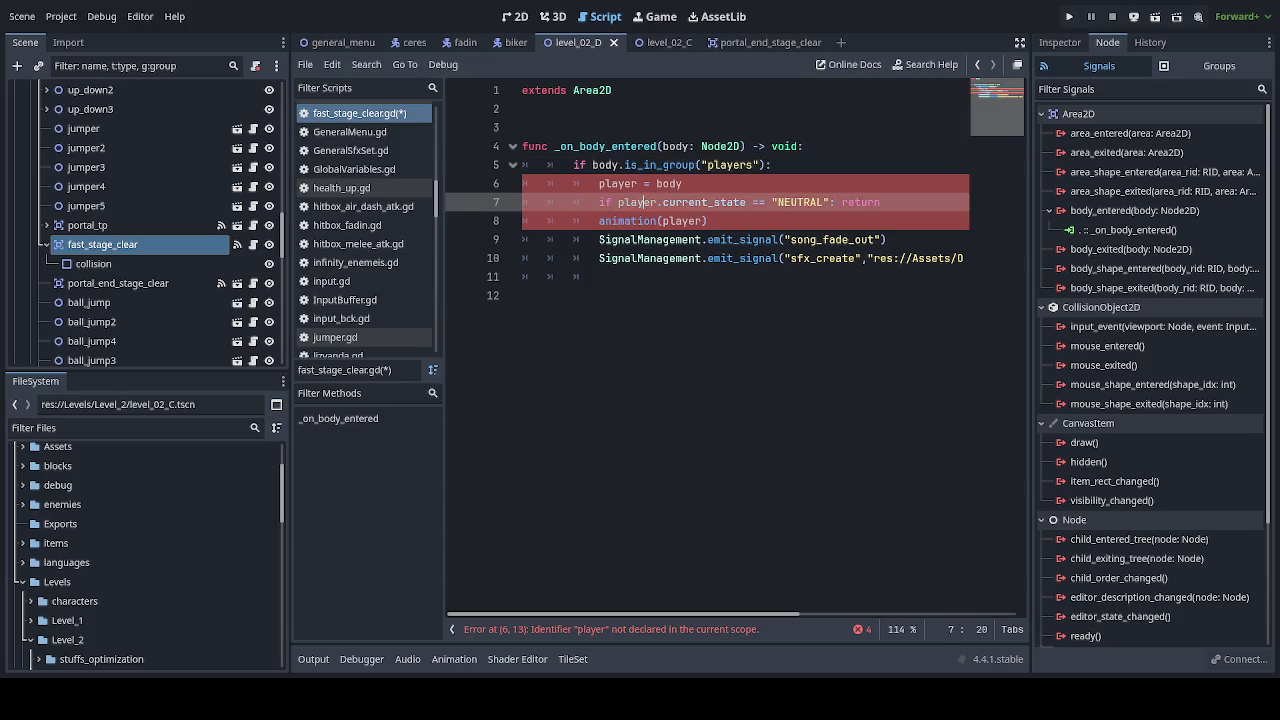
key(ctrl+v)
drag(696, 183, 573, 183)
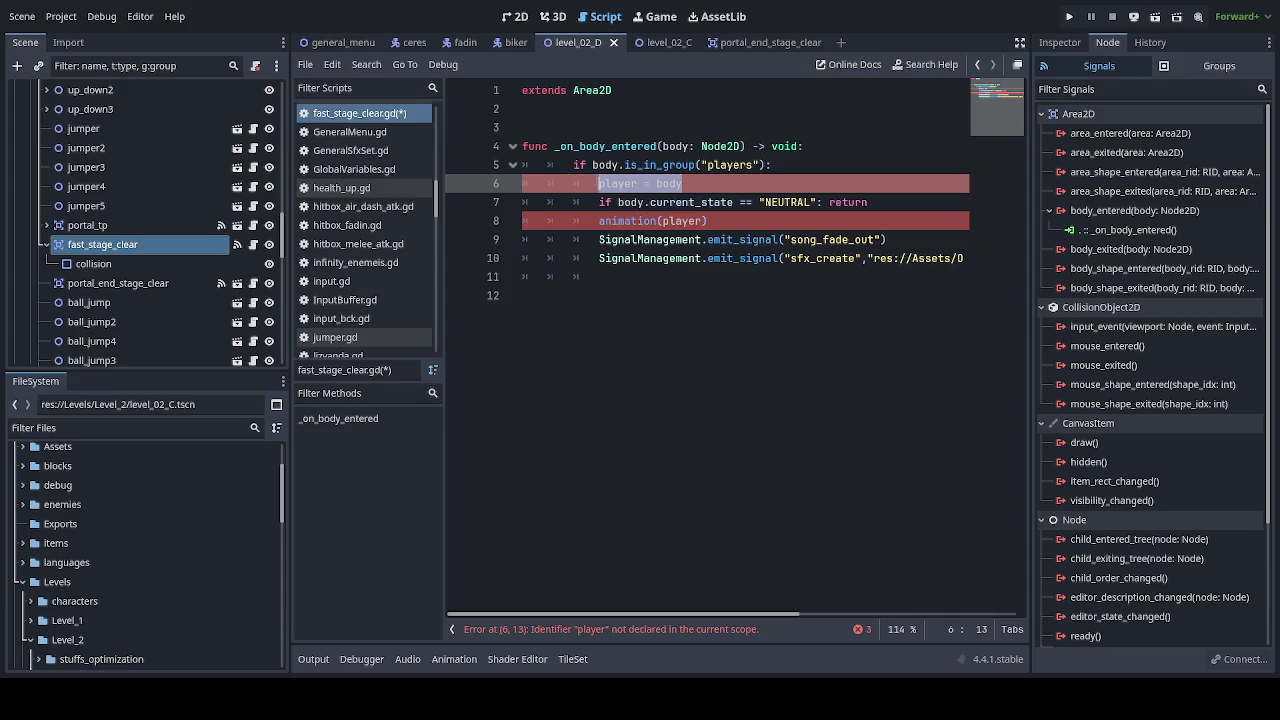
click(697, 202)
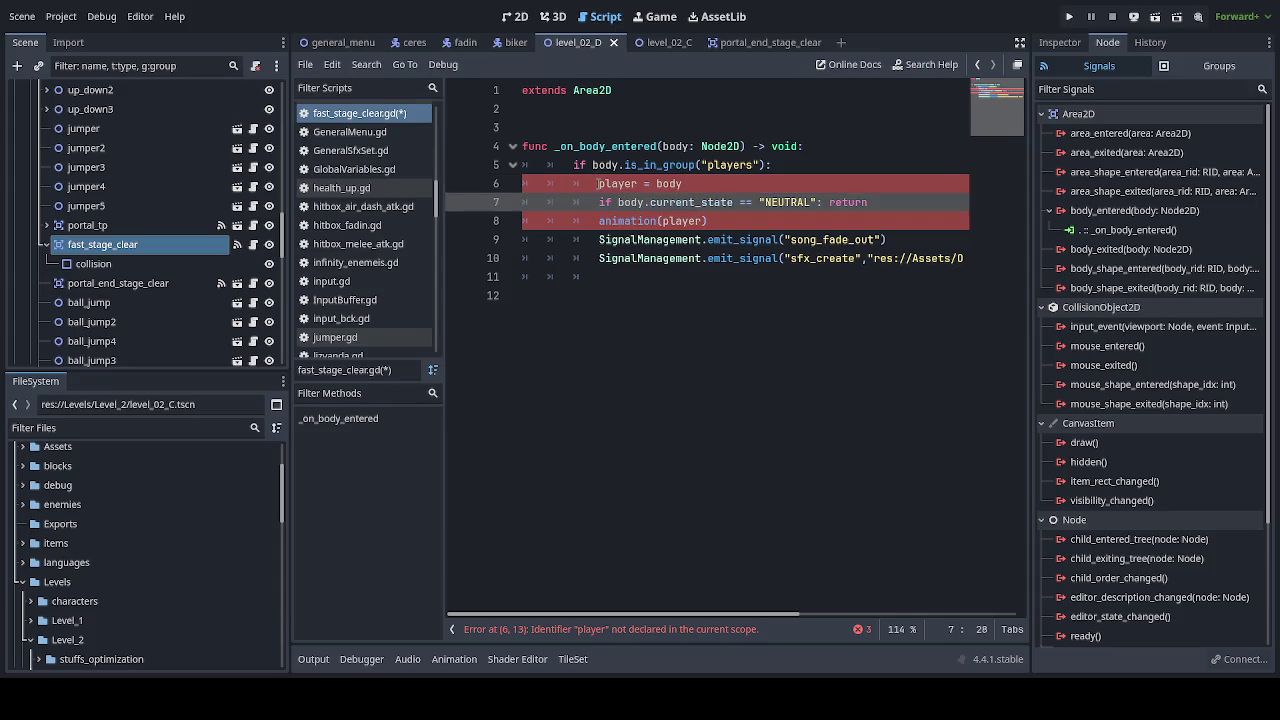
key(ctrl+z)
key(ctrl+z)
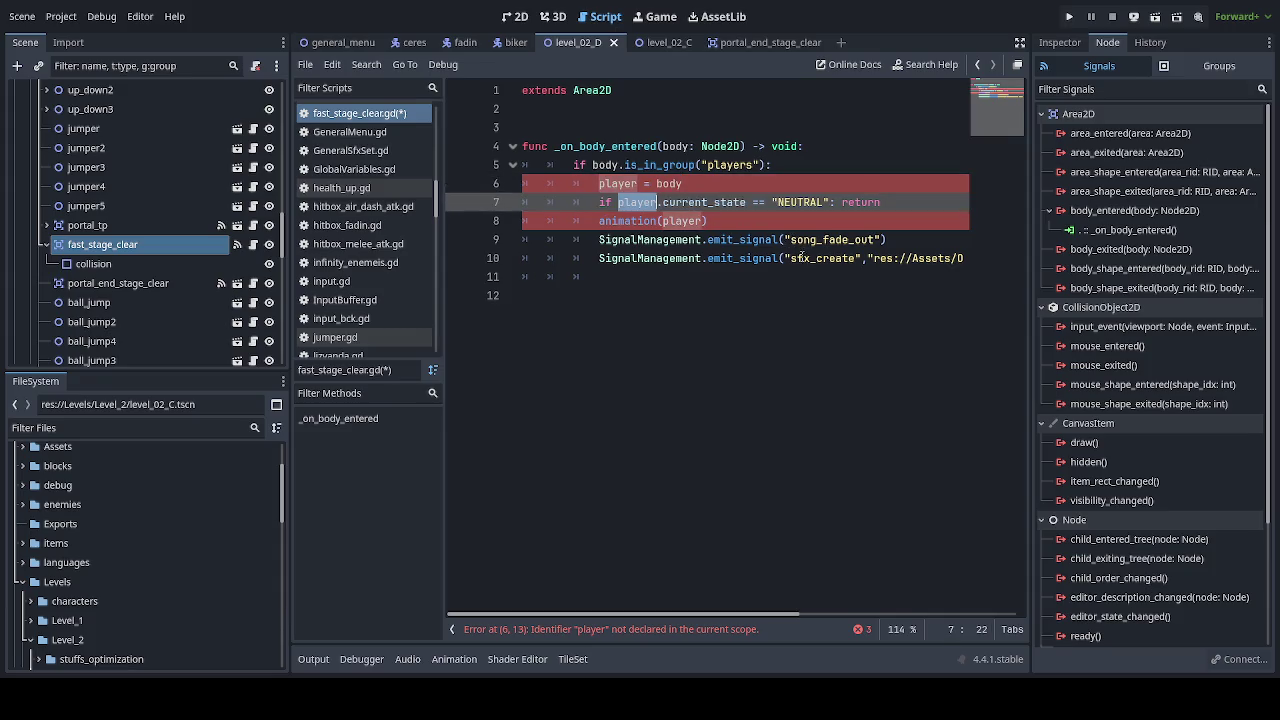
click(718, 318)
Step: Change line 6 to 'var player = body as CharacterFadin'
click(598, 183)
text(v)
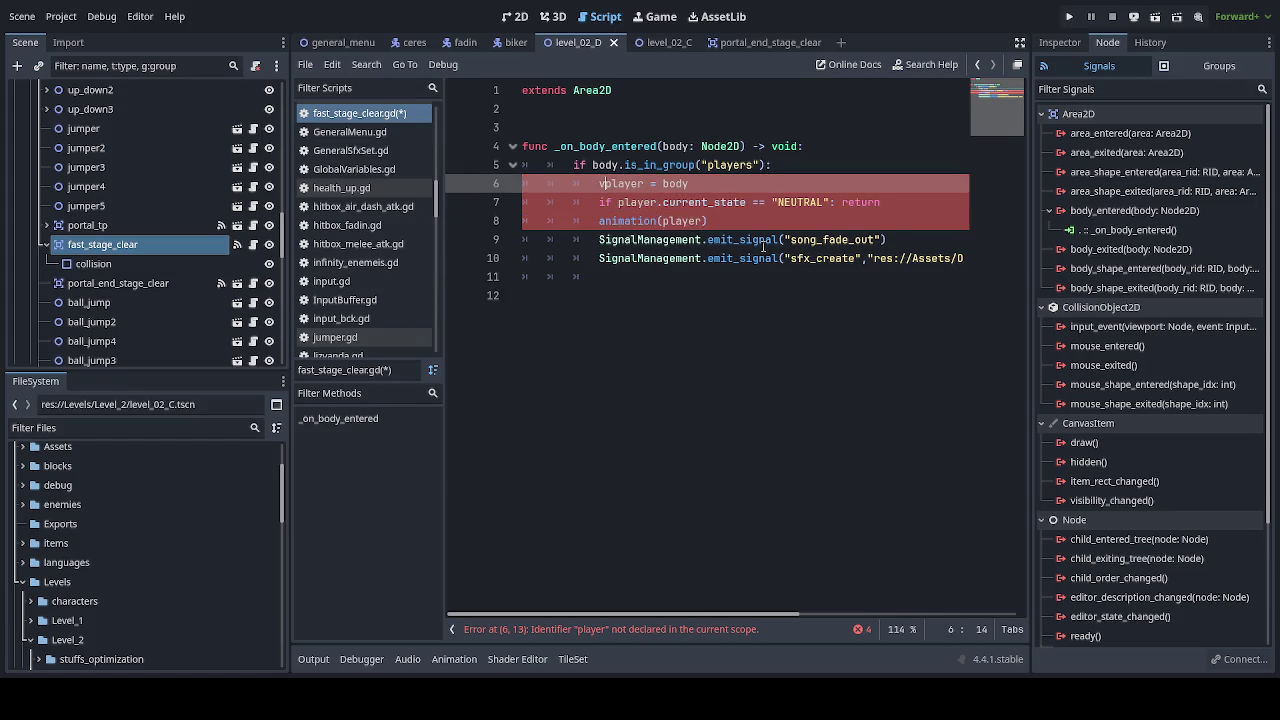
text(ar)
click(741, 184)
text(as )
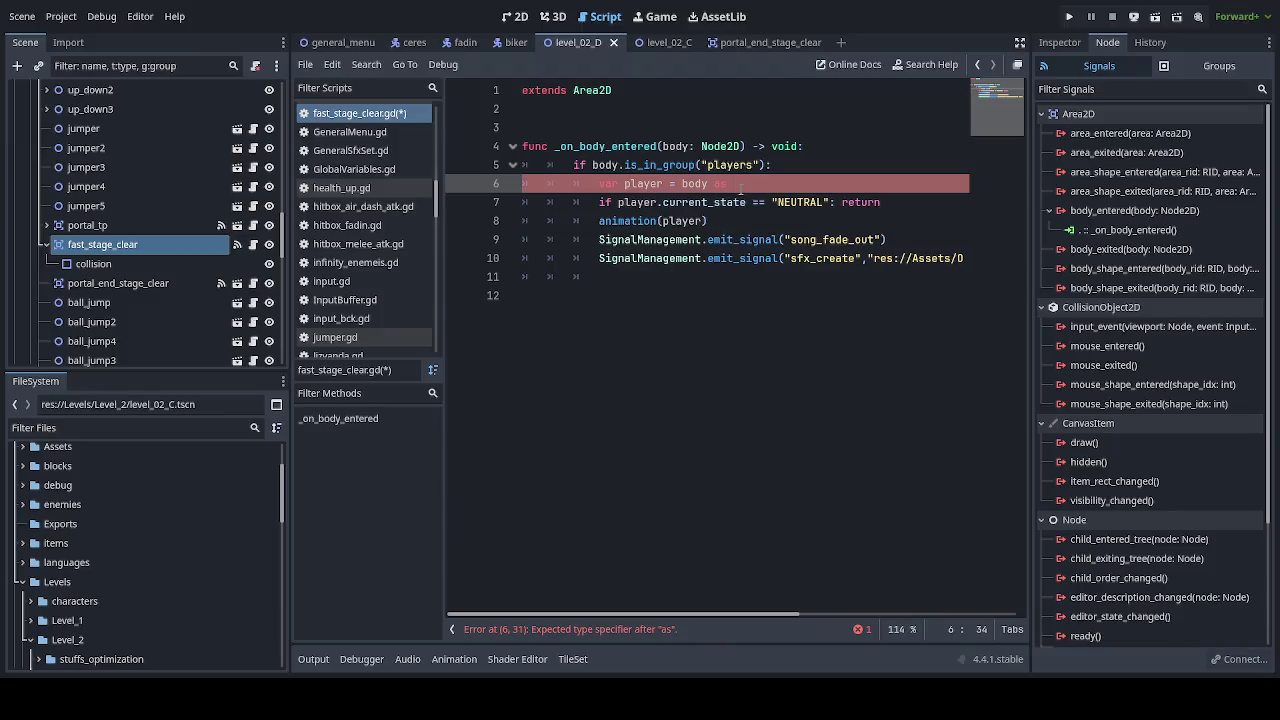
text(Chara)
key(Return)
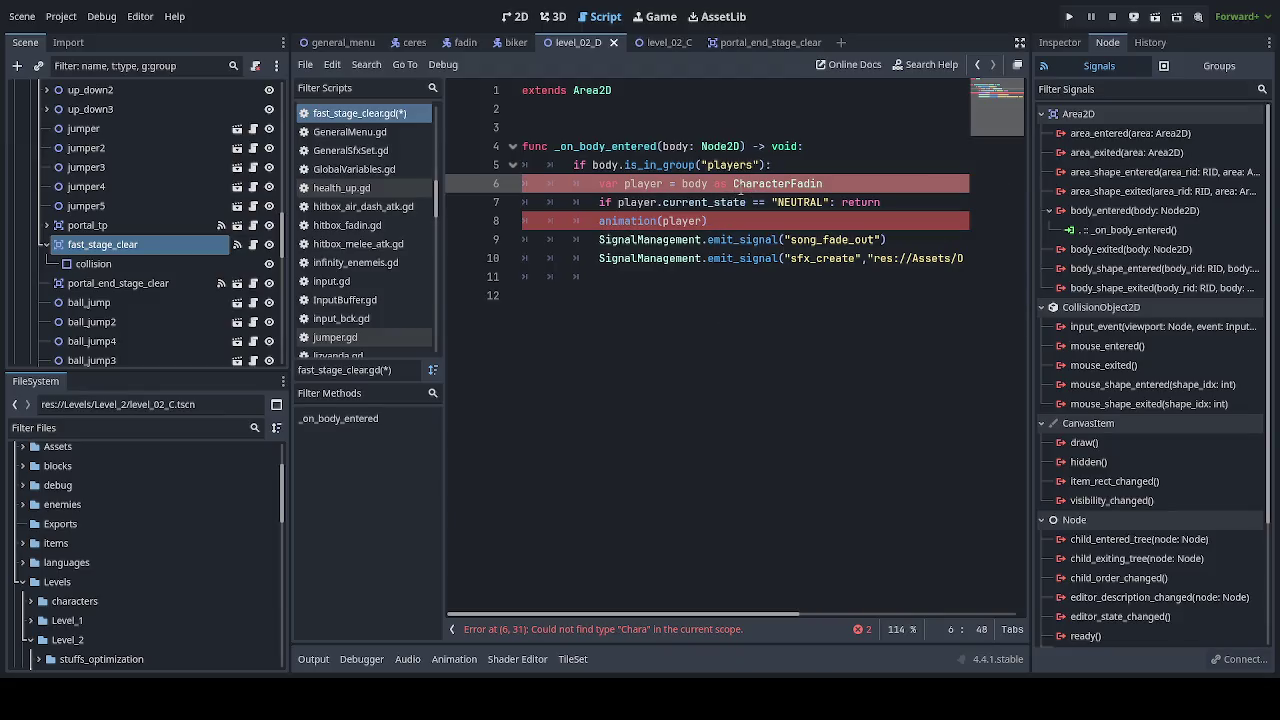
click(859, 339)
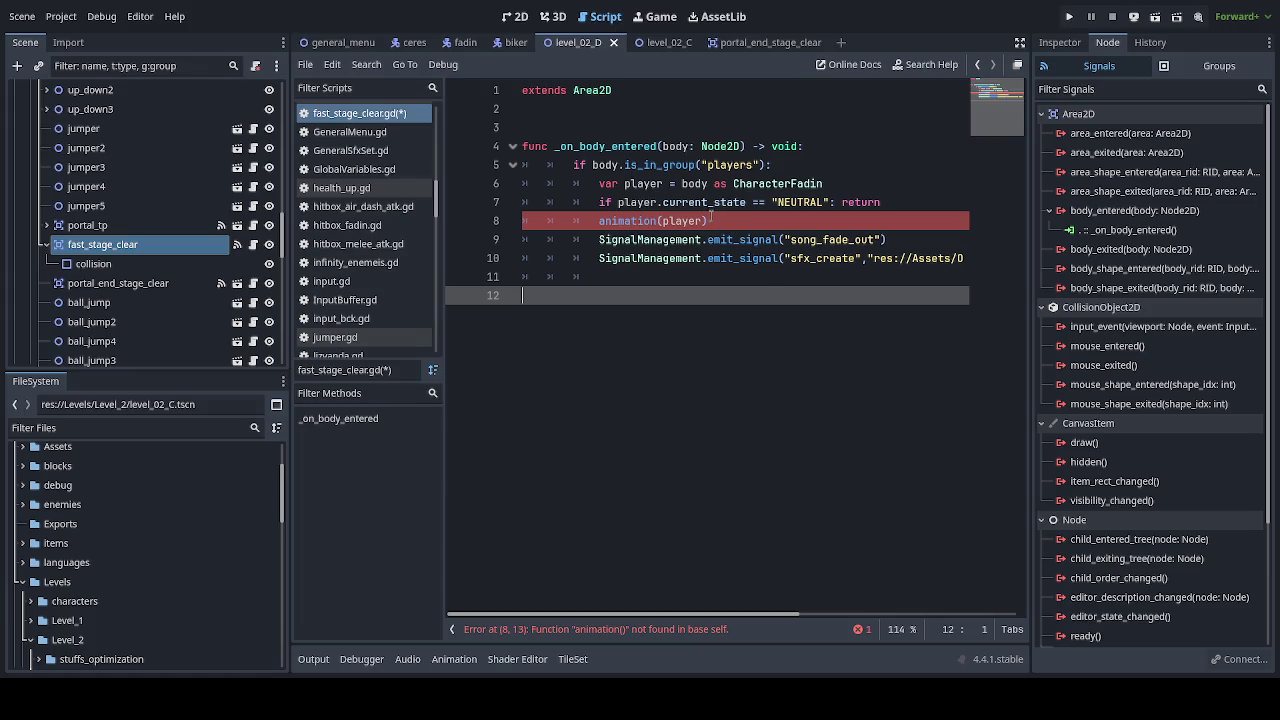
Step: Delete the animation(player) call line entirely
drag(708, 220, 611, 220)
key(shift+Home)
key(shift+Home)
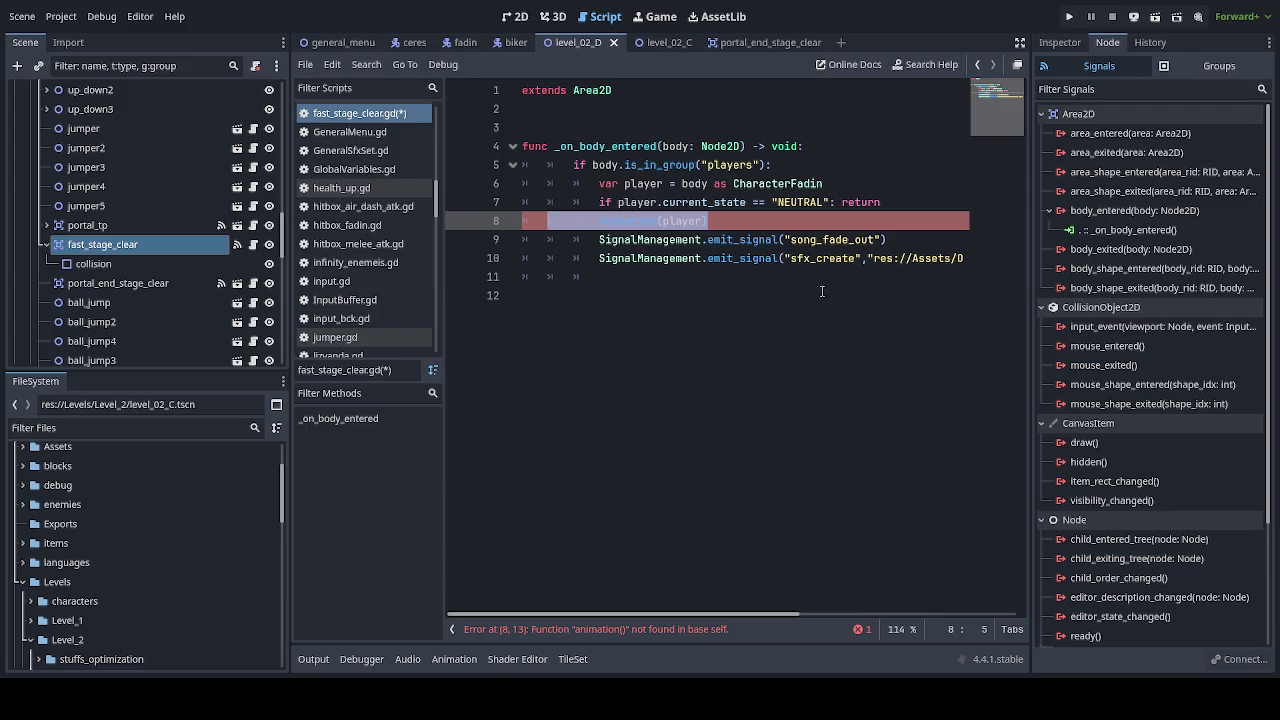
key(BackSpace)
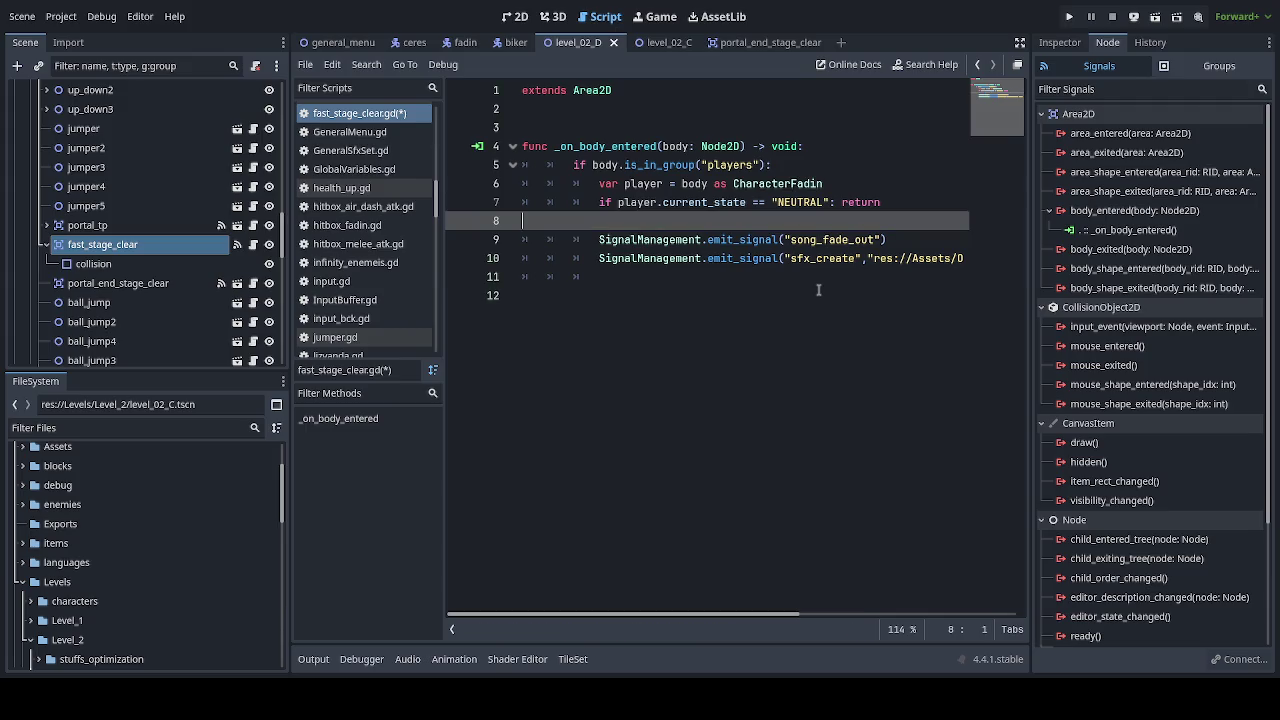
key(BackSpace)
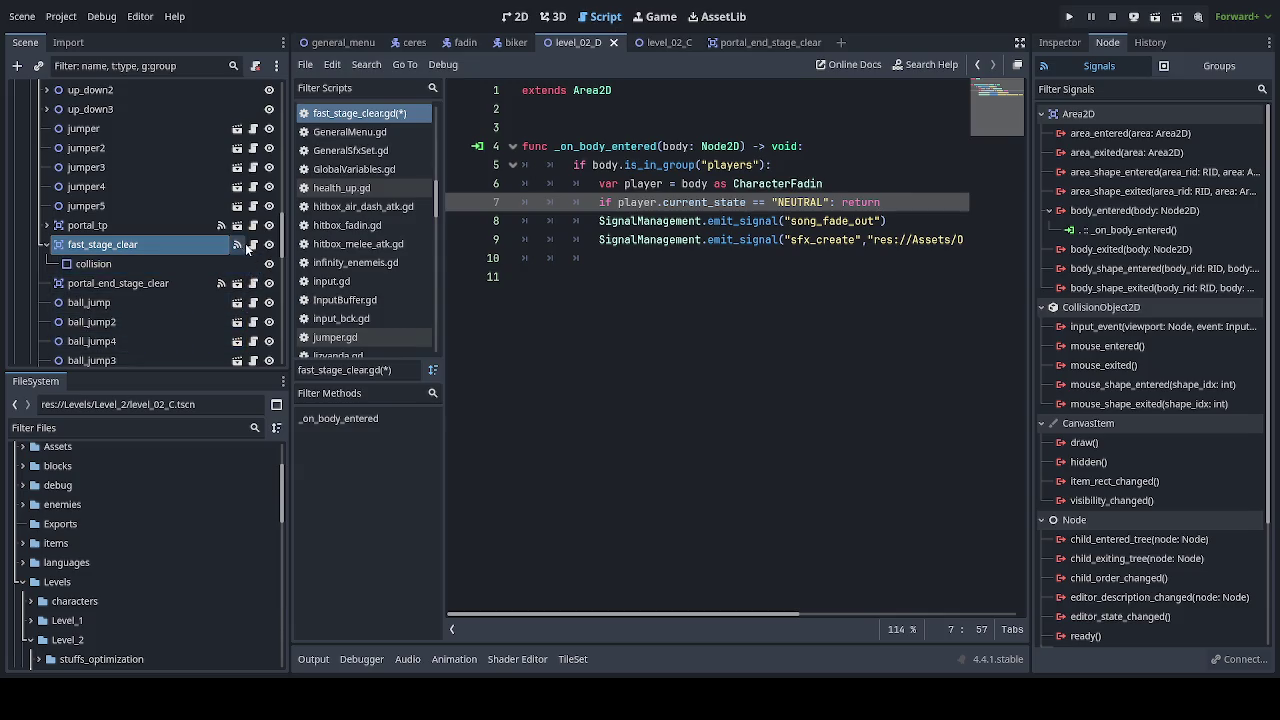
Step: In the portal_end_stage_clear script, select the three player calls on lines 17–19
click(253, 283)
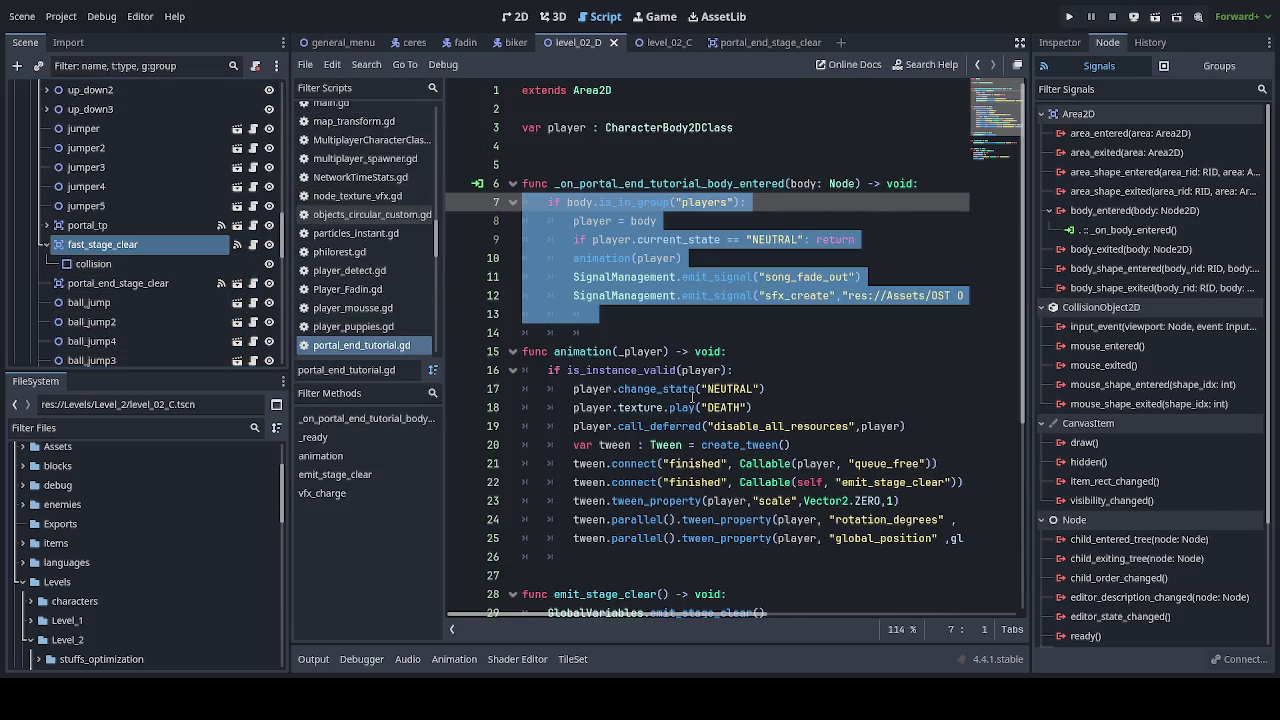
click(747, 372)
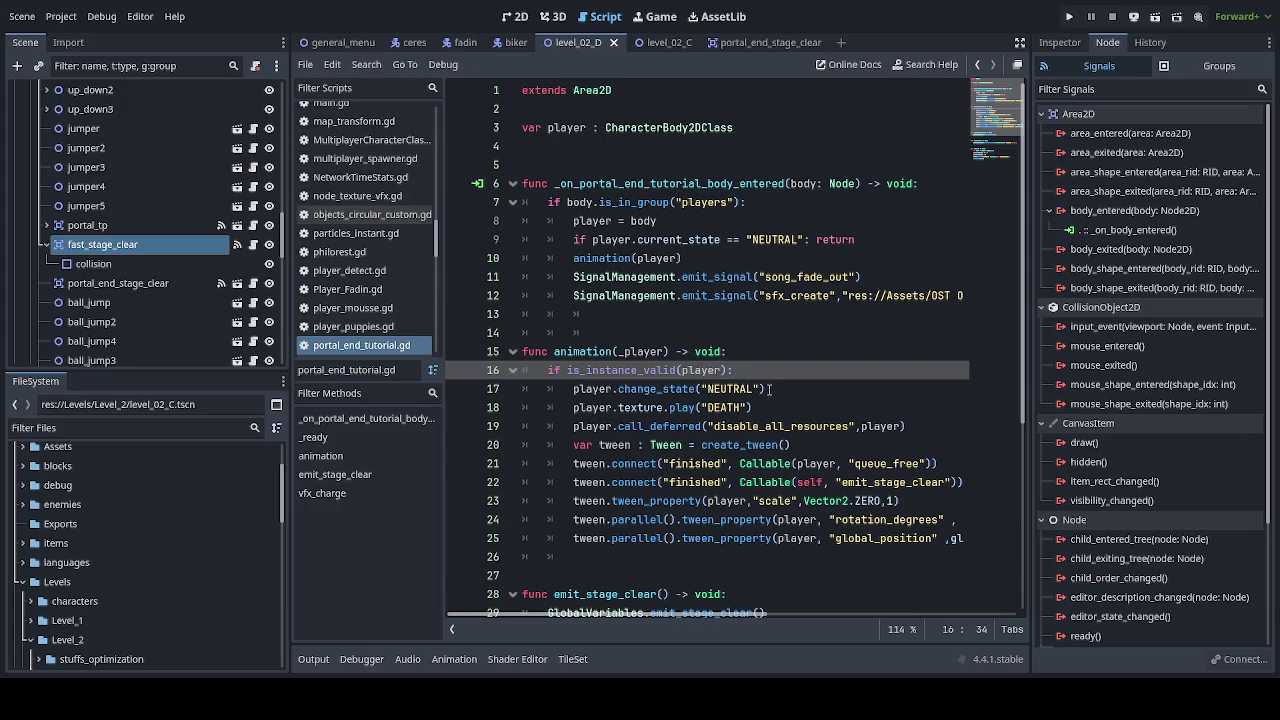
drag(768, 389, 573, 389)
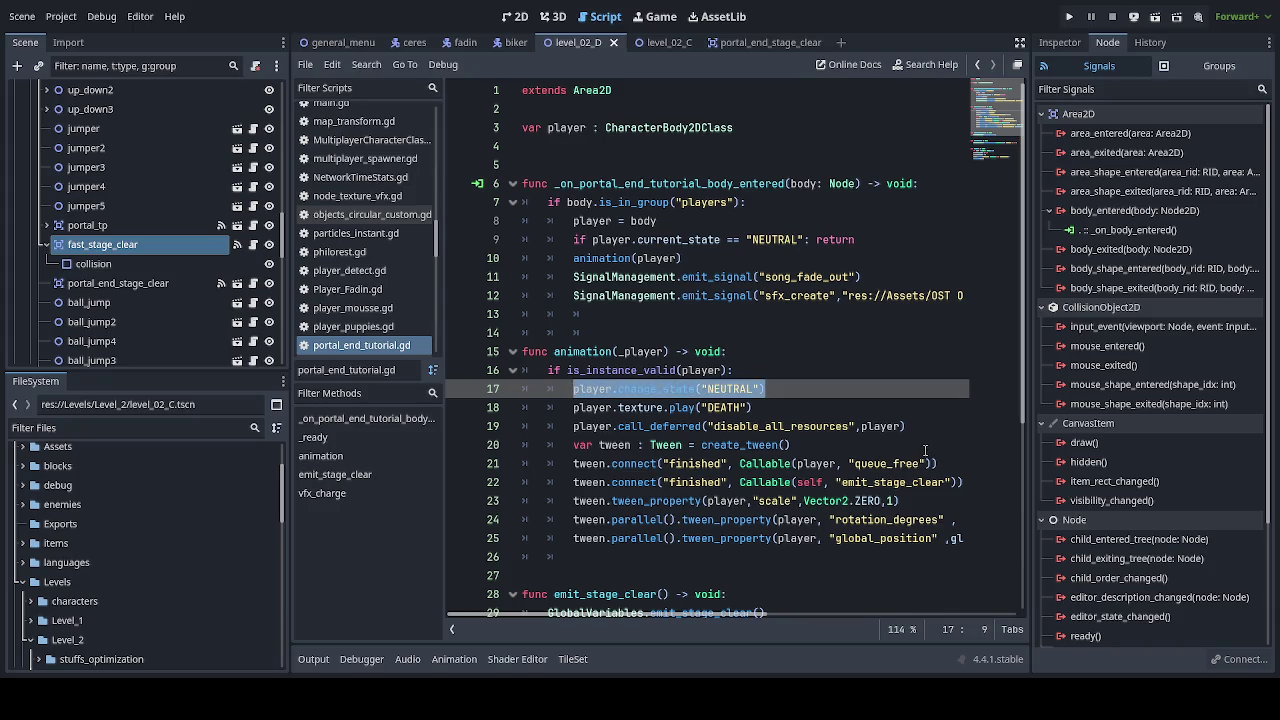
click(907, 426)
drag(907, 426, 573, 389)
key(ctrl+c)
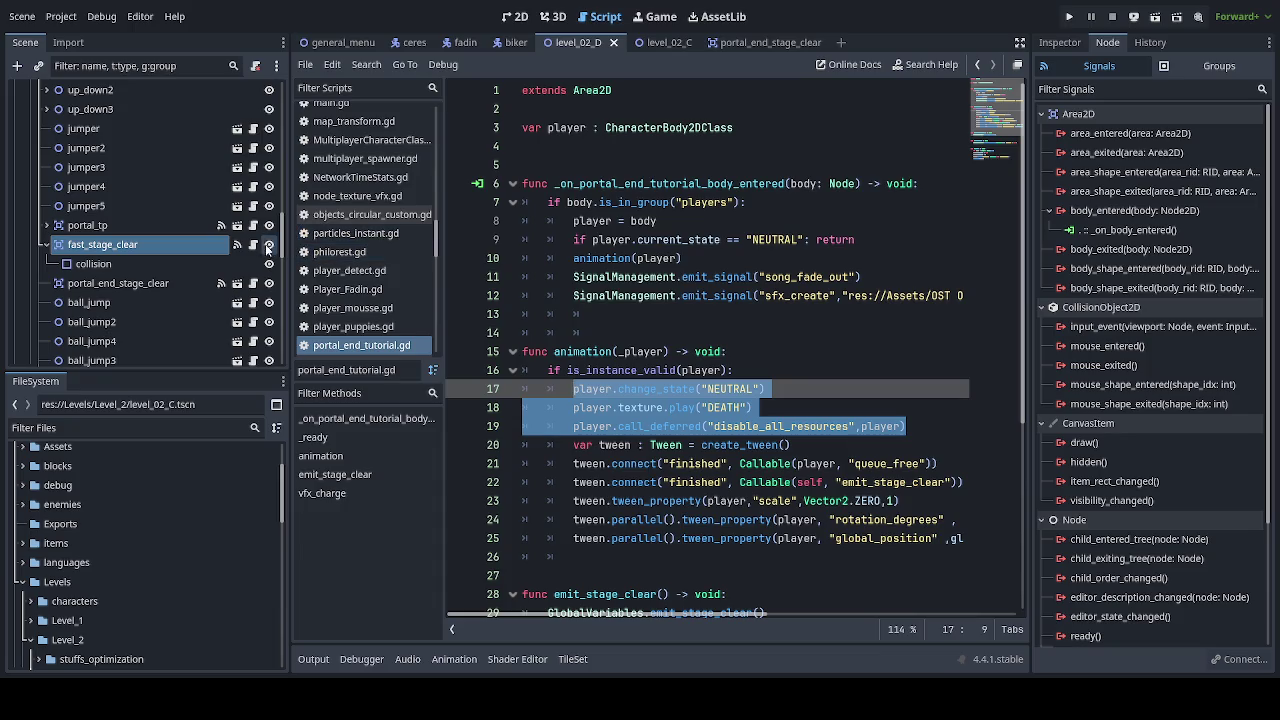
Step: Paste the three player lines onto line 10 of fast_stage_clear.gd and indent them into the handler
click(252, 245)
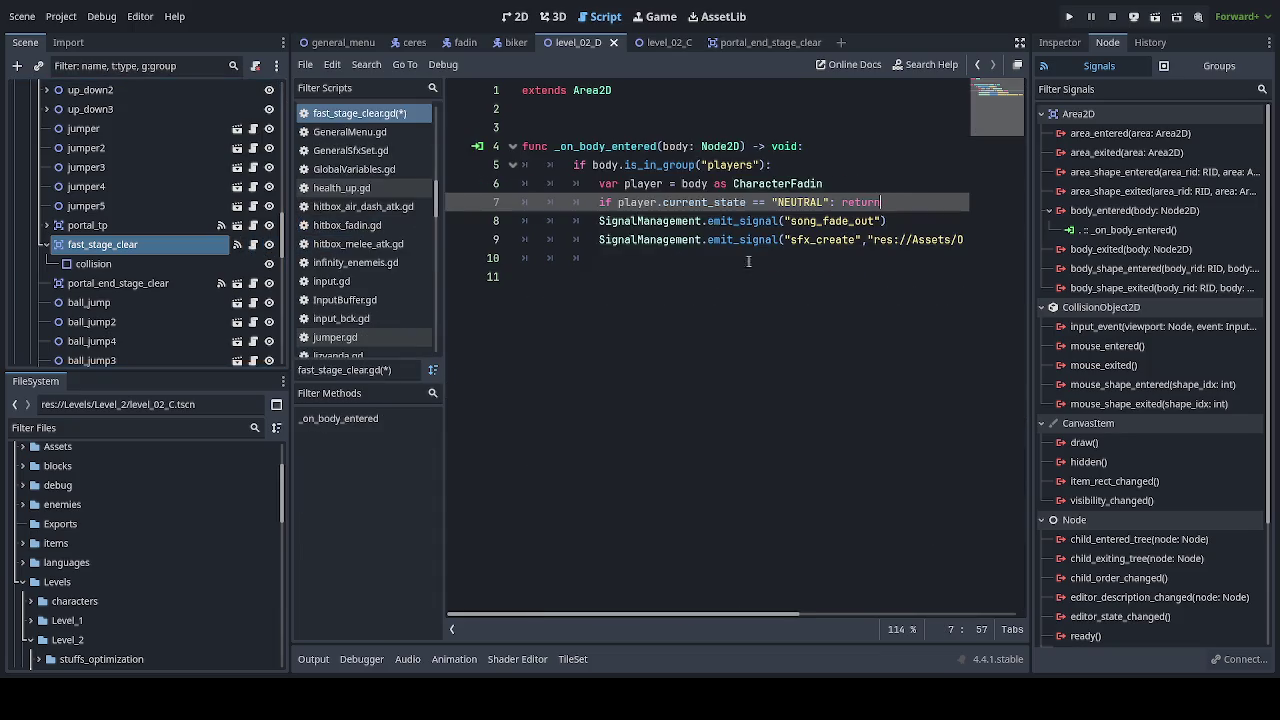
click(690, 257)
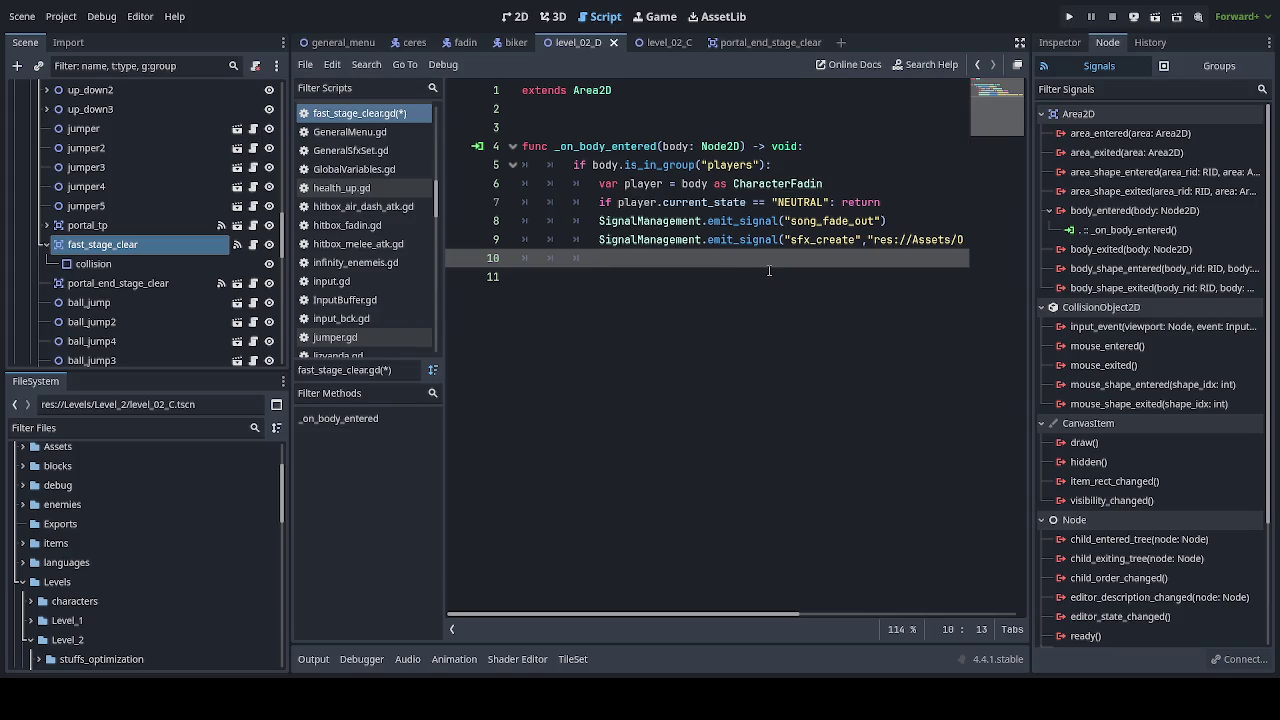
key(ctrl+v)
click(569, 295)
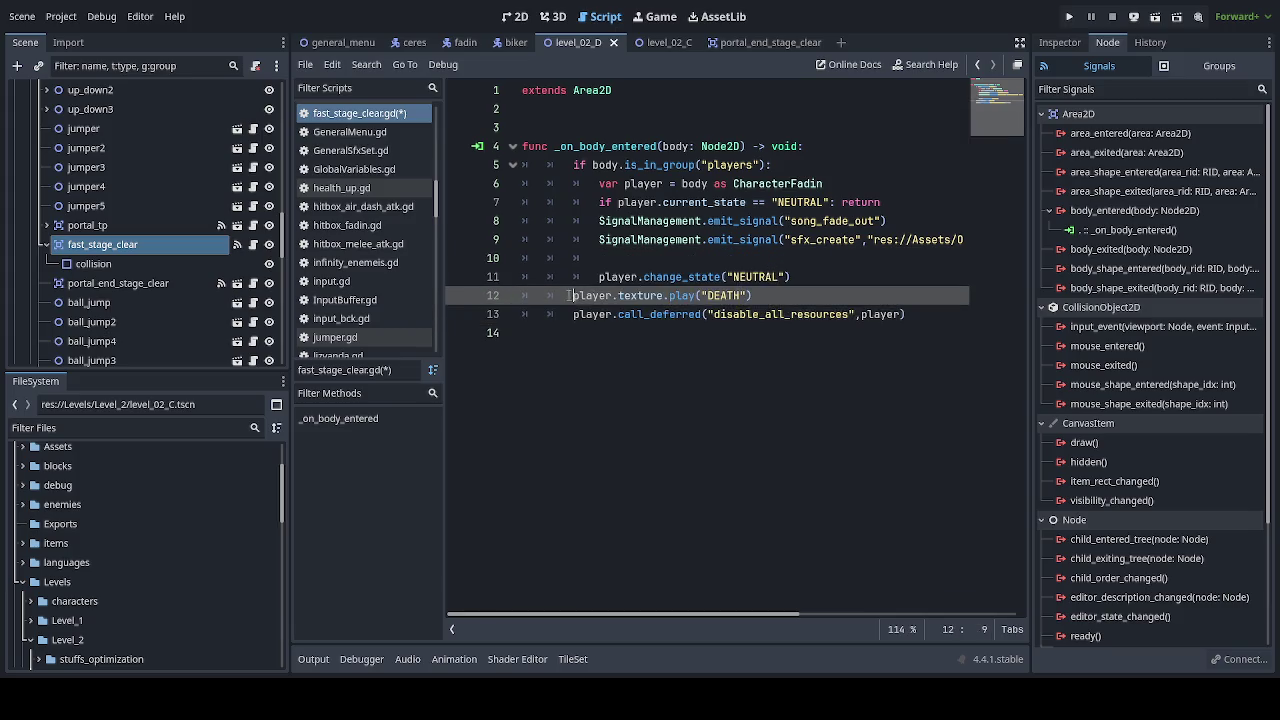
key(Tab)
click(569, 314)
key(Tab)
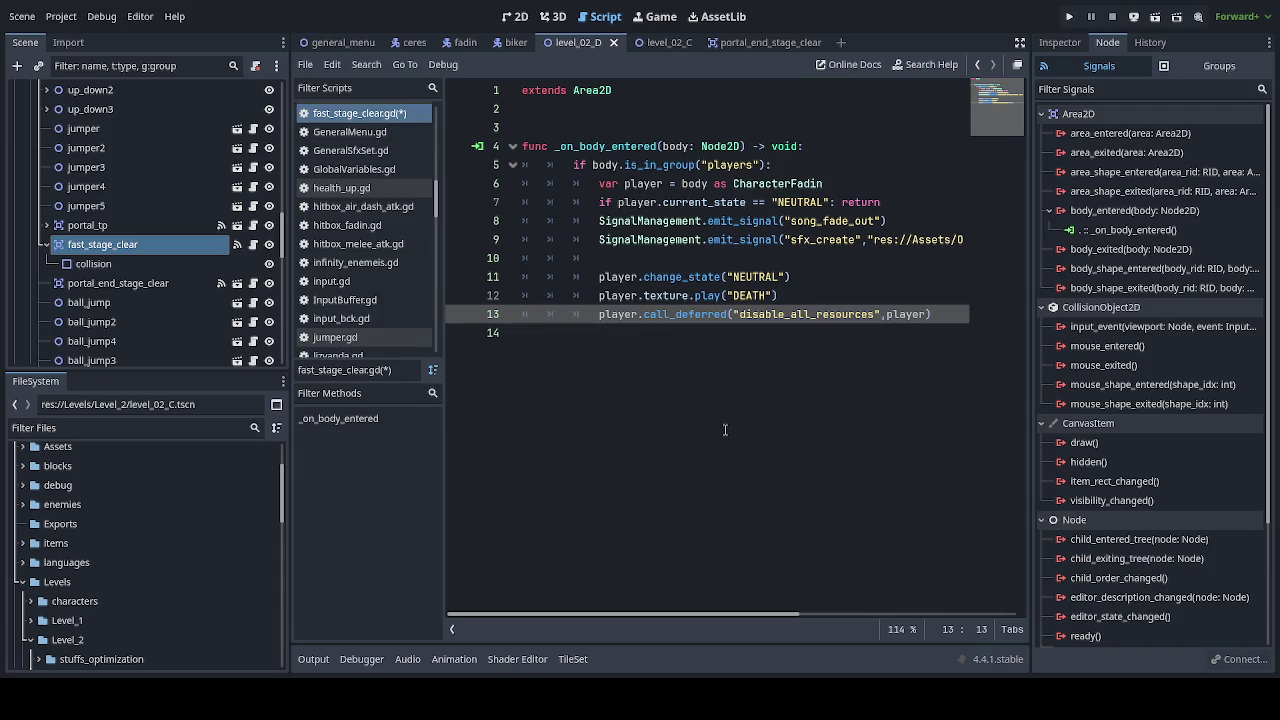
Step: Select the GlobalVariables.emit_stage_clear() call on line 29 of the portal_end_stage_clear script
click(255, 287)
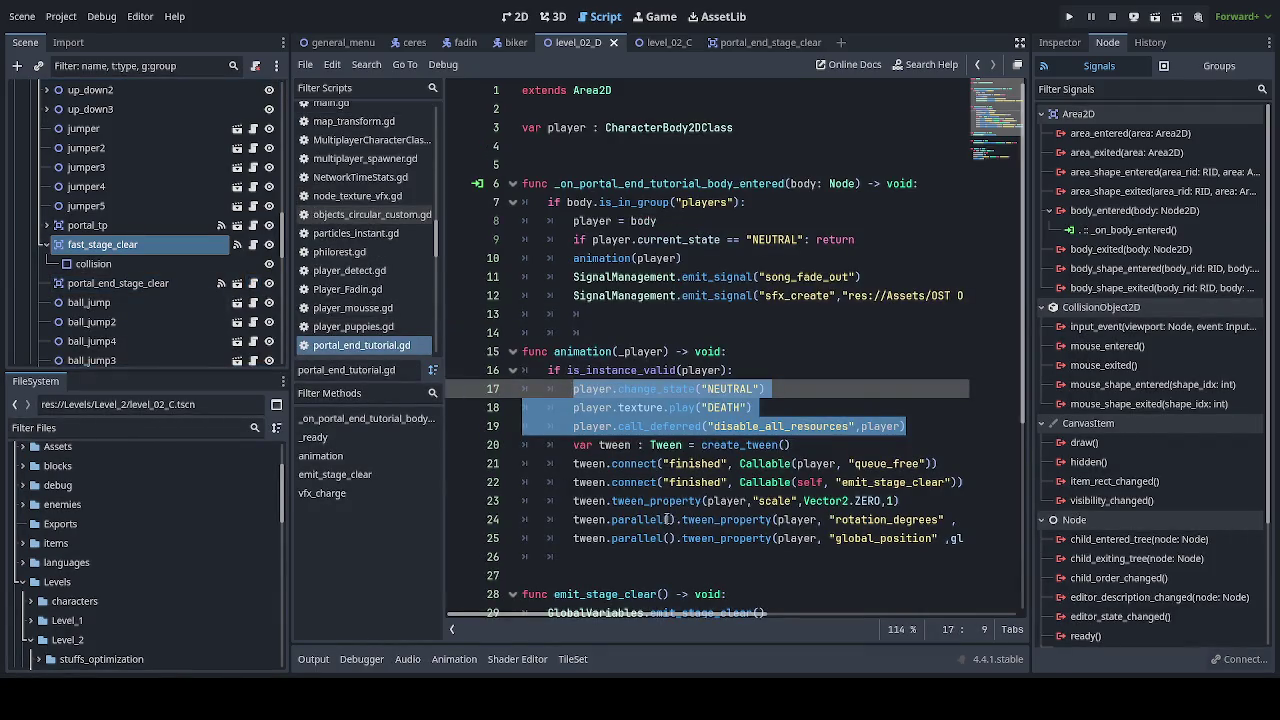
scroll(664, 519, down, 1)
scroll(664, 520, down, 1)
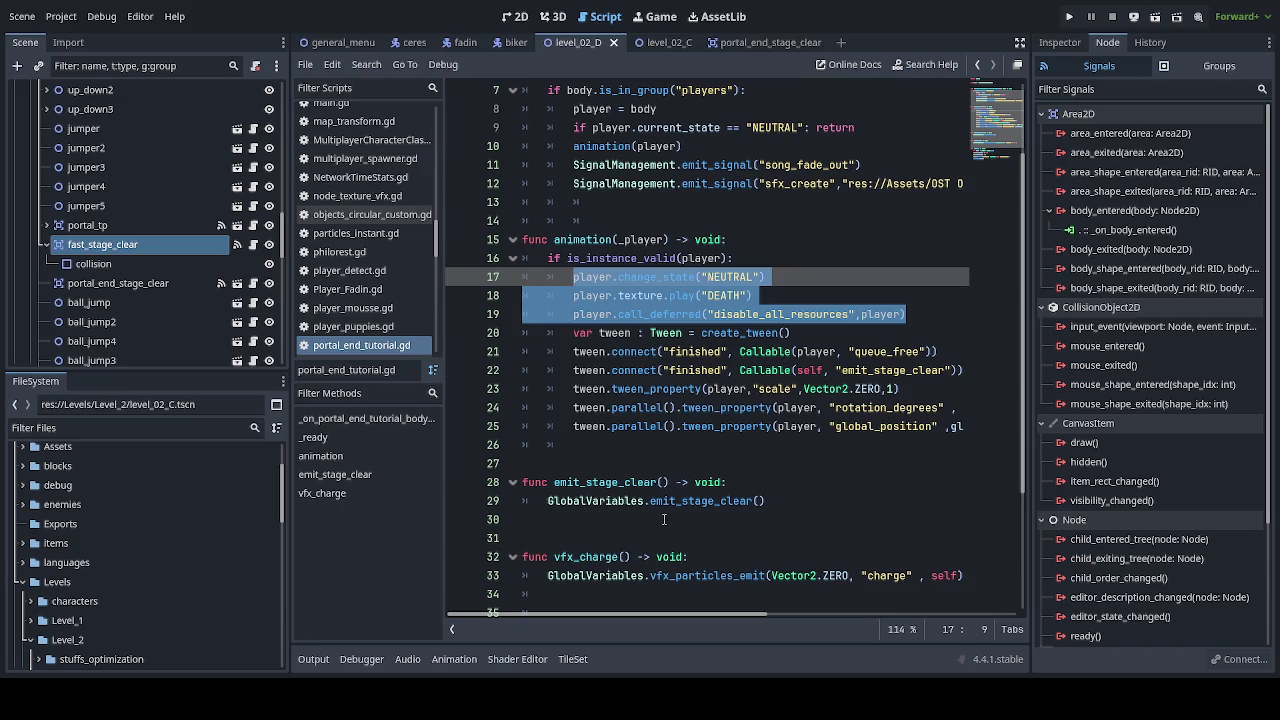
click(604, 519)
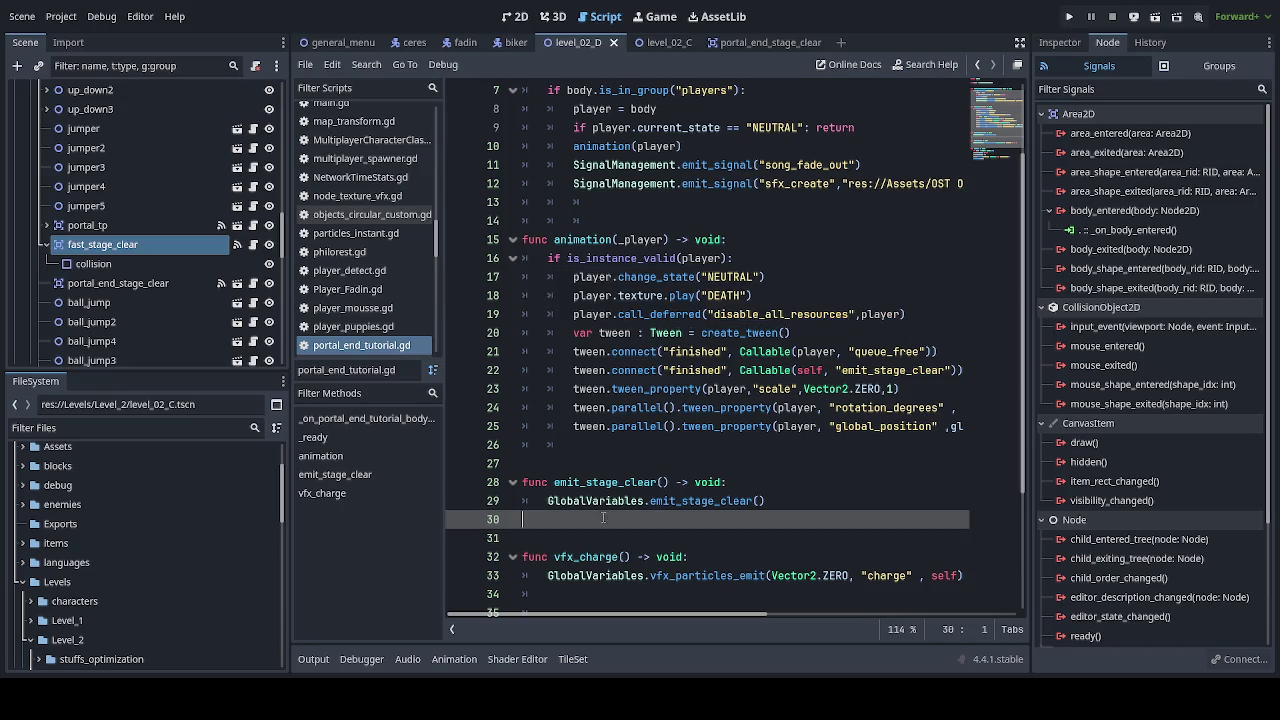
click(553, 500)
key(shift+End)
key(ctrl+c)
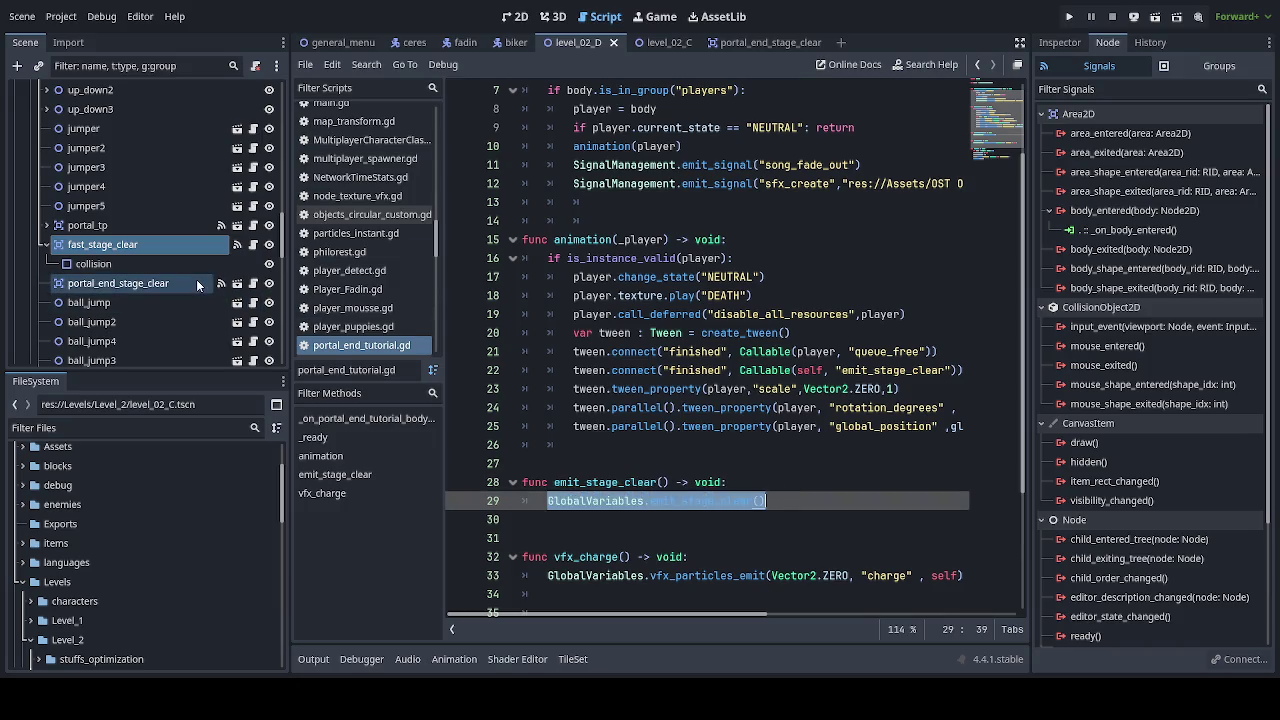
scroll(196, 280, up, 2)
scroll(197, 280, down, 2)
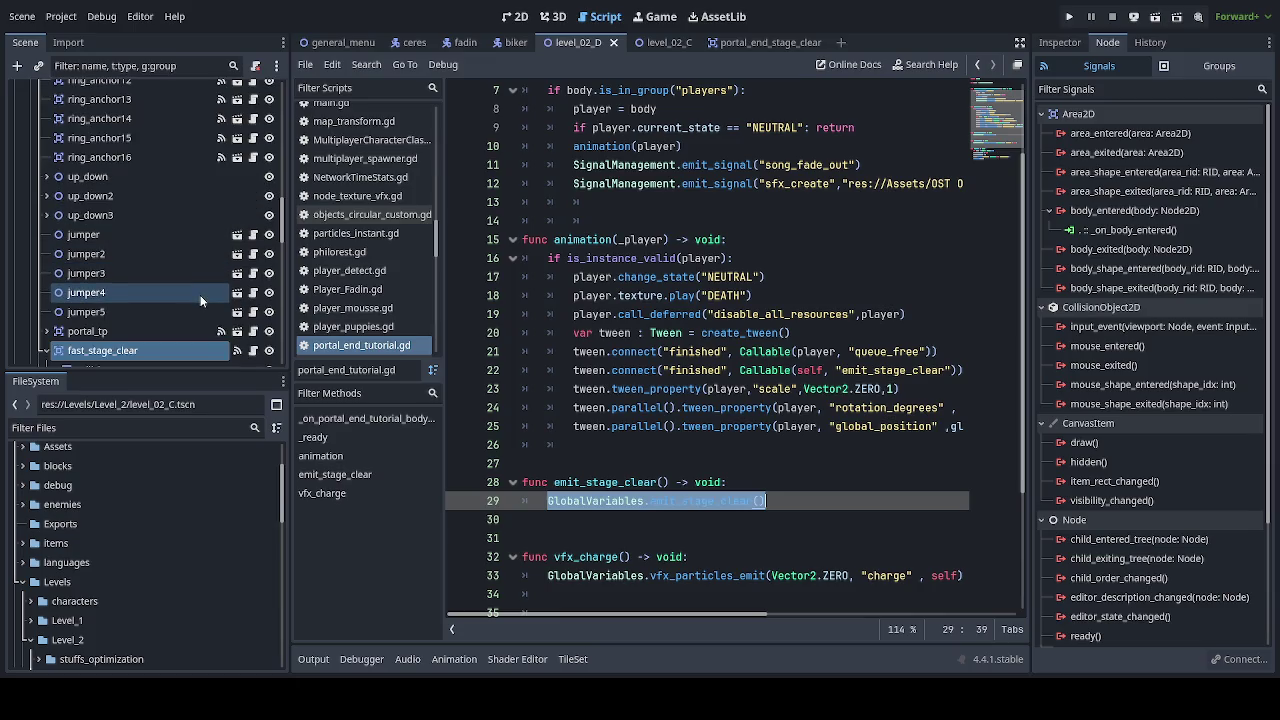
Step: Paste GlobalVariables.emit_stage_clear() on a new indented line after line 14 of fast_stage_clear.gd, then save
click(243, 282)
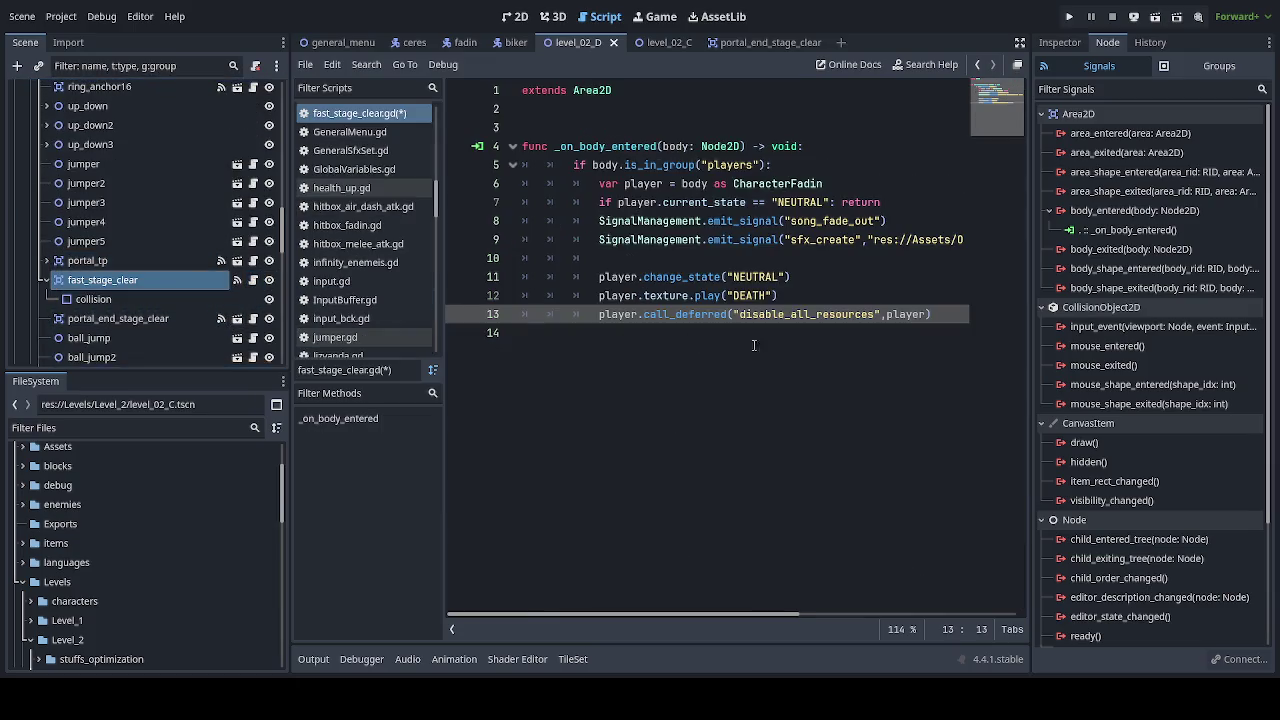
click(695, 336)
key(Tab)
key(Tab)
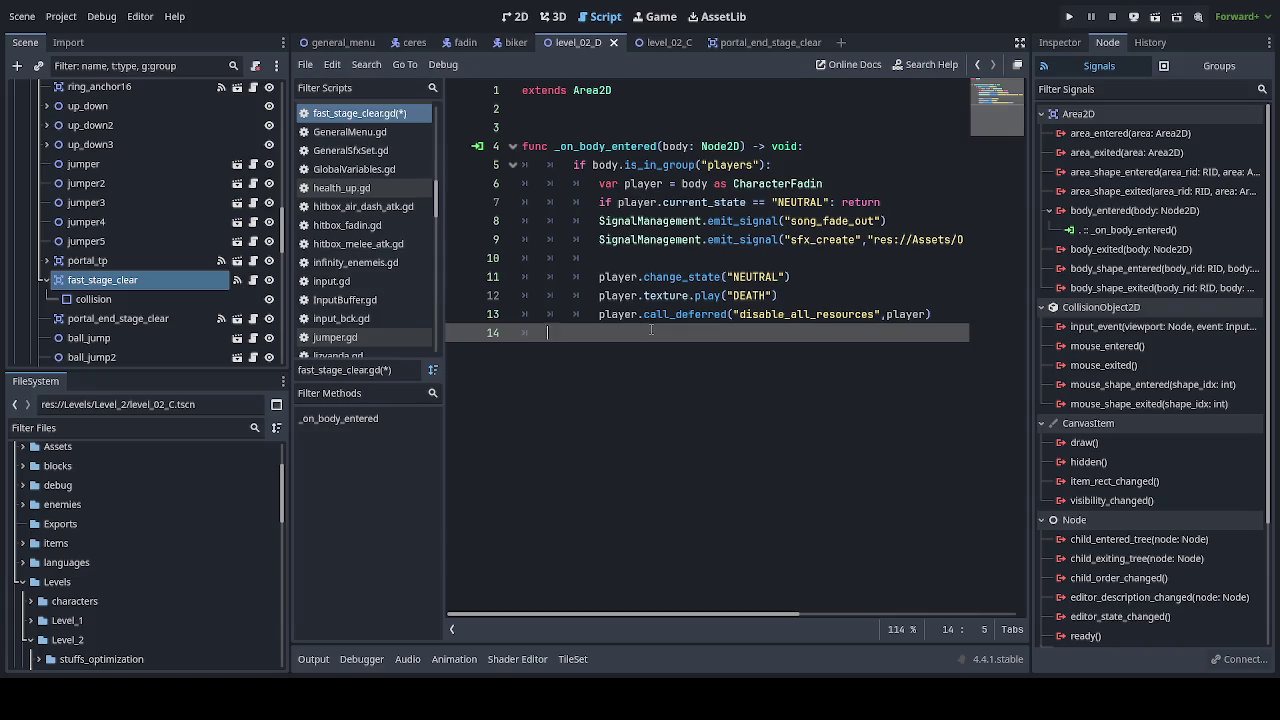
key(Tab)
key(Return)
key(ctrl+v)
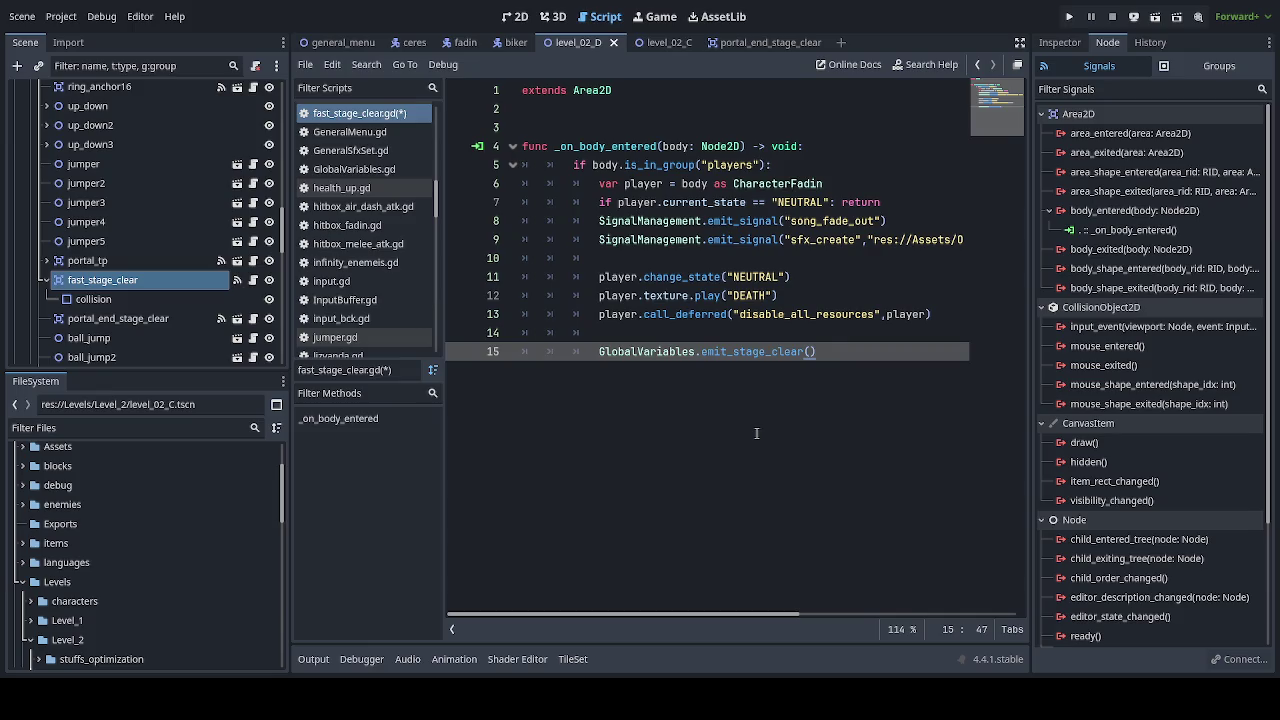
key(ctrl+s)
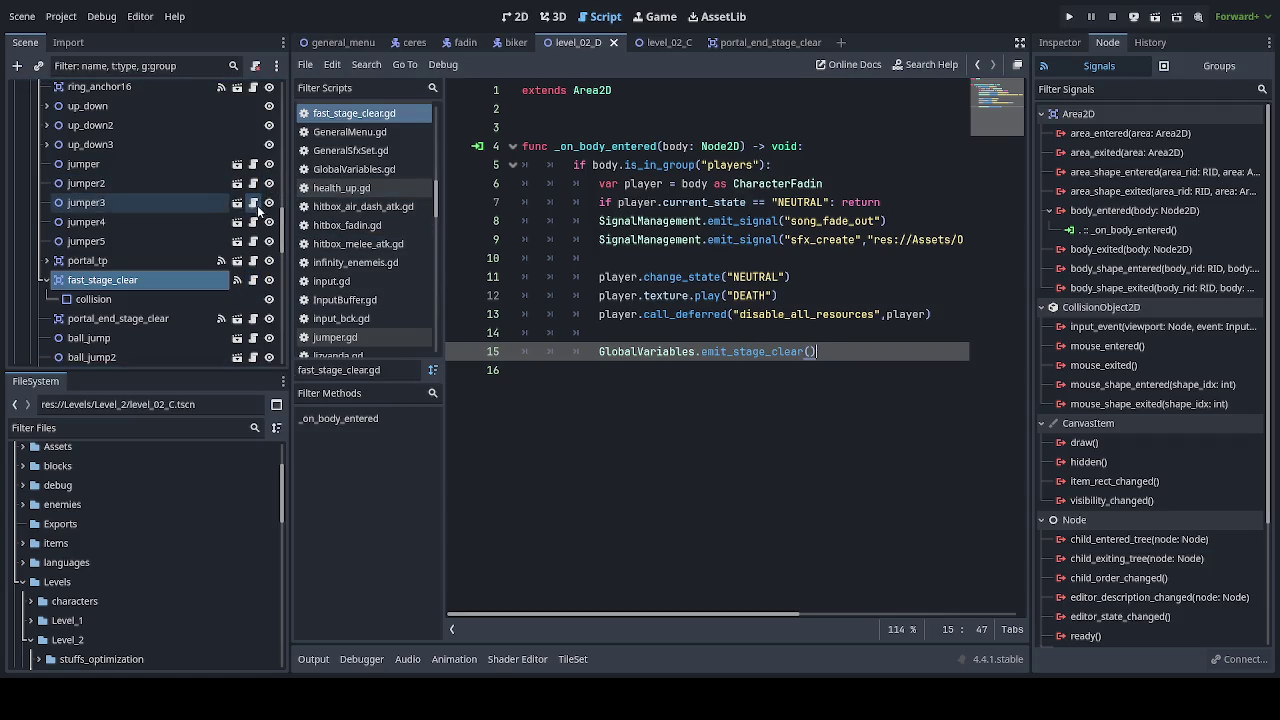
click(253, 318)
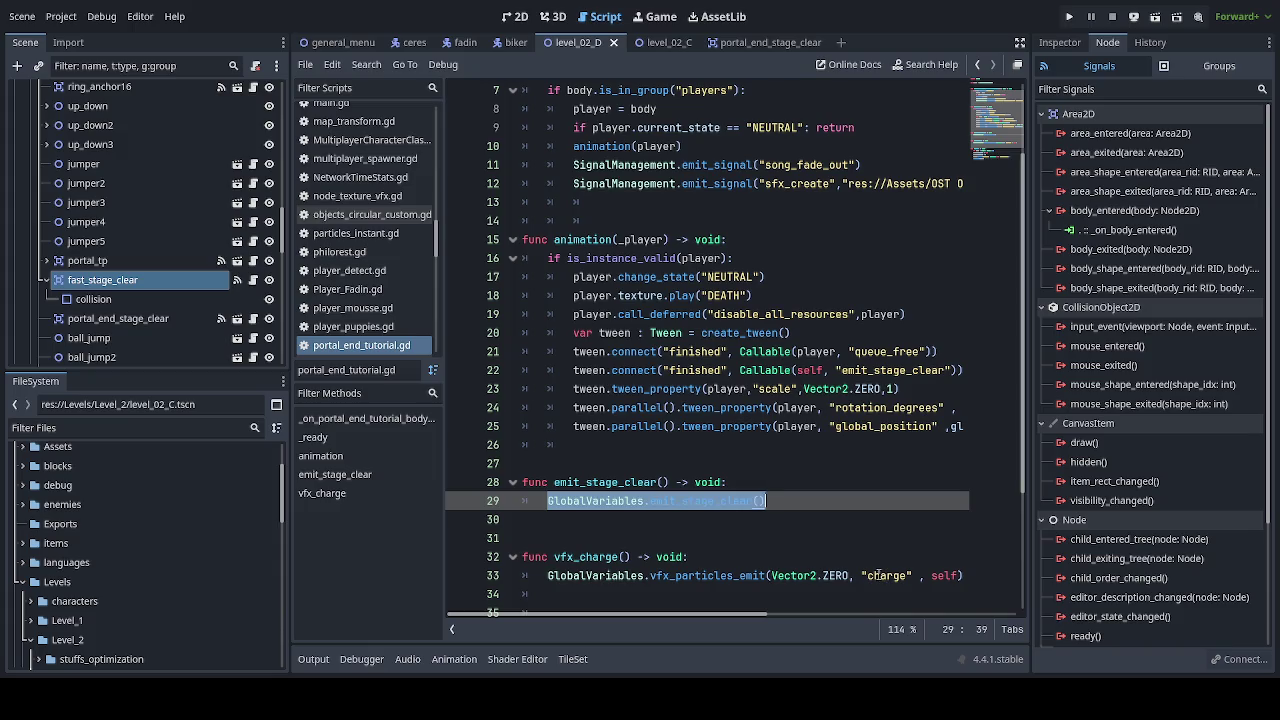
scroll(740, 532, up, 1)
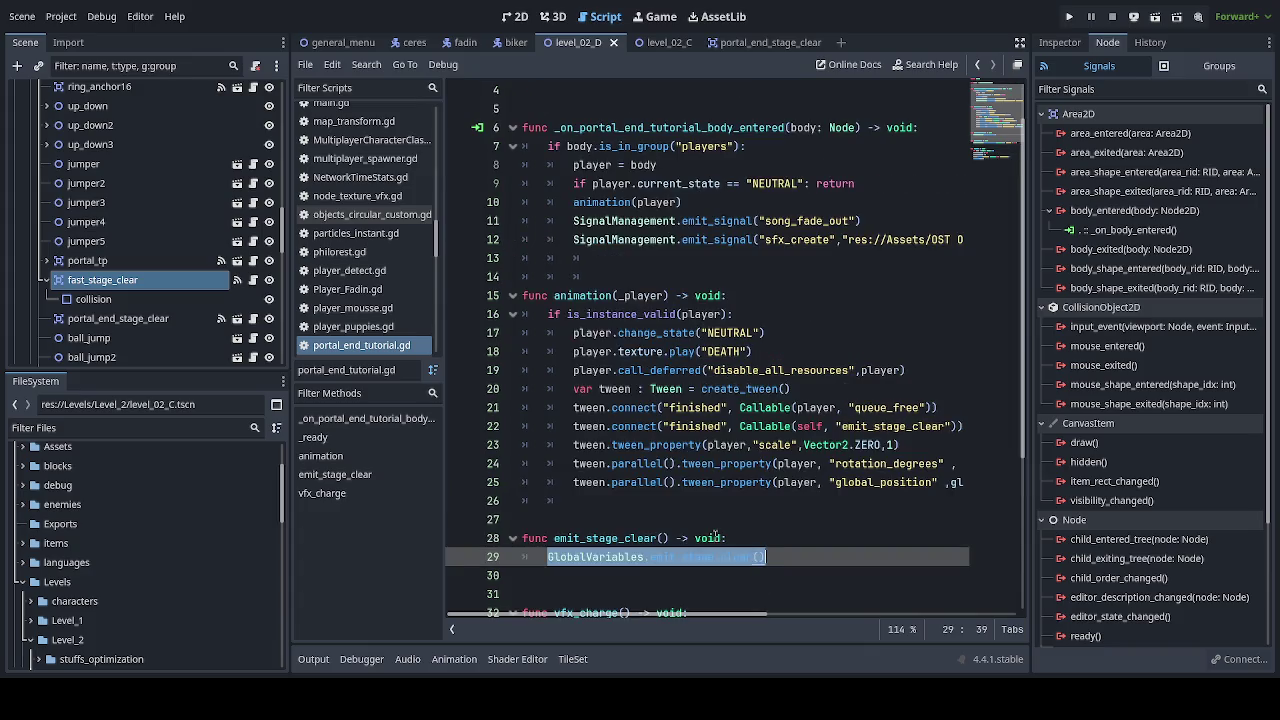
scroll(711, 537, down, 2)
scroll(711, 537, down, 2)
scroll(705, 540, down, 1)
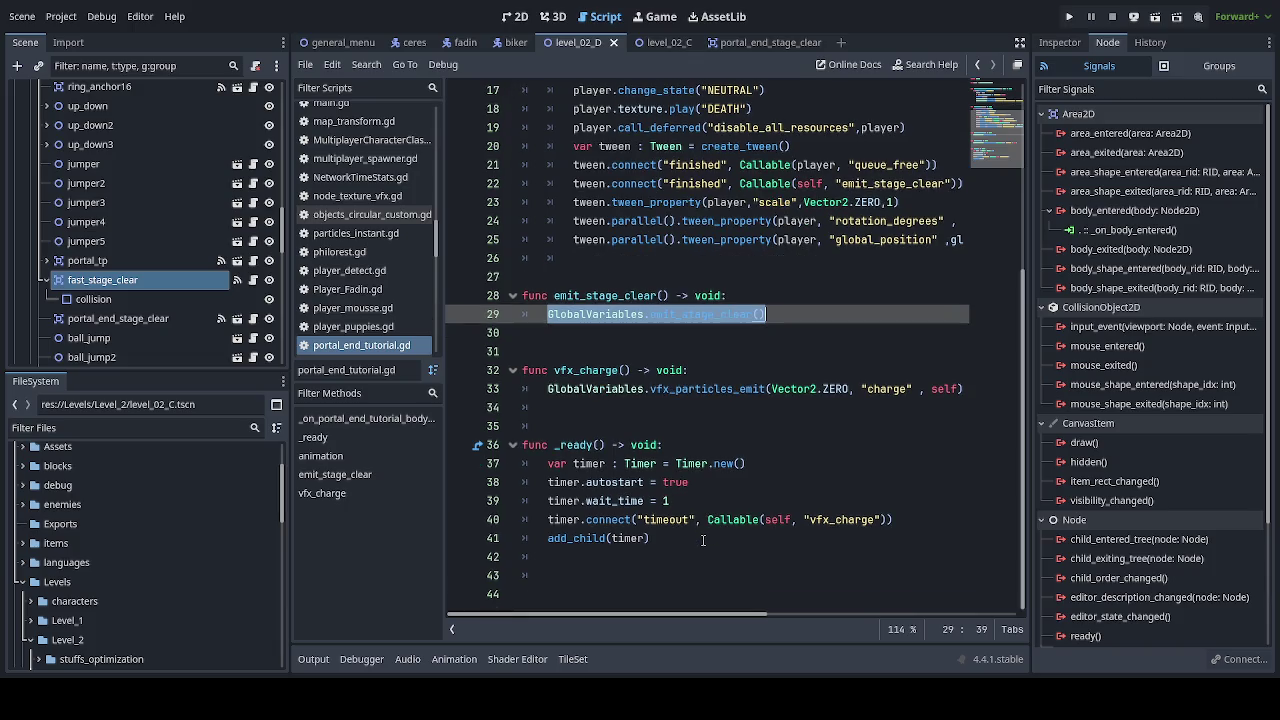
scroll(703, 540, up, 1)
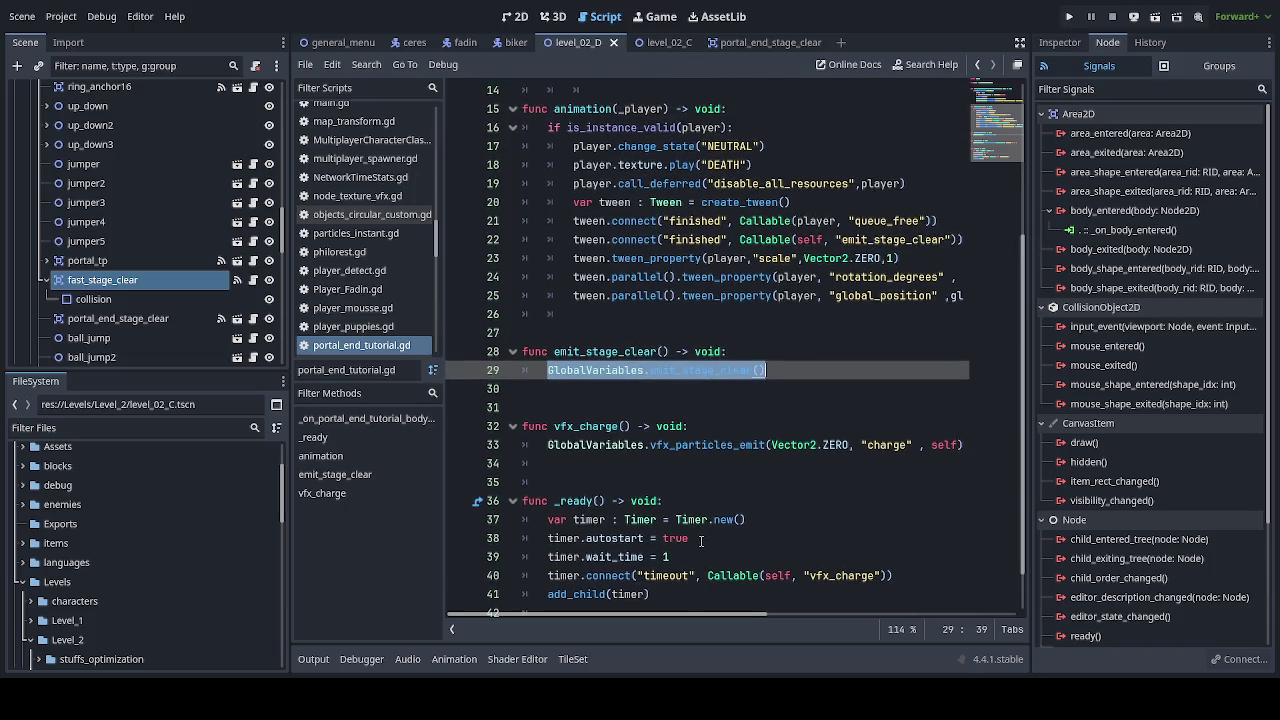
scroll(701, 540, up, 2)
scroll(700, 540, up, 3)
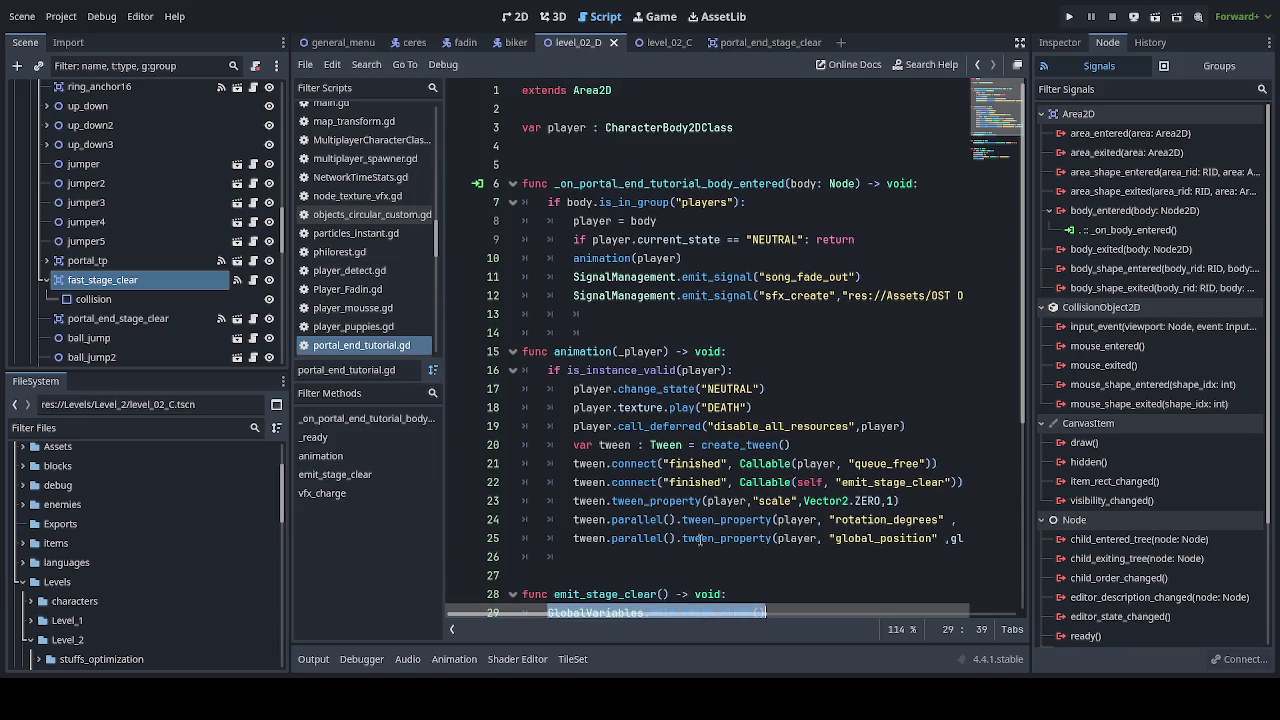
Step: Check the level in the 2D view, then reopen fast_stage_clear.gd and select the line 12 DEATH call
click(519, 17)
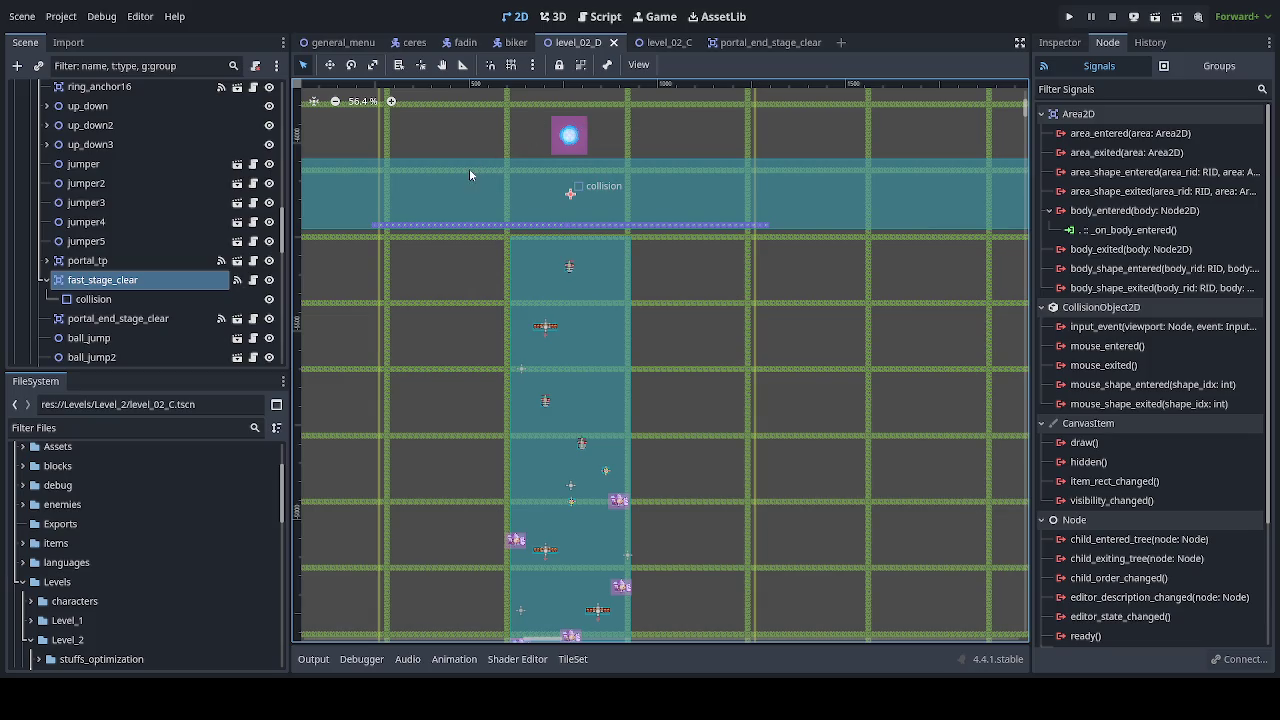
click(253, 280)
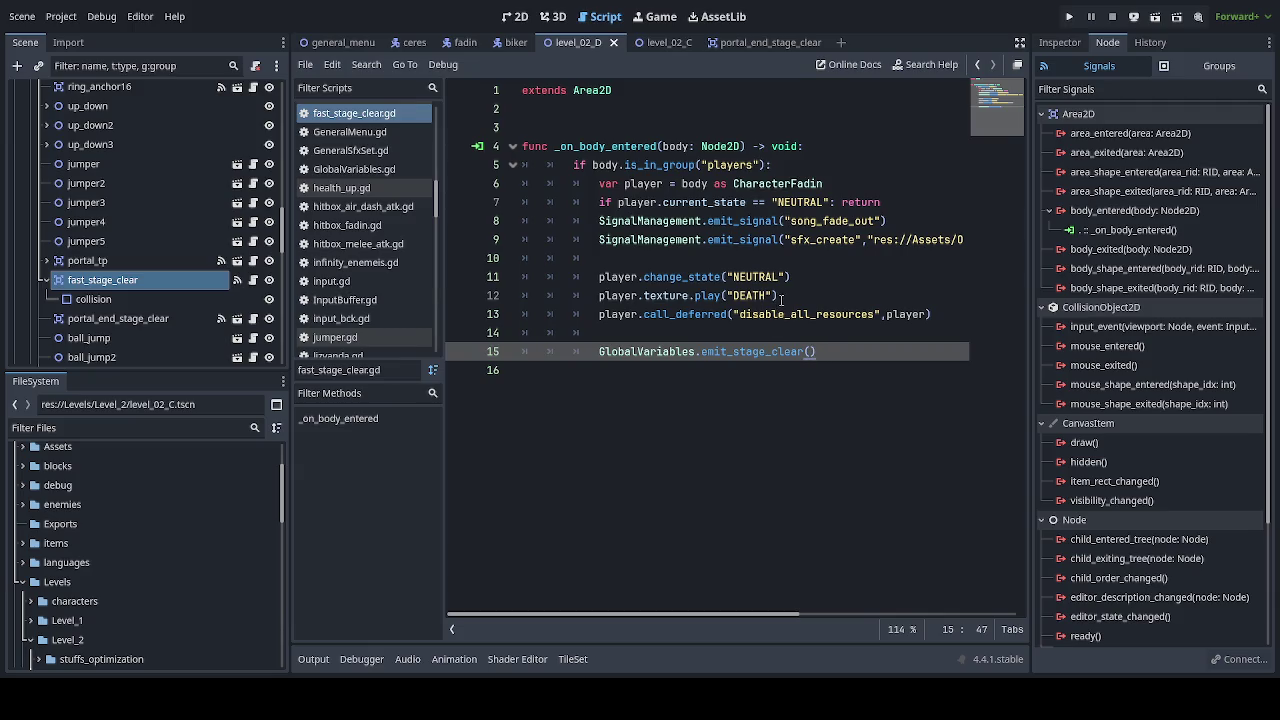
drag(778, 296, 508, 295)
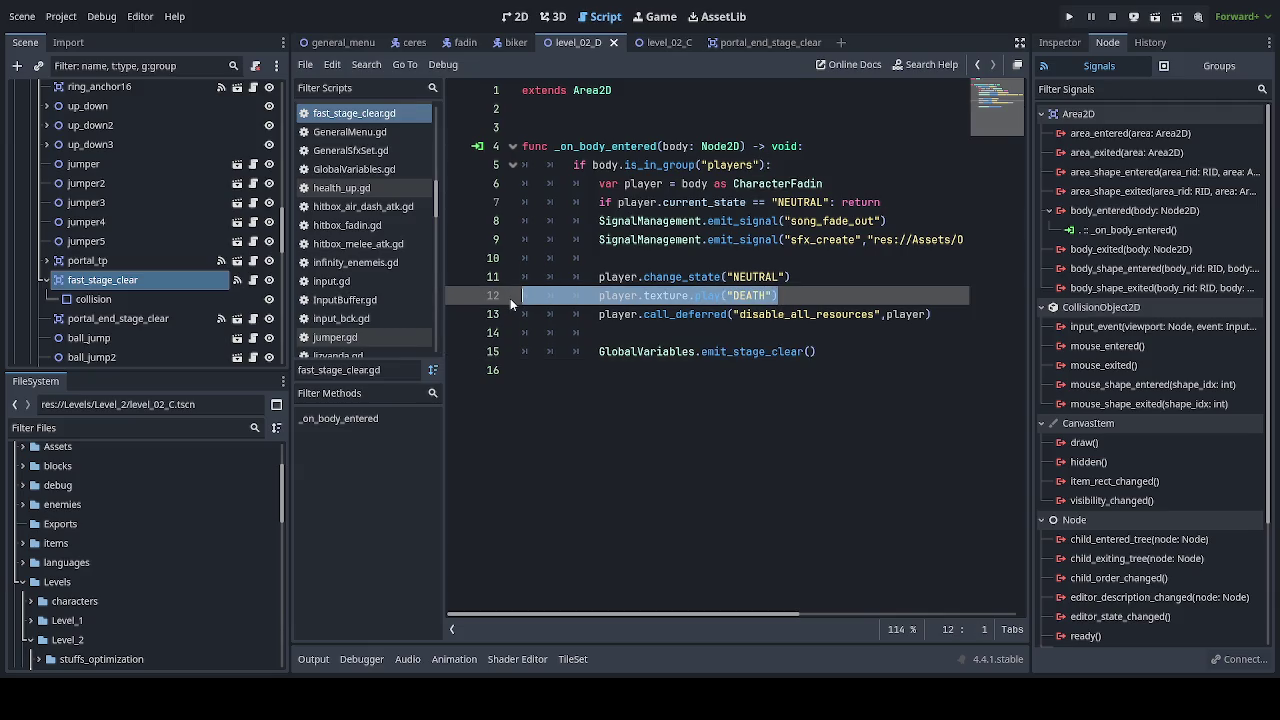
Step: Delete the texture.play("DEATH") line from the handler and save fast_stage_clear.gd
key(BackSpace)
key(BackSpace)
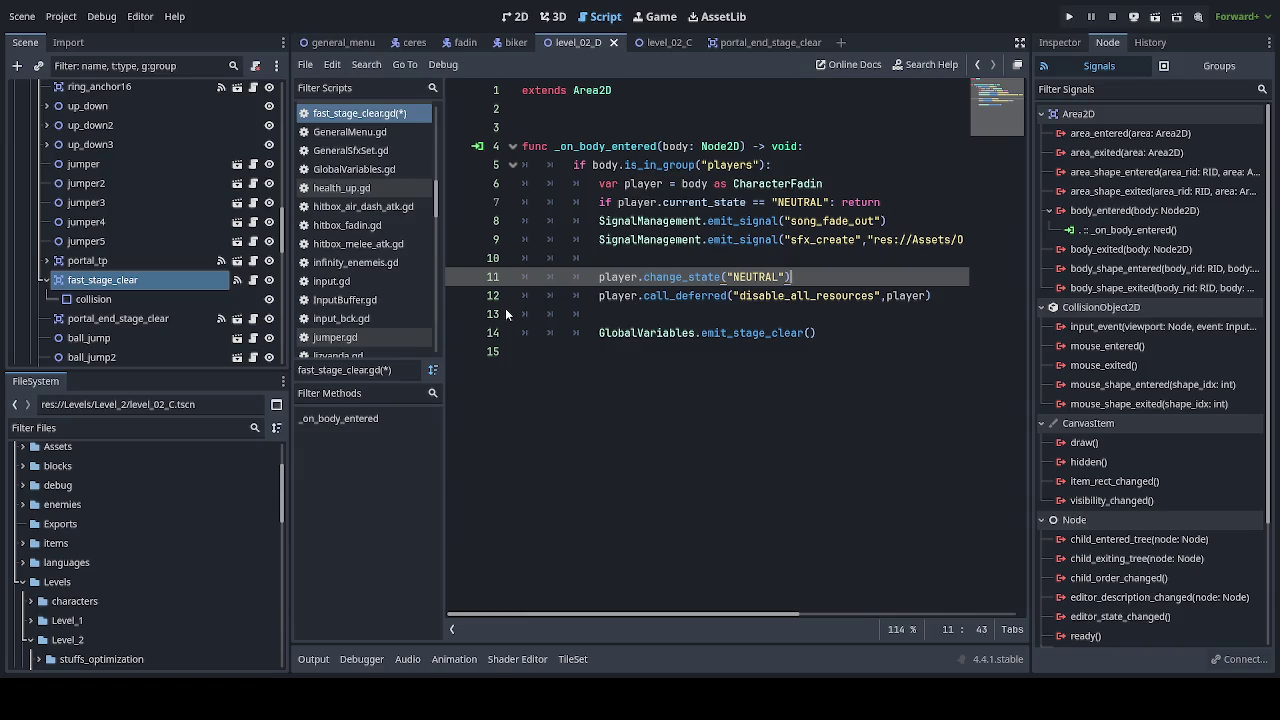
key(ctrl+s)
key(ctrl+s)
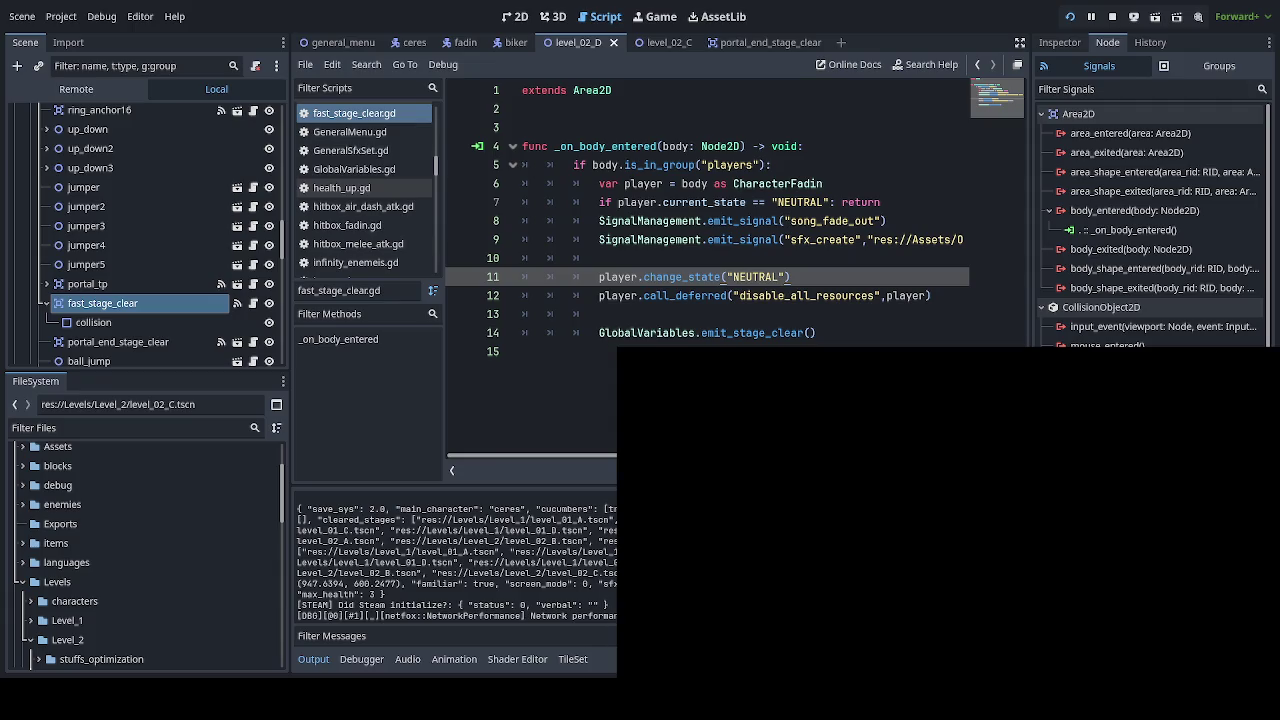
Step: Continue the saved game and dash-attack the character rightward through the start of the level
key(Down)
key(Return)
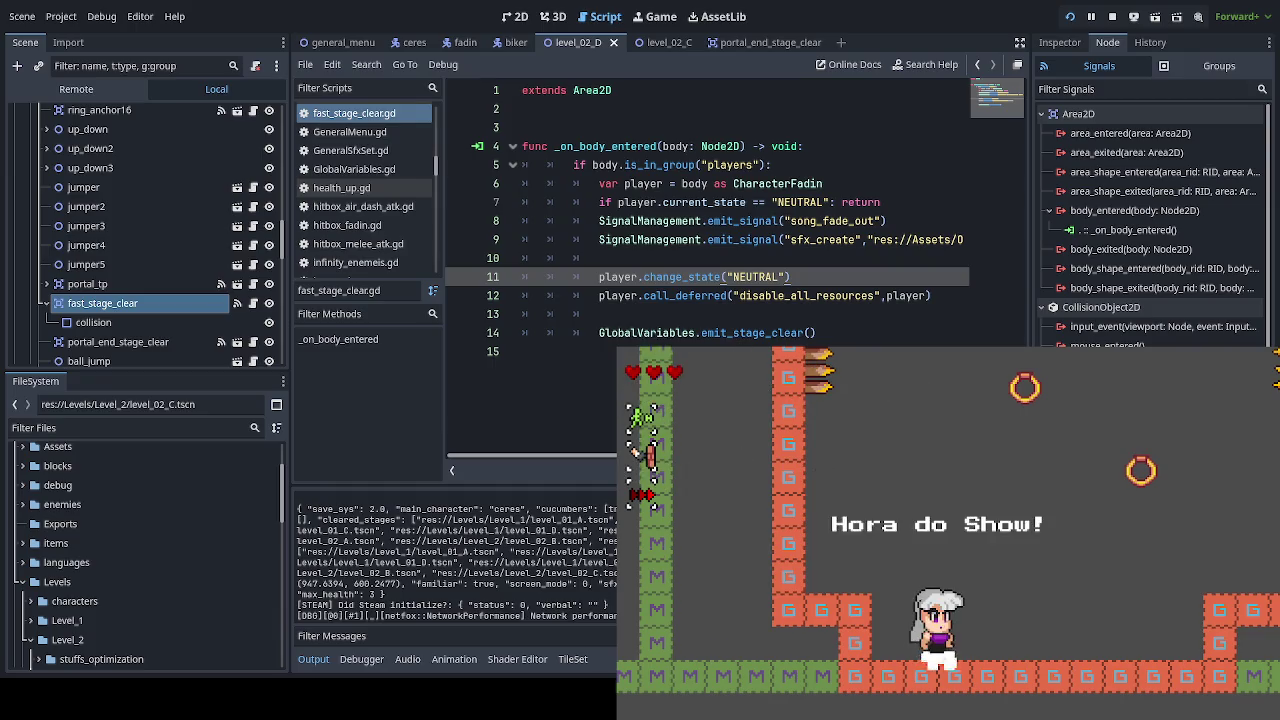
key(space)
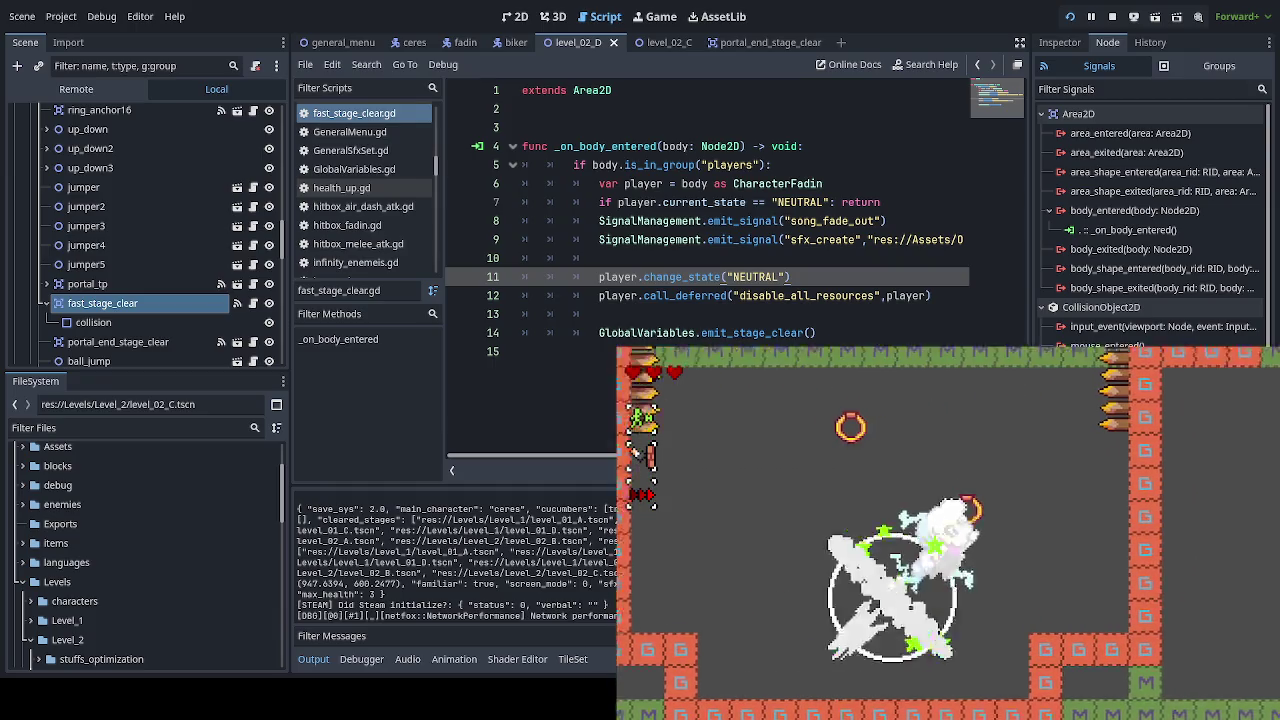
key(Right)
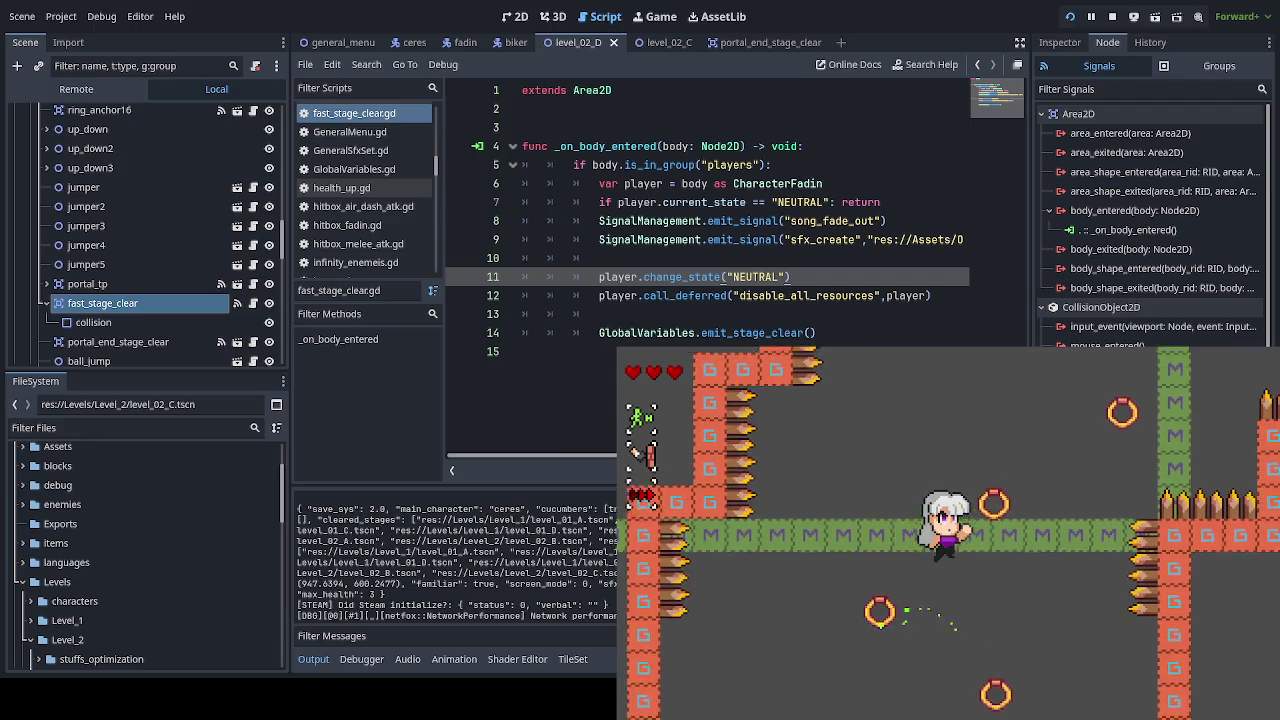
key(space)
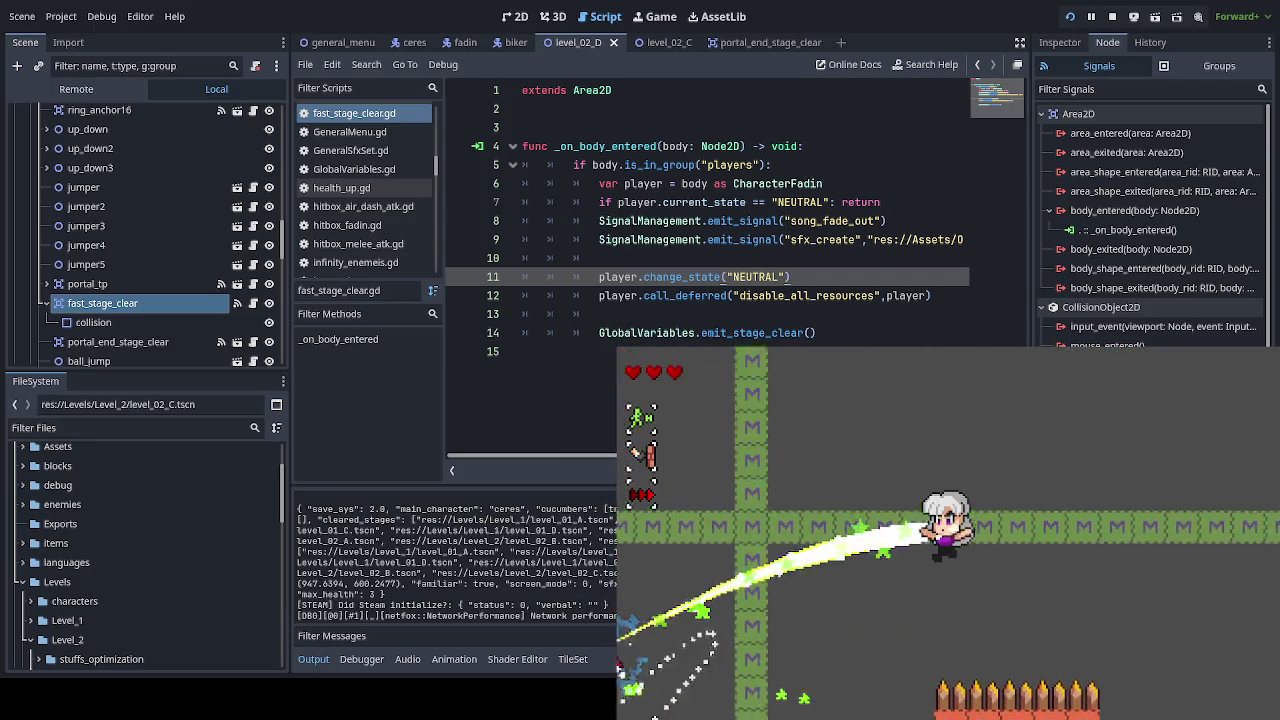
key(space)
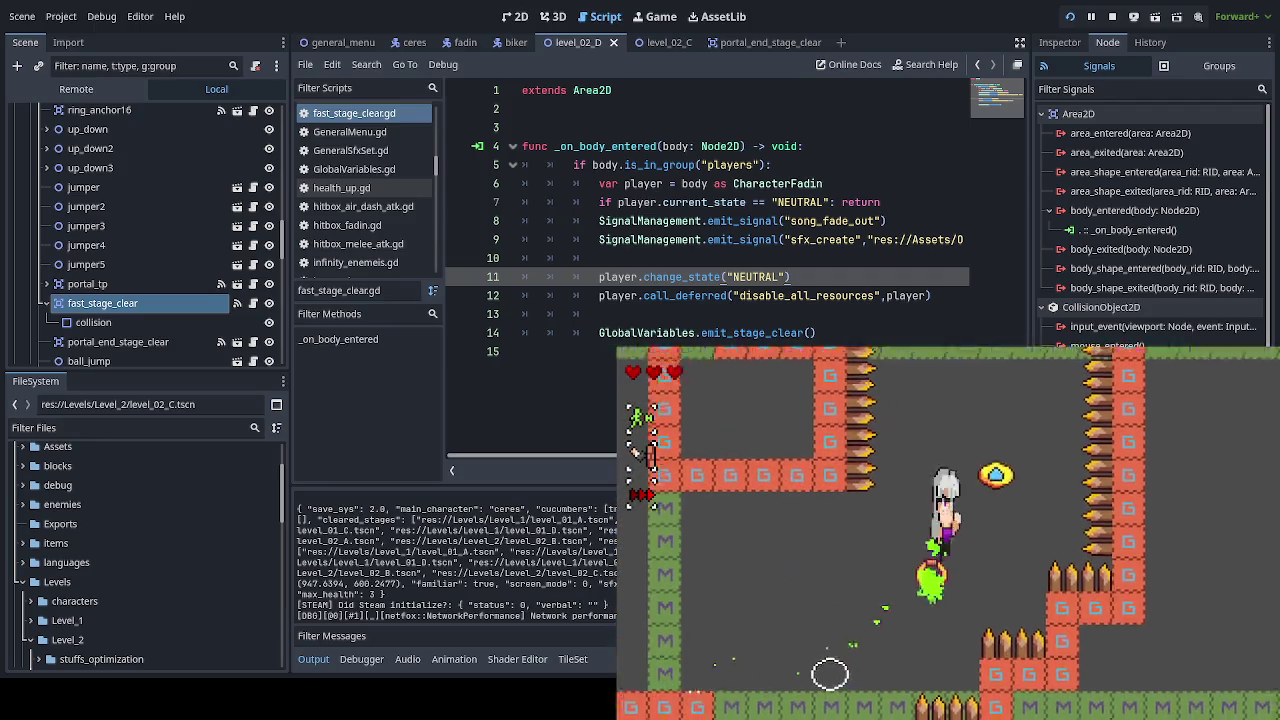
key(space)
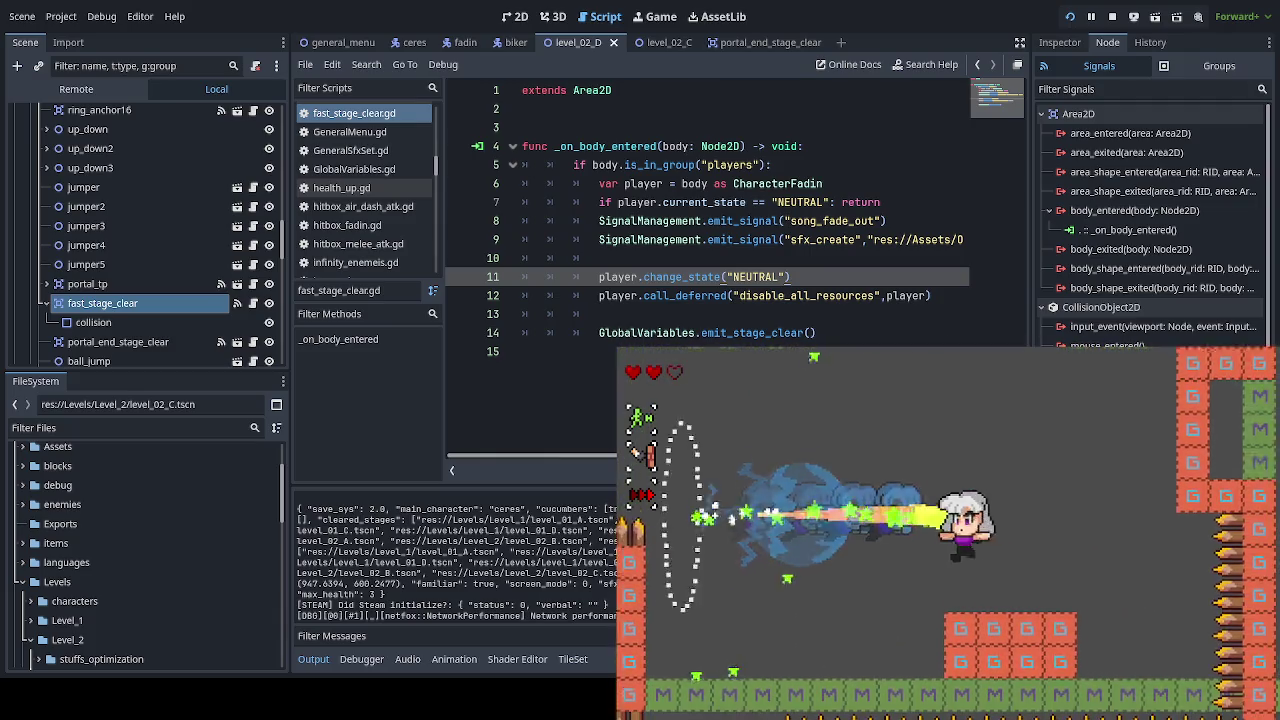
Step: Climb up-left through the vertical path and slope room, then head right into the saw room
key(x)
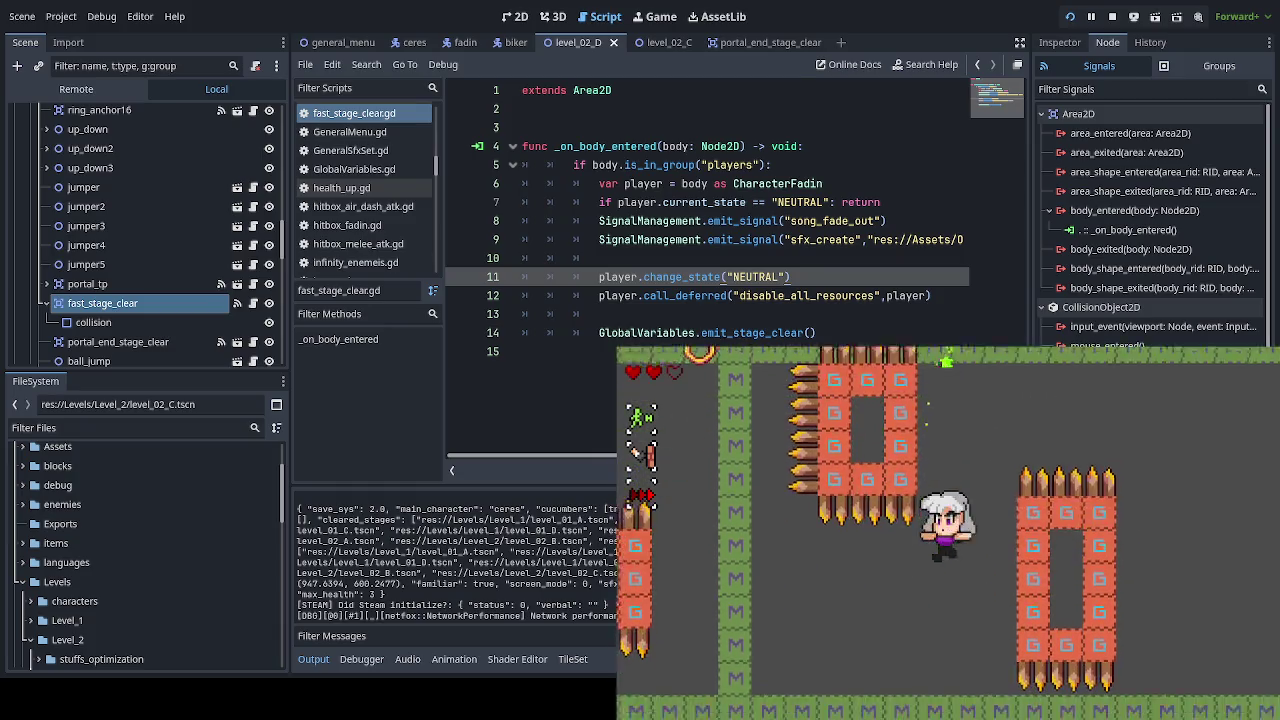
key(Left)
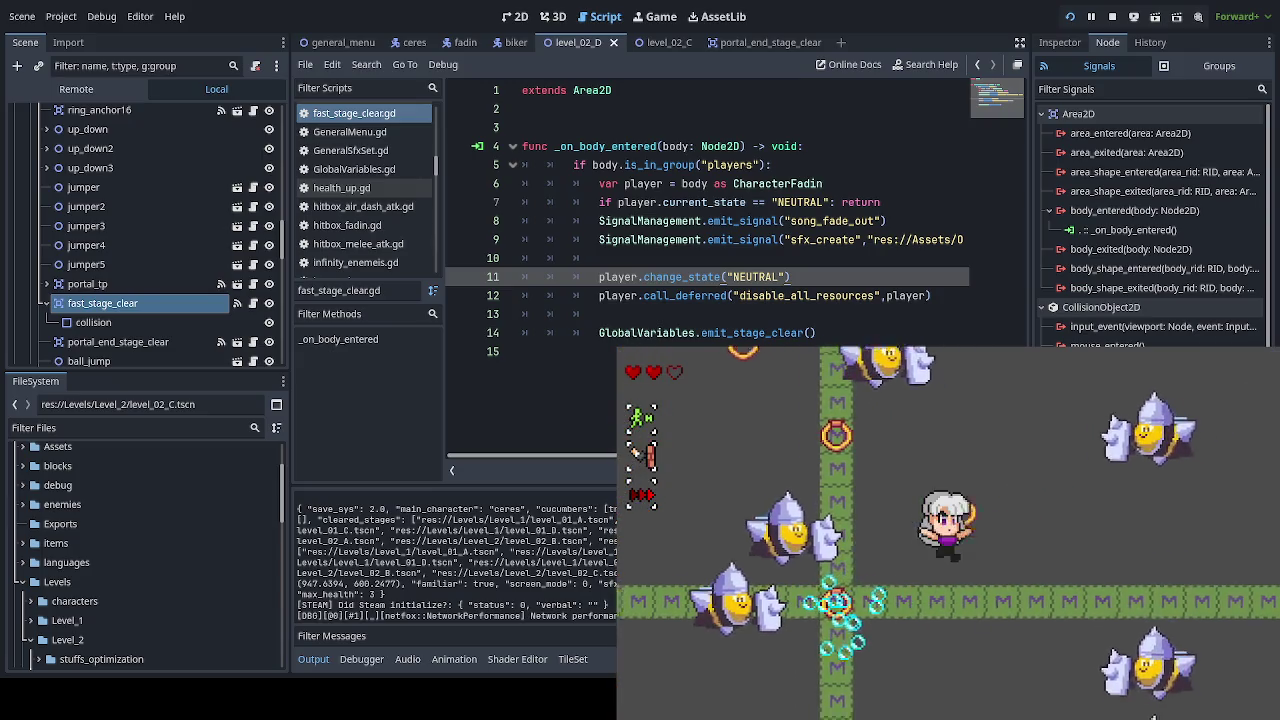
key(Up)
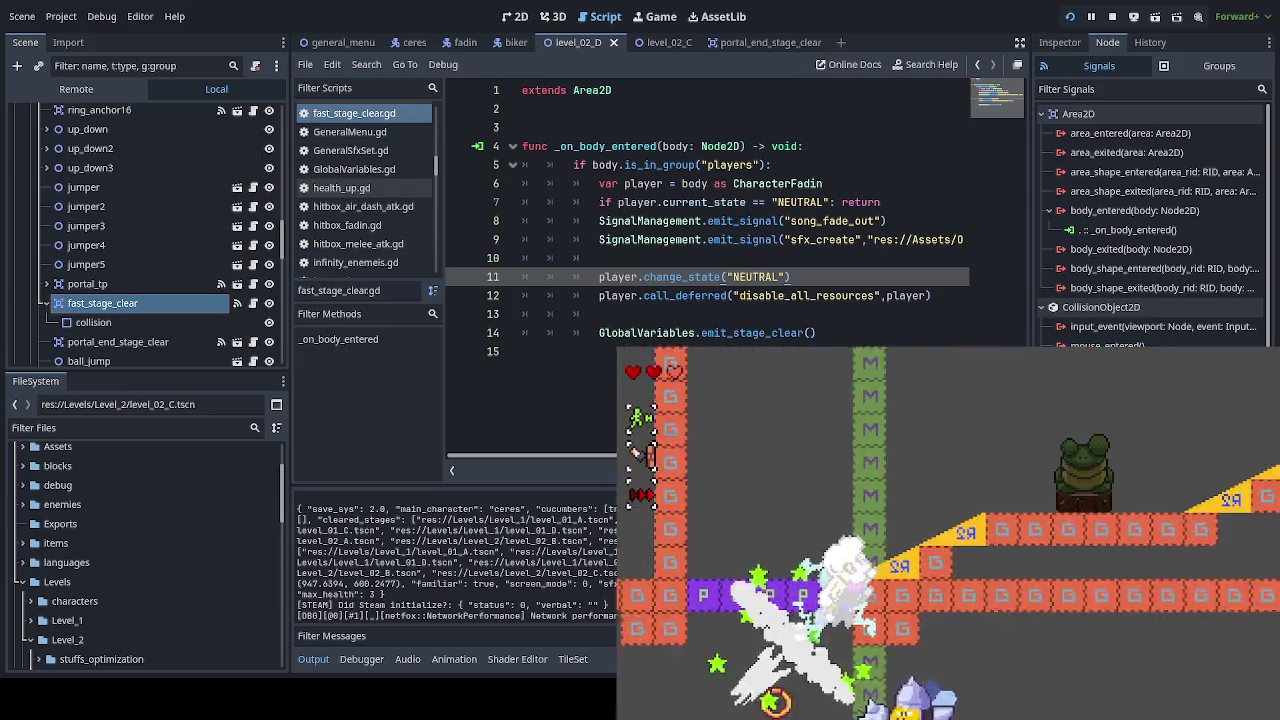
key(Right)
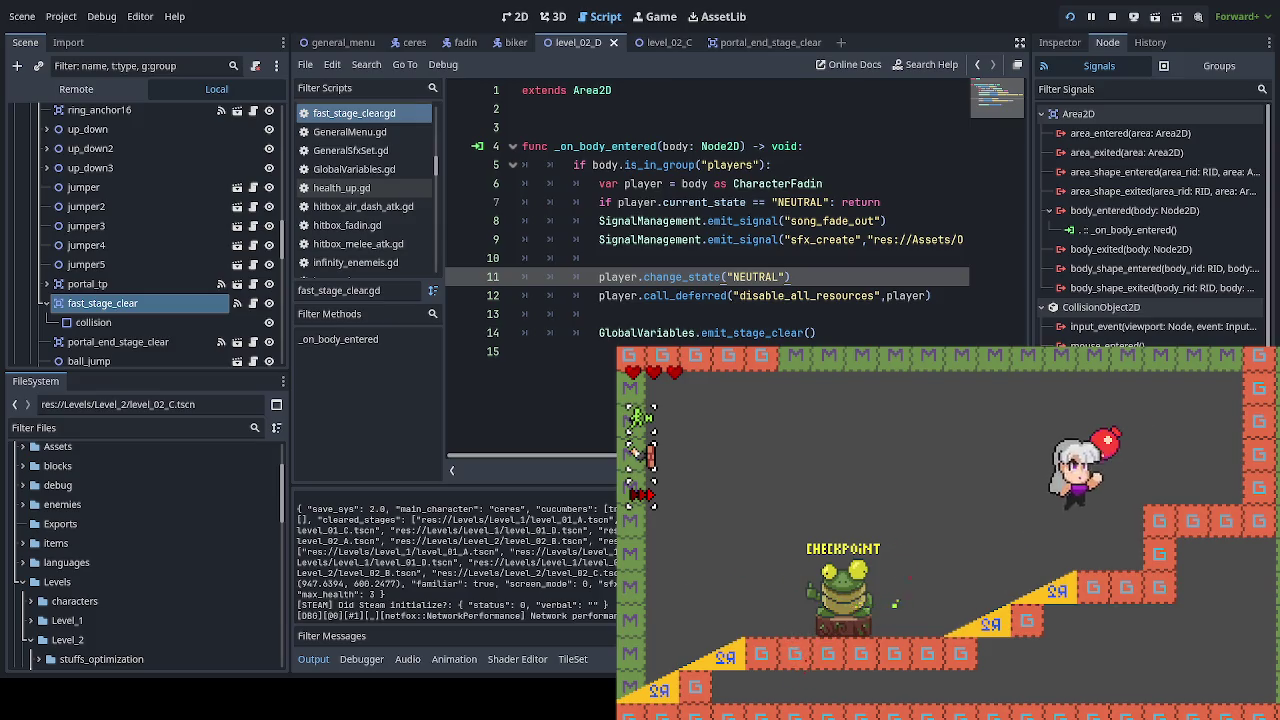
key(Up)
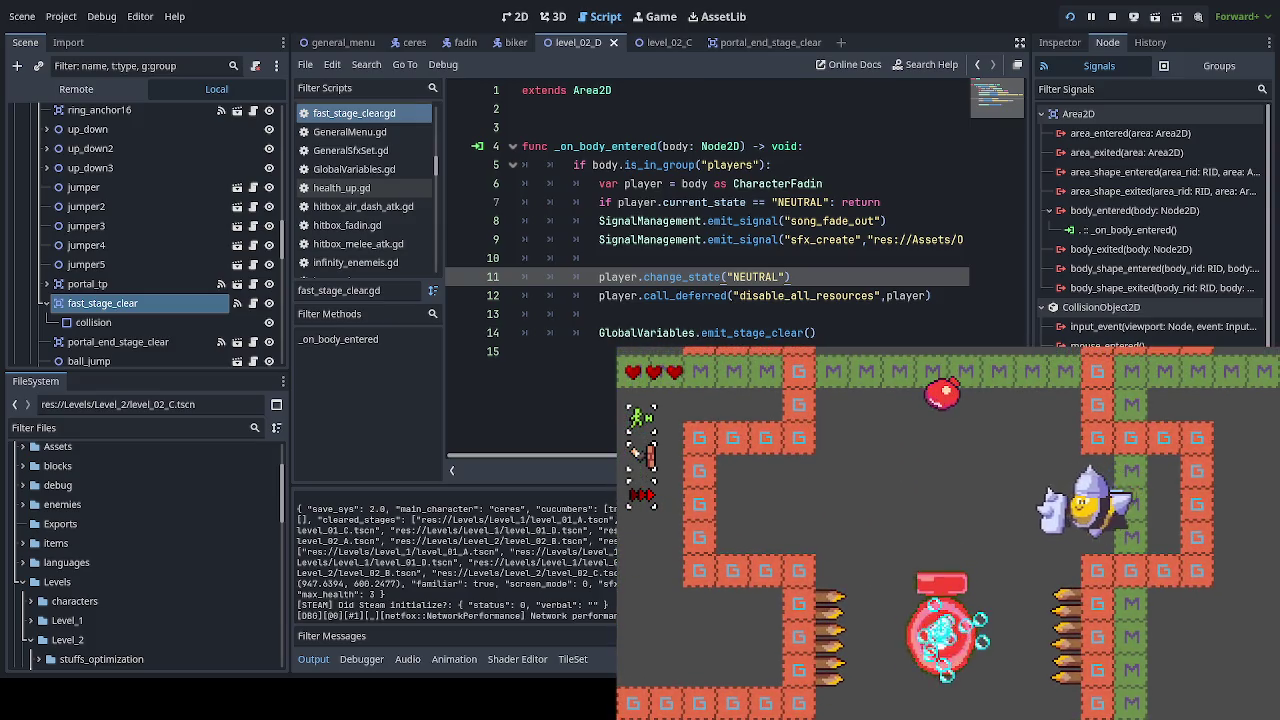
key(Up)
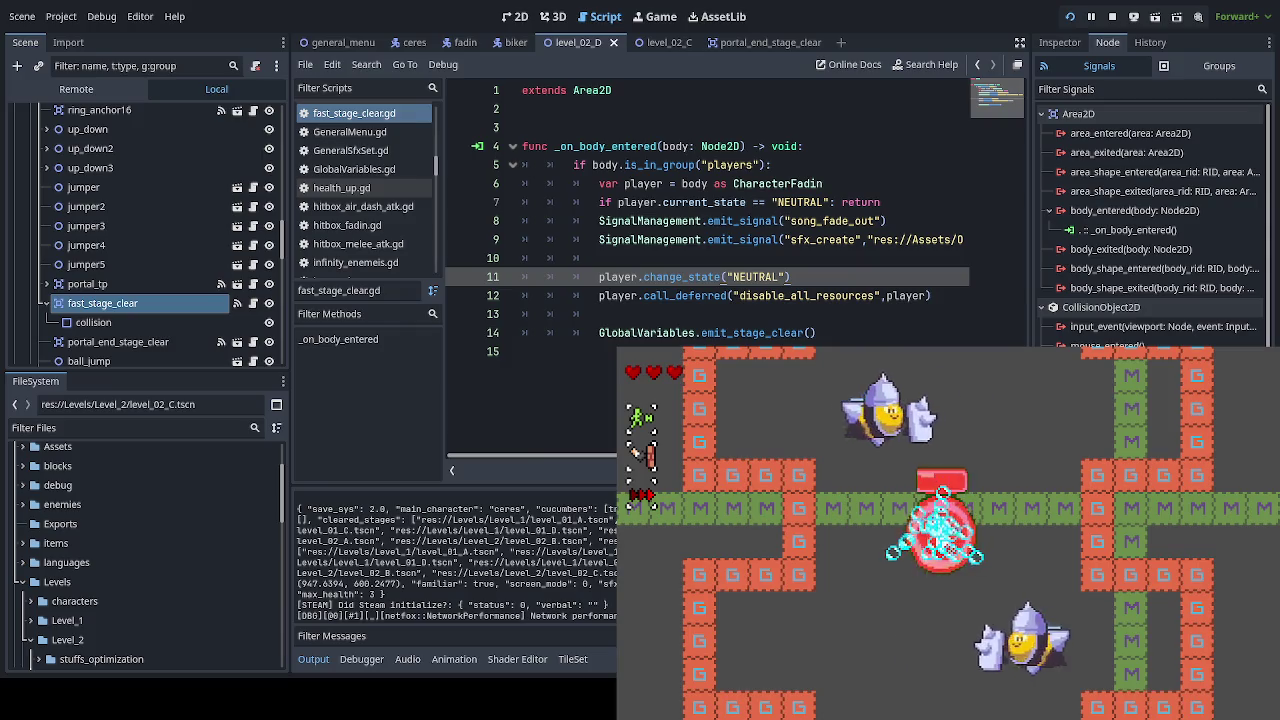
key(Down)
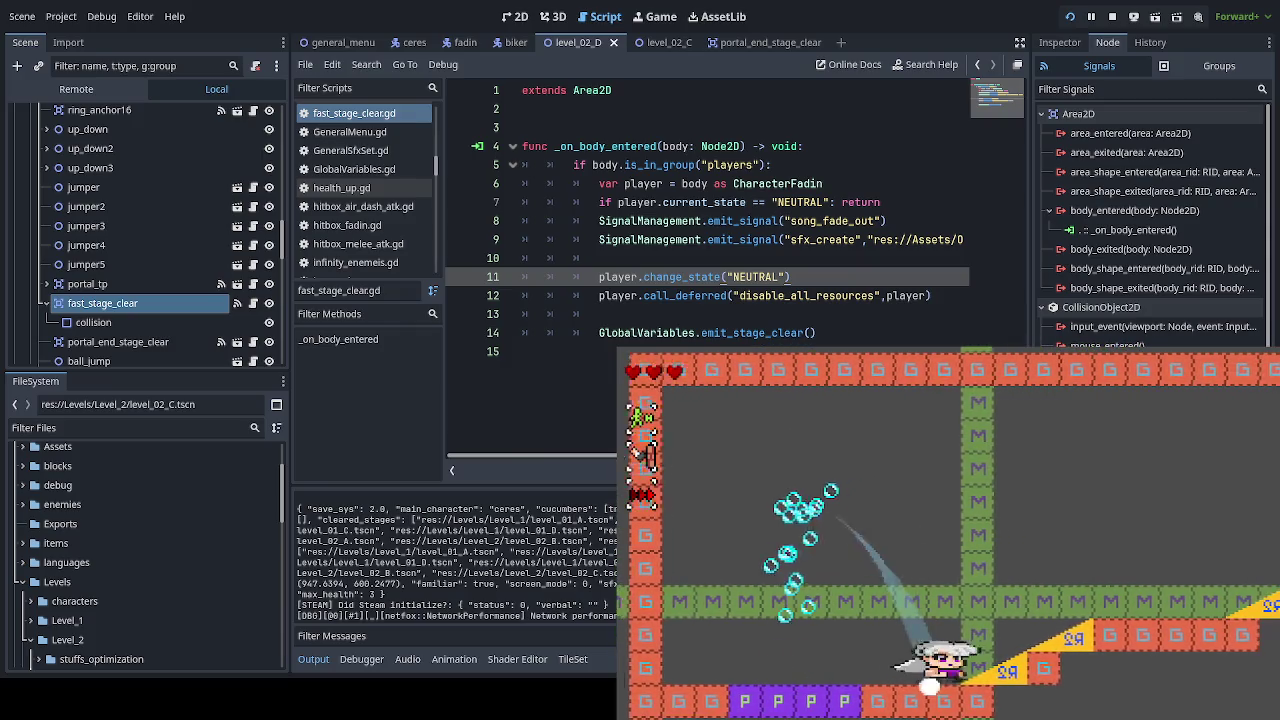
key(Right)
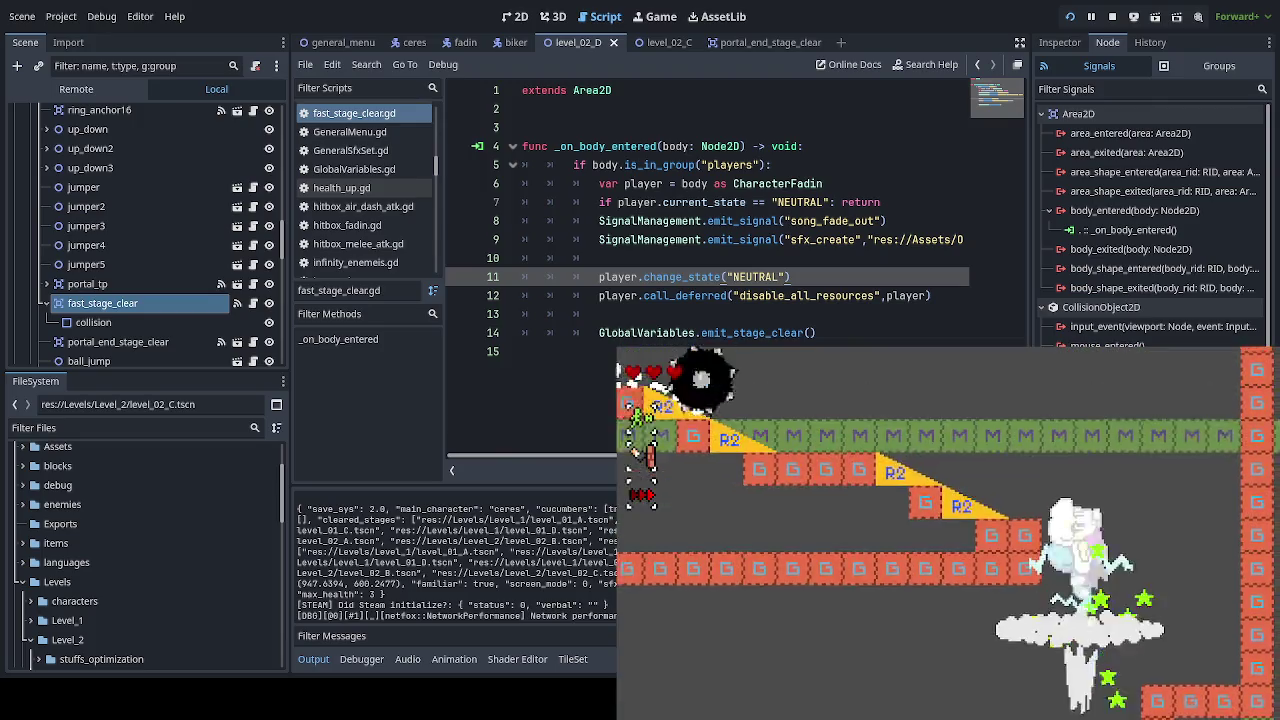
key(Down)
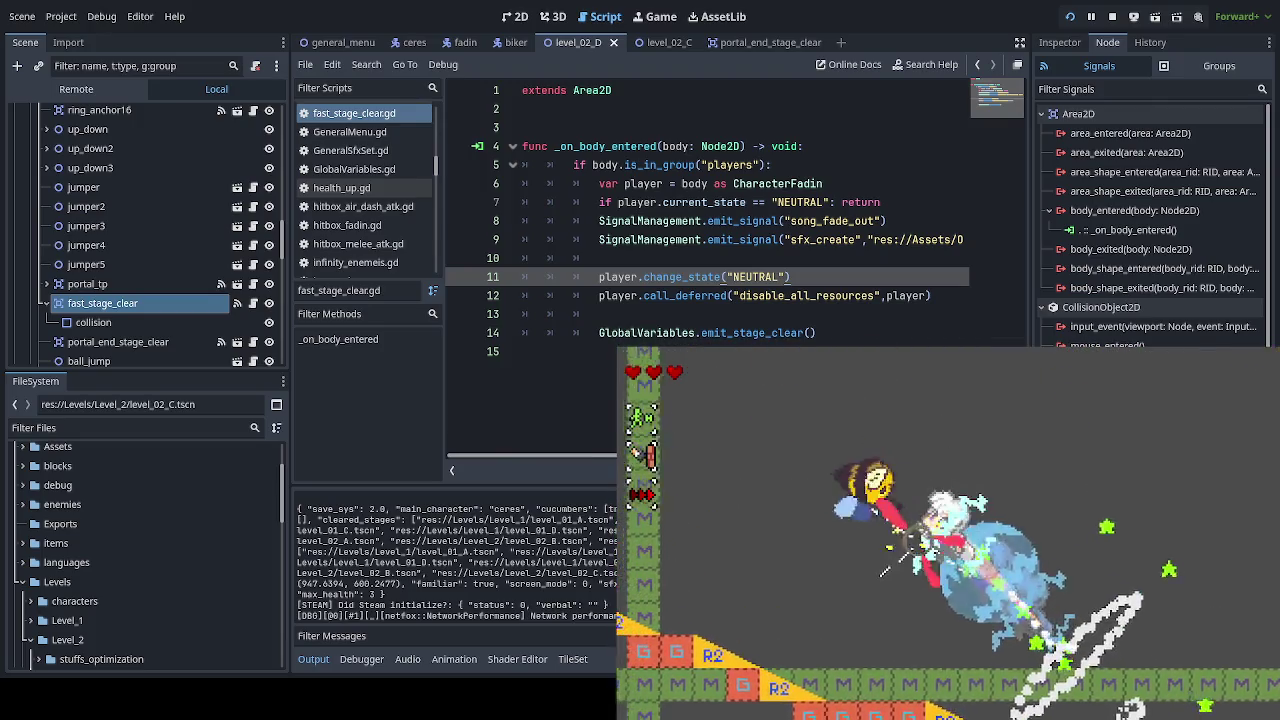
key(Right)
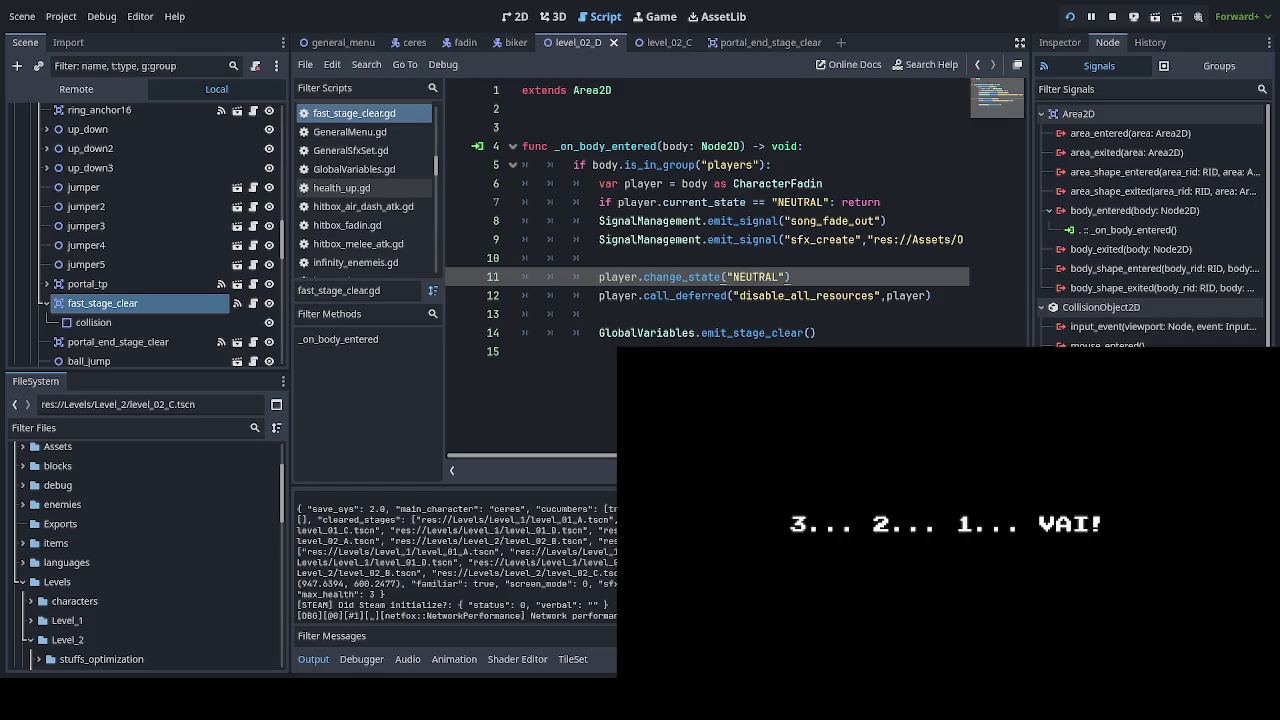
Step: Pause and choose RETURN TO WORLD MAP to confirm Floresta Abelhuda 4 shows as cleared
key(Escape)
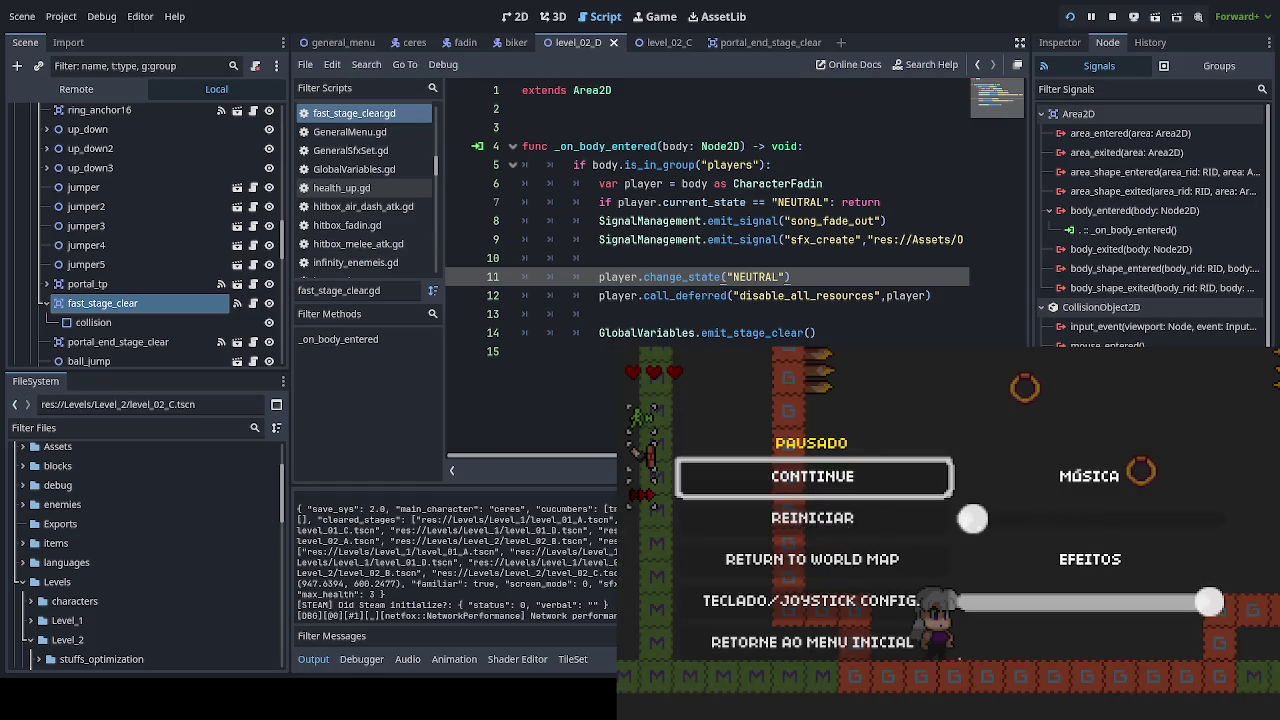
key(Down)
key(Down)
key(Return)
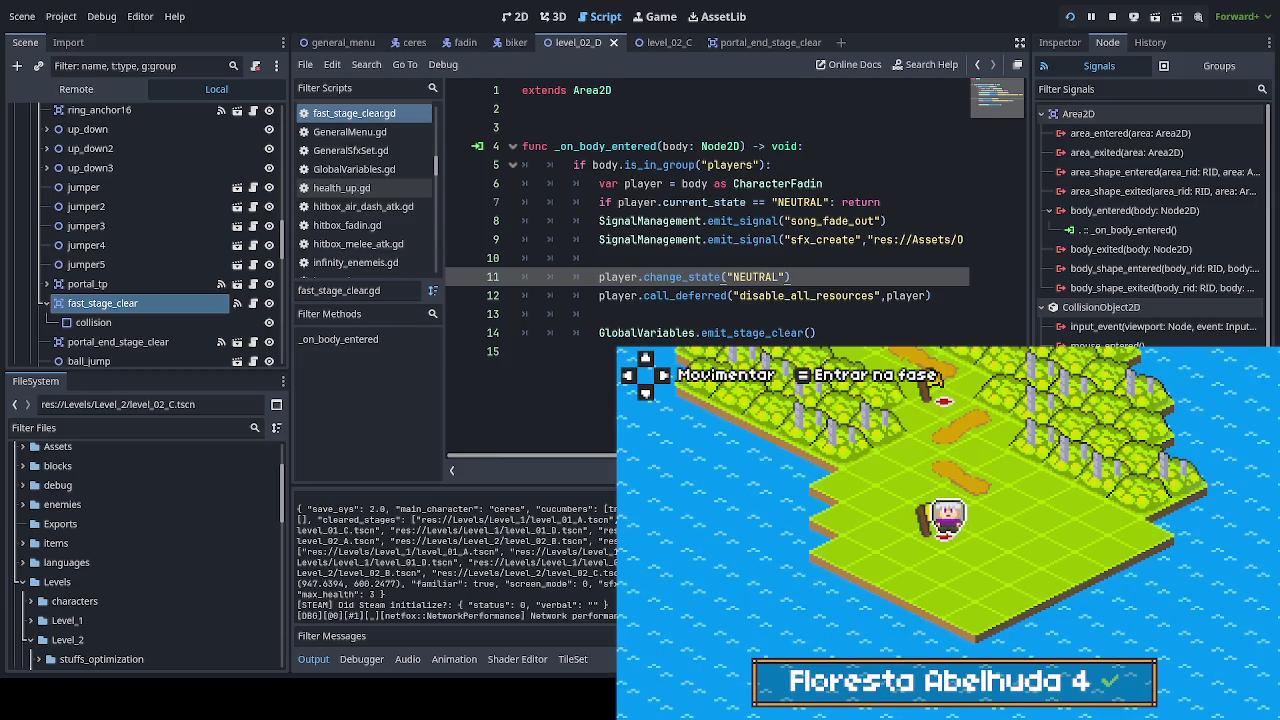
Step: Walk the character up off the stage node on the world map to enter another level
key(Up)
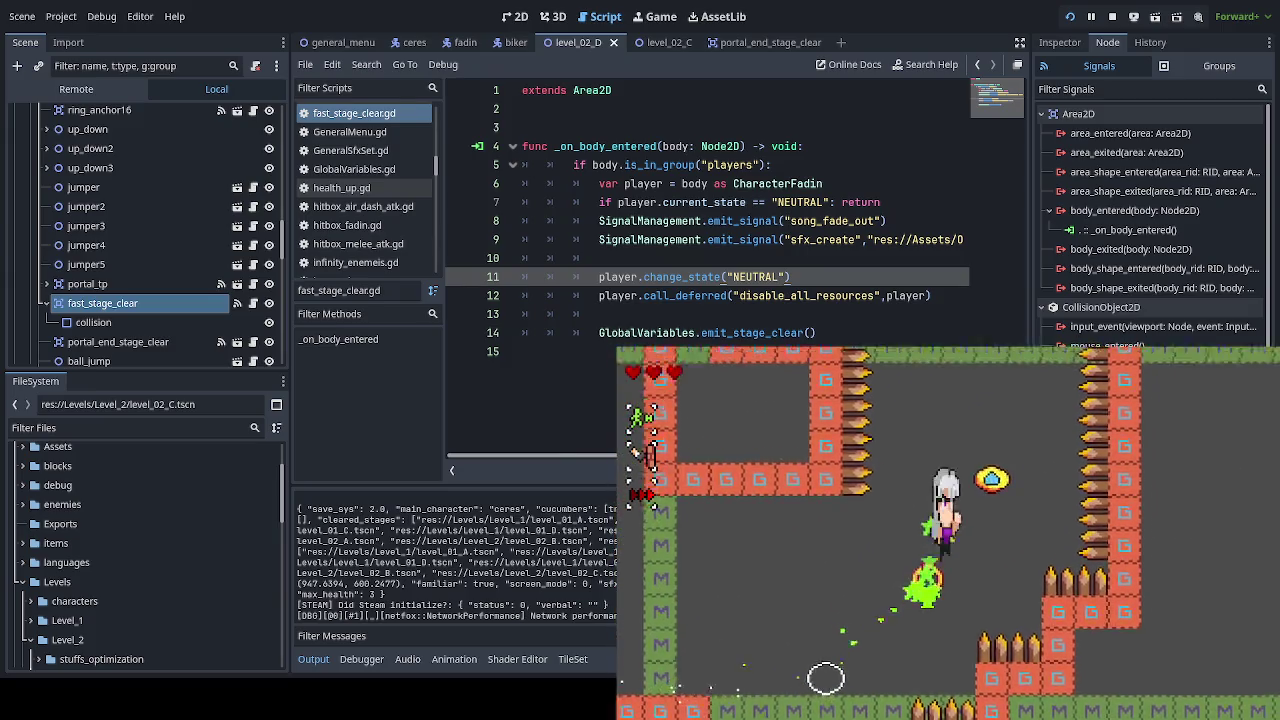
Step: Drop to the lower area, then dash right and up-left into the room with bee enemies
key(Down)
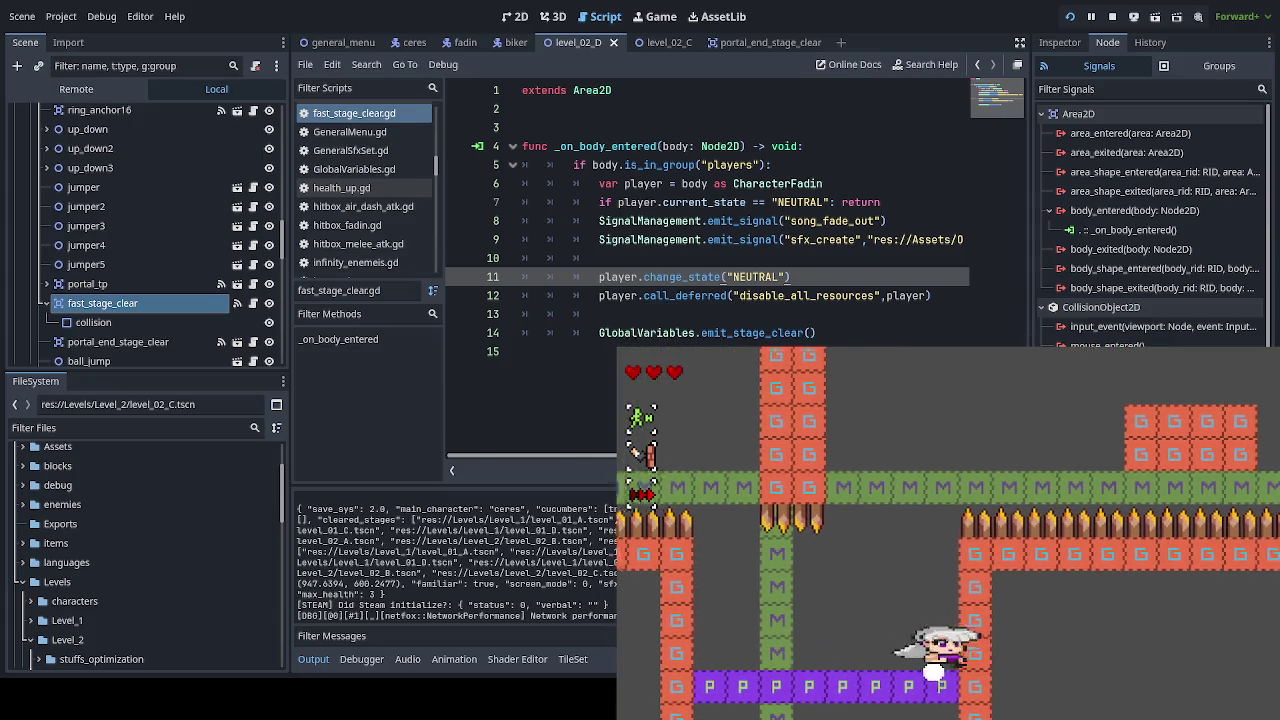
key(Right)
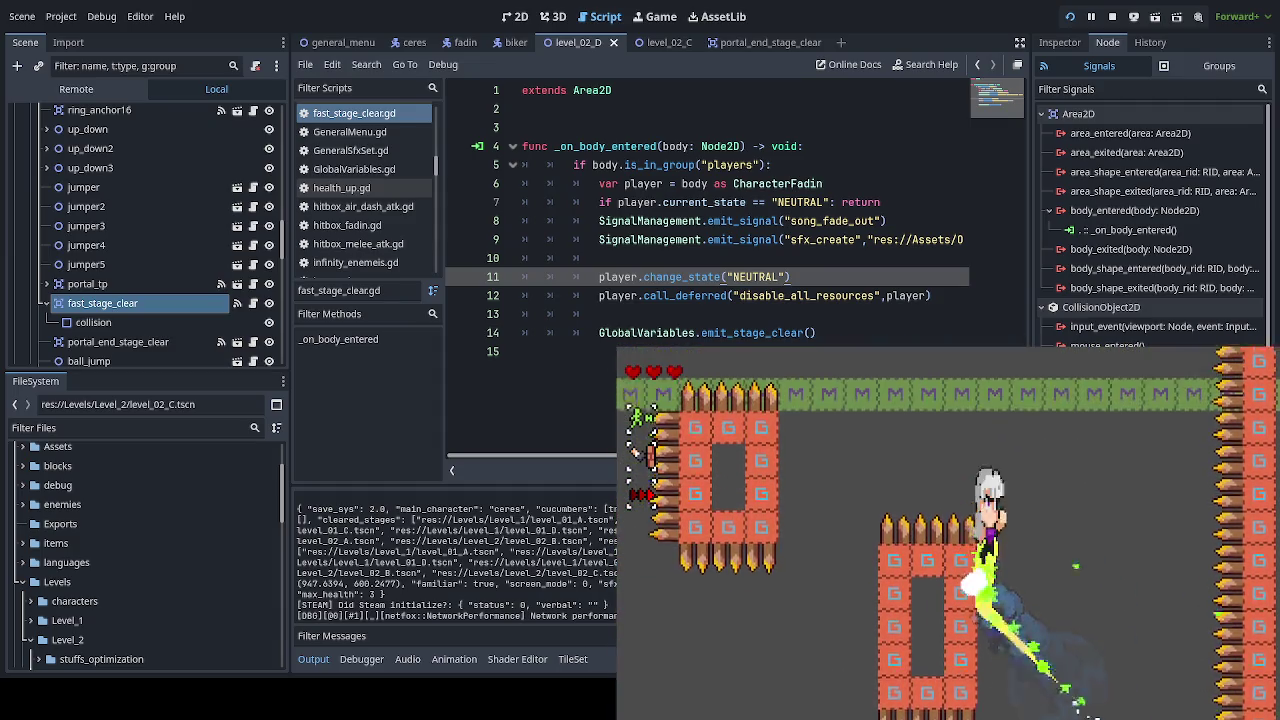
key(Left)
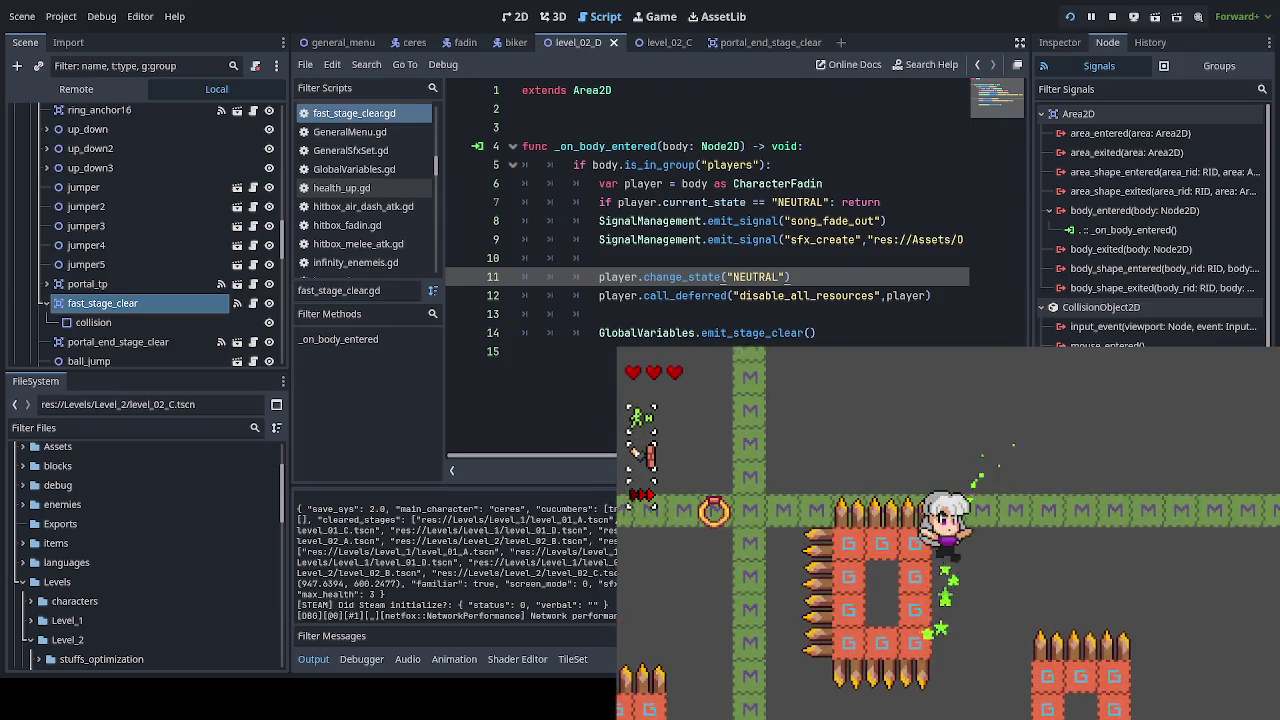
key(Left)
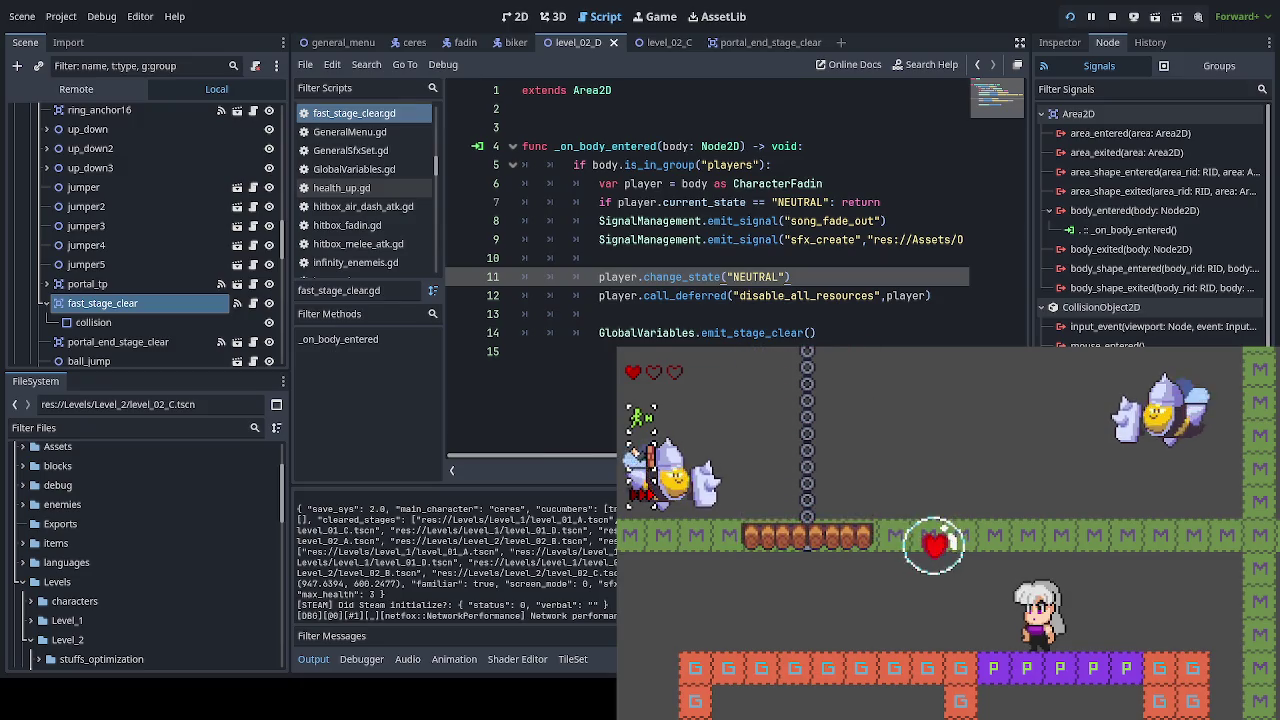
Step: Grab the health bubble and leap off the purple blocks to the exit, then walk right toward the next stage
key(space)
key(Left)
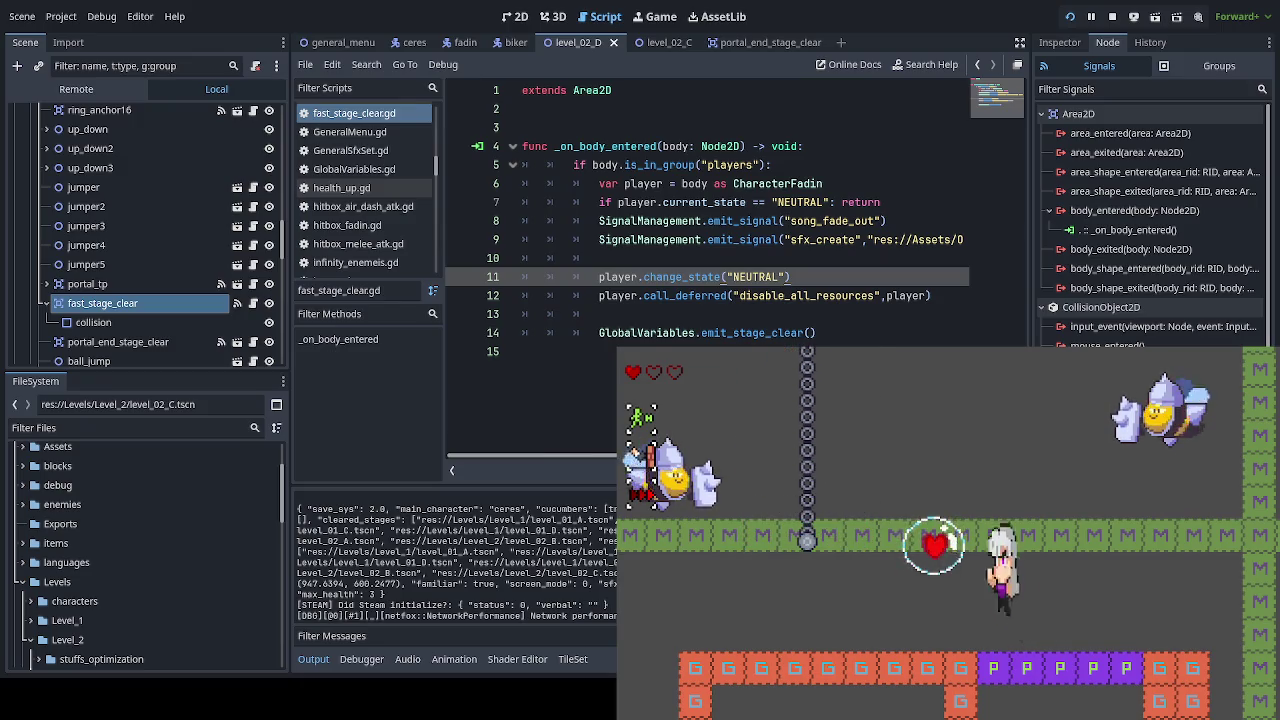
key(Right)
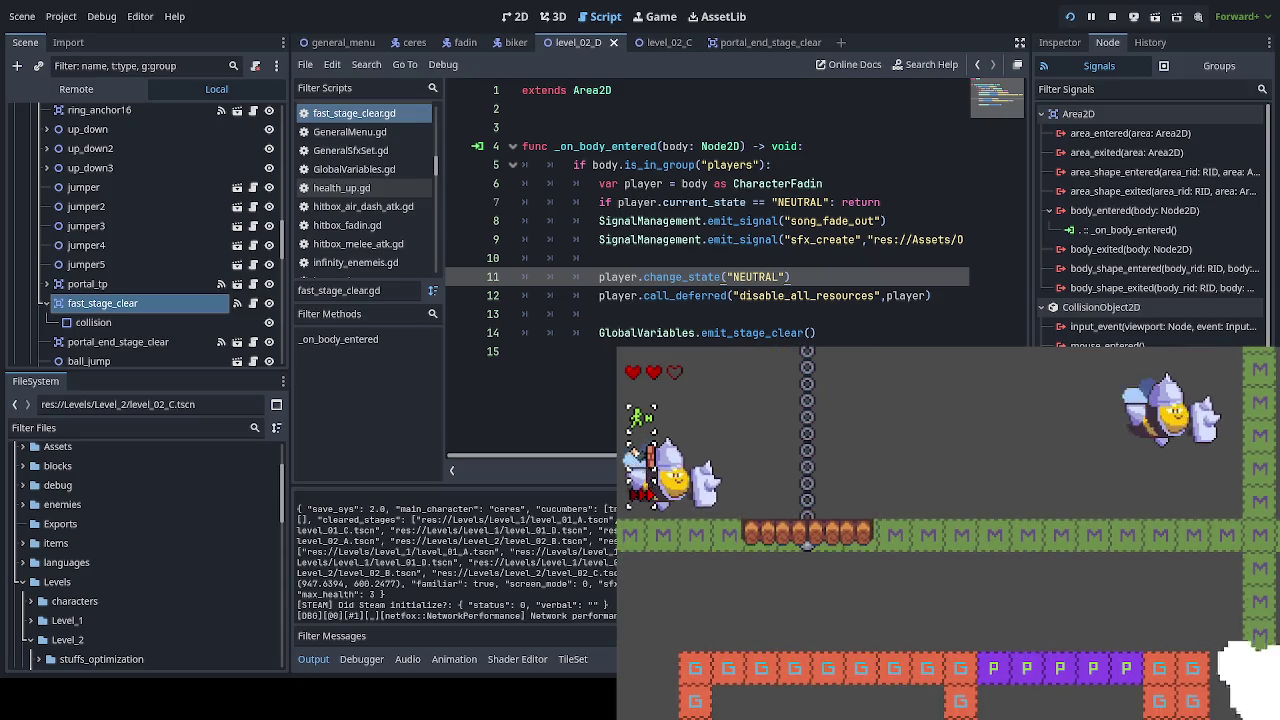
key(space)
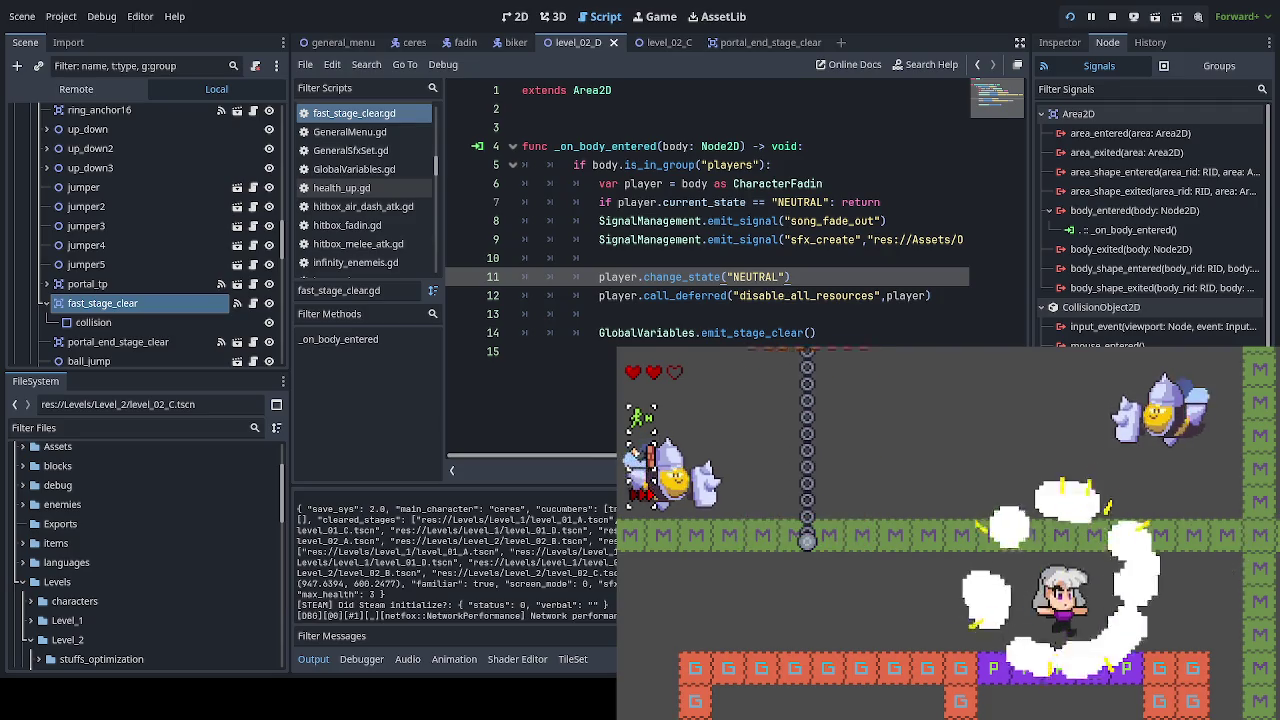
key(space)
key(Right)
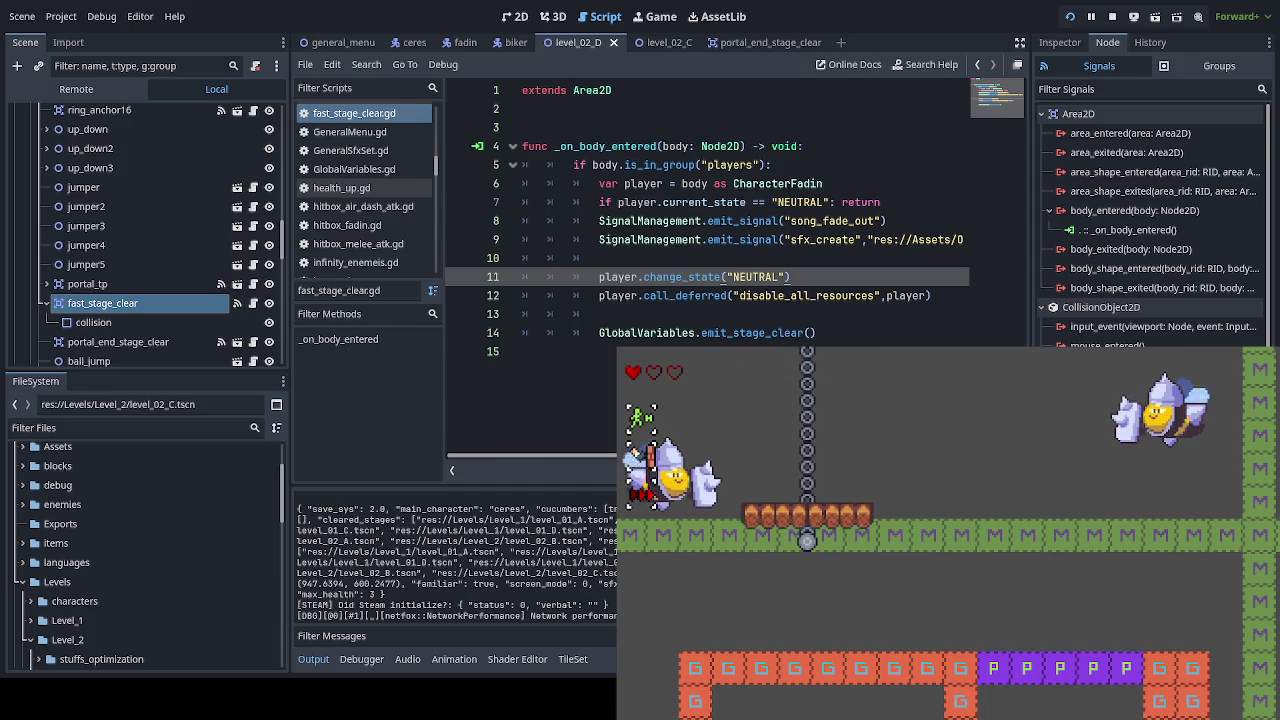
key(space)
key(Right)
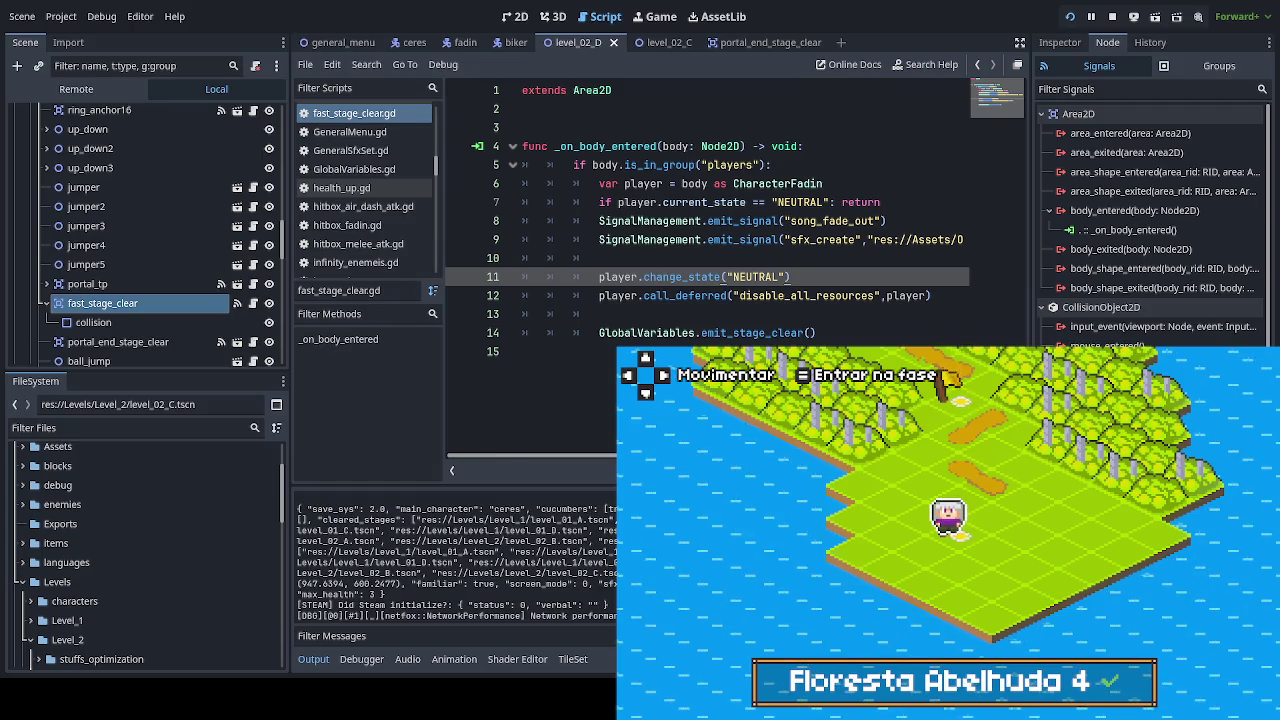
key(Right)
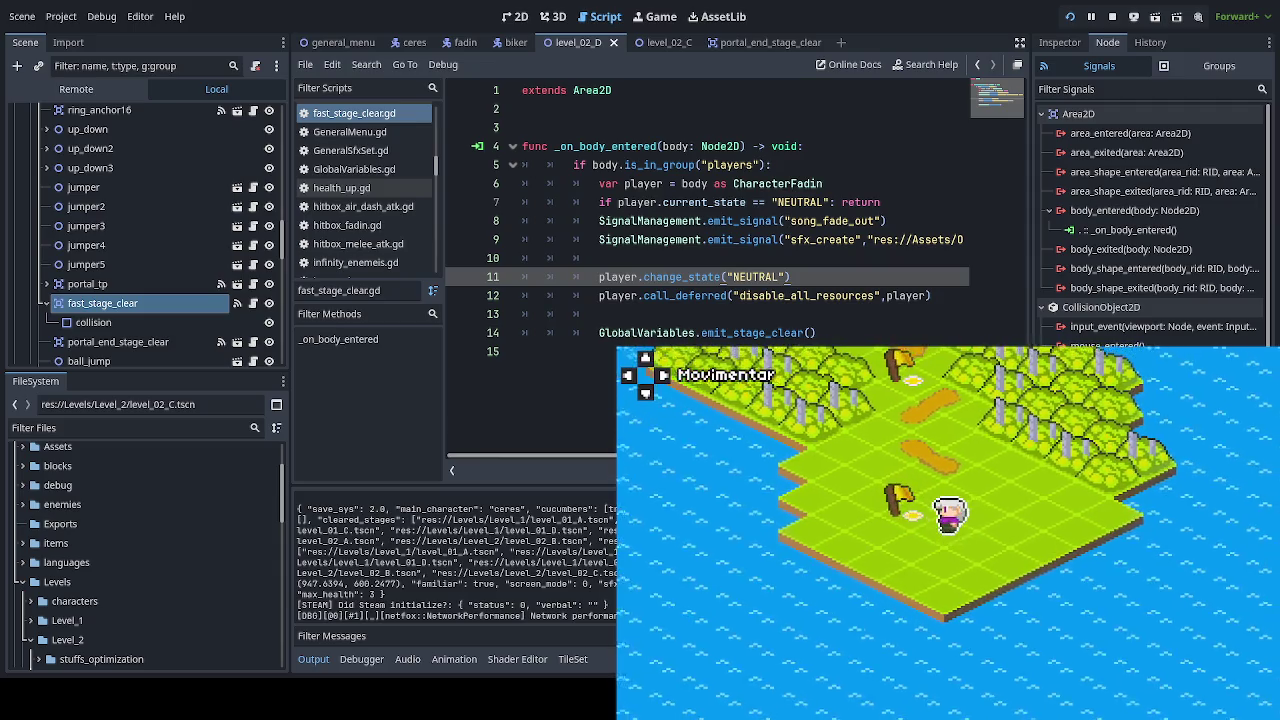